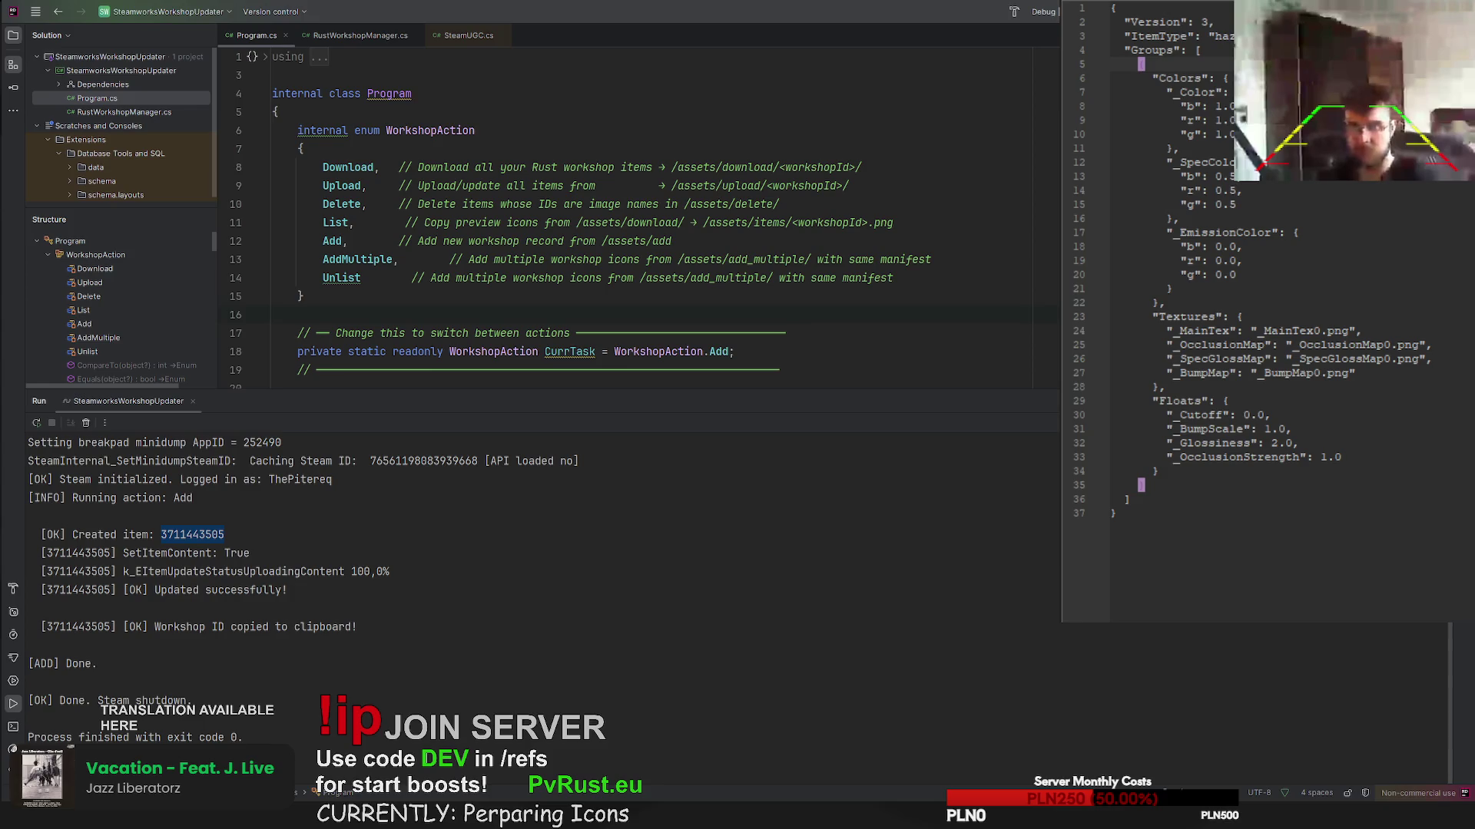
Step: Bring the Stable Diffusion WebUI browser in front of Rider and maximise it
key("alt+Tab")
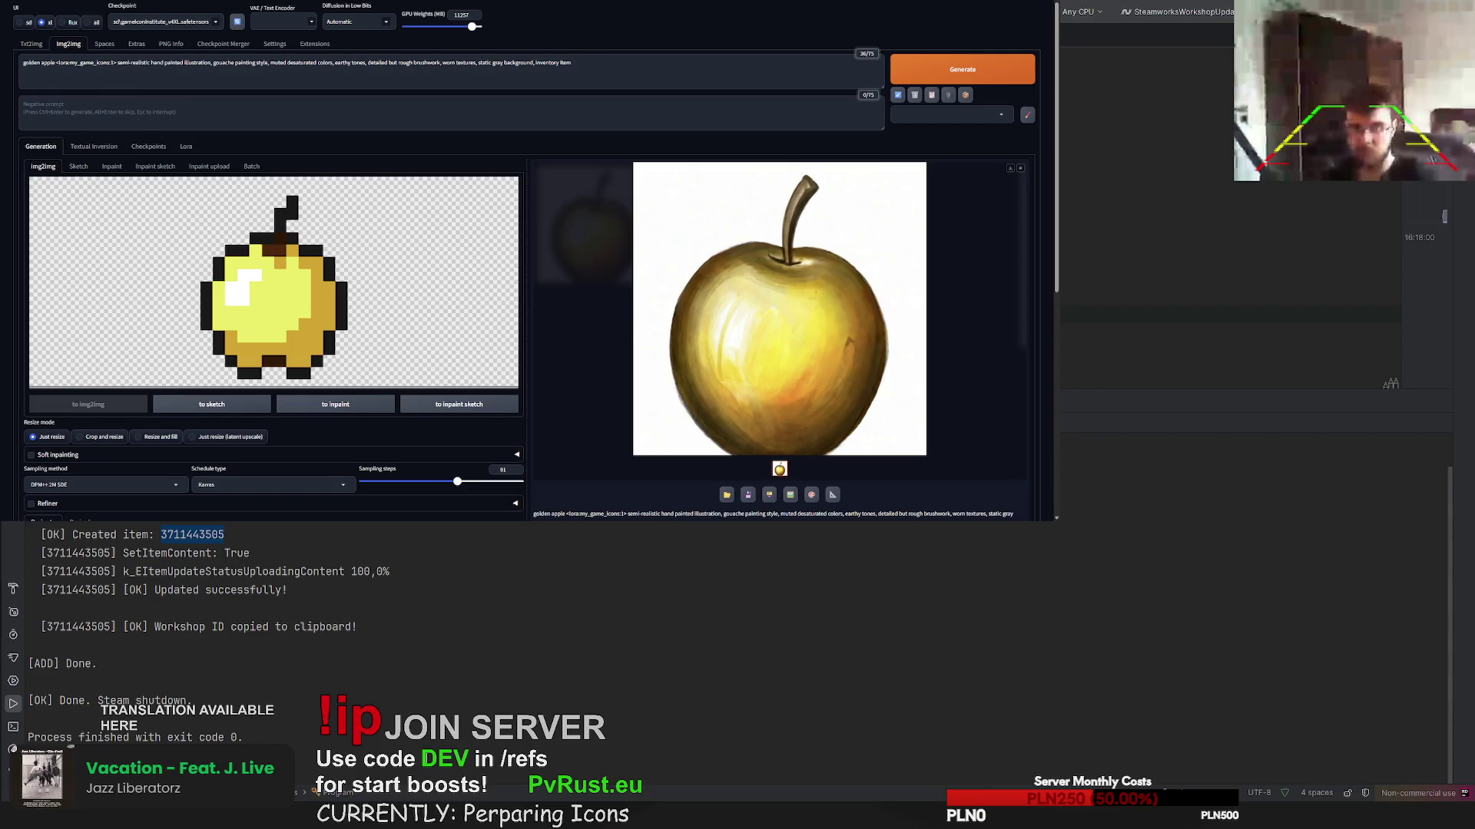
key("super+Up")
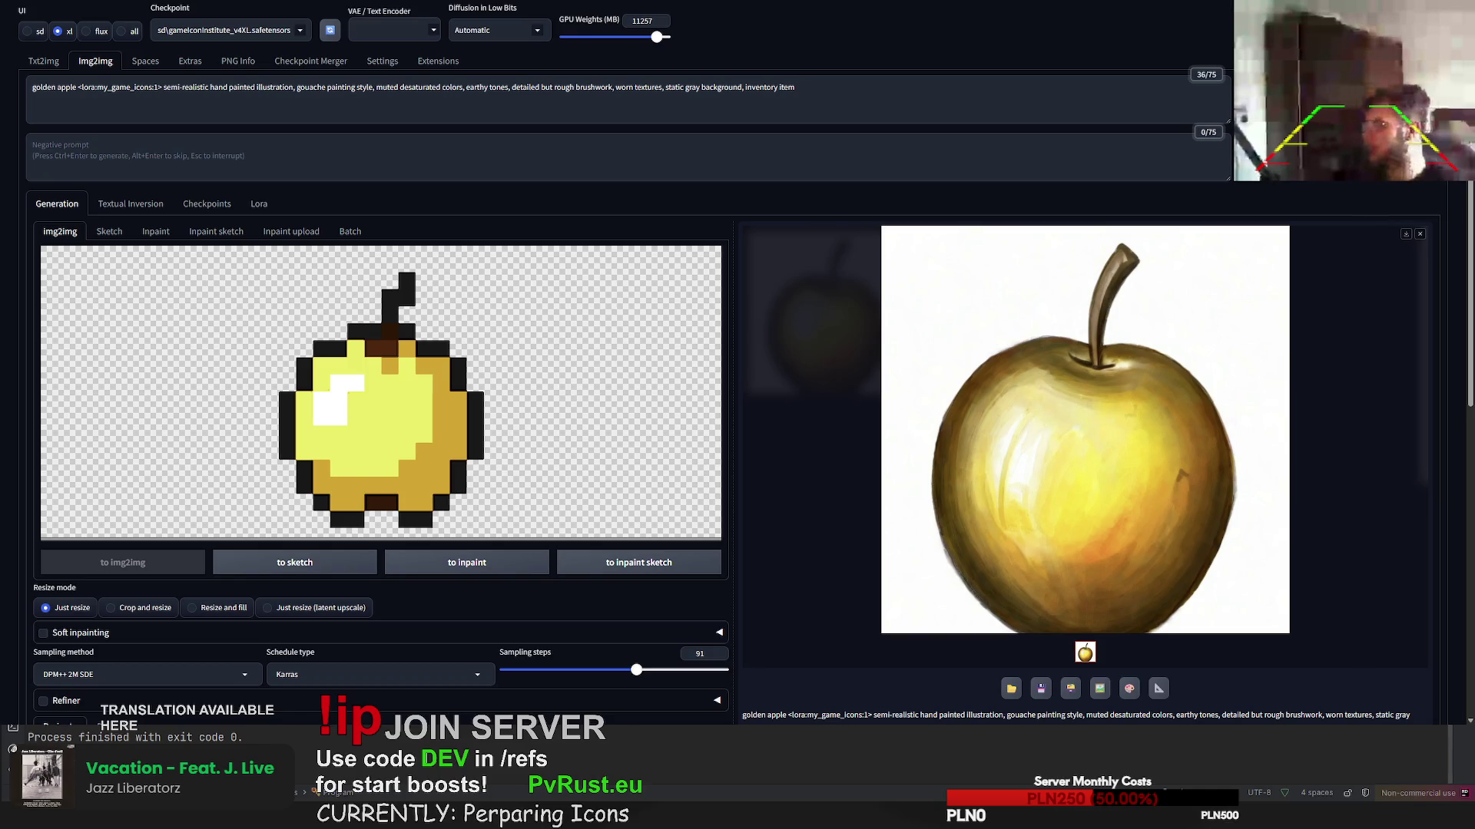
Step: Generate a 'wooden old crate' icon from the chest photo, then add 'dark oak' to the prompt
left_click_drag(0, 395, 262, 397)
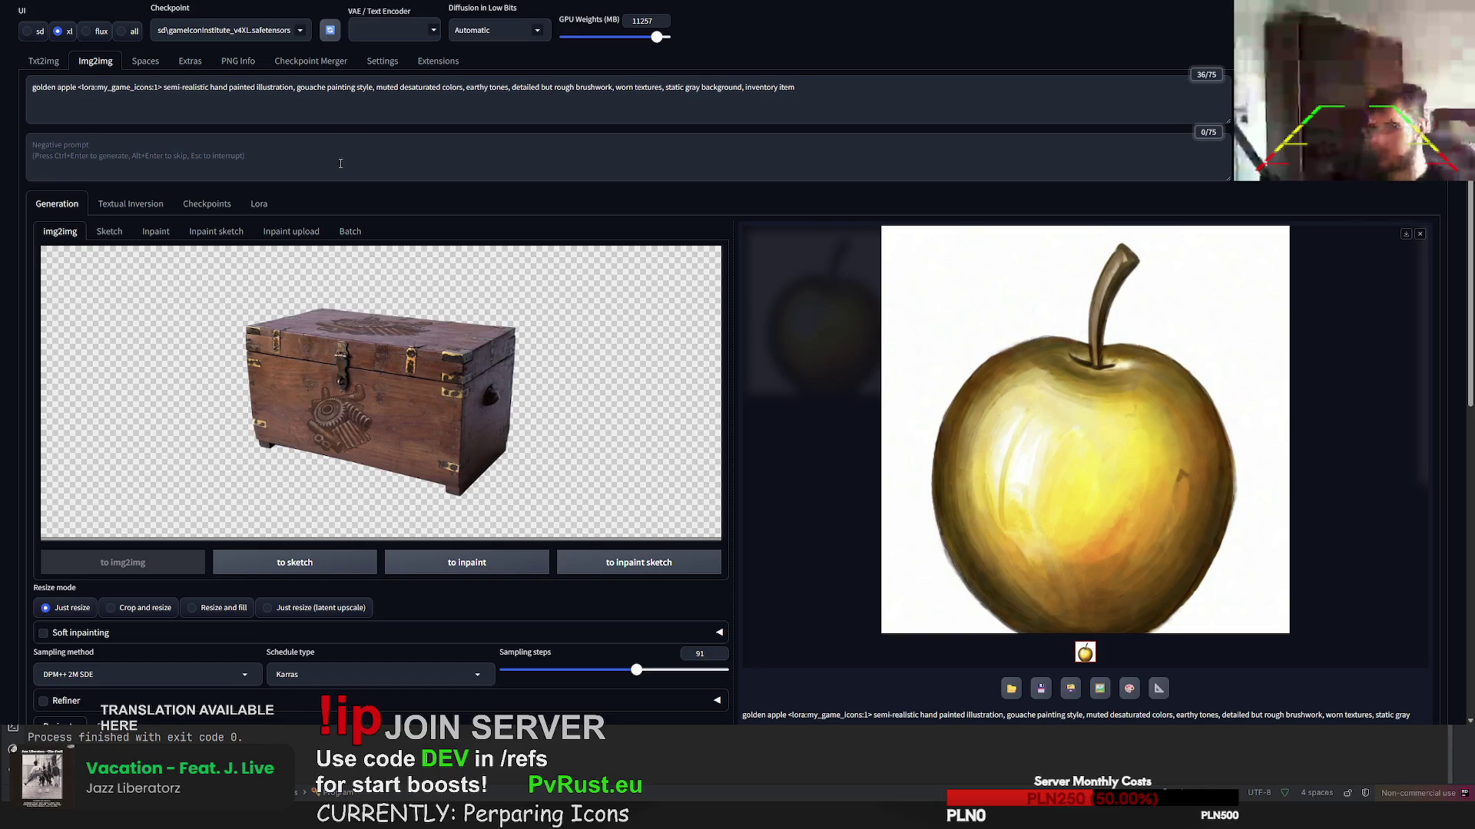
left_click_drag(78, 89, 10, 91)
type("wooden old c")
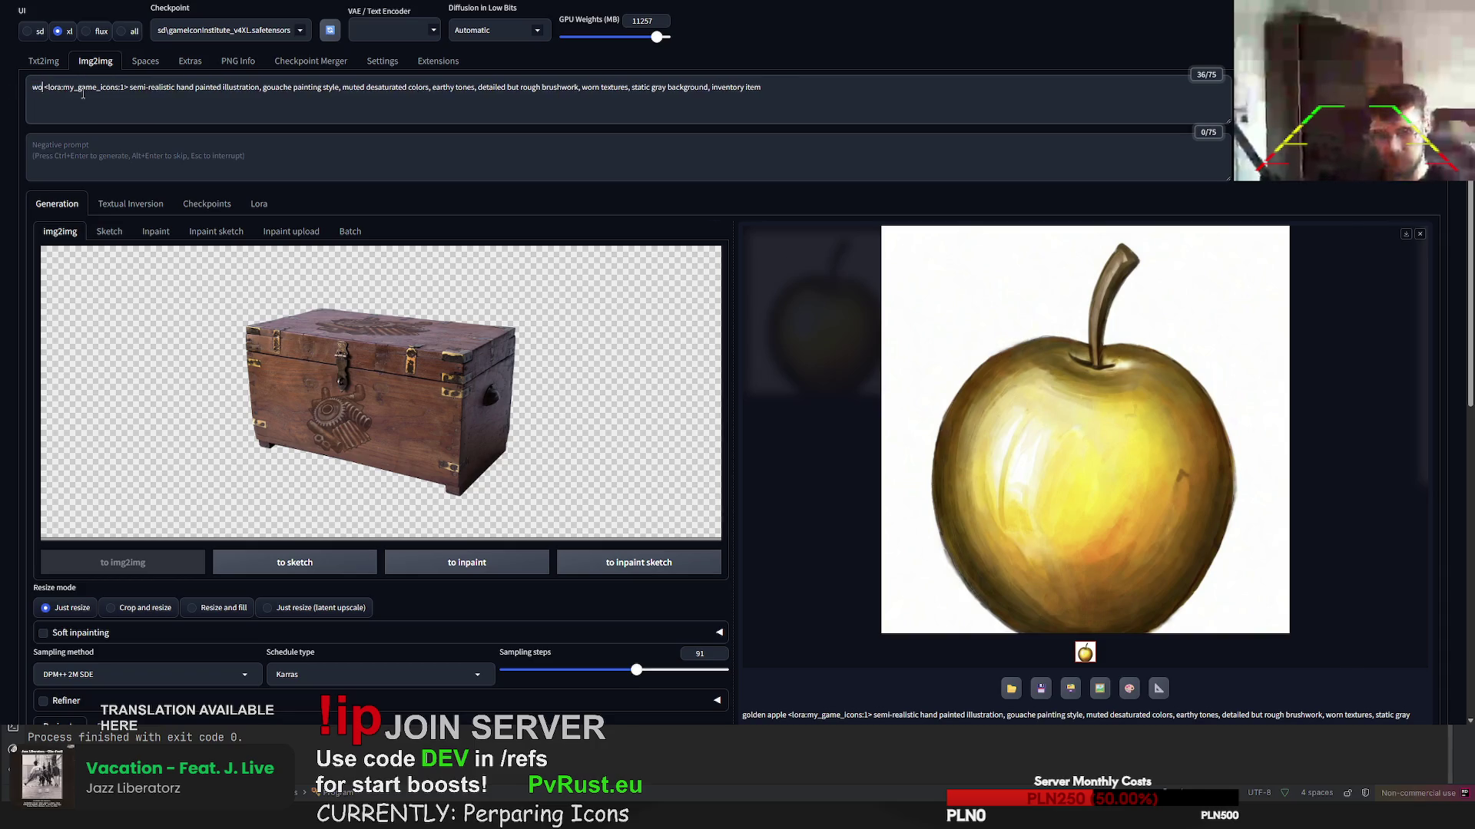
type("rate")
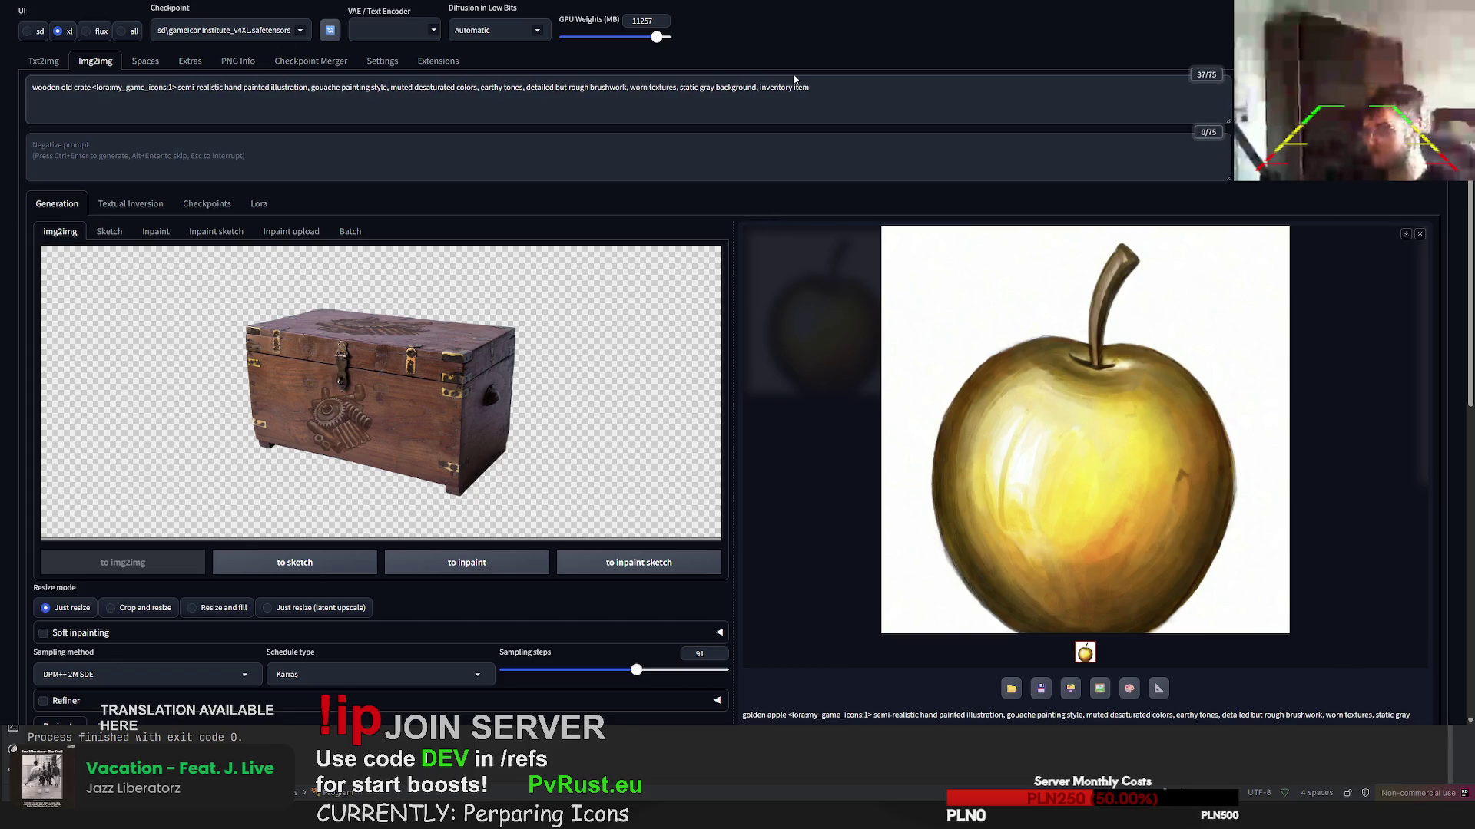
left_click(1344, 100)
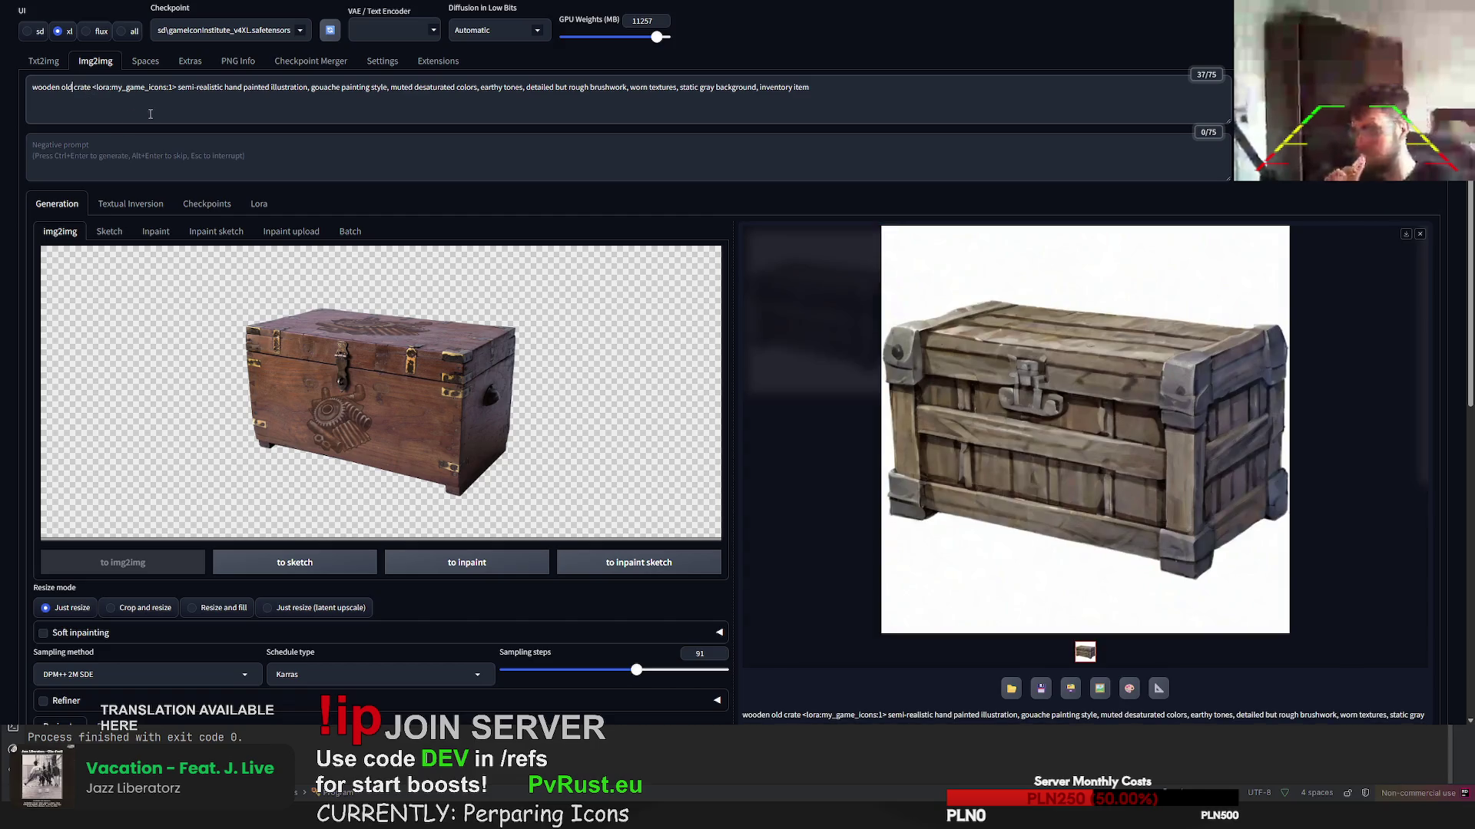
type("dark oak")
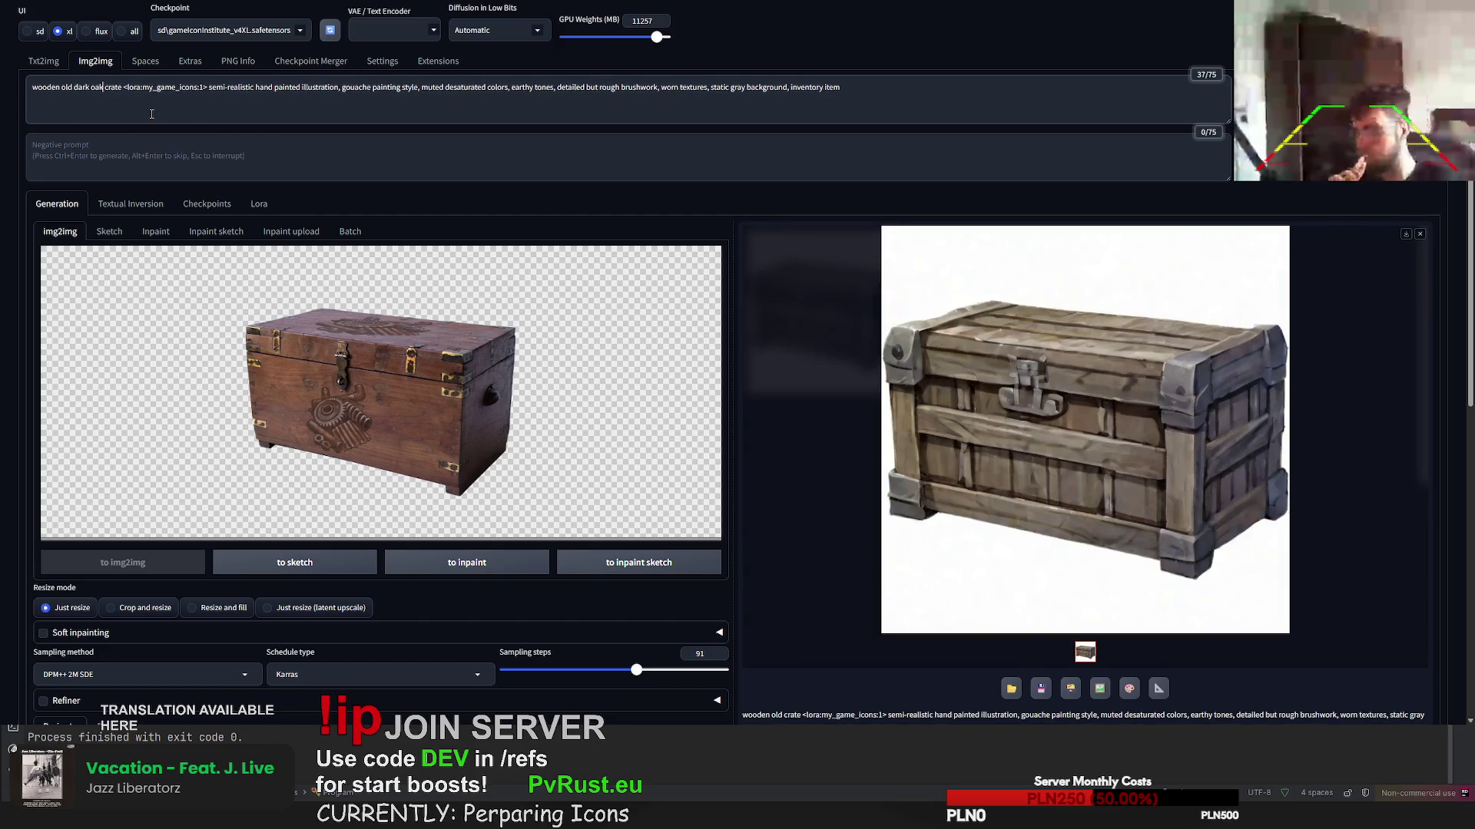
Step: Regenerate the crate with dark oak wood, then with spruce wood
key("ctrl+Return")
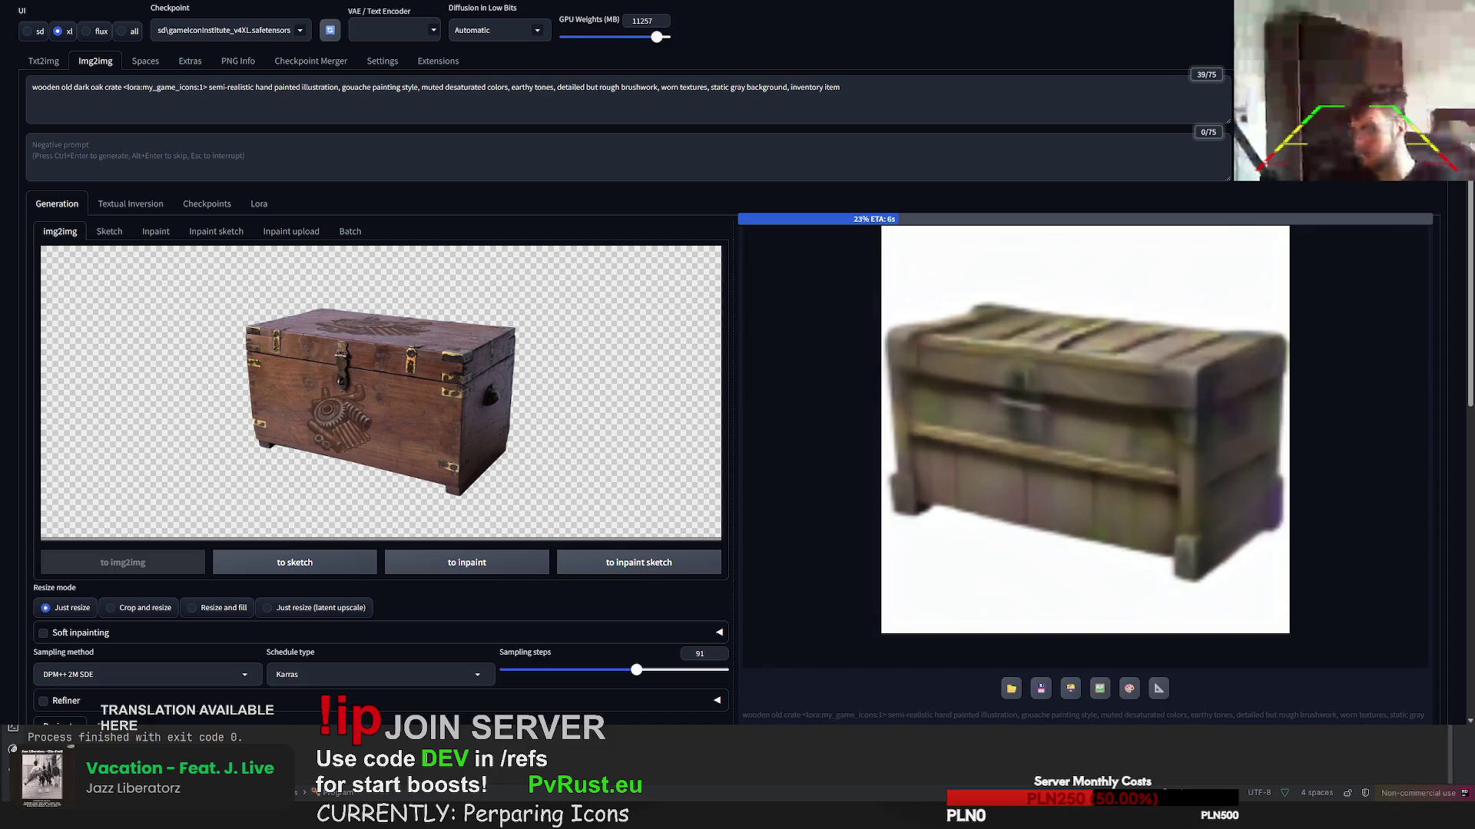
double_click(99, 87)
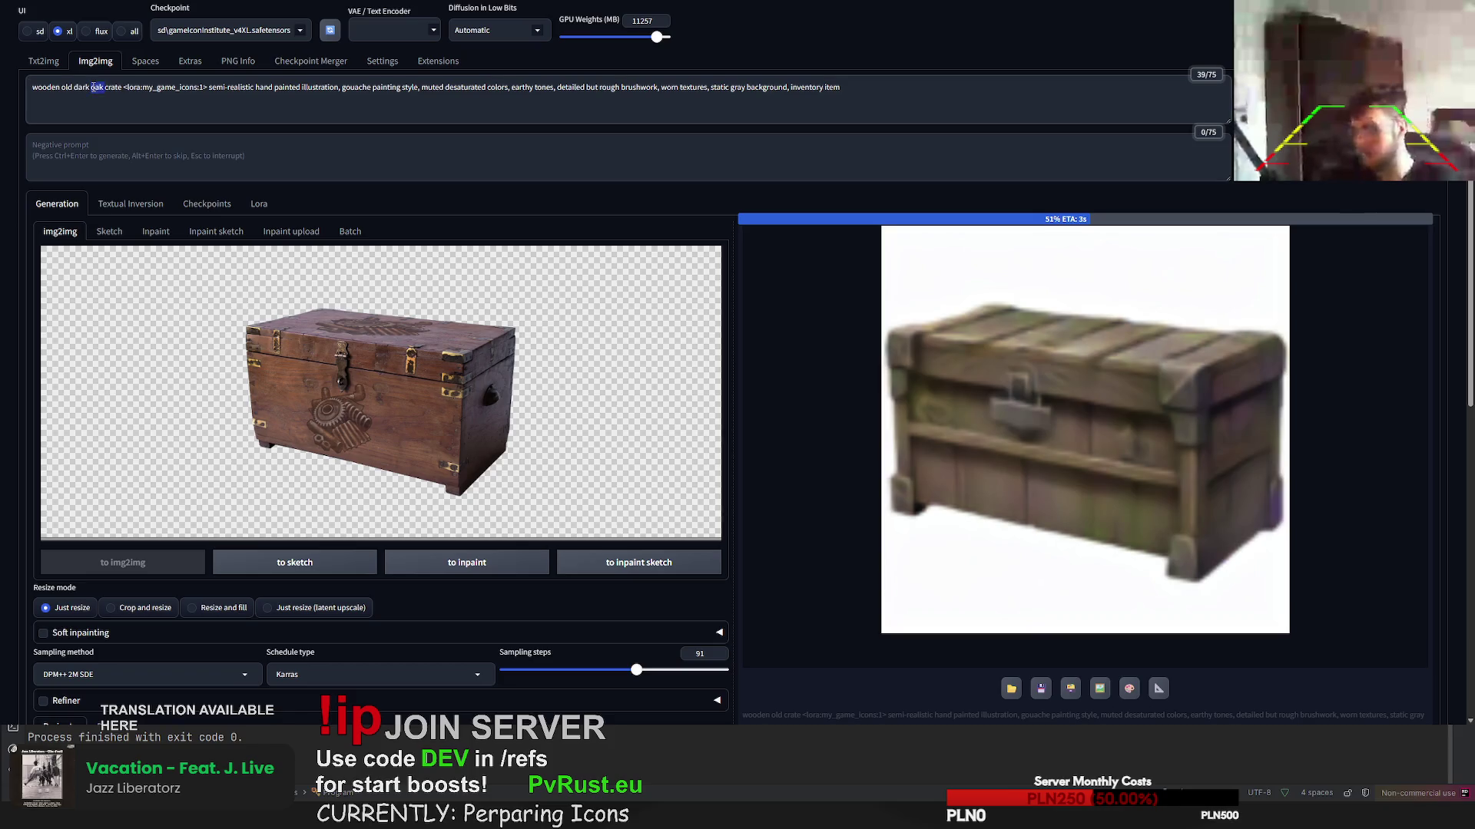
type("spruce")
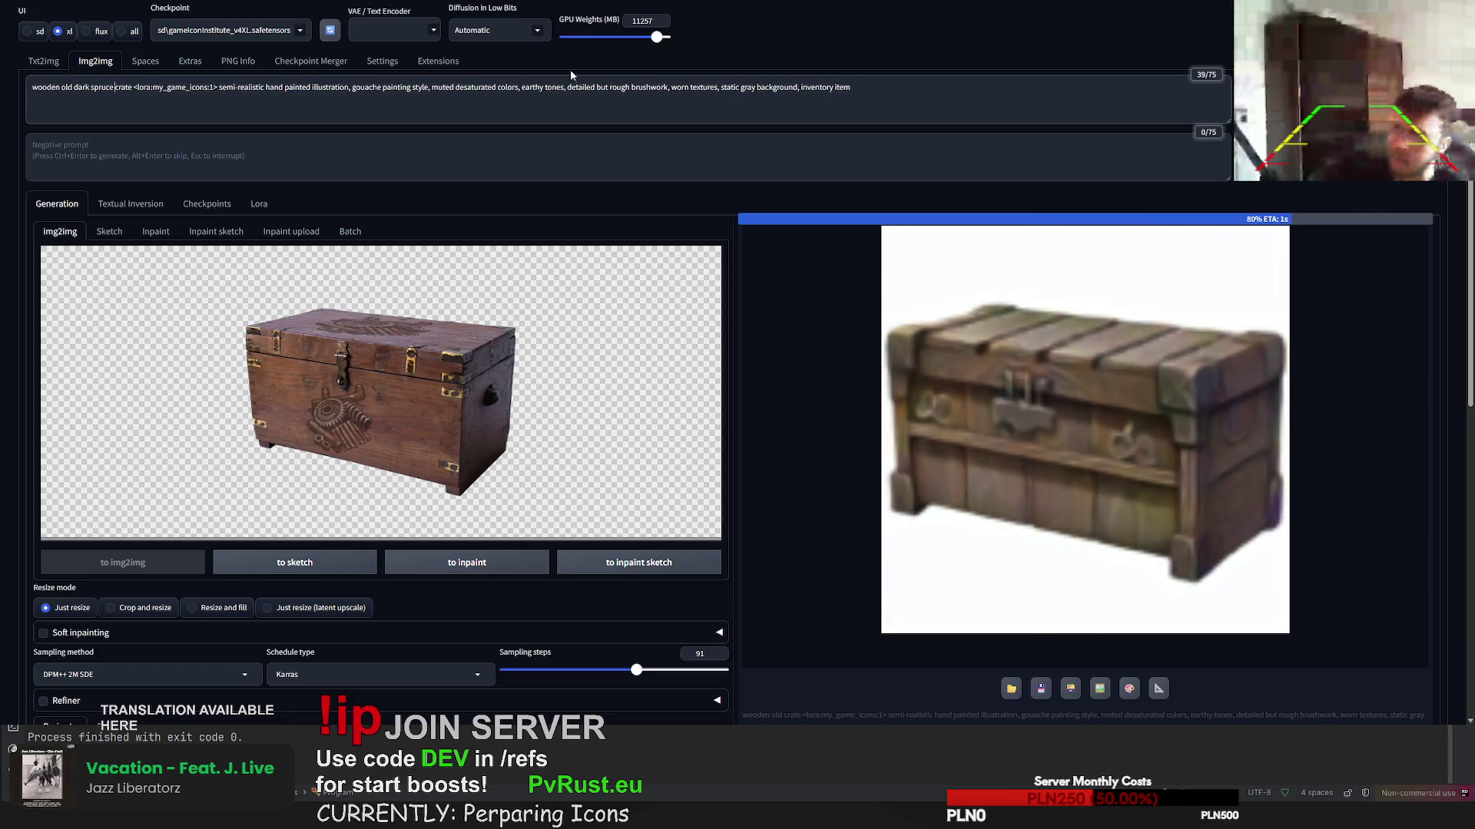
key("ctrl+Return")
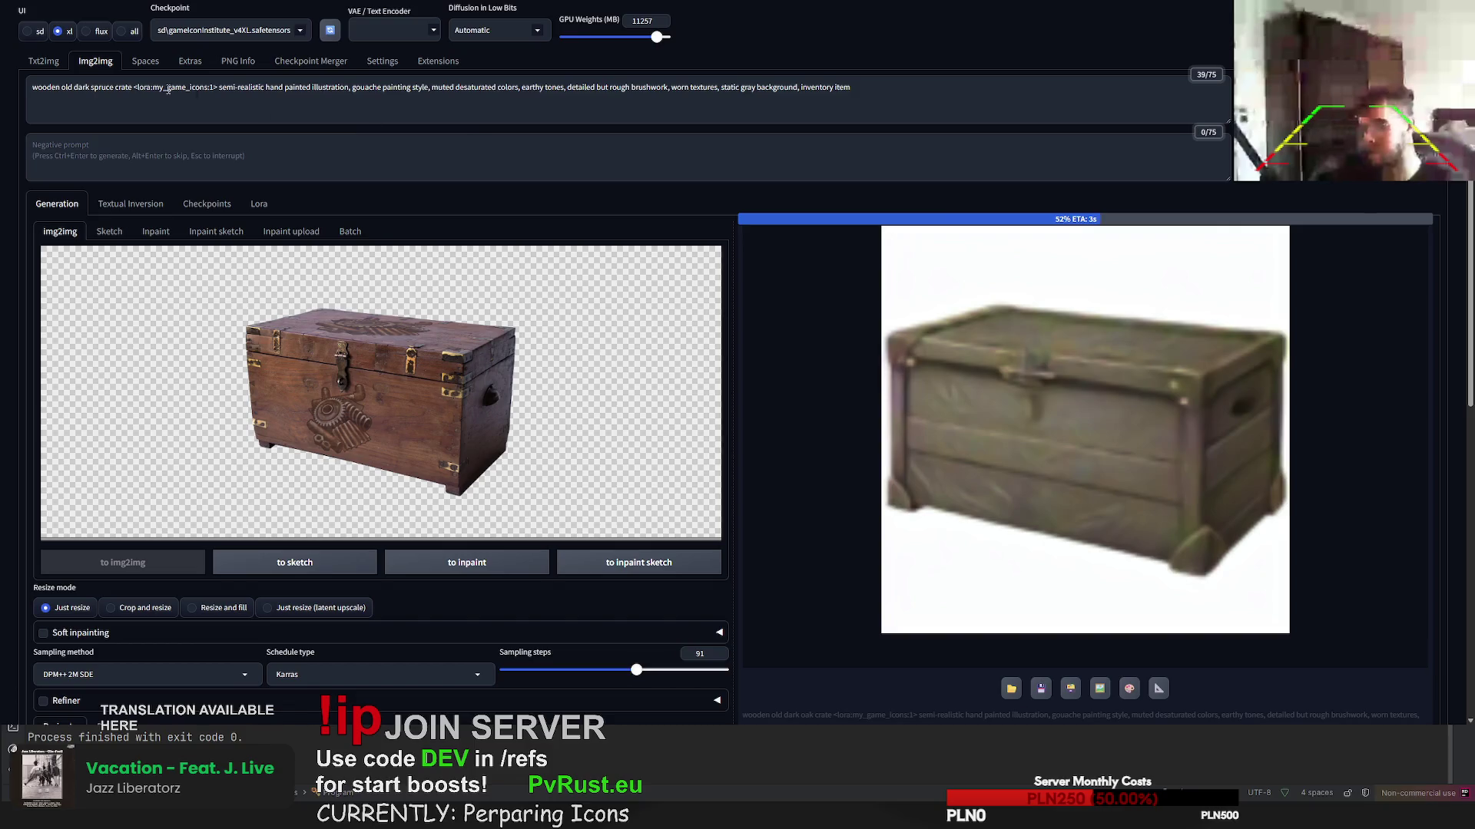
Step: Change the wood to 'hazelnut crate' and regenerate the icon
double_click(108, 91)
type("brown wo")
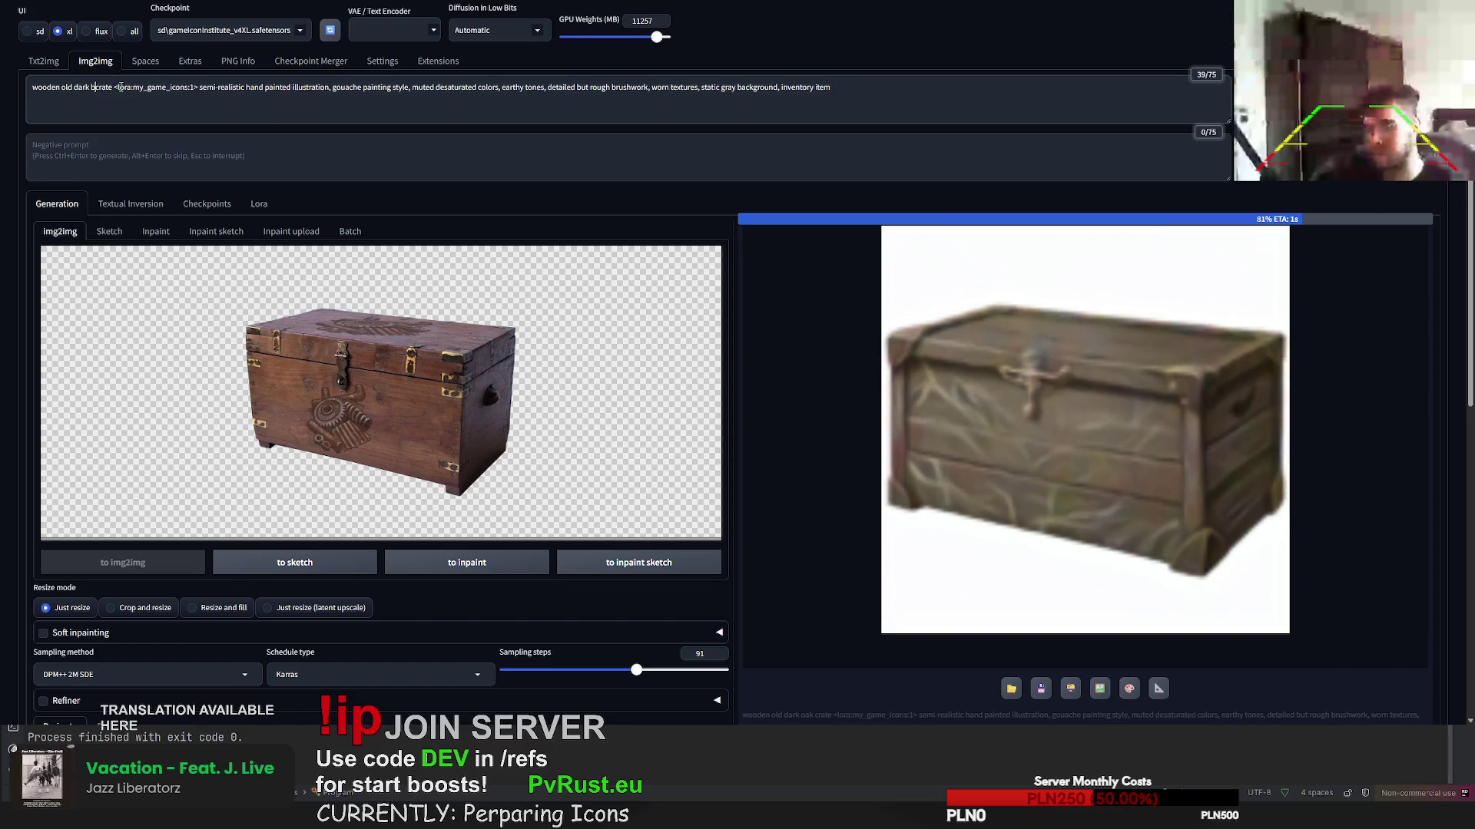
key("BackSpace")
key("BackSpace")
key("BackSpace")
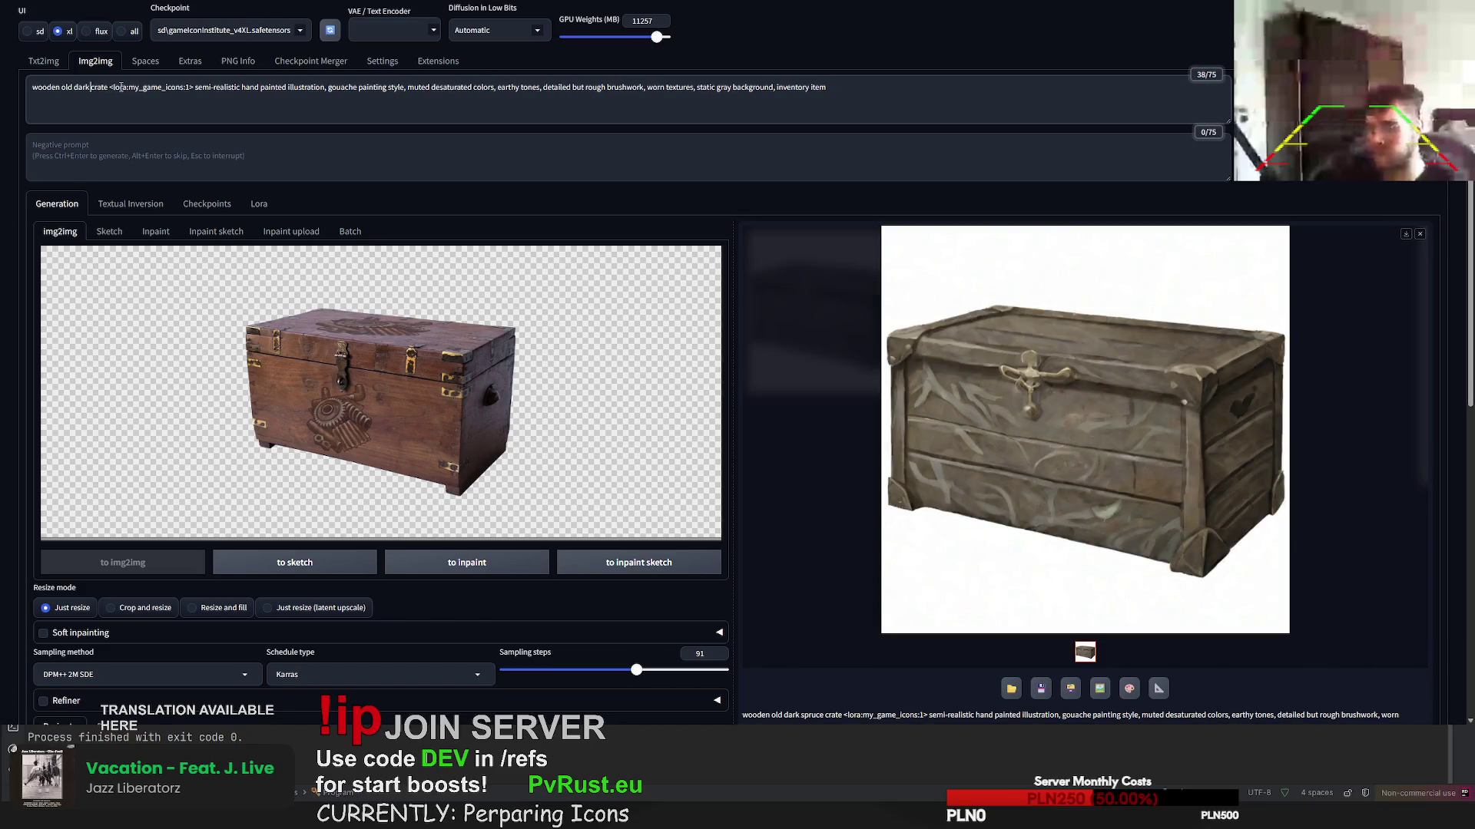
type("hazelnut crate")
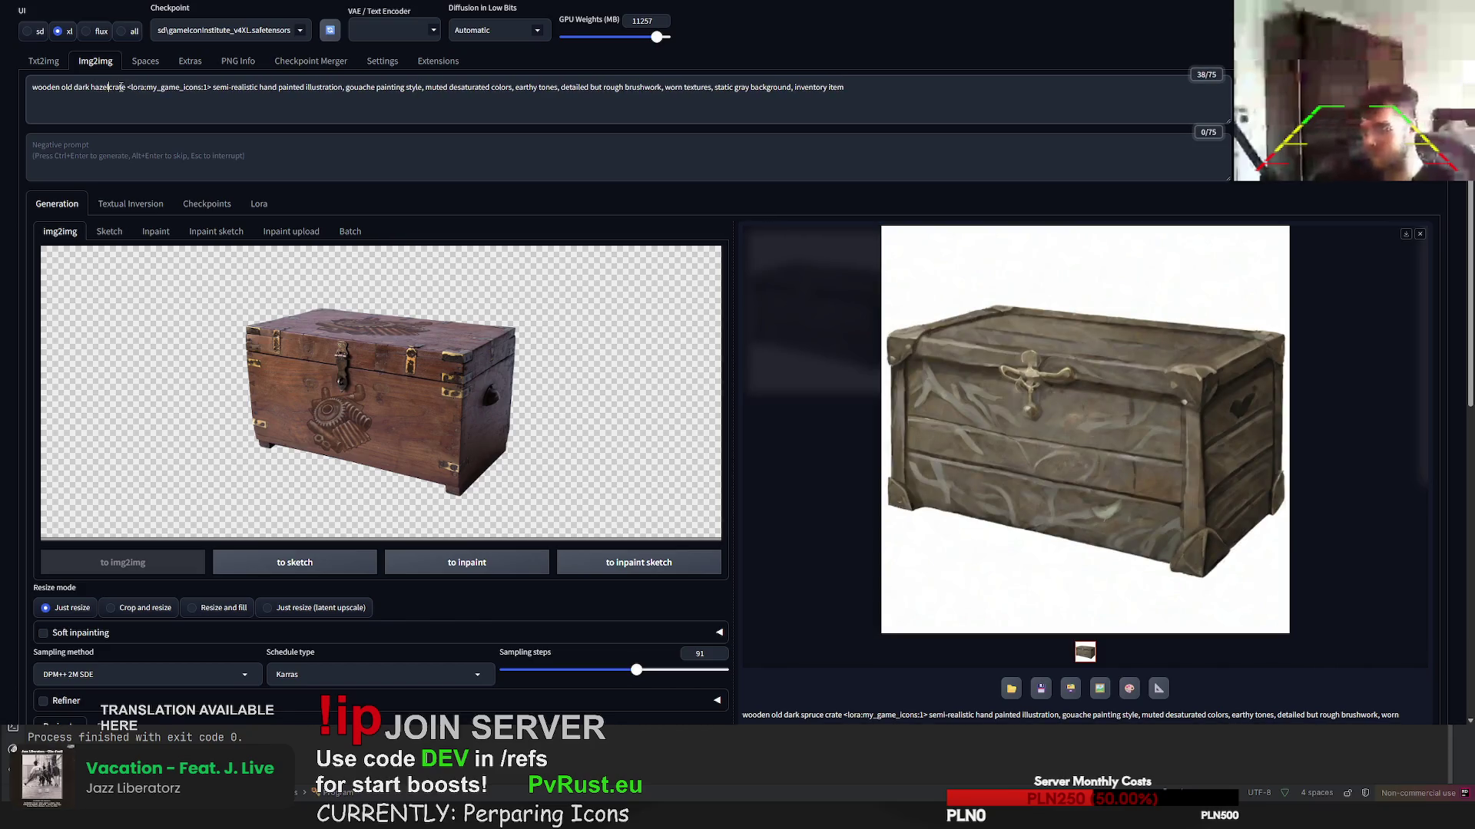
key("ctrl+Return")
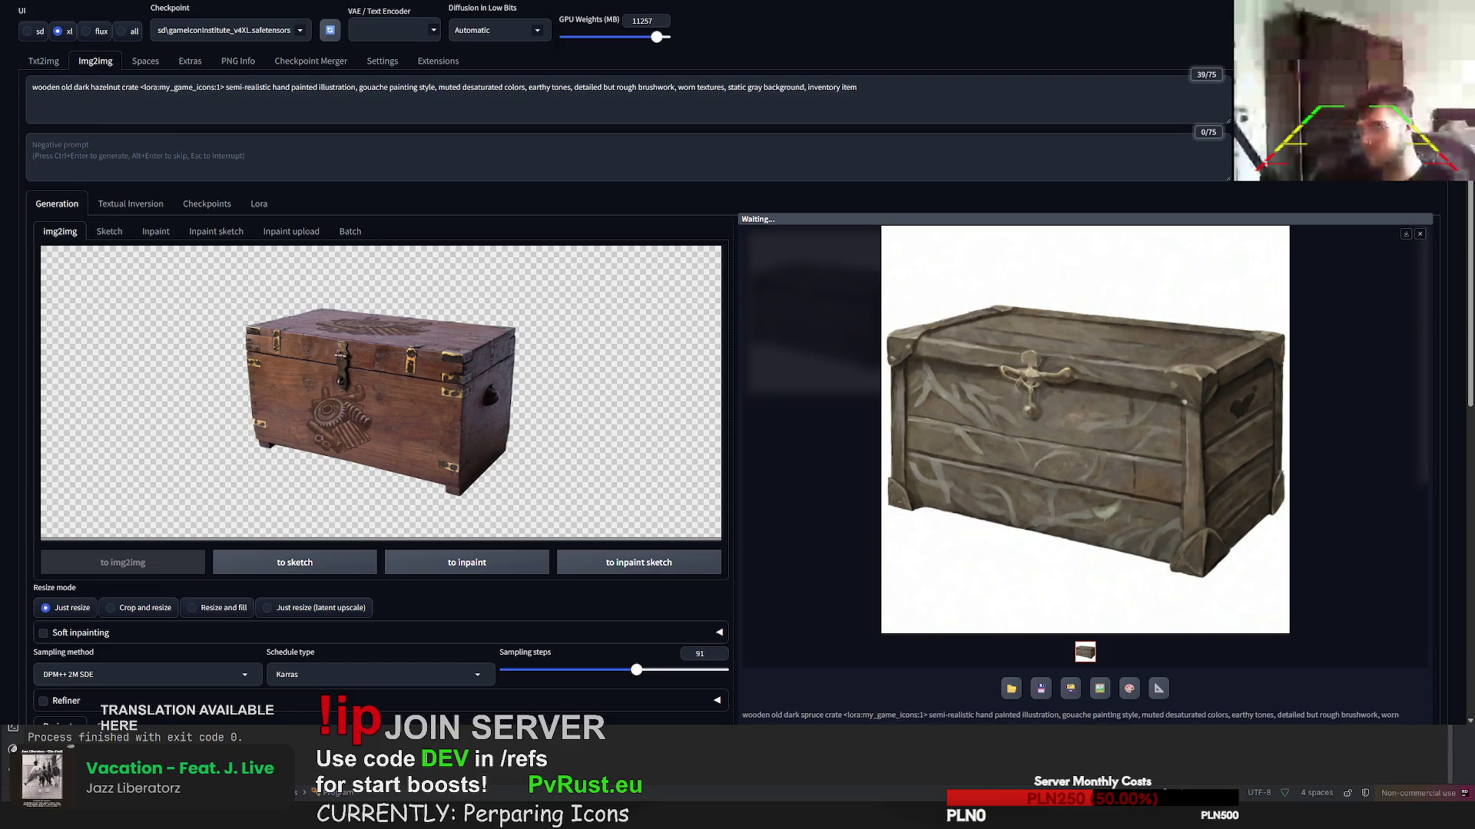
Step: Regenerate with dark brown wood, then load the bismuth crystal photo as source image
double_click(116, 86)
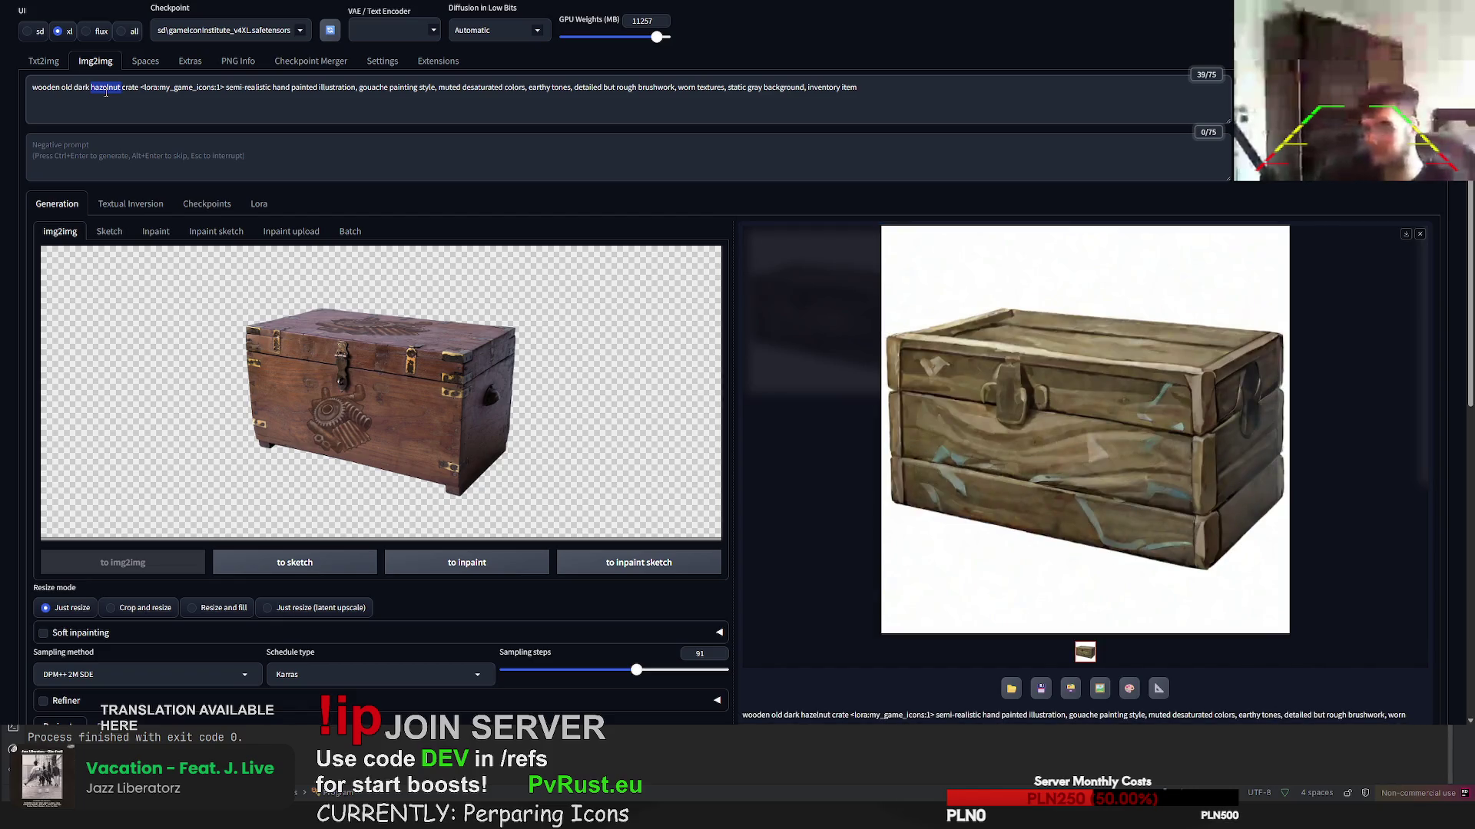
type("brown")
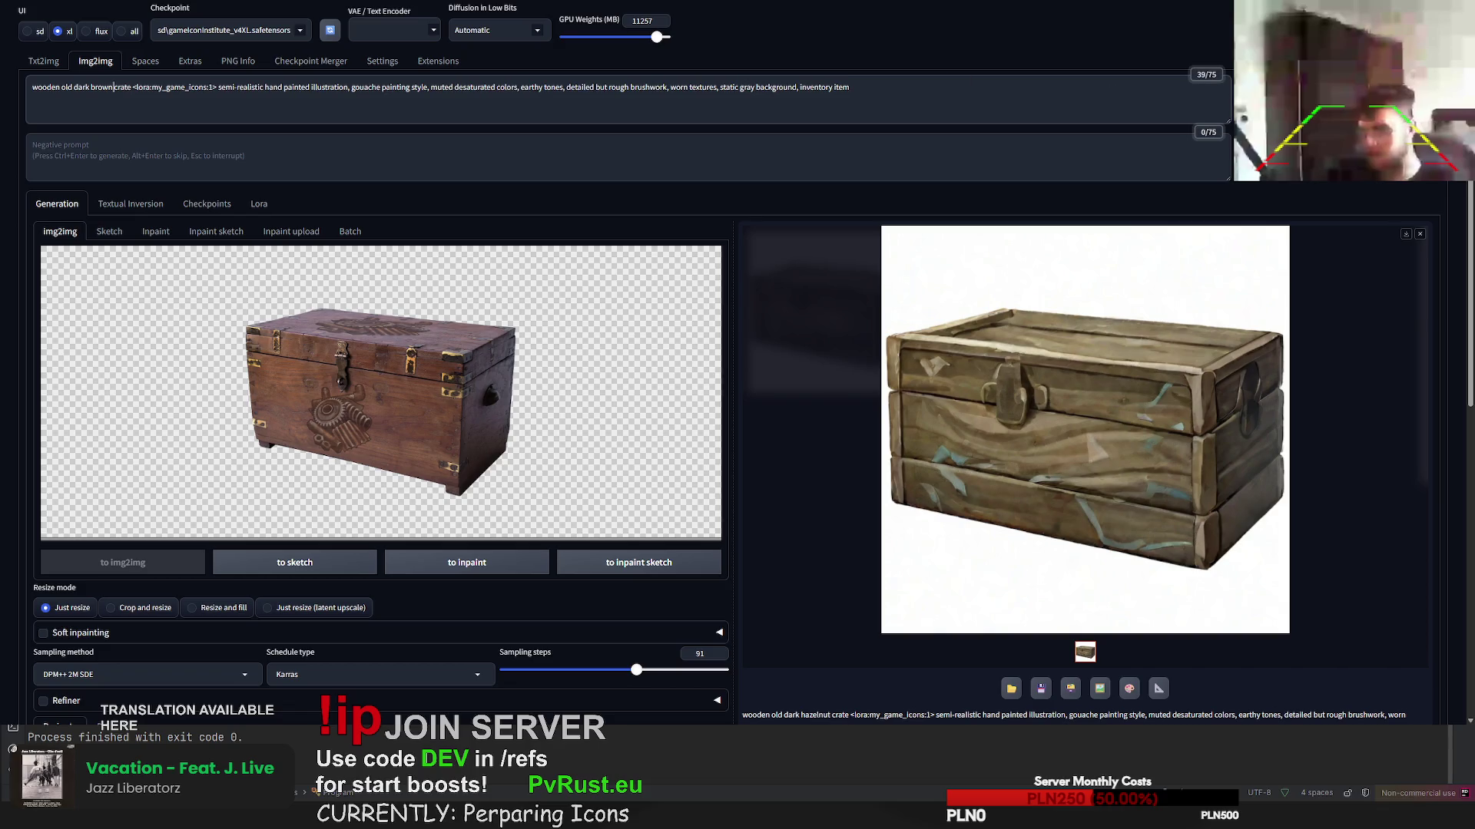
key("ctrl+Return")
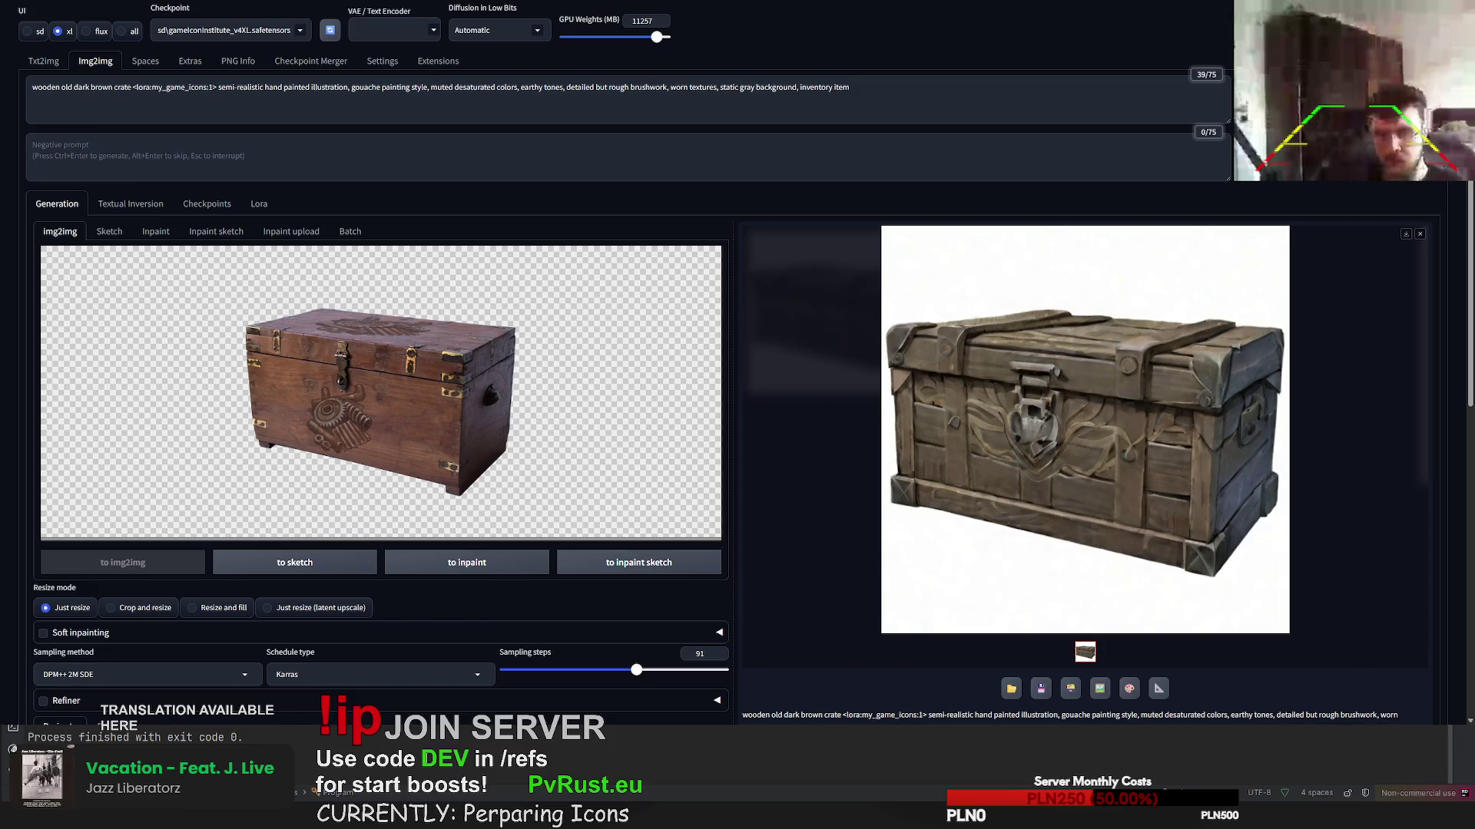
left_click_drag(365, 391, 358, 379)
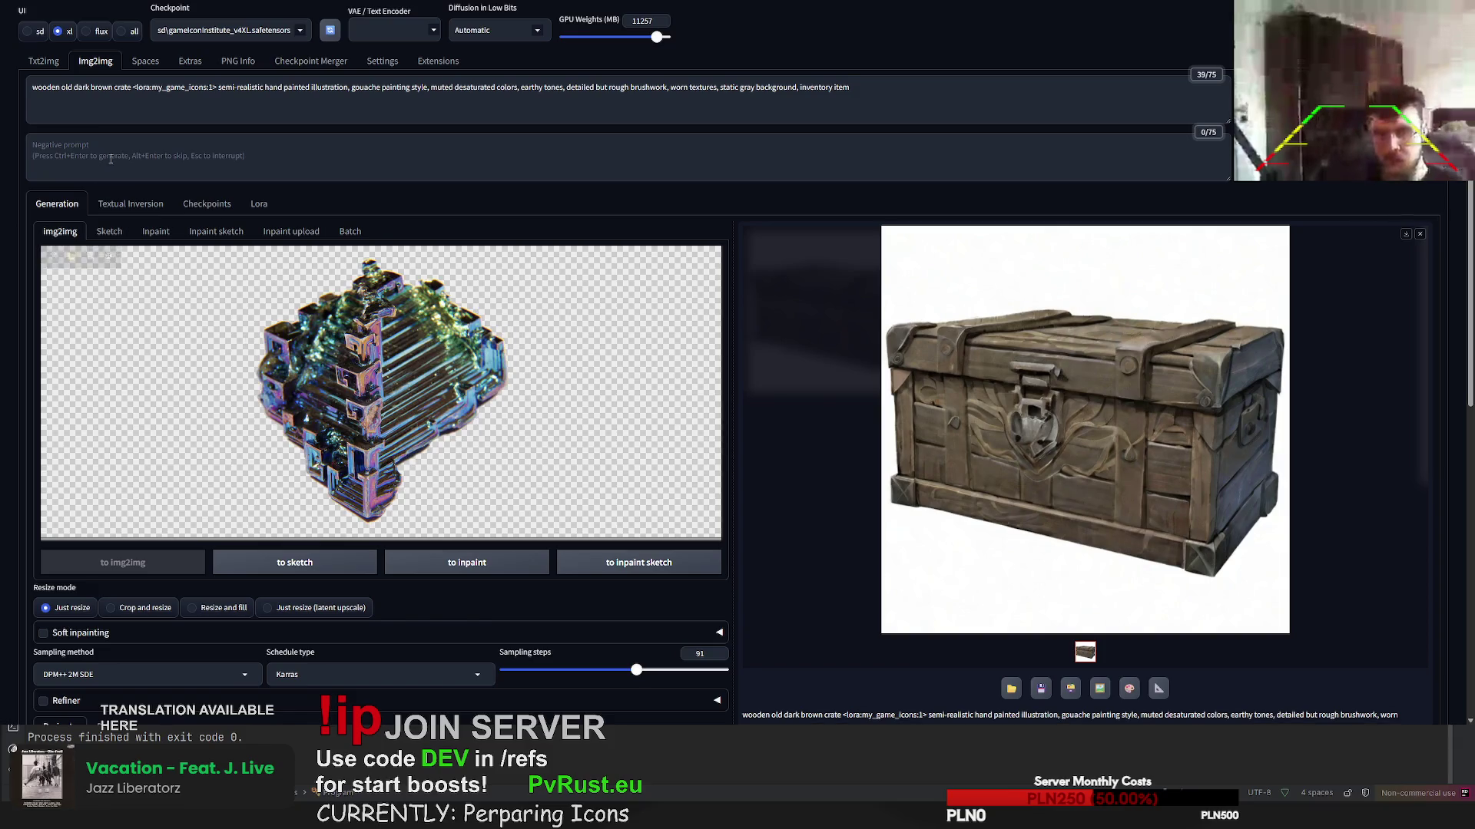
Step: Prompt 'bismuth crystal', generate two crystal icons, and select the prompt for reuse in txt2img
left_click_drag(131, 88, 33, 88)
type("bismuth crystal")
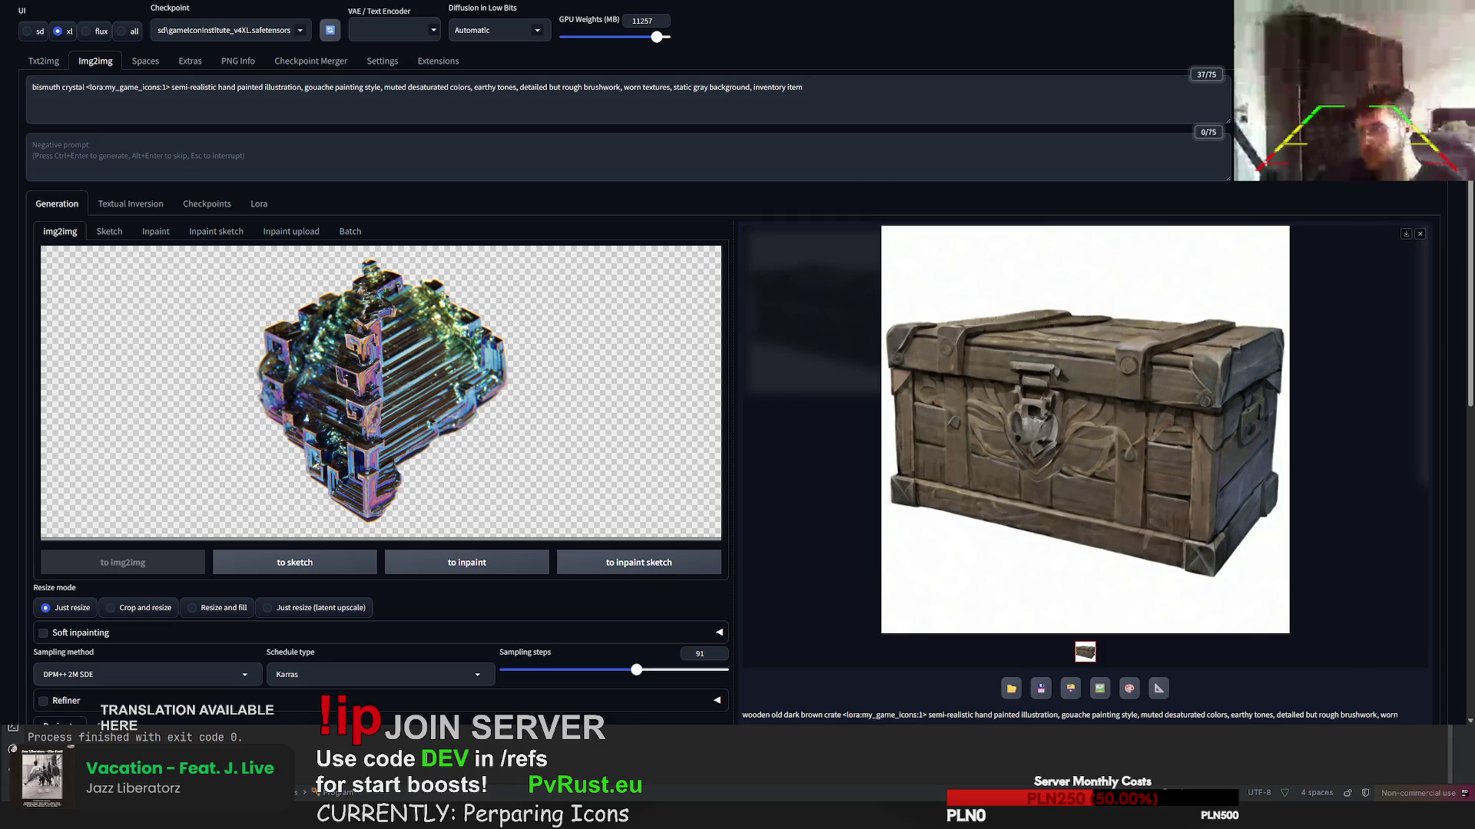
key("ctrl+Return")
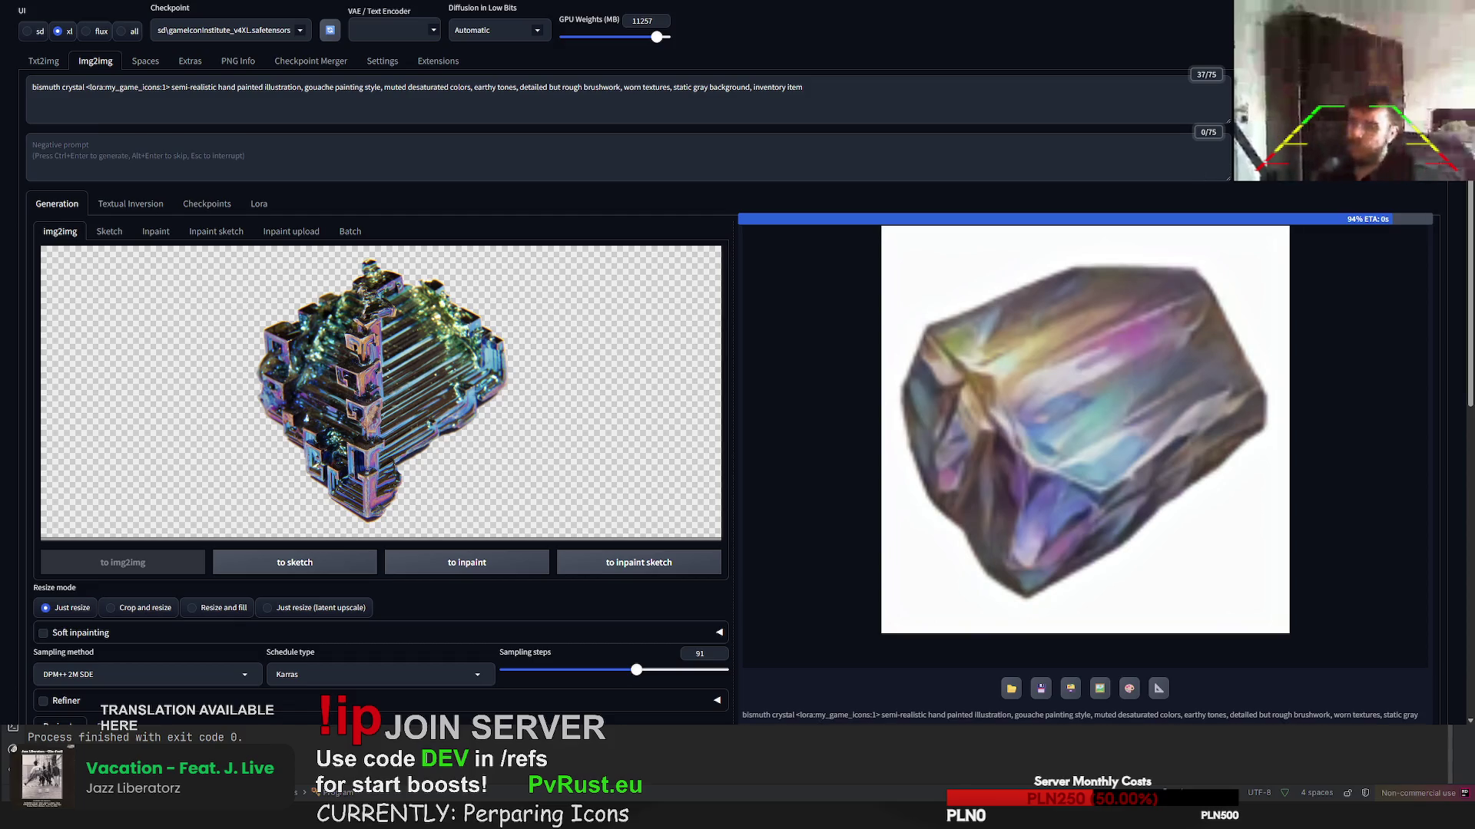
key("ctrl+Return")
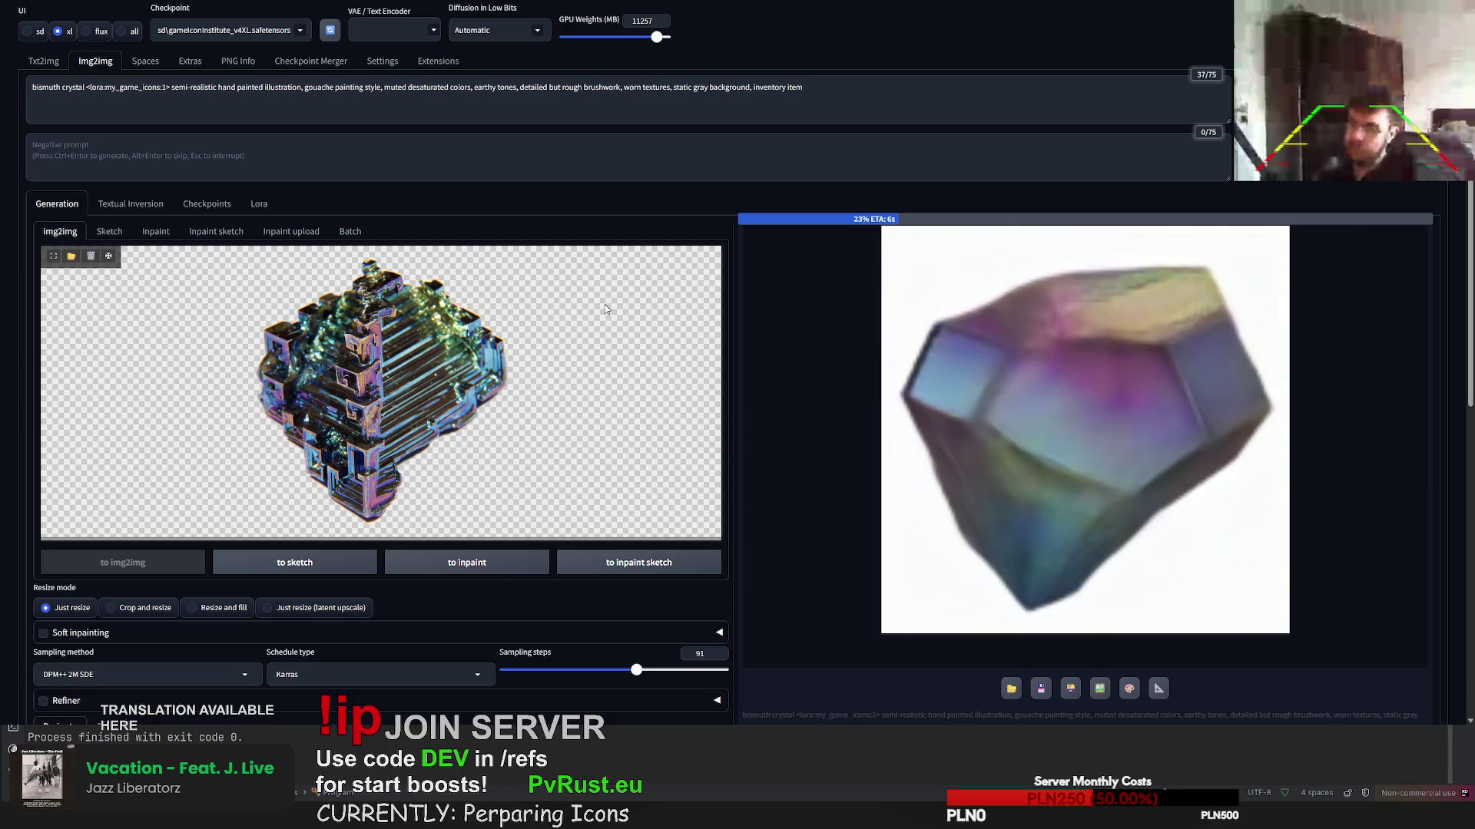
triple_click(861, 108)
key("ctrl+c")
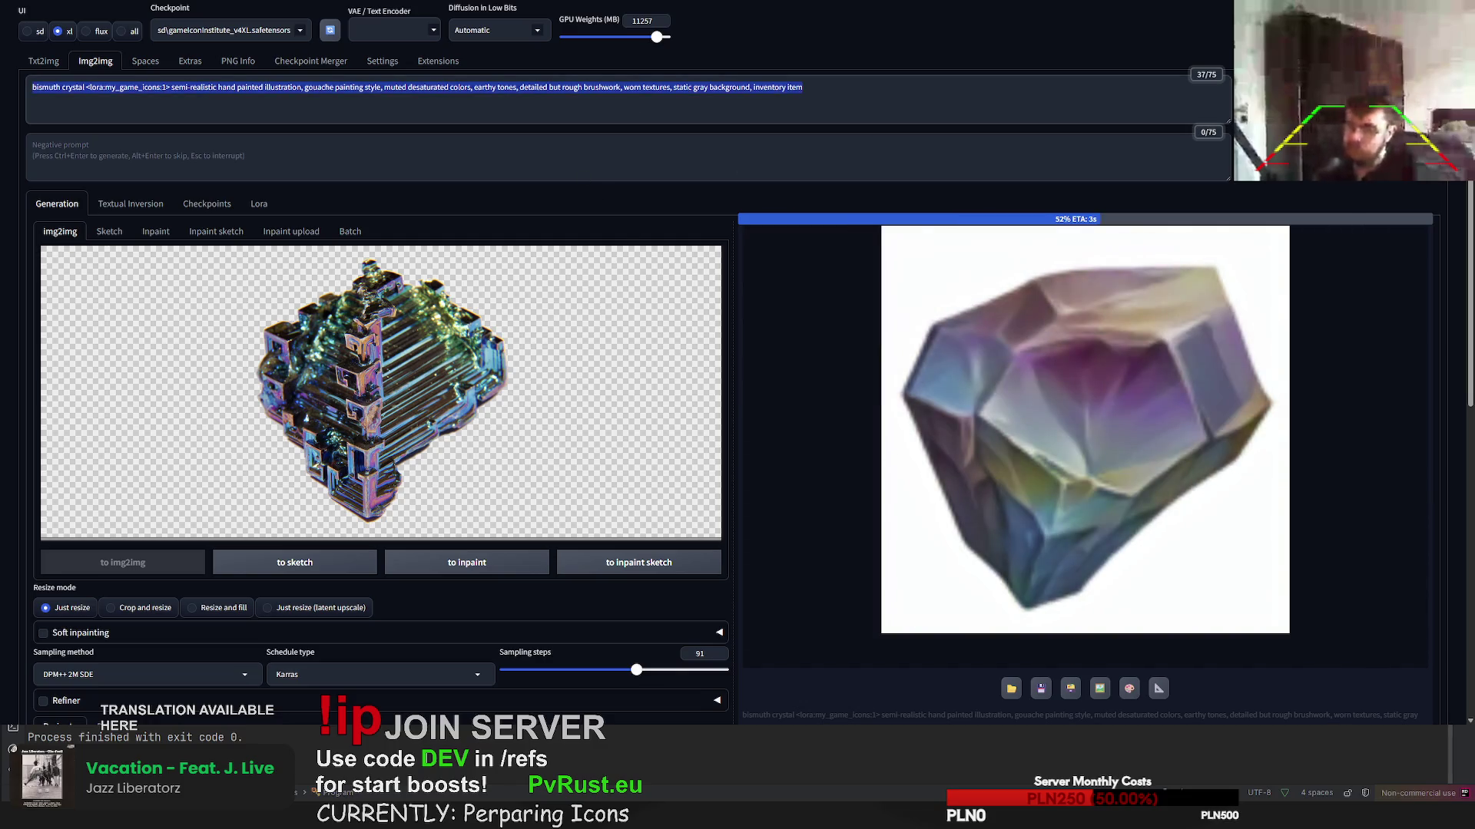
left_click(42, 62)
Step: Paste the bismuth crystal prompt into txt2img and generate a 512×512 crystal icon
key("ctrl+a")
key("ctrl+v")
key("ctrl+Return")
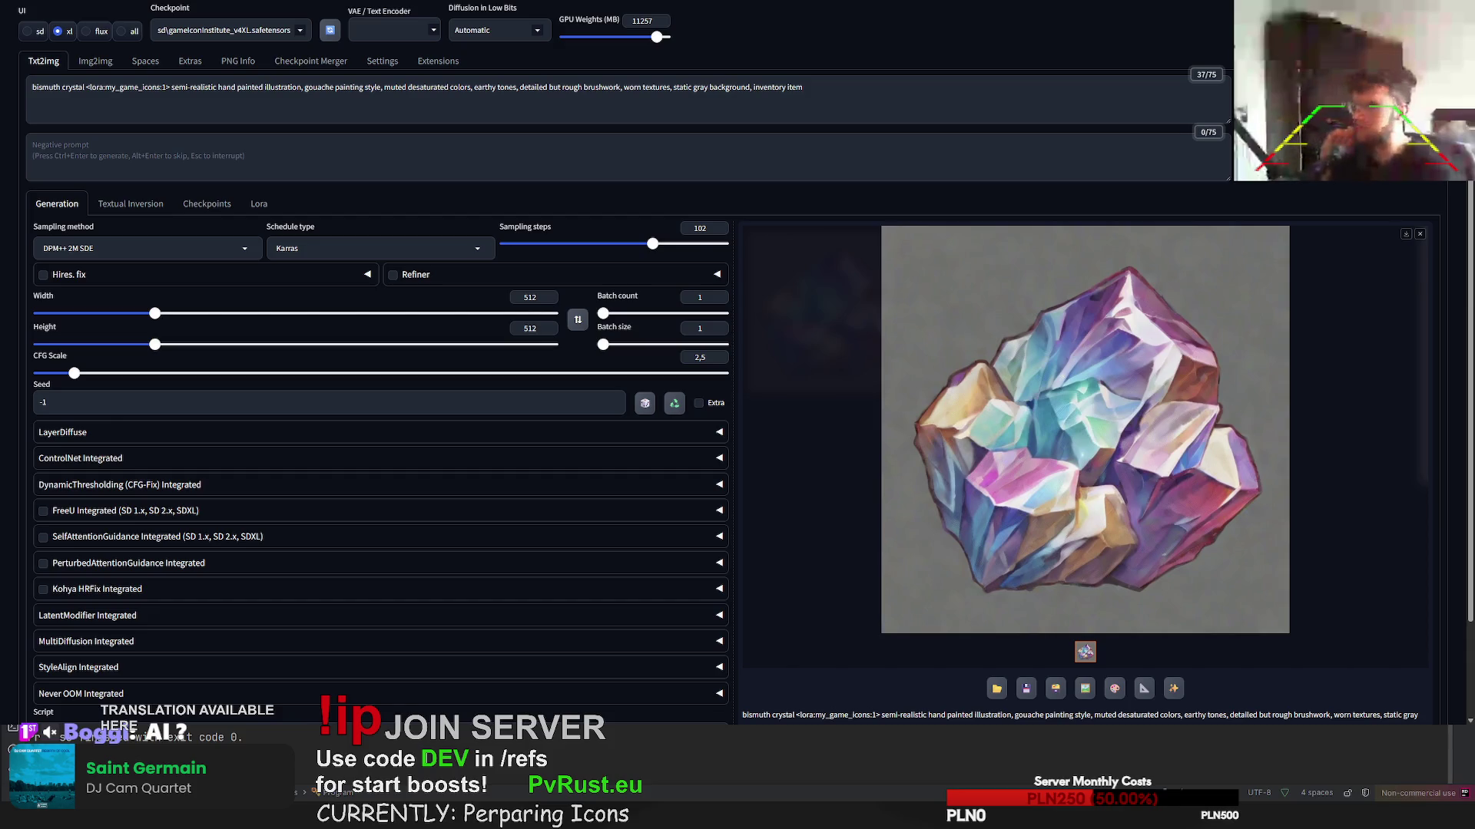
Step: Change the txt2img prompt to 'white pearl', generate, and select the whole prompt
left_click_drag(85, 87, 13, 93)
type("white pearl")
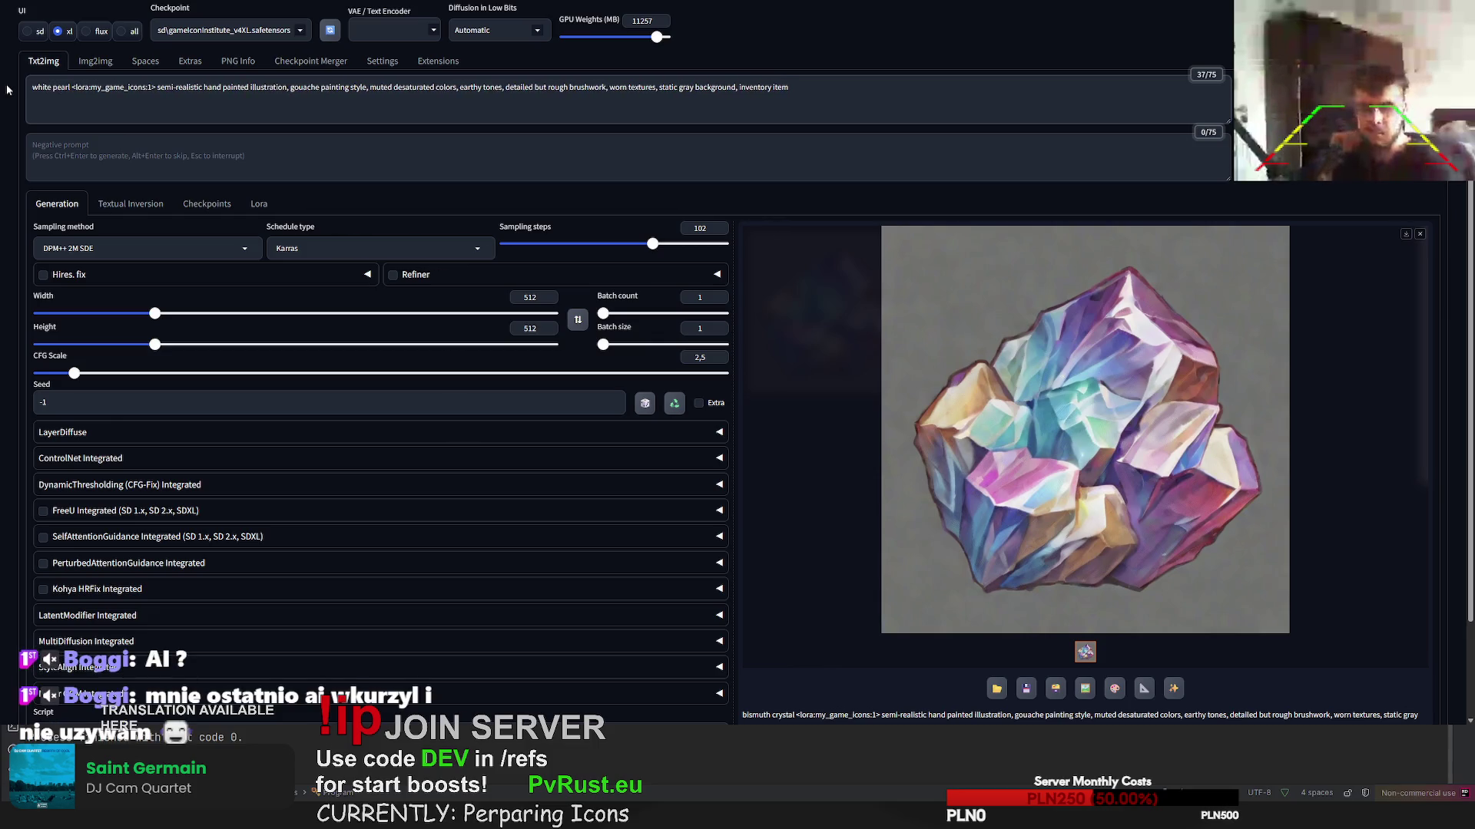
key("ctrl+Return")
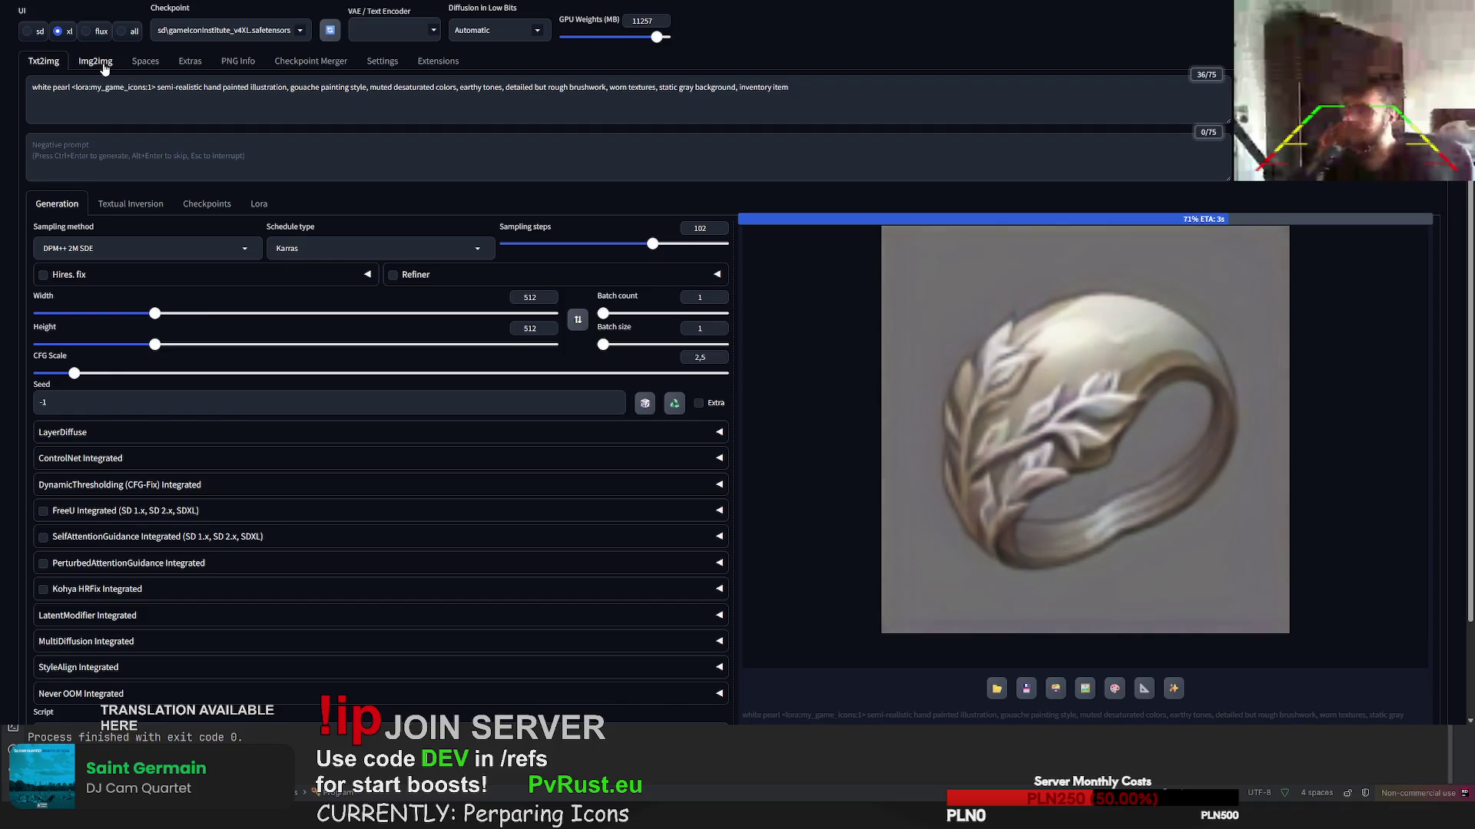
key("ctrl+a")
key("ctrl+c")
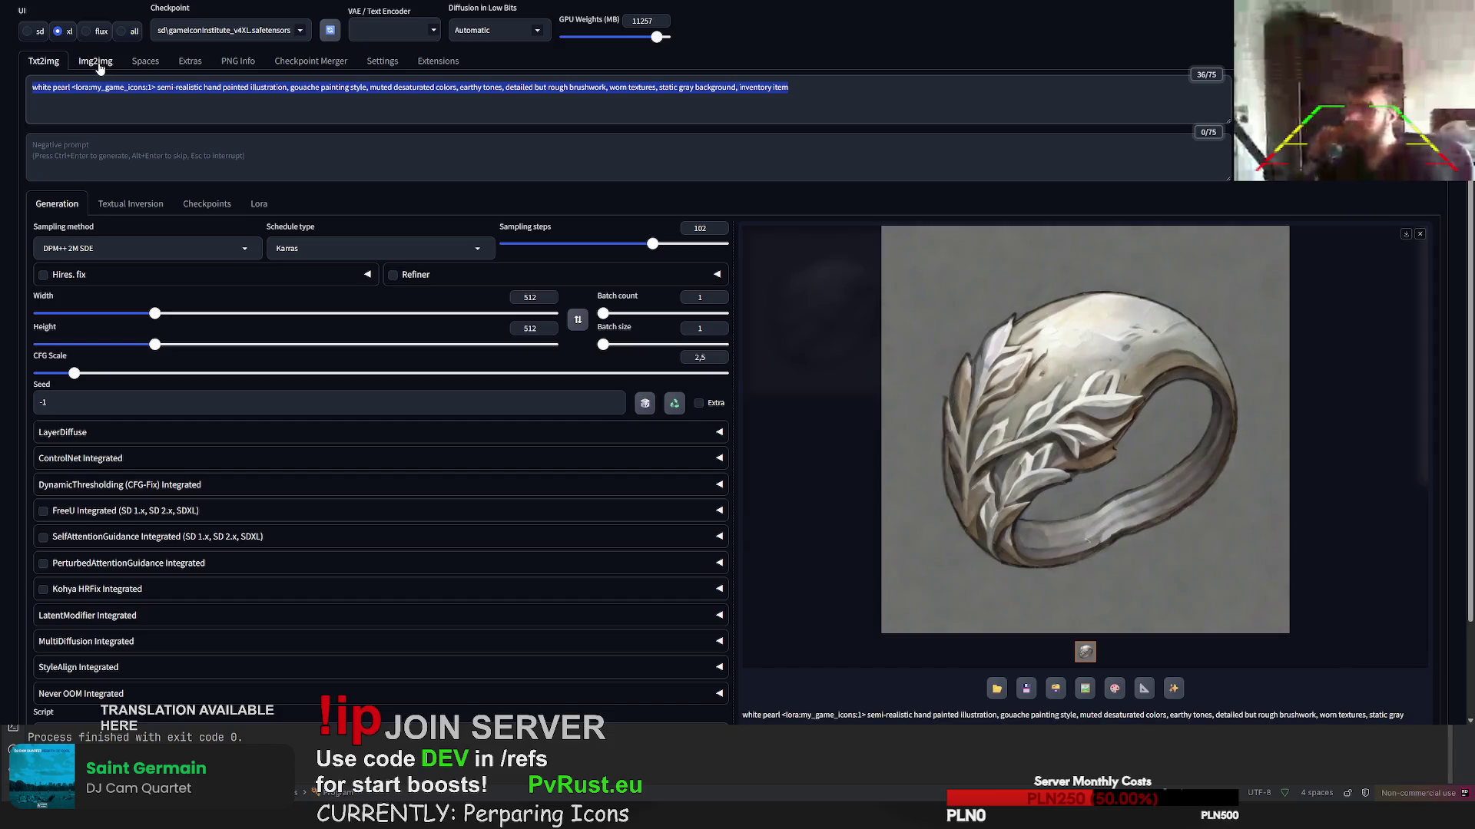
Step: Paste the white pearl prompt and image into img2img, generate, and lower the sampling steps
left_click(98, 67)
left_click(238, 106)
key("ctrl+a")
key("ctrl+v")
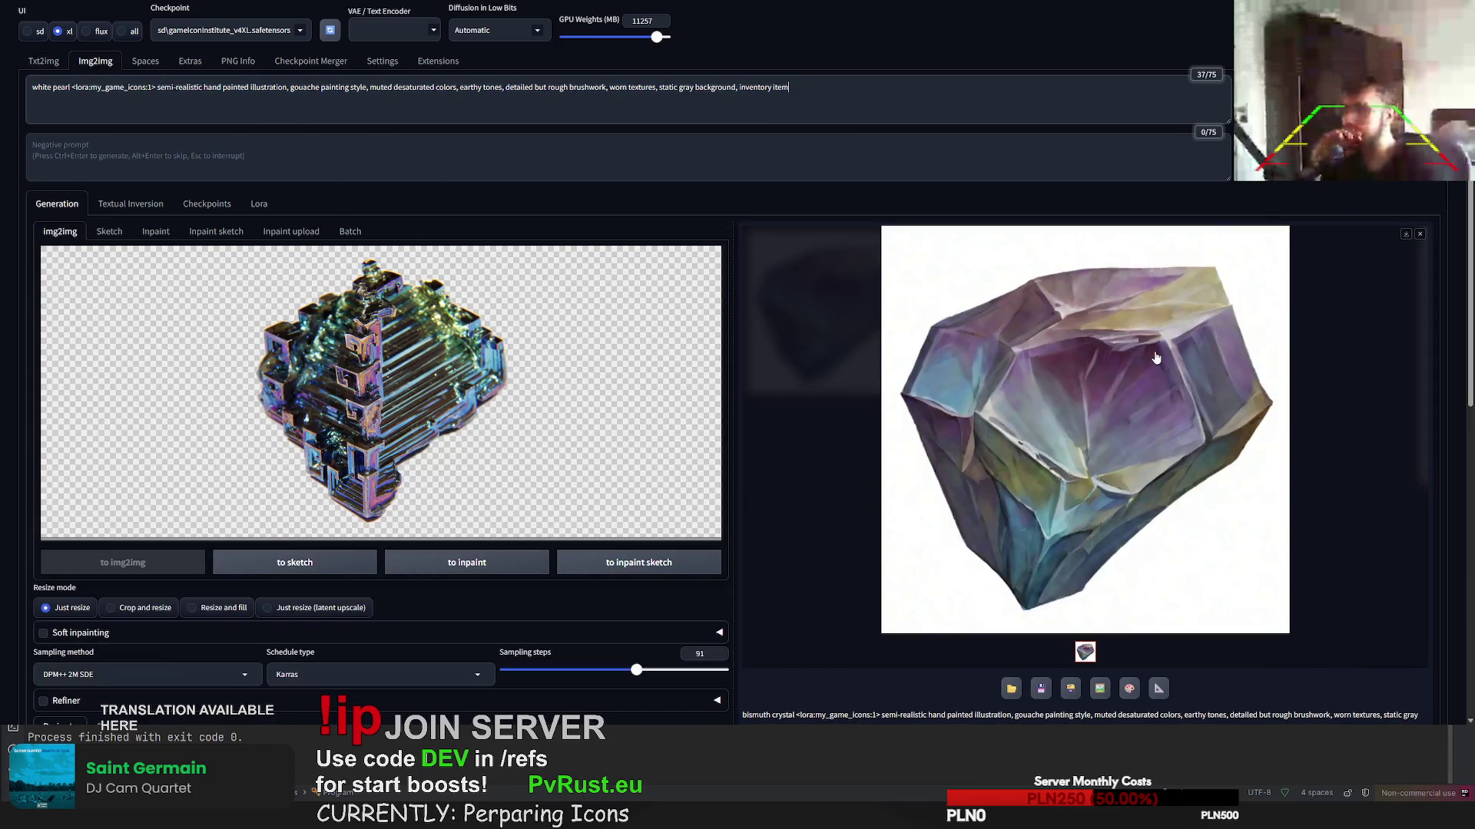
left_click(1352, 92)
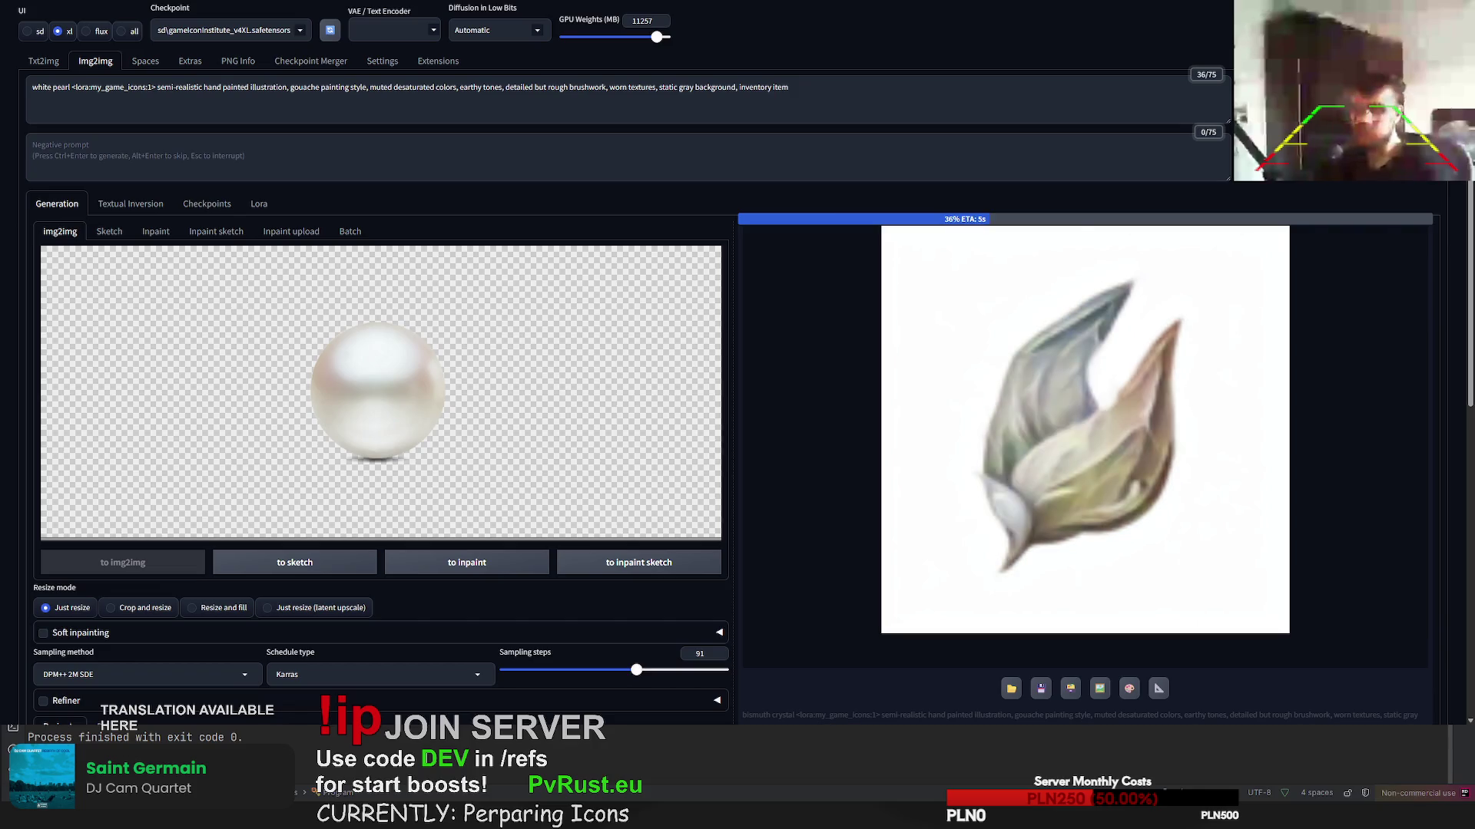
left_click_drag(636, 670, 536, 670)
scroll(522, 508, "down", 1)
scroll(523, 630, "down", 2)
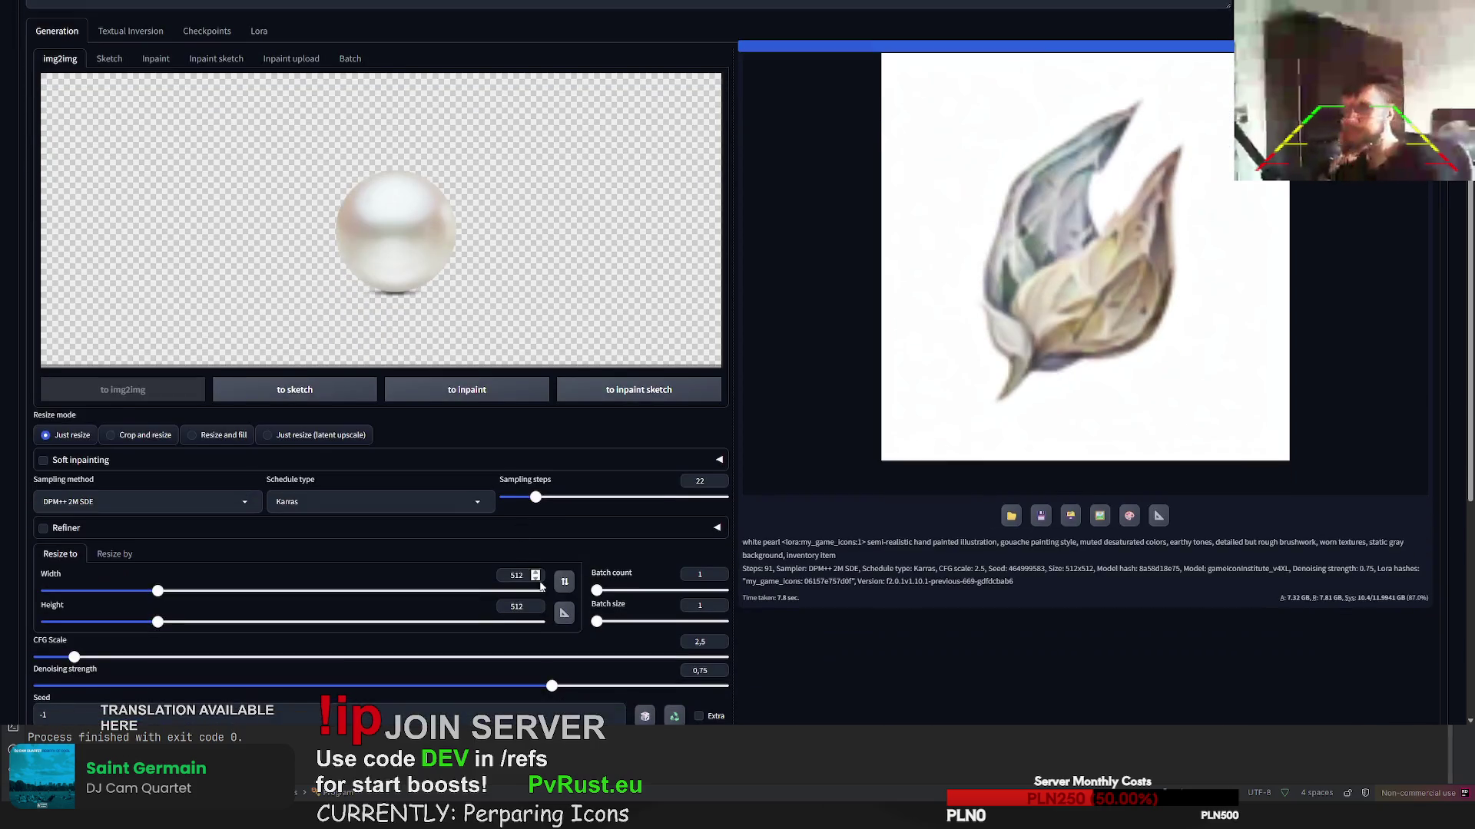
scroll(523, 630, "down", 1)
scroll(527, 619, "up", 2)
scroll(673, 548, "up", 1)
Step: Generate three more pearl variations, then two with the prompt 'white pearl ball'
key("ctrl+Return")
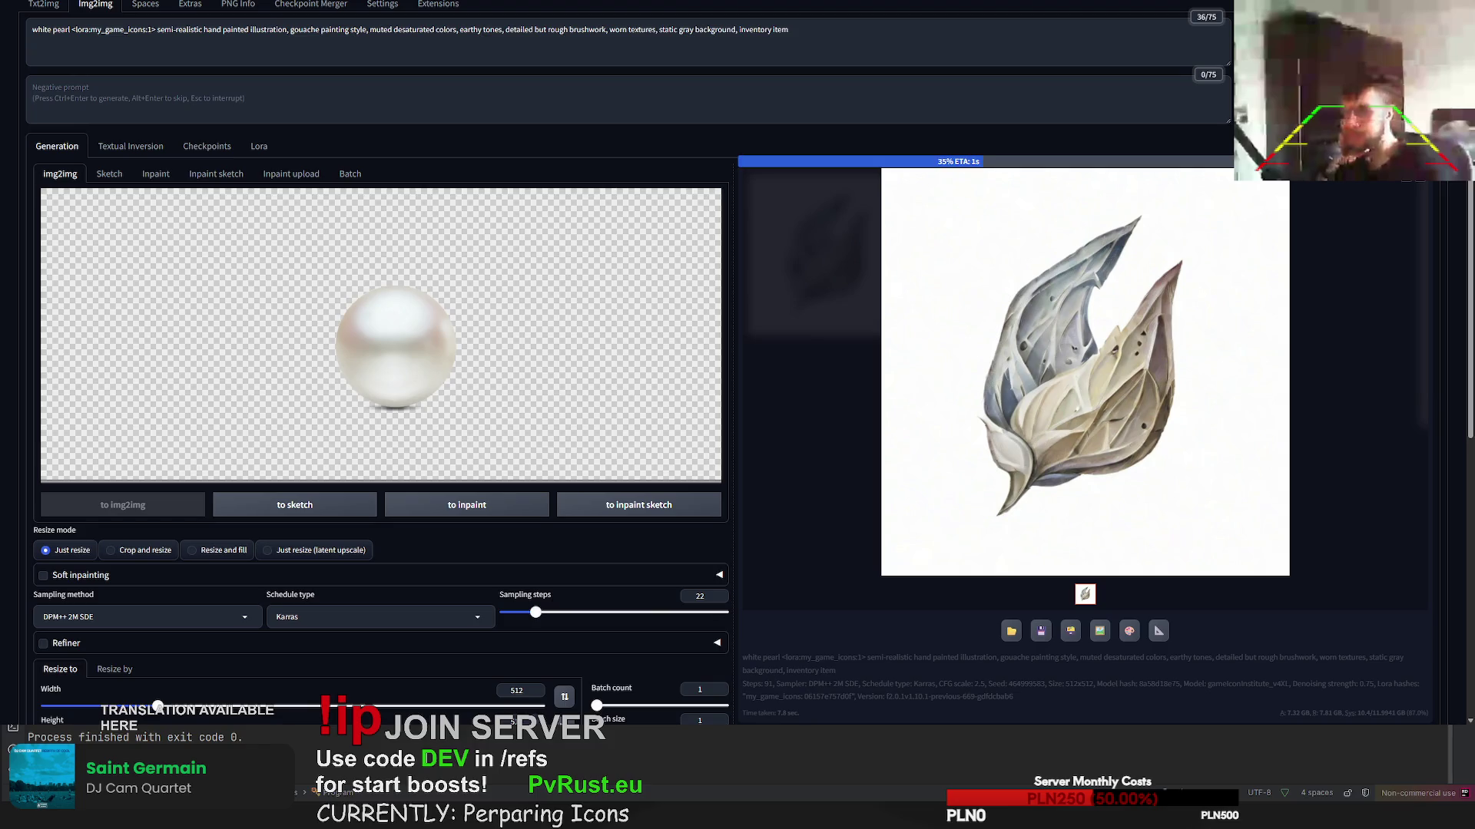
key("ctrl+Return")
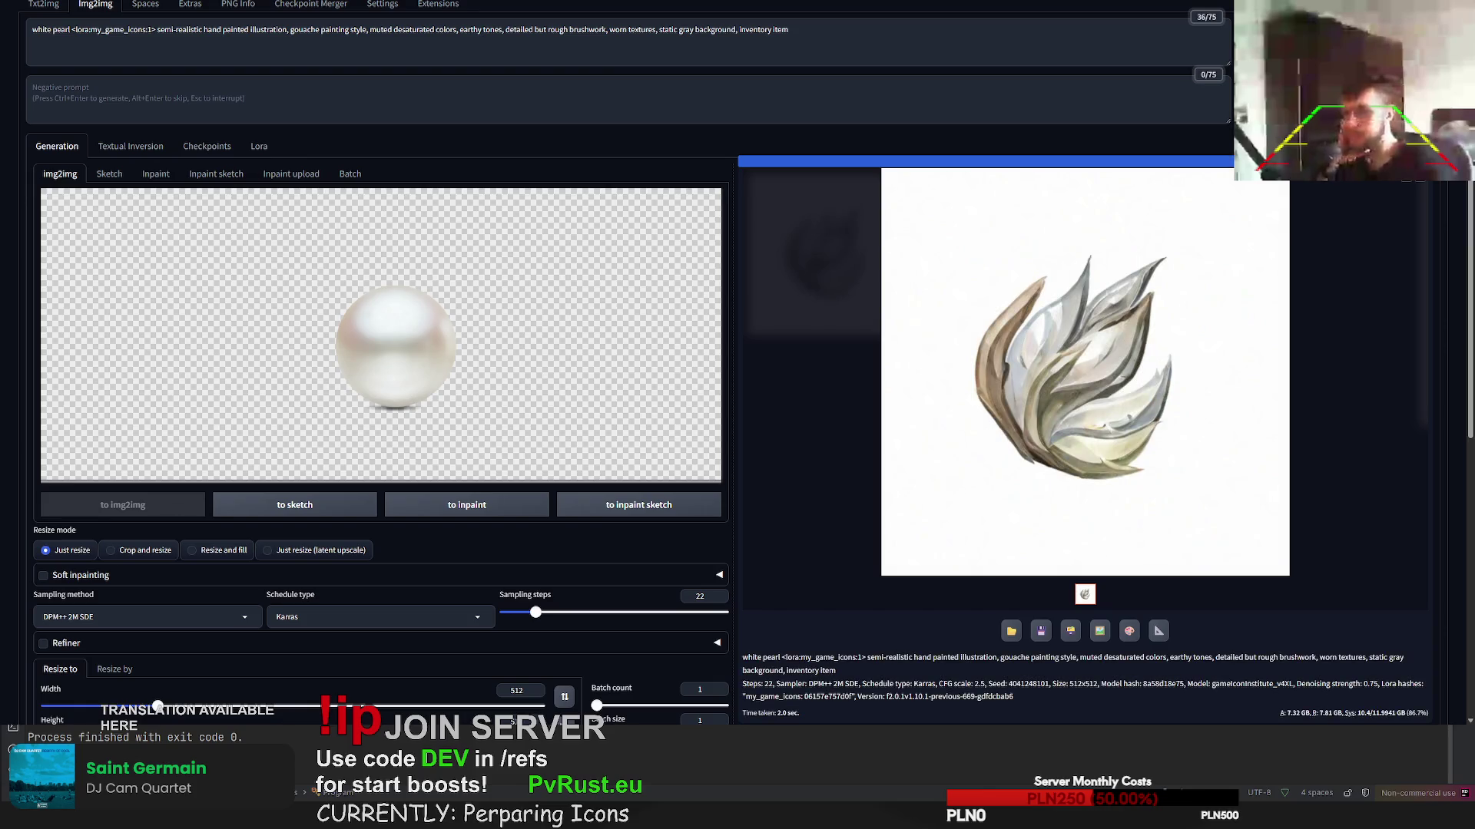
key("ctrl+Return")
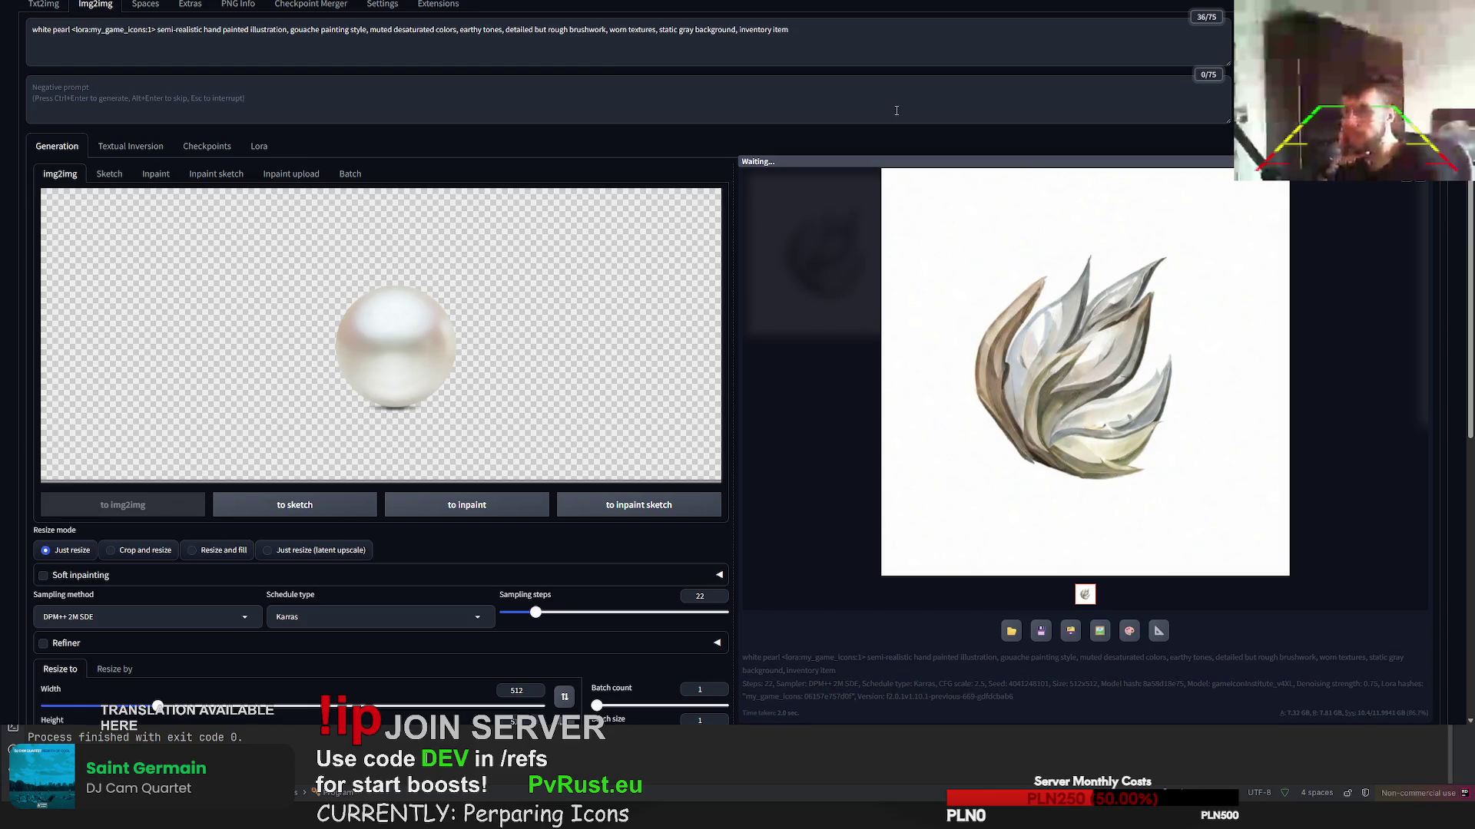
type("ball")
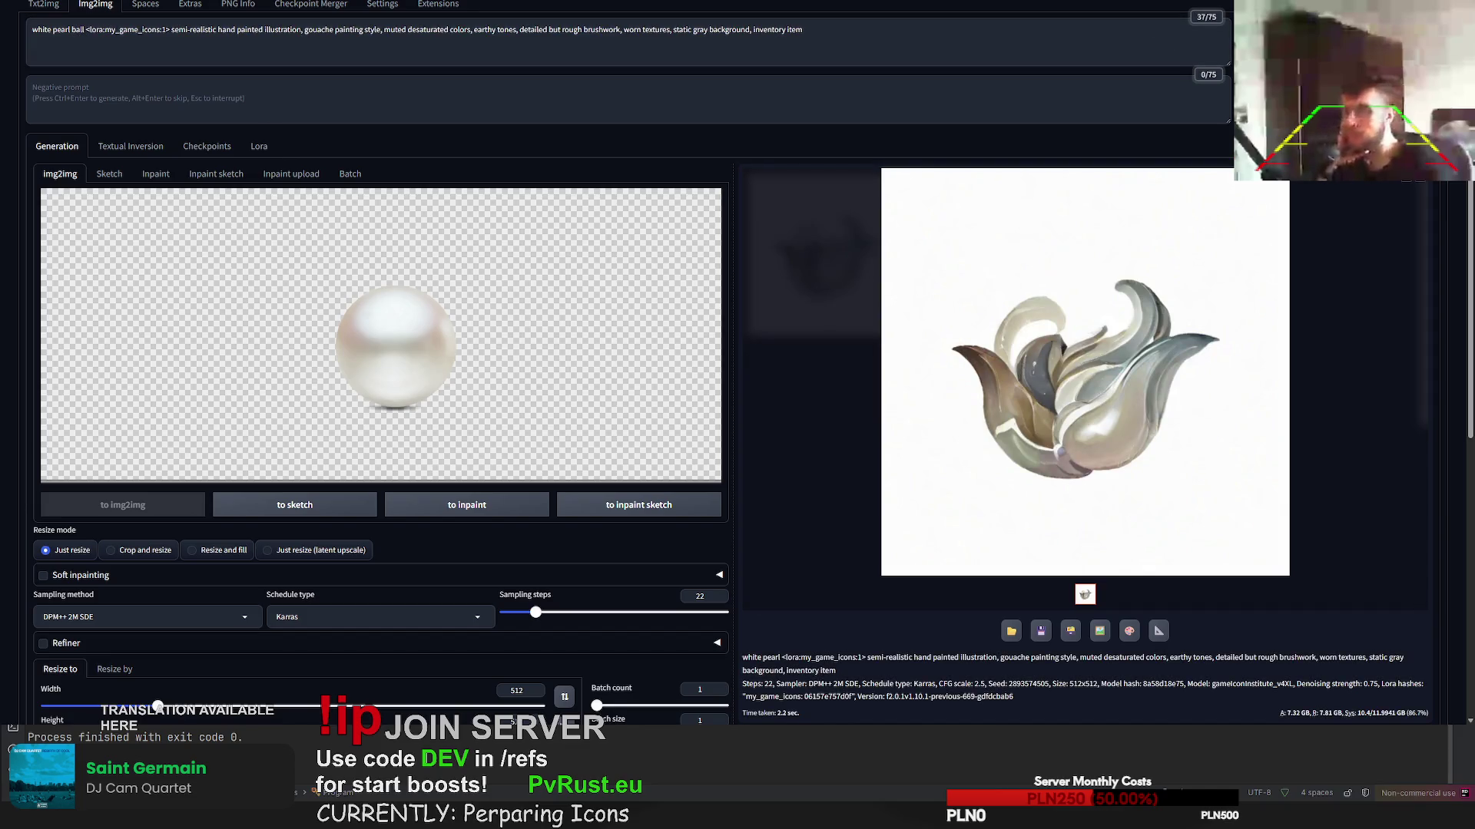
key("ctrl+Return")
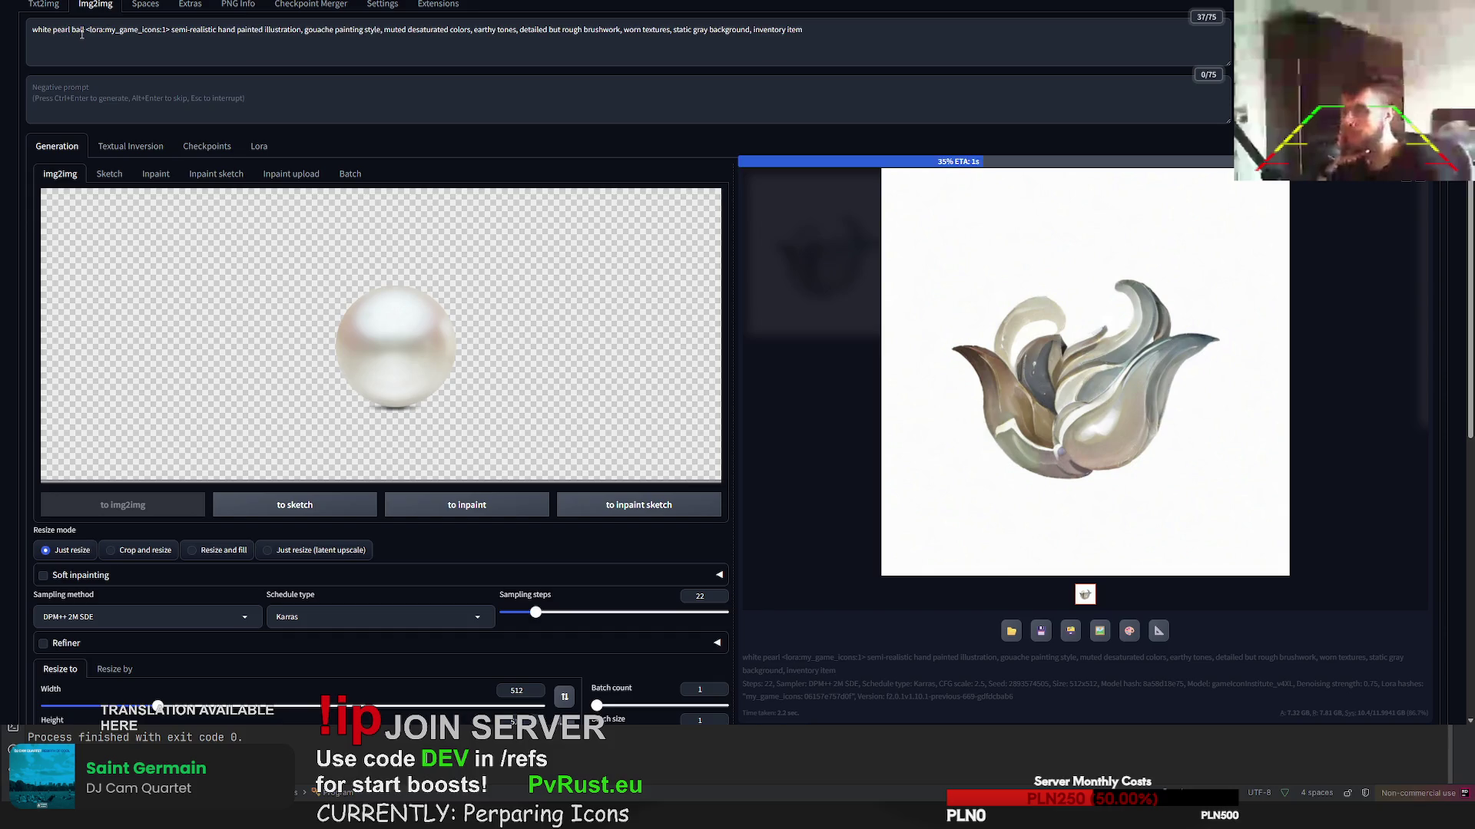
key("ctrl+Return")
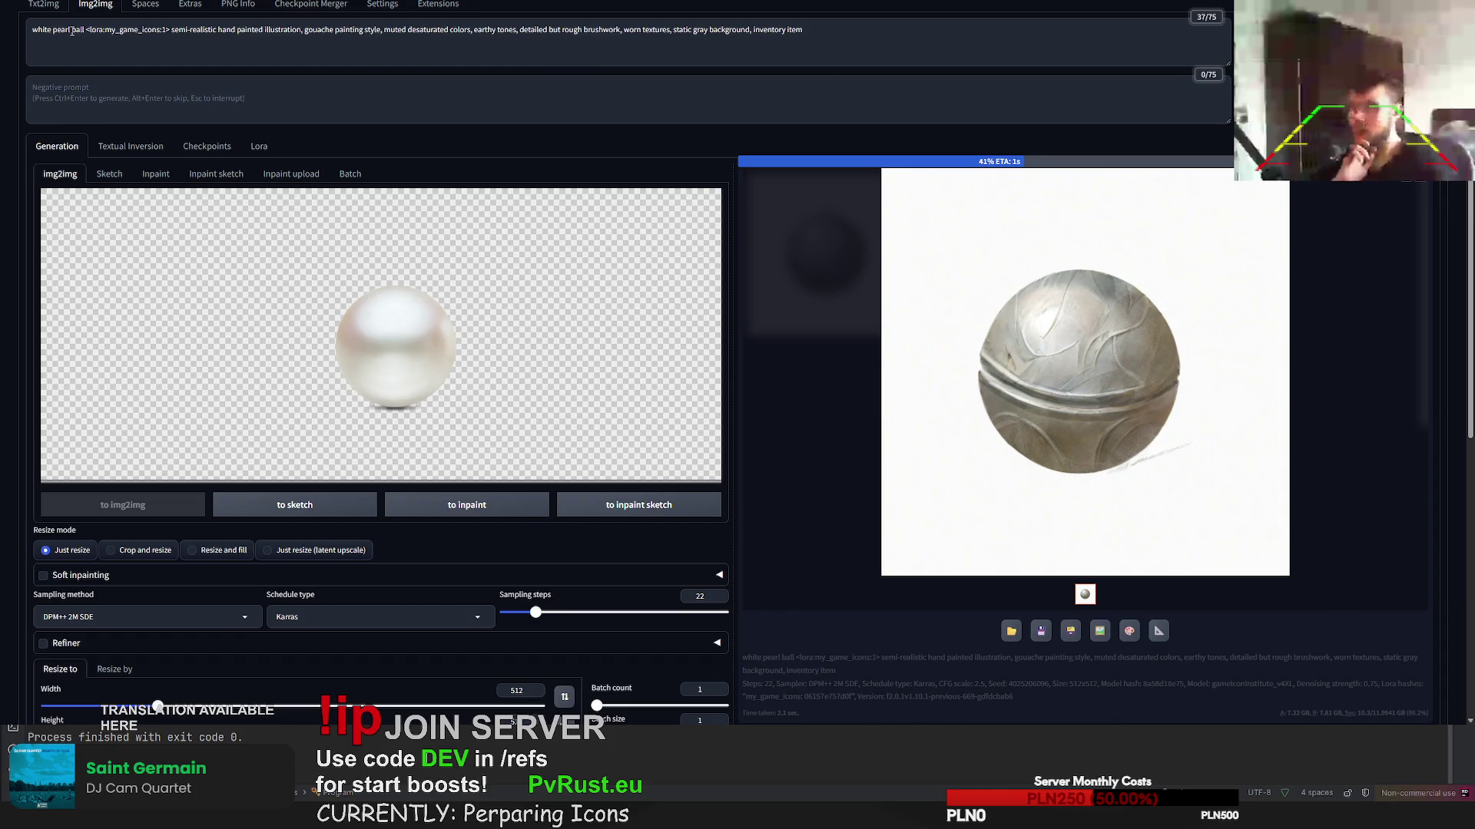
Step: Replace 'ball' with 'sphere', add 'perfect' after white, and generate several variations
key("BackSpace")
key("BackSpace")
key("BackSpace")
type("sphere")
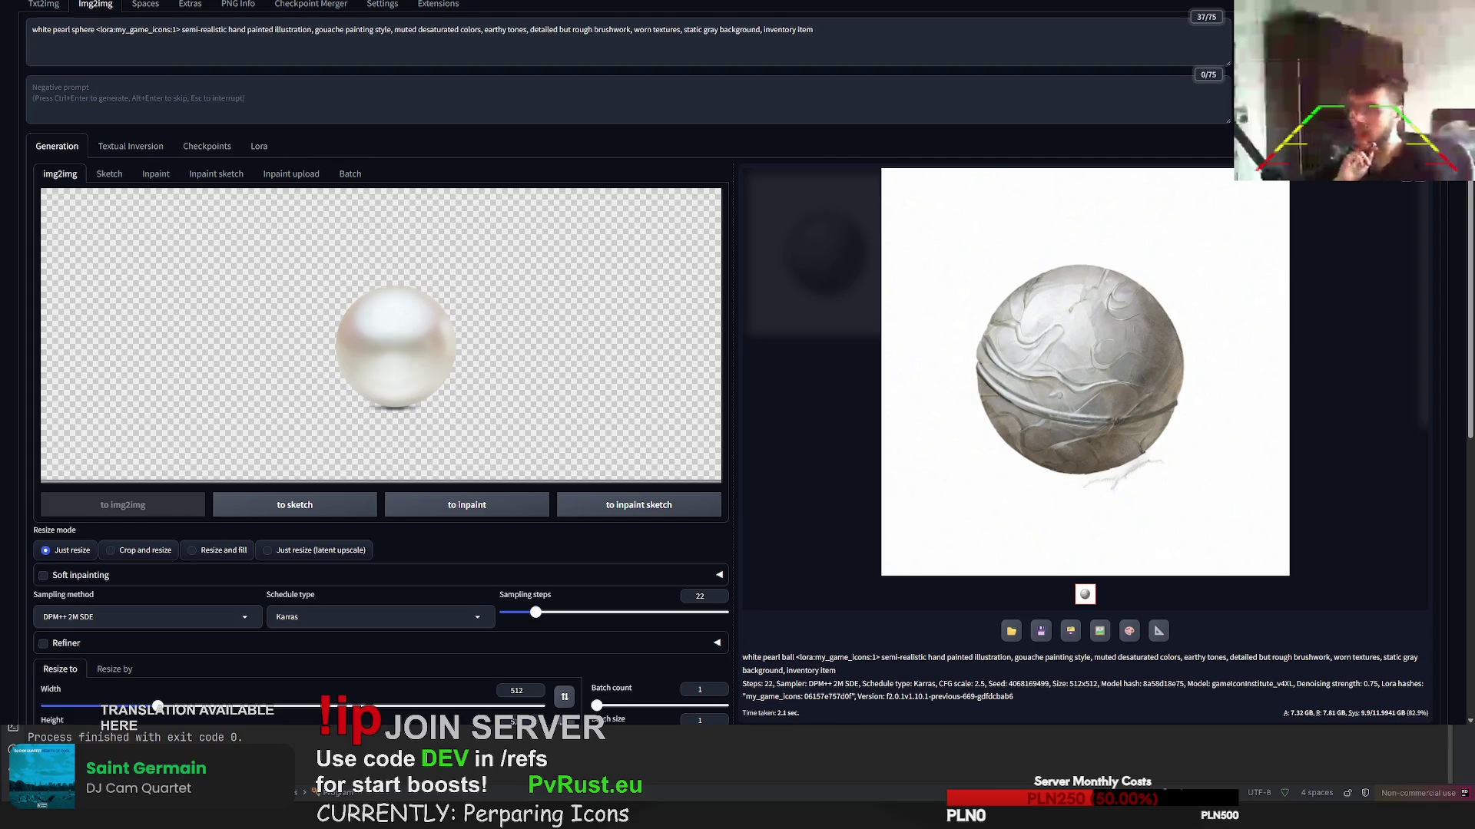
key("ctrl+Return")
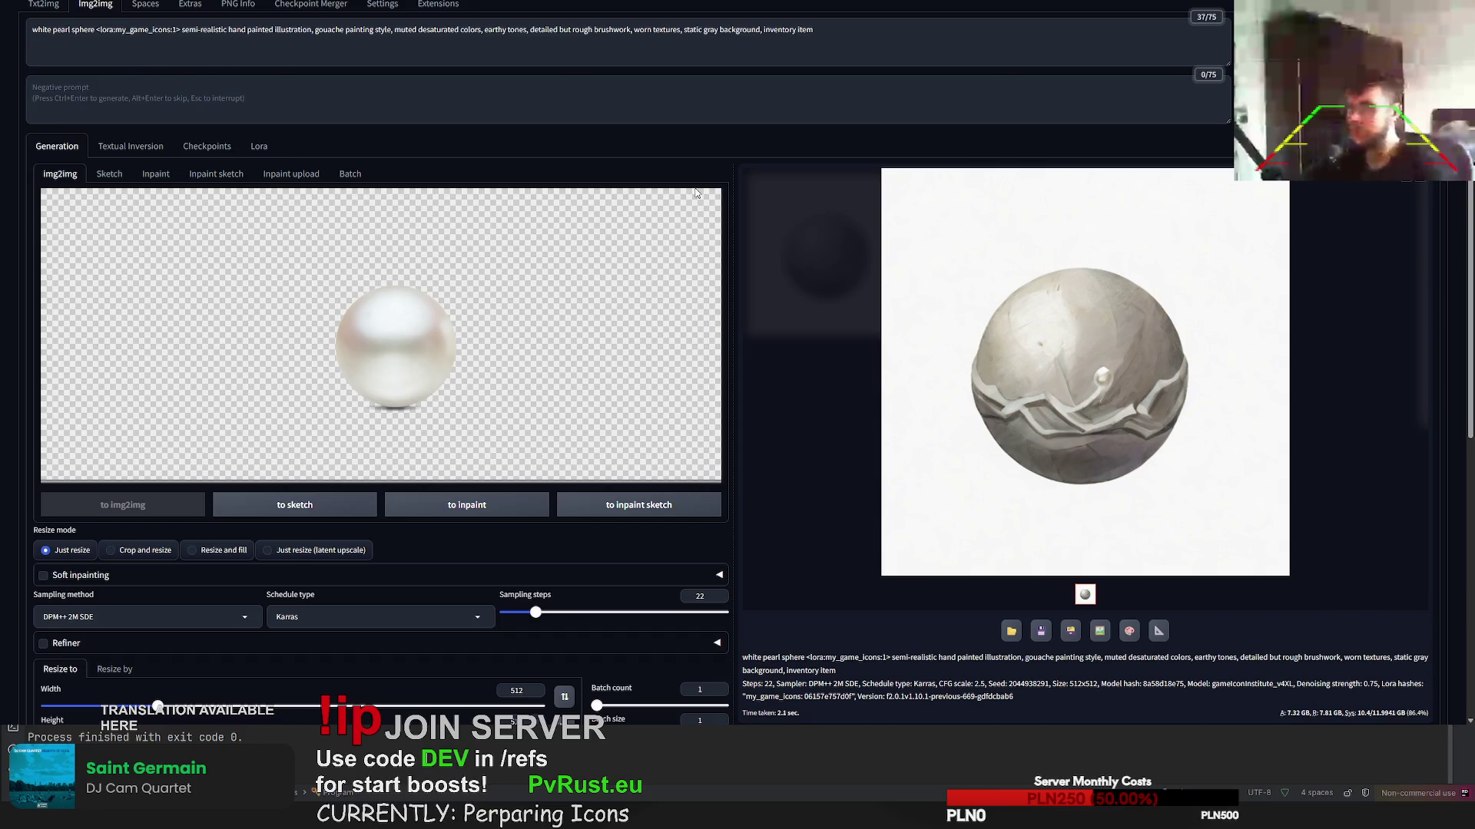
left_click(52, 31)
type("perfect")
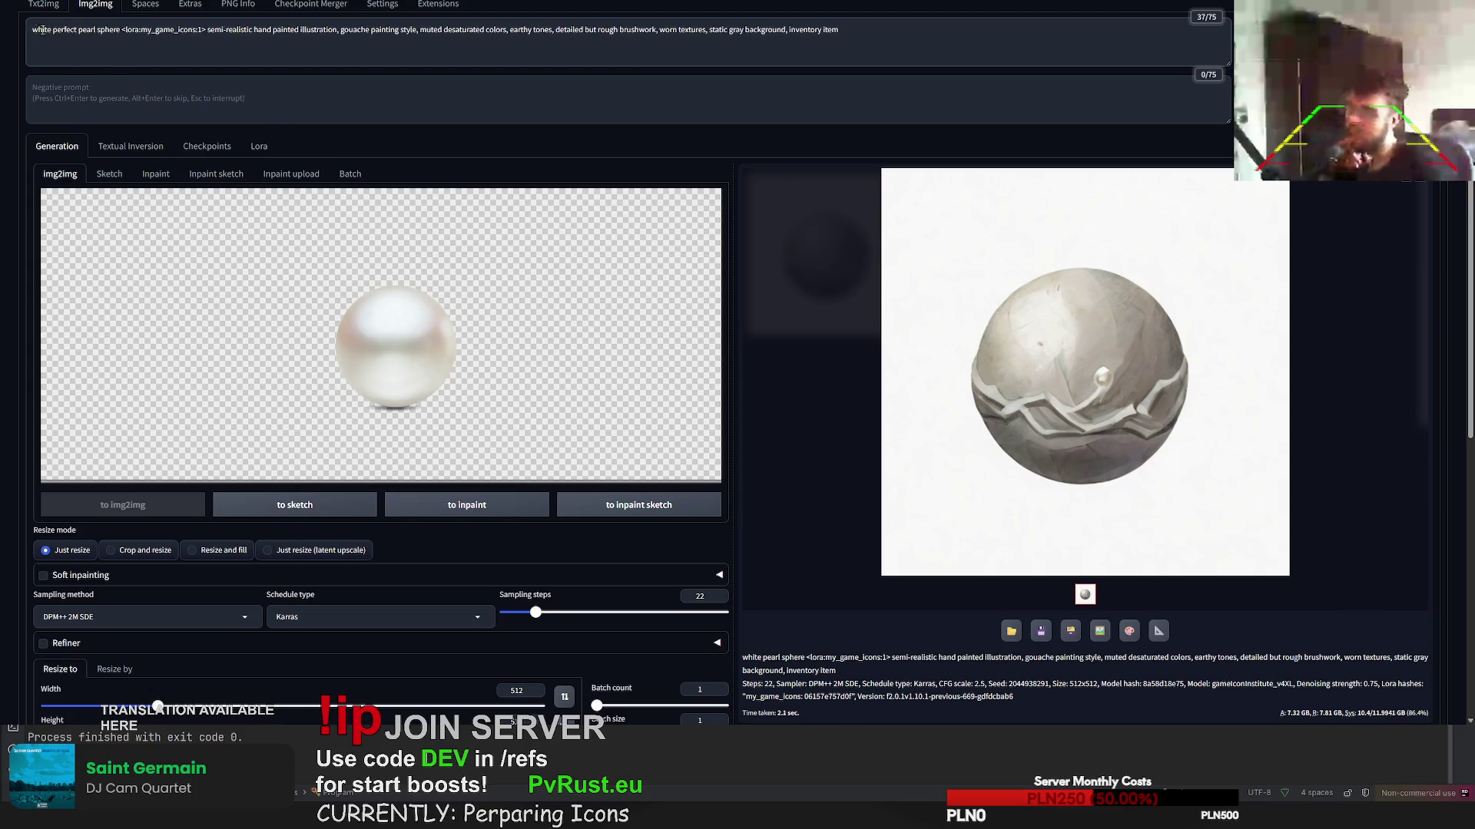
key("ctrl+Return")
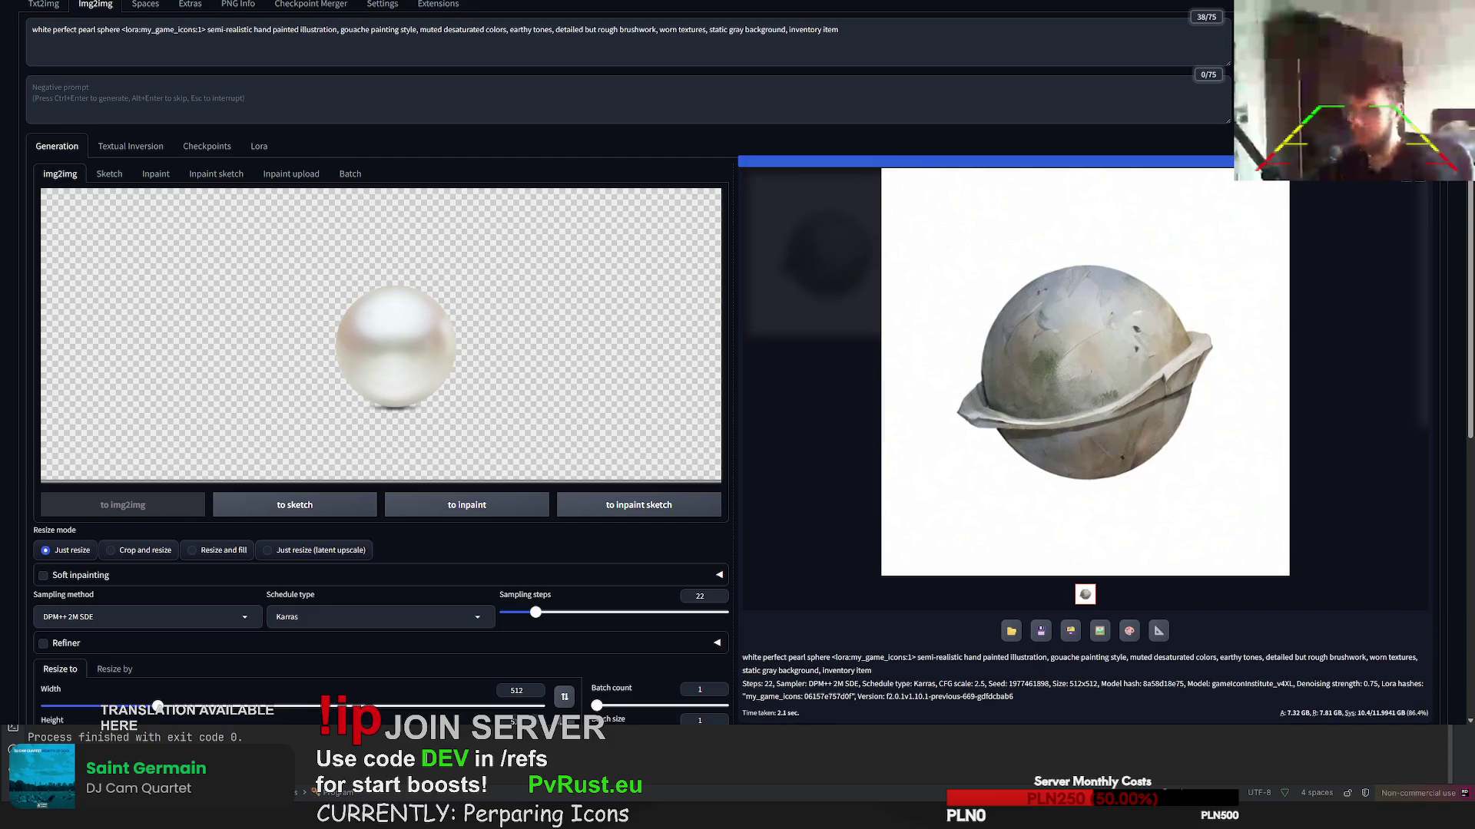
key("ctrl+Return")
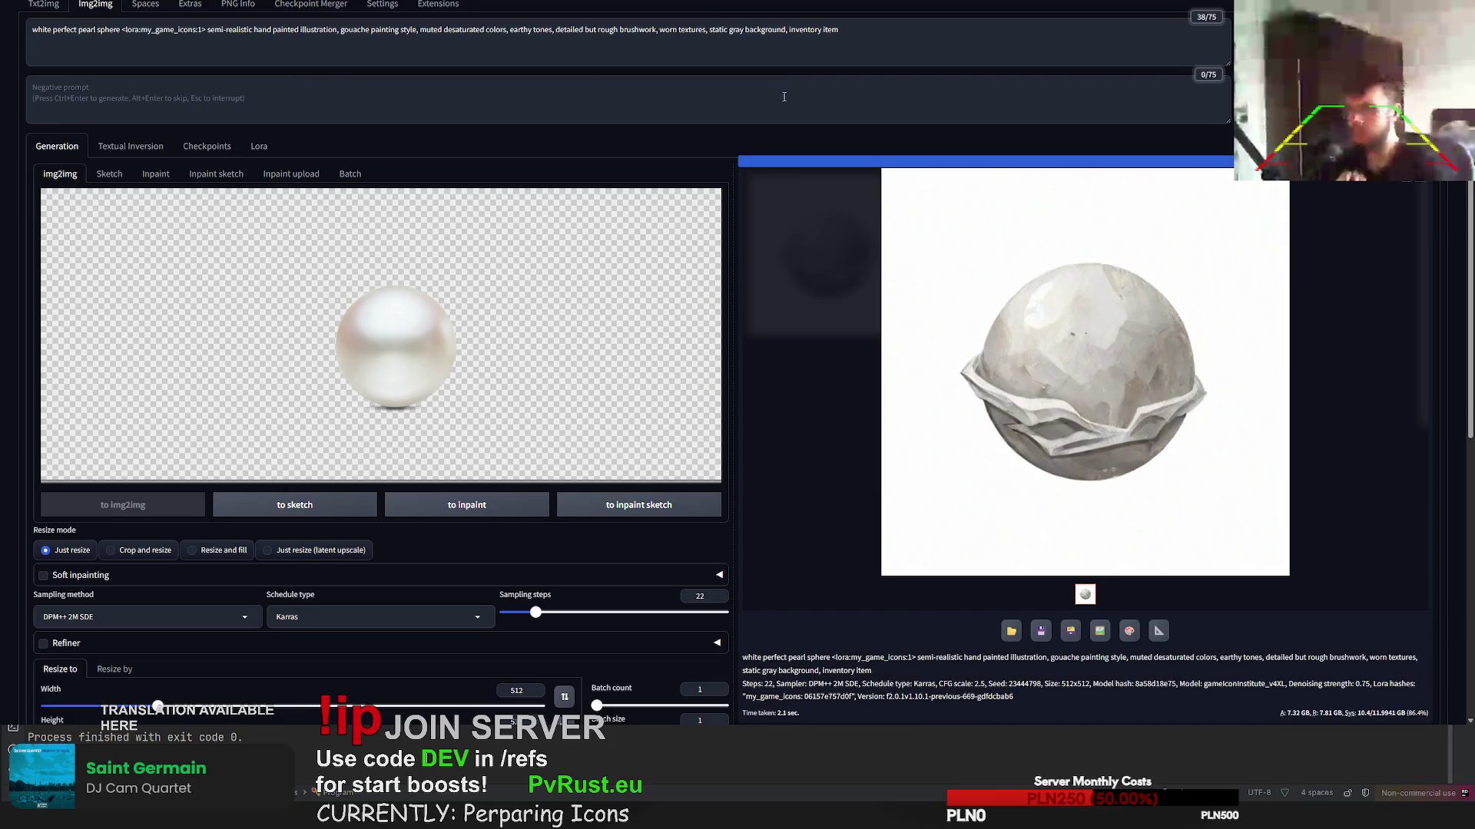
key("ctrl+Return")
Step: Add 'shiny' to make 'white perfect shiny pearl sphere', regenerate, and select the prompt
left_click(80, 32)
type("shiny pearl")
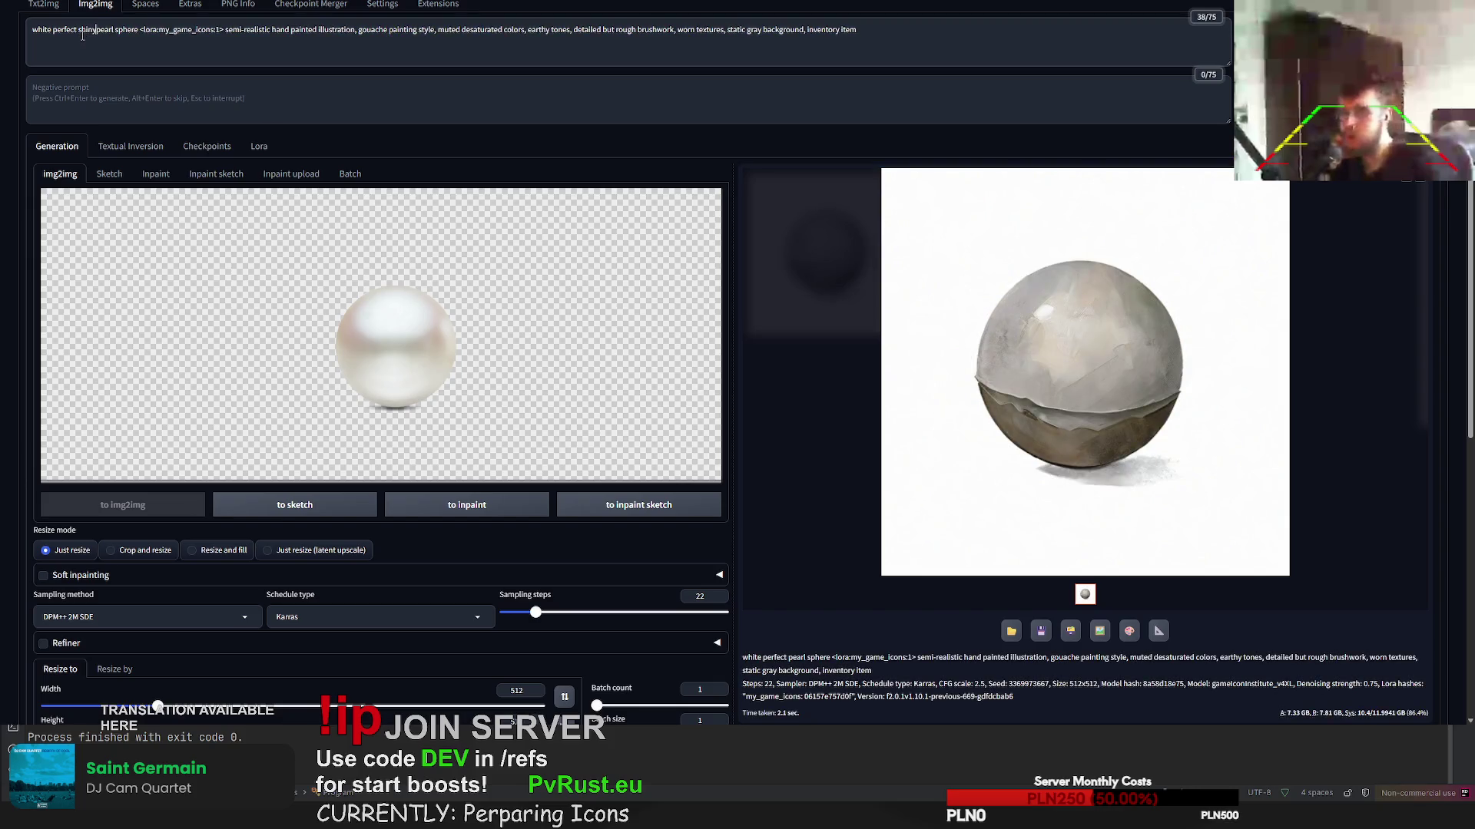
key("ctrl+Return")
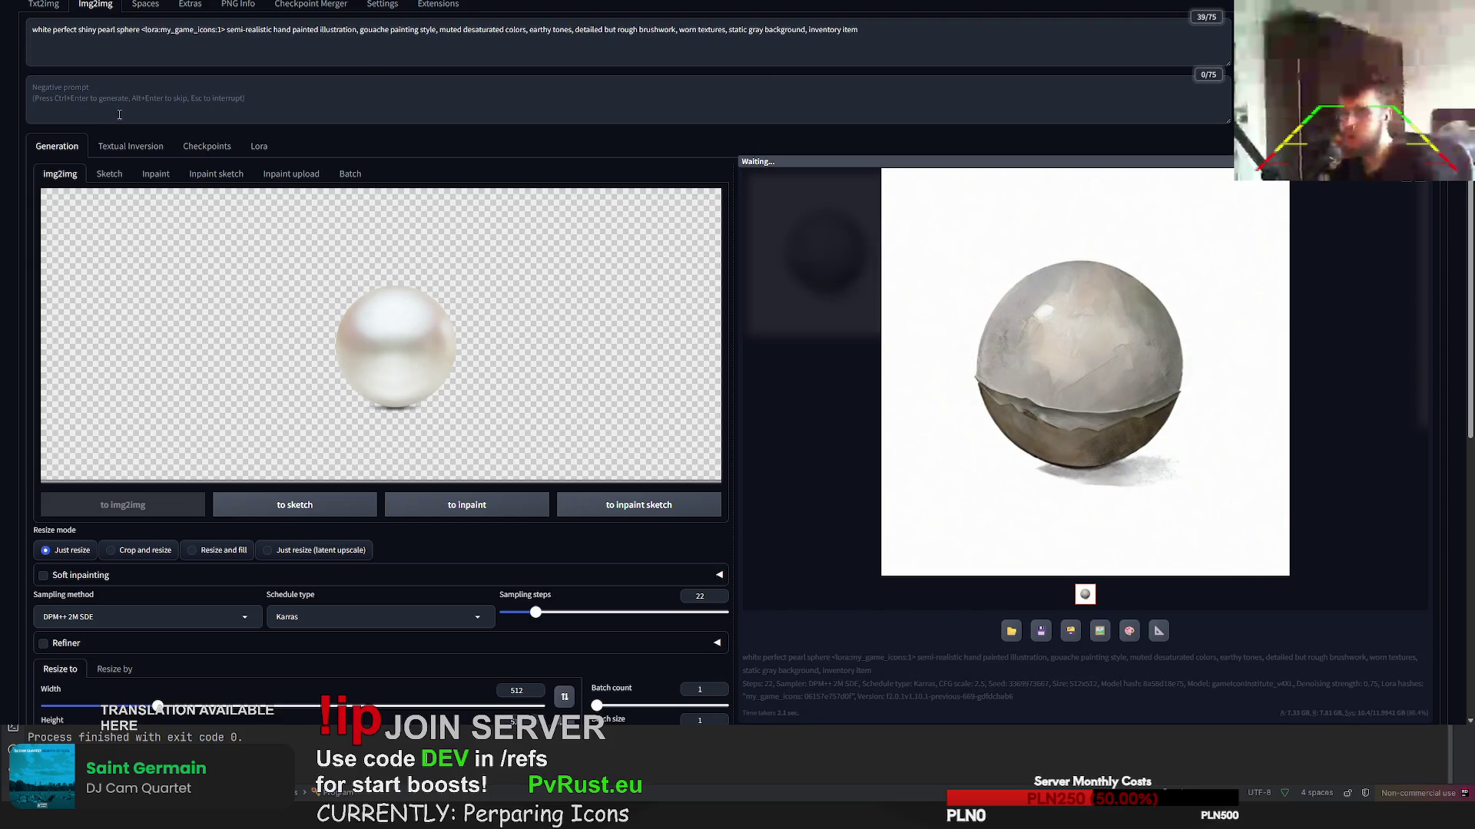
triple_click(140, 31)
key("ctrl+c")
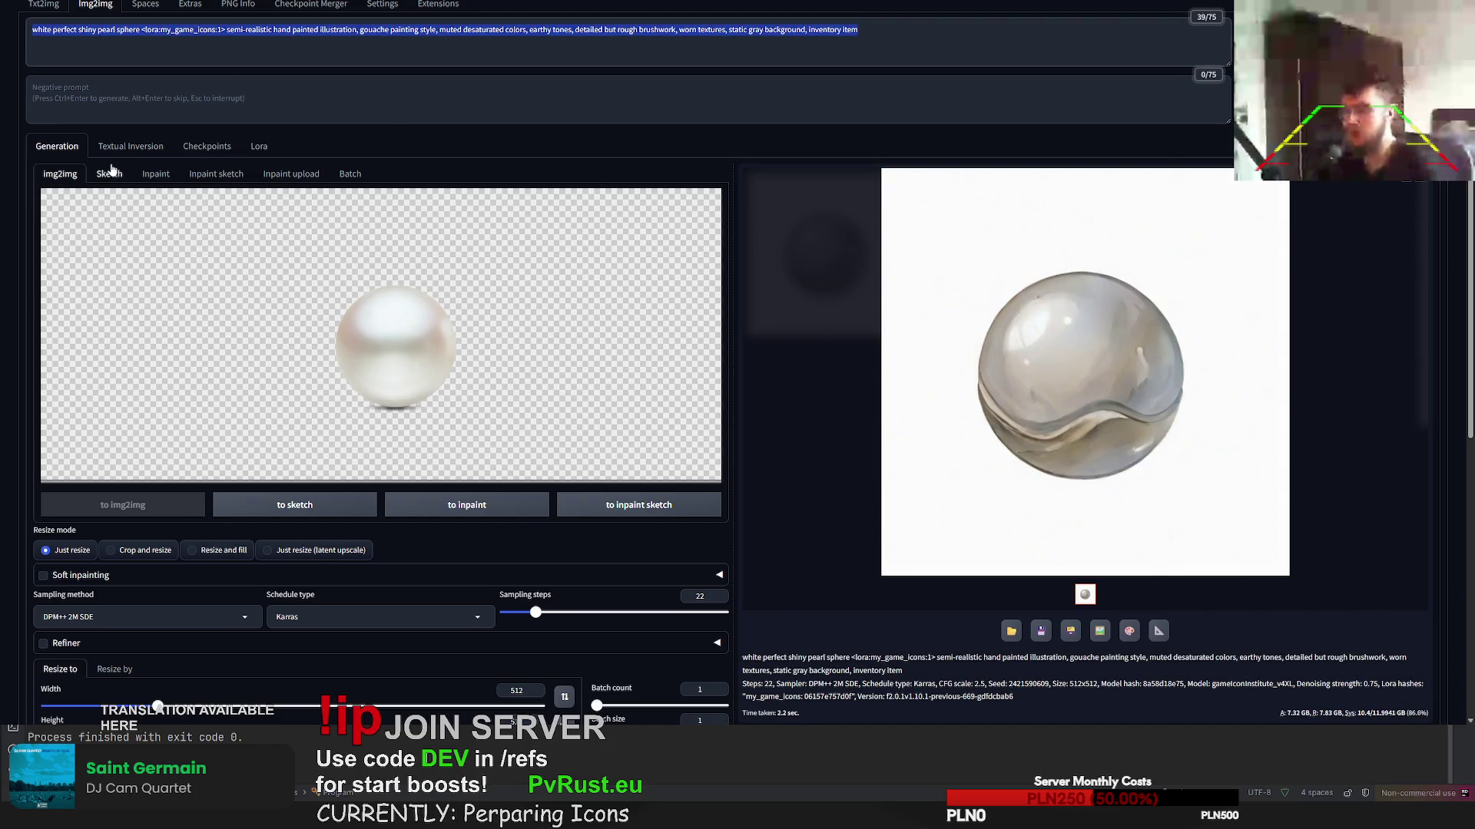
scroll(65, 173, "up", 2)
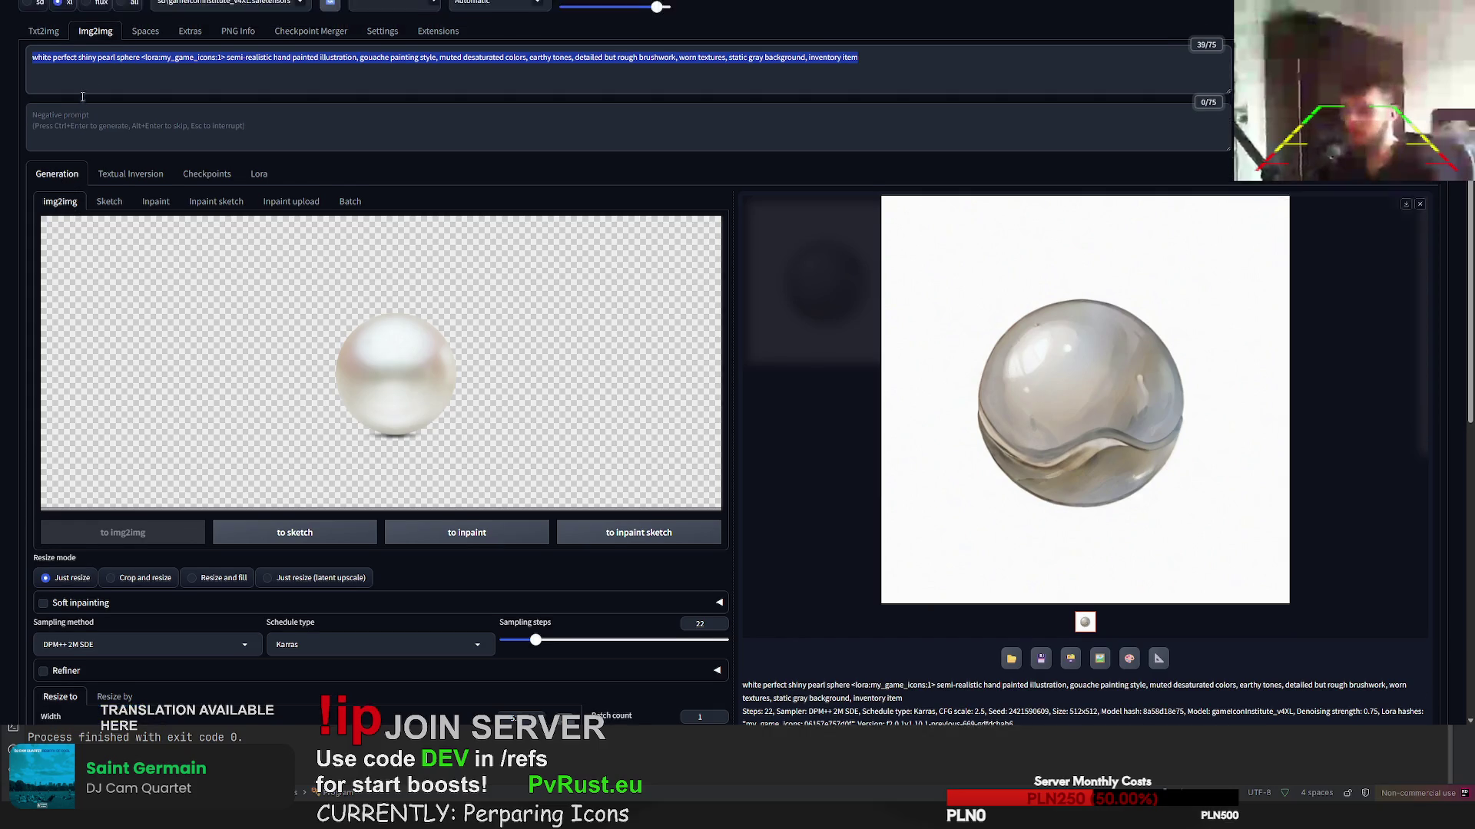
Step: Paste the pearl sphere prompt into txt2img, generate, then regenerate at 69 sampling steps
left_click(44, 61)
left_click(121, 97)
key("ctrl+a")
key("ctrl+v")
key("ctrl+Return")
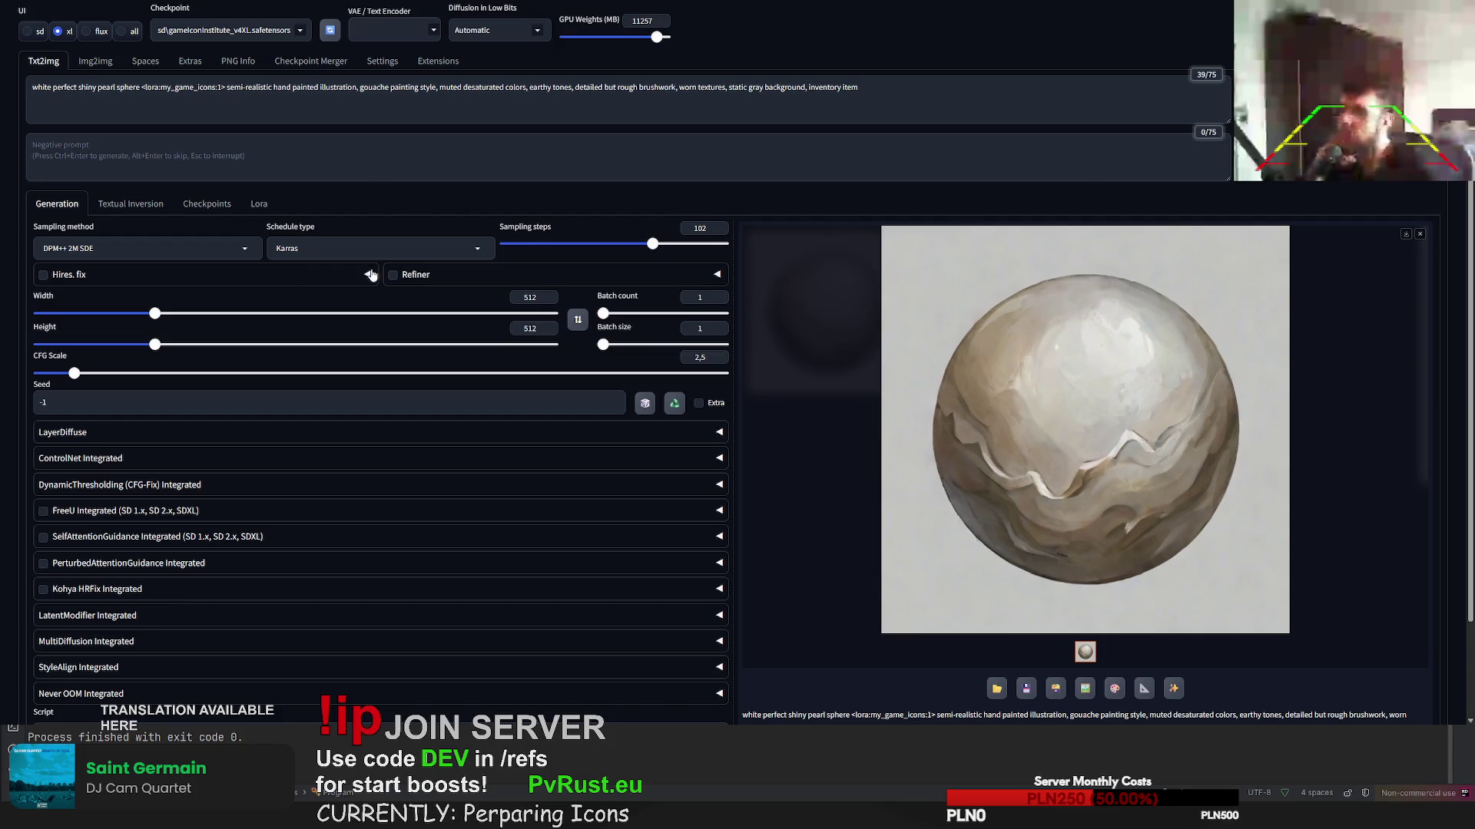
left_click_drag(633, 243, 605, 244)
key("ctrl+Return")
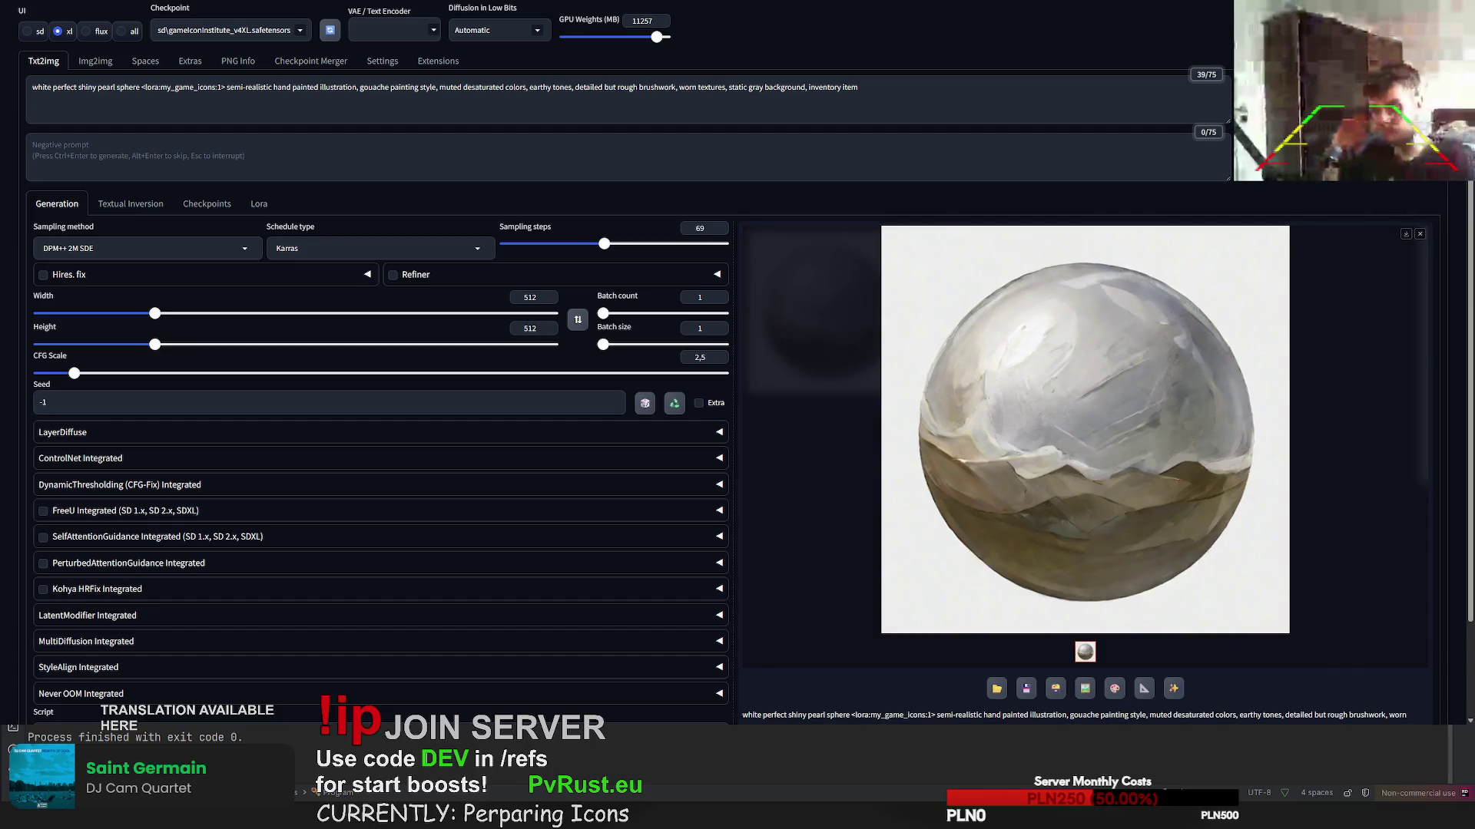
Step: Lower sampling steps to 35 and generate two pearl variations
left_click_drag(604, 244, 554, 243)
key("ctrl+Return")
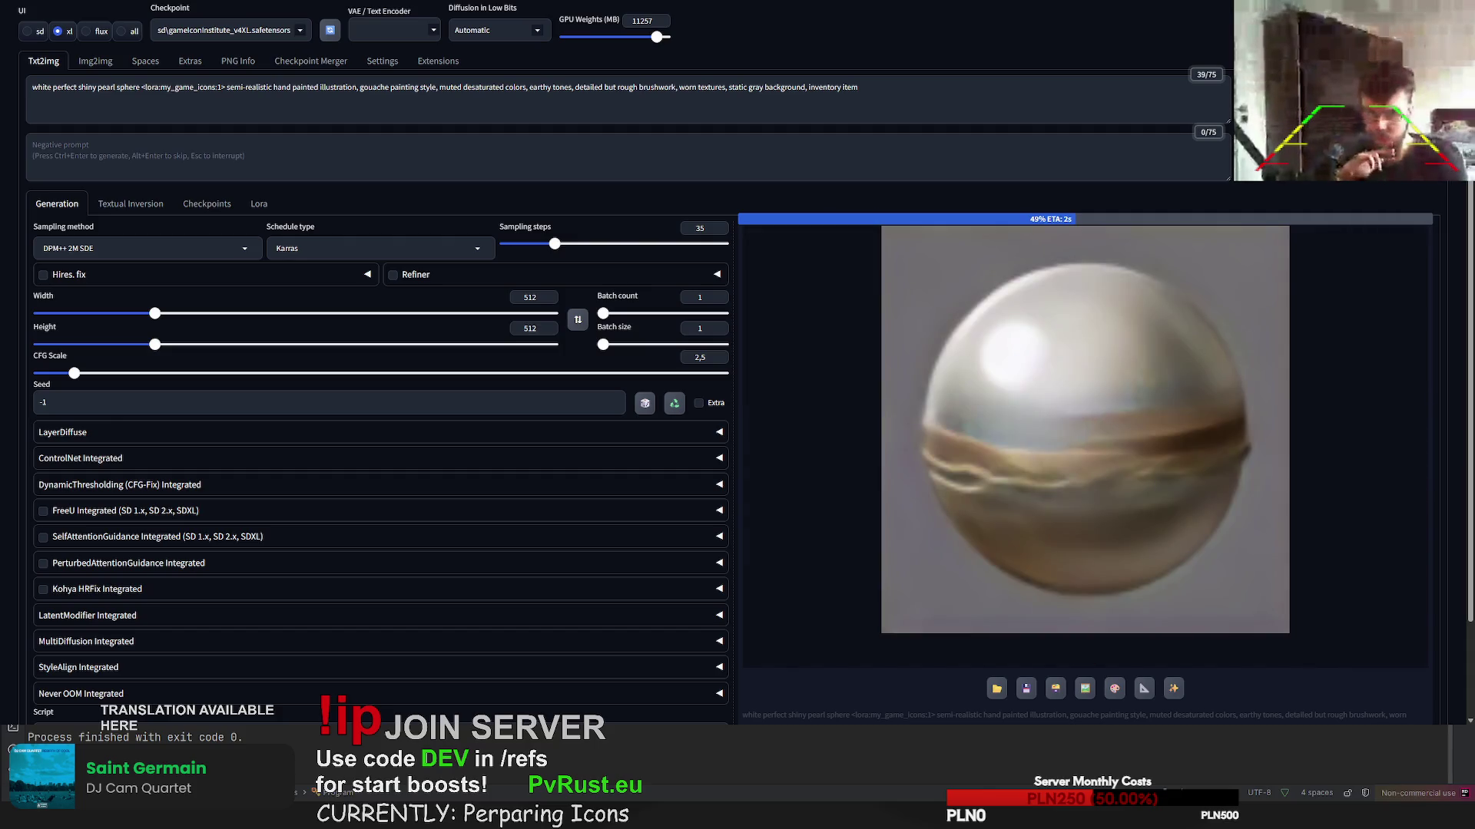
key("ctrl+Return")
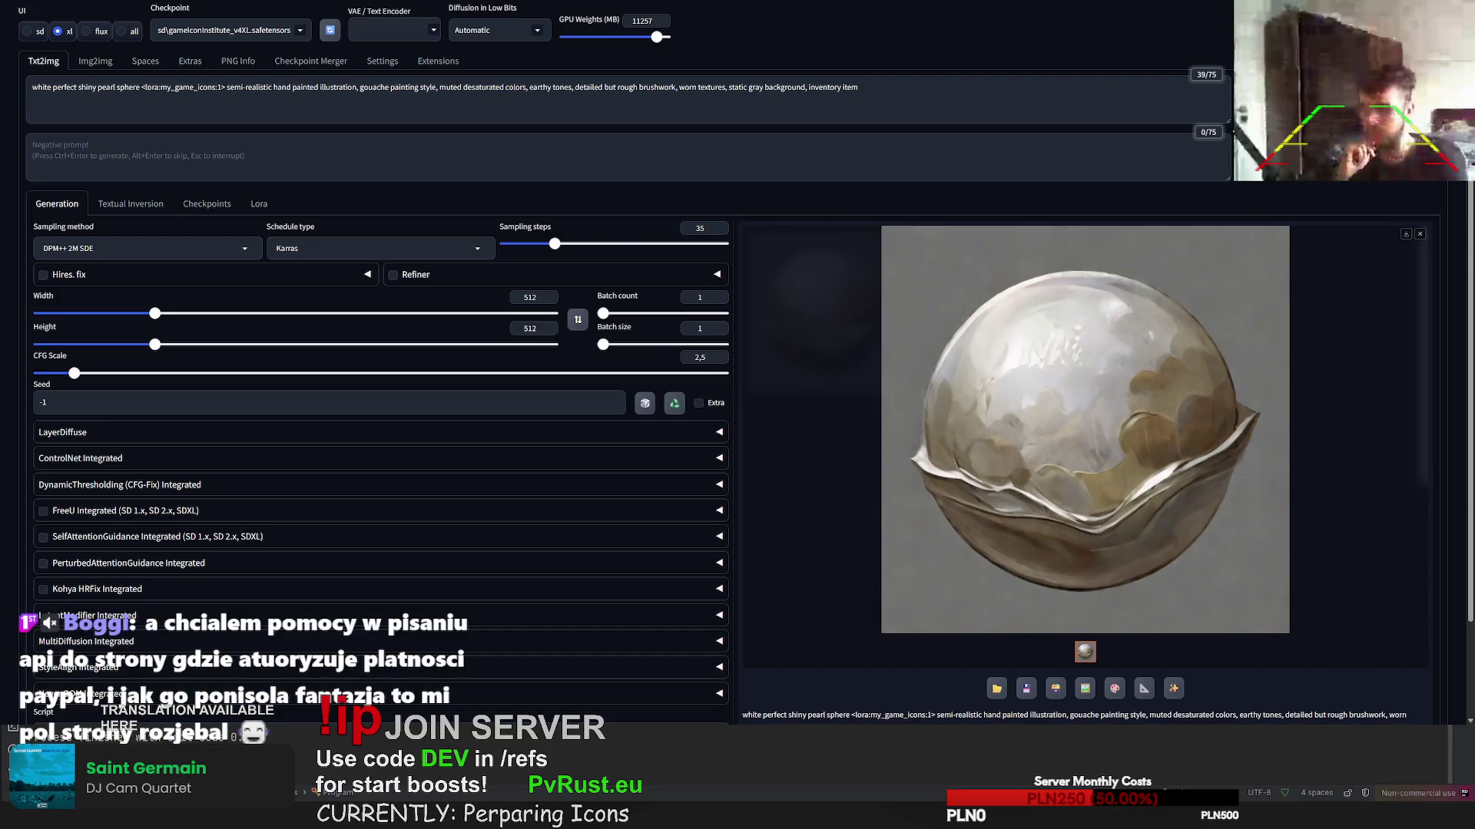
Step: Raise sampling steps to 78, generate the pearl, and return to img2img
left_click_drag(570, 248, 616, 246)
key("ctrl+Return")
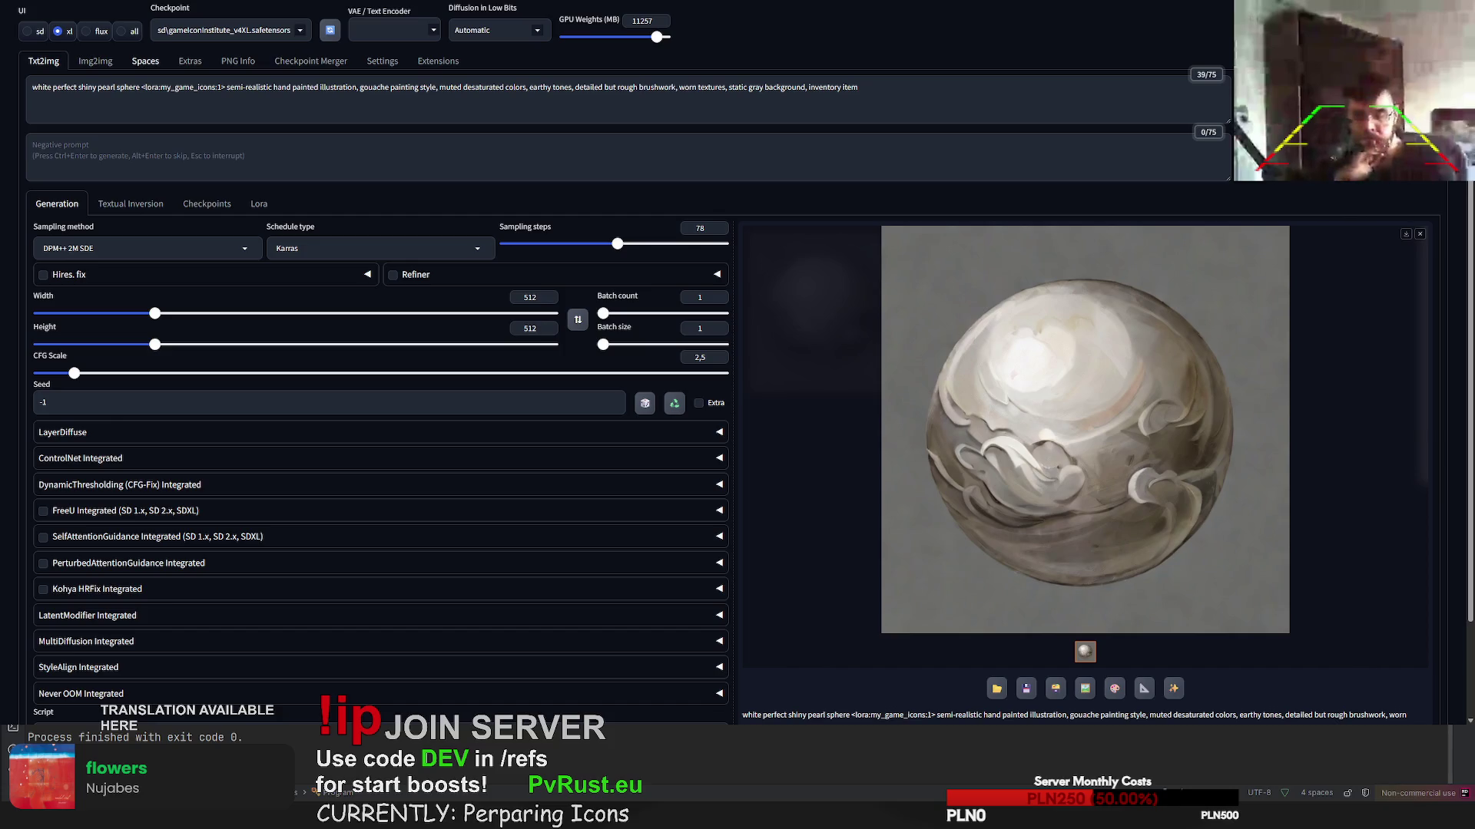
left_click(96, 60)
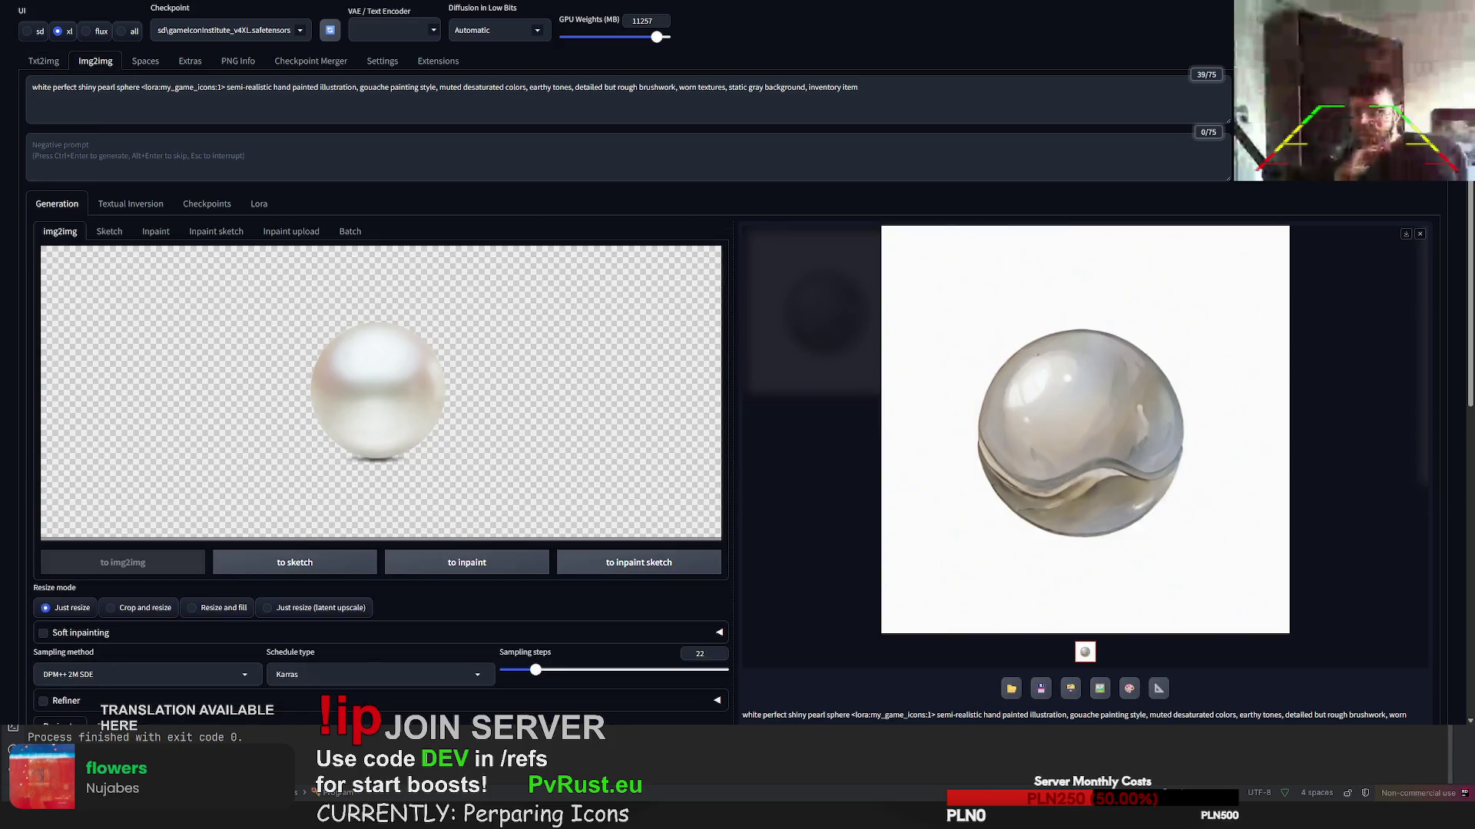
Step: Paste the engraved ring as source, prompt 'old ring', and generate at 60 sampling steps
key("ctrl+v")
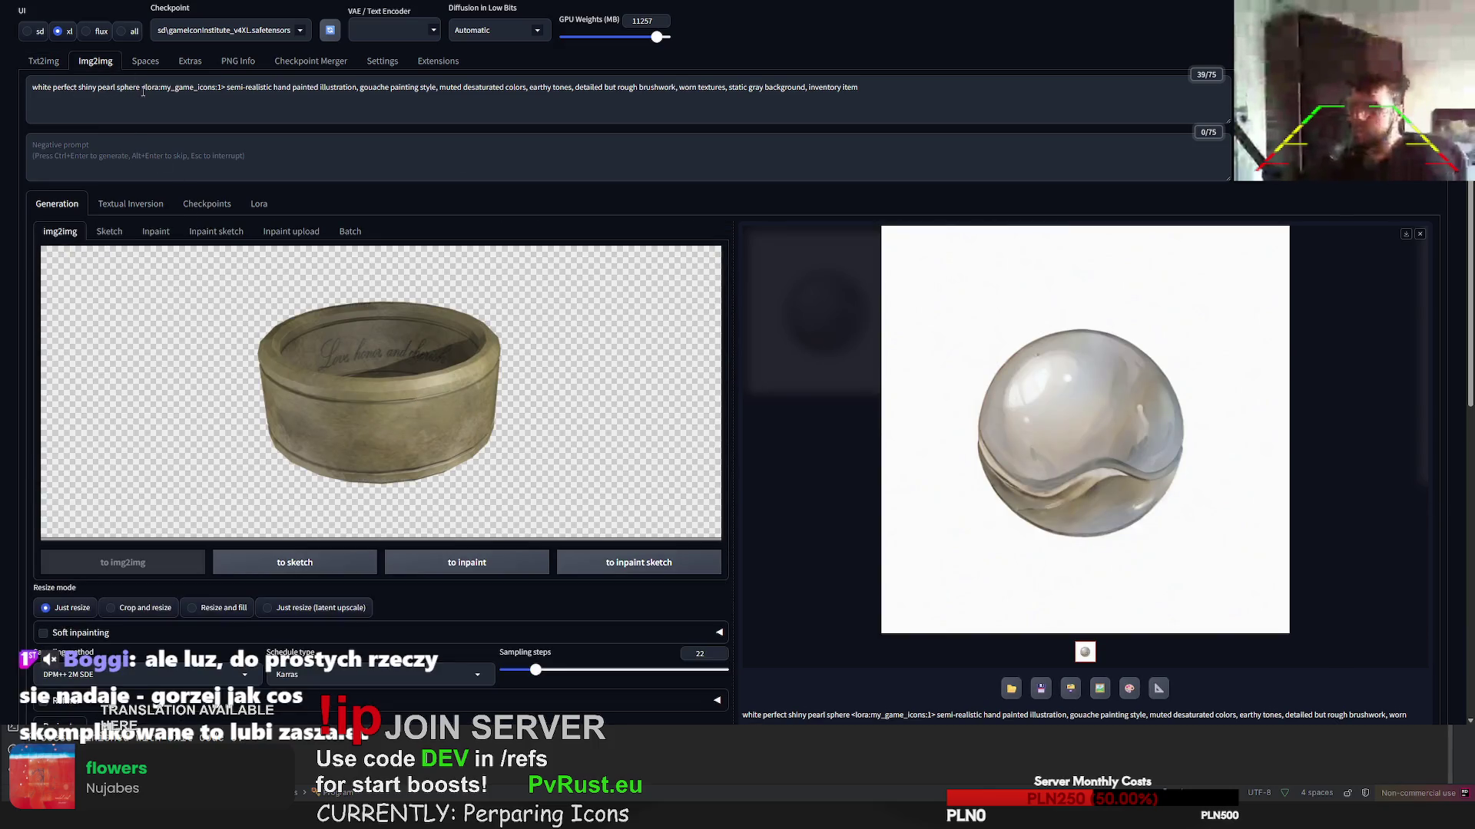
left_click_drag(143, 89, 33, 87)
type("old ring")
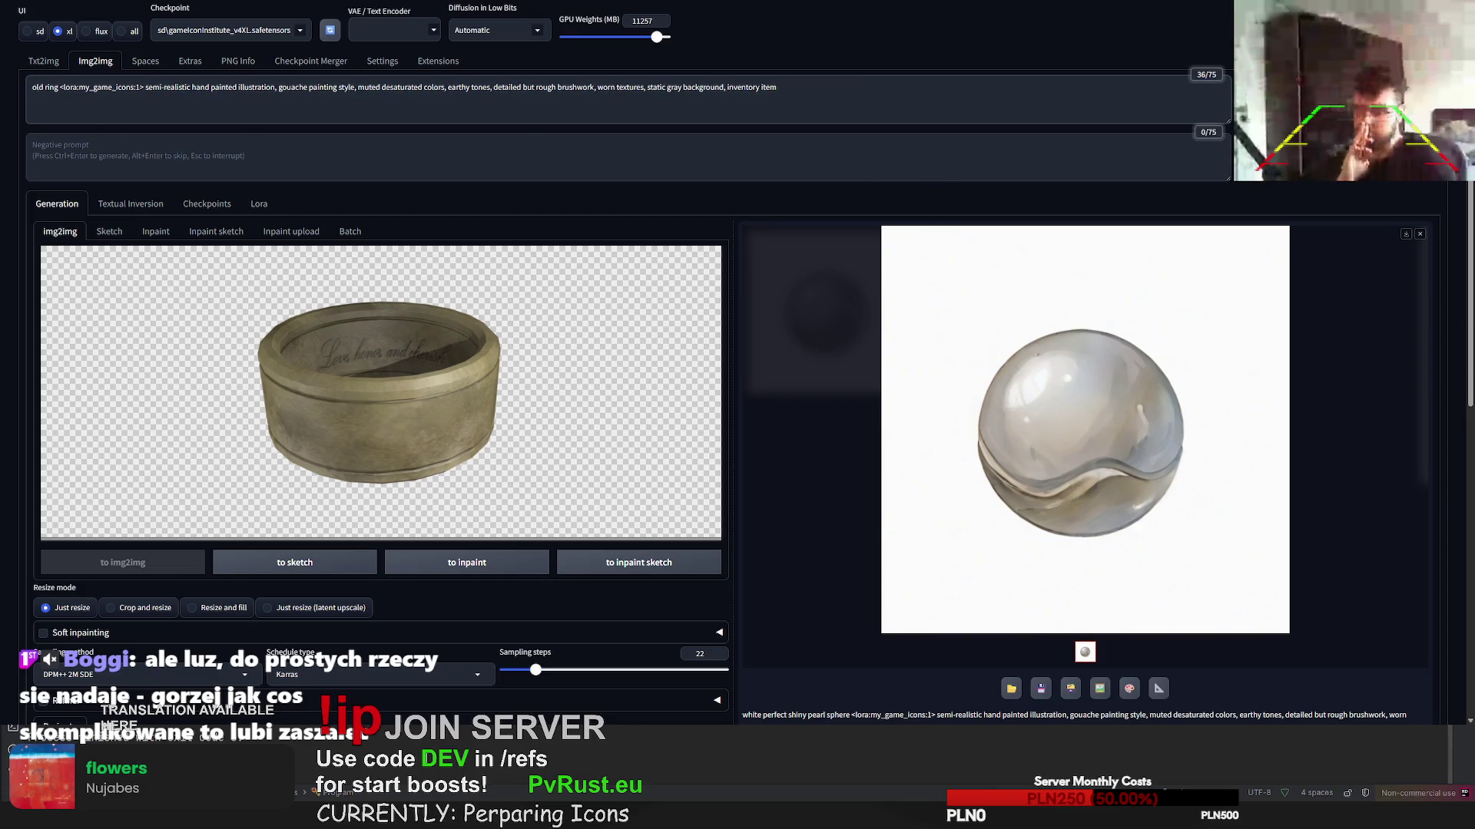
key("ctrl+Return")
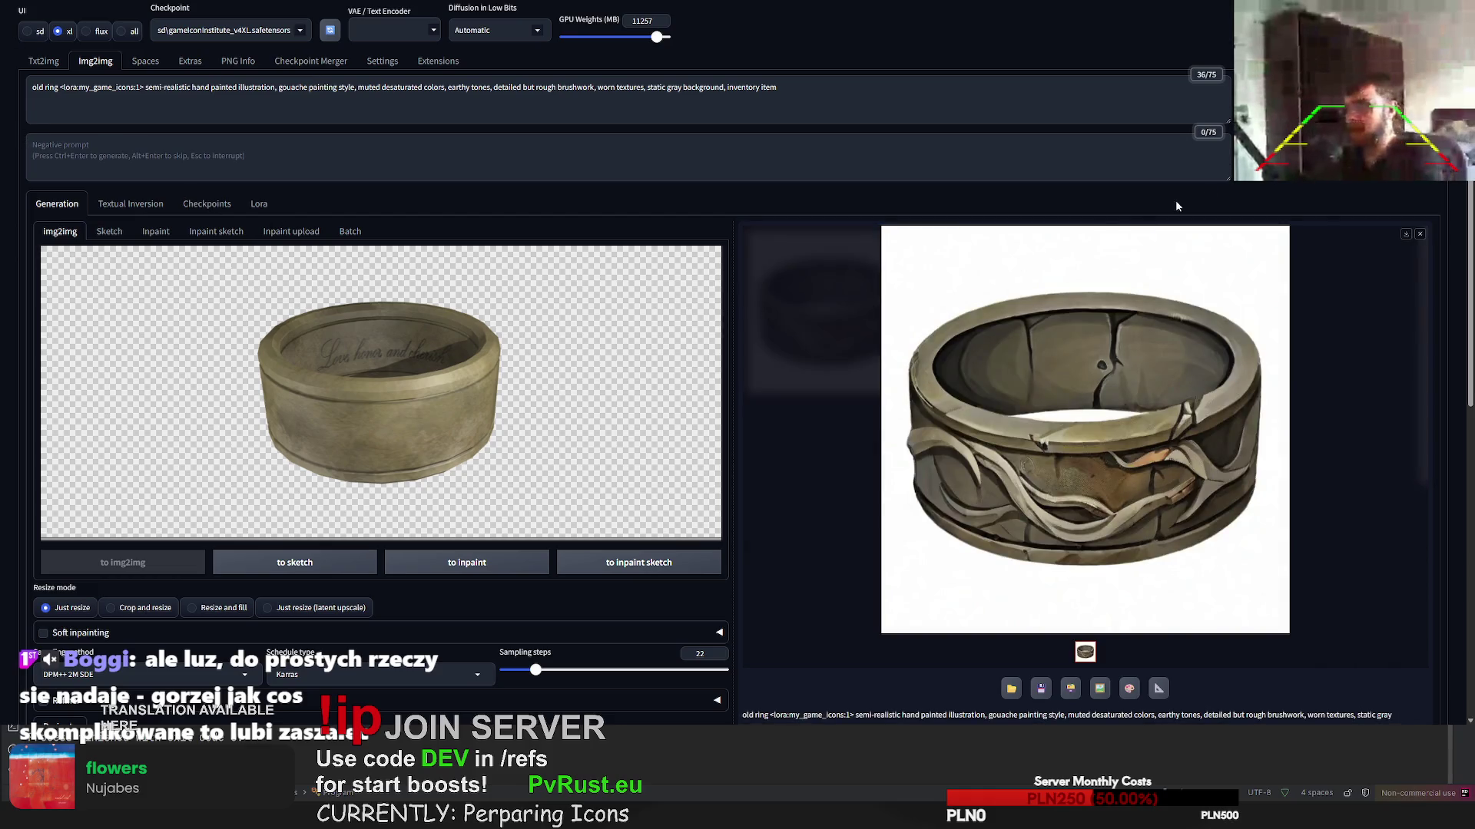
left_click_drag(535, 670, 590, 670)
key("ctrl+Return")
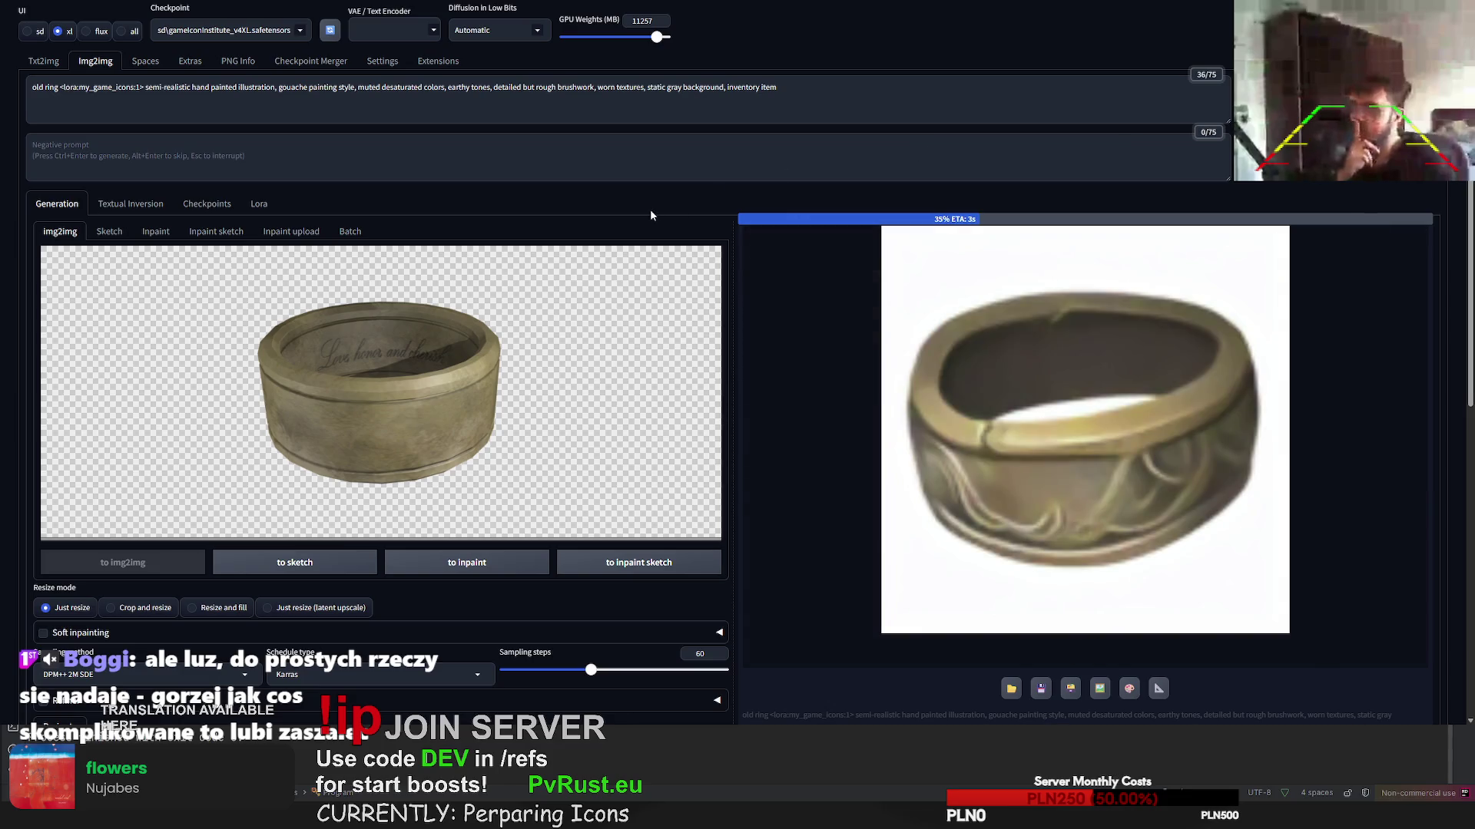
Step: Change the prompt to 'old simple ring', generate three variations, then paste the soup can image
left_click(45, 90)
type("simple")
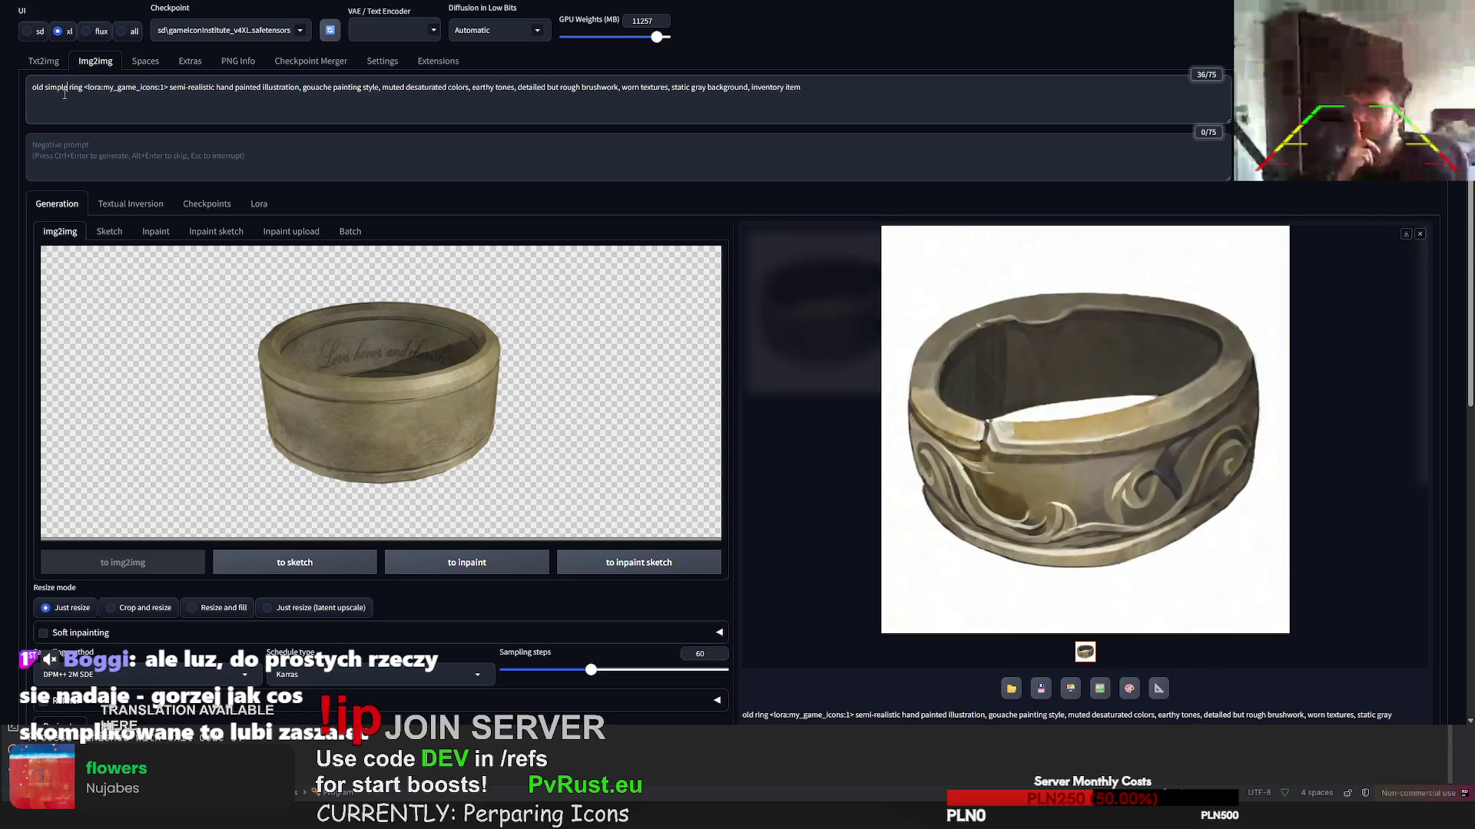
key("ctrl+Return")
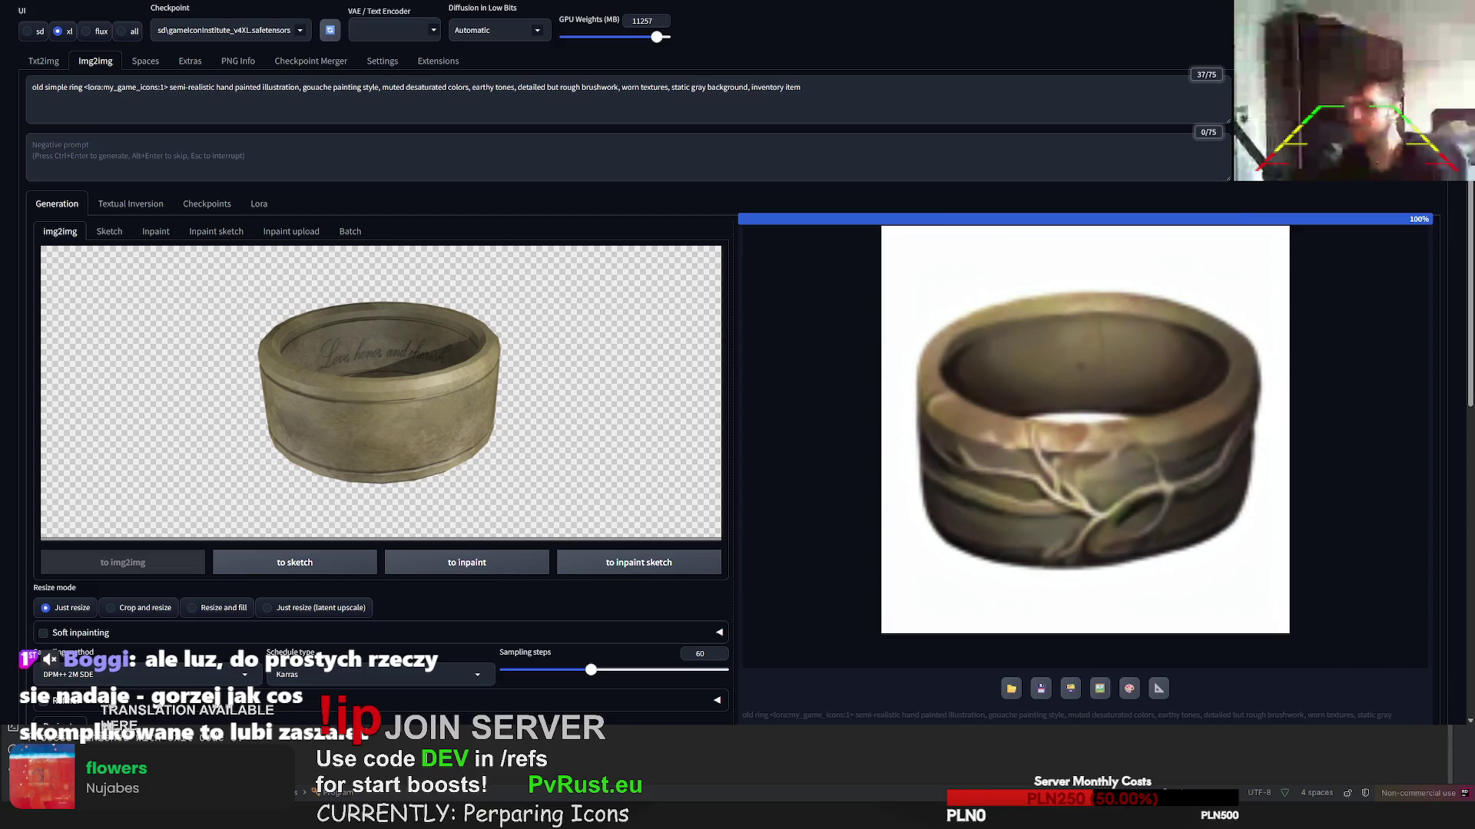
key("ctrl+Return")
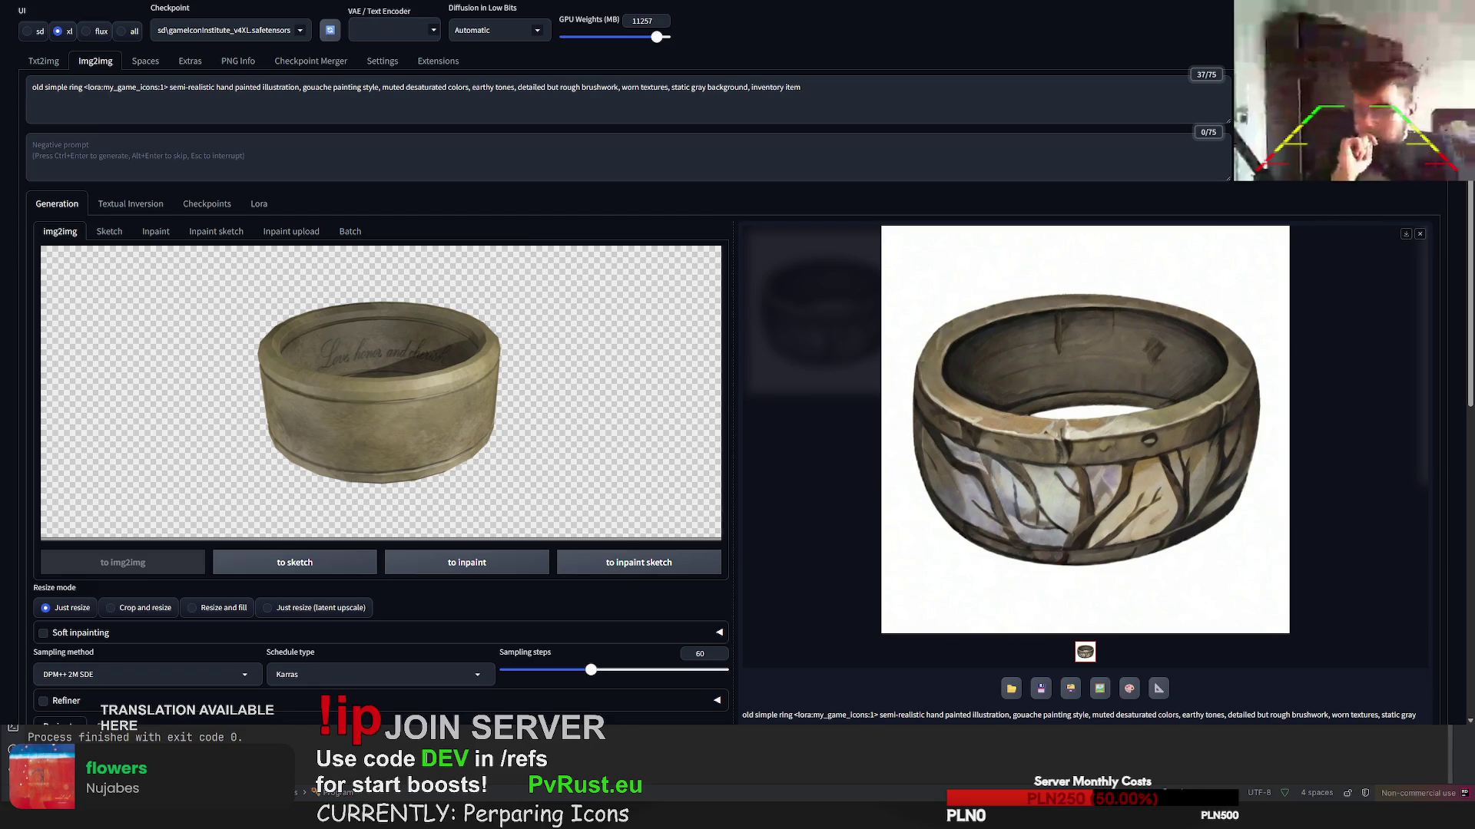
key("ctrl+Return")
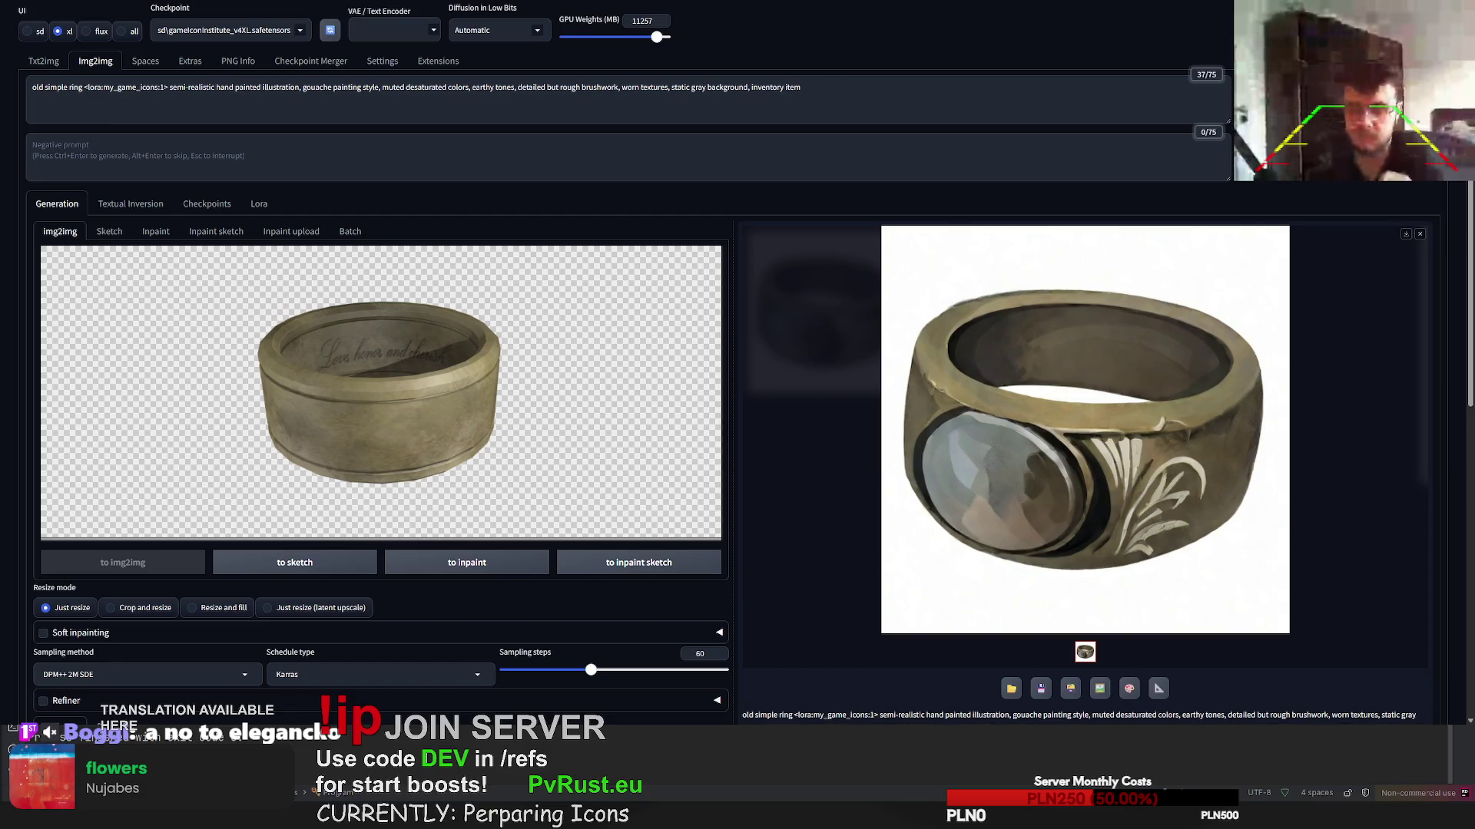
key("ctrl+v")
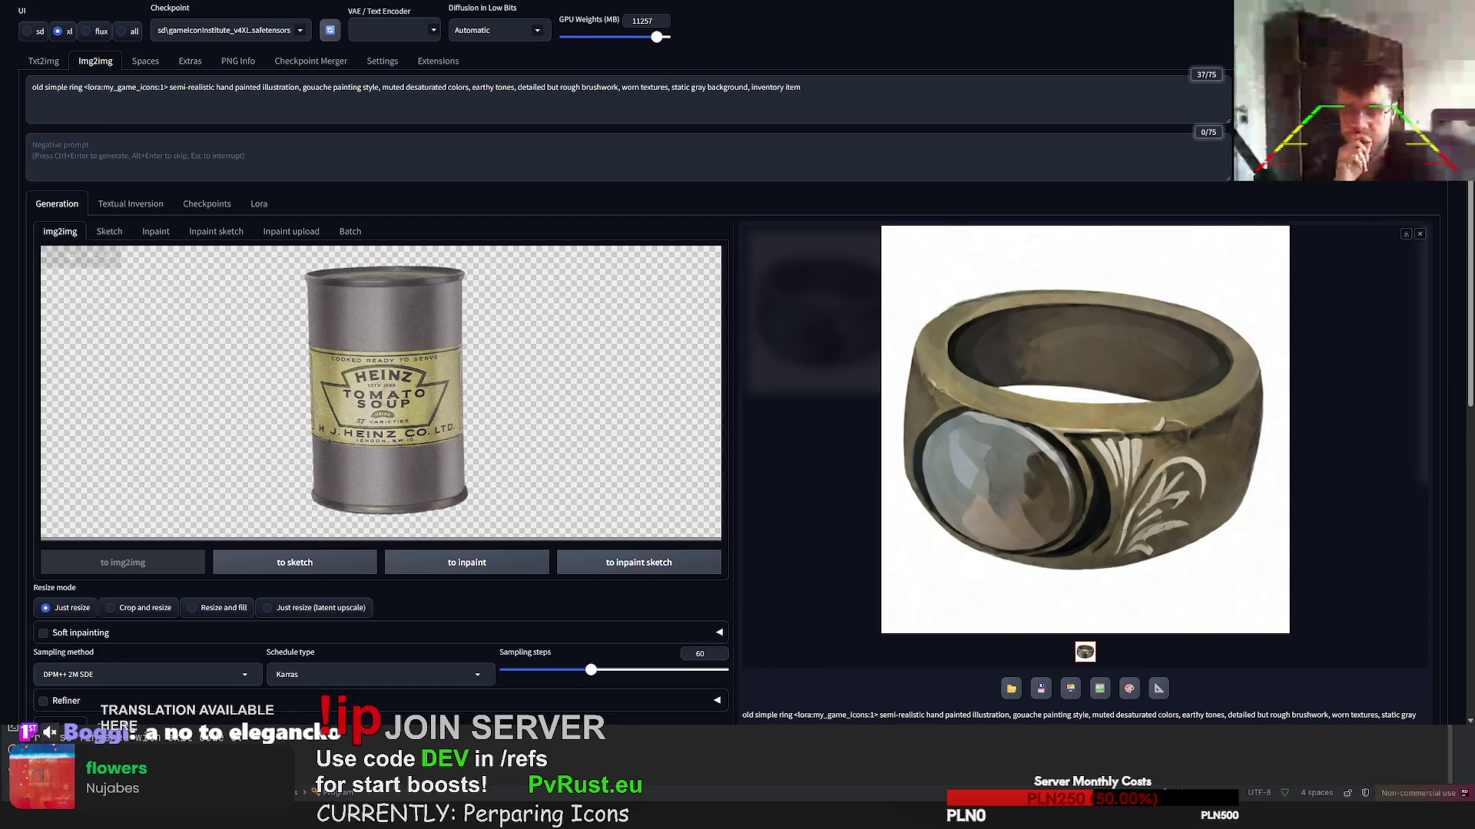
Step: Replace 'old simple ring' with 'soup can' in the prompt and generate two can icons
left_click_drag(86, 90, 33, 88)
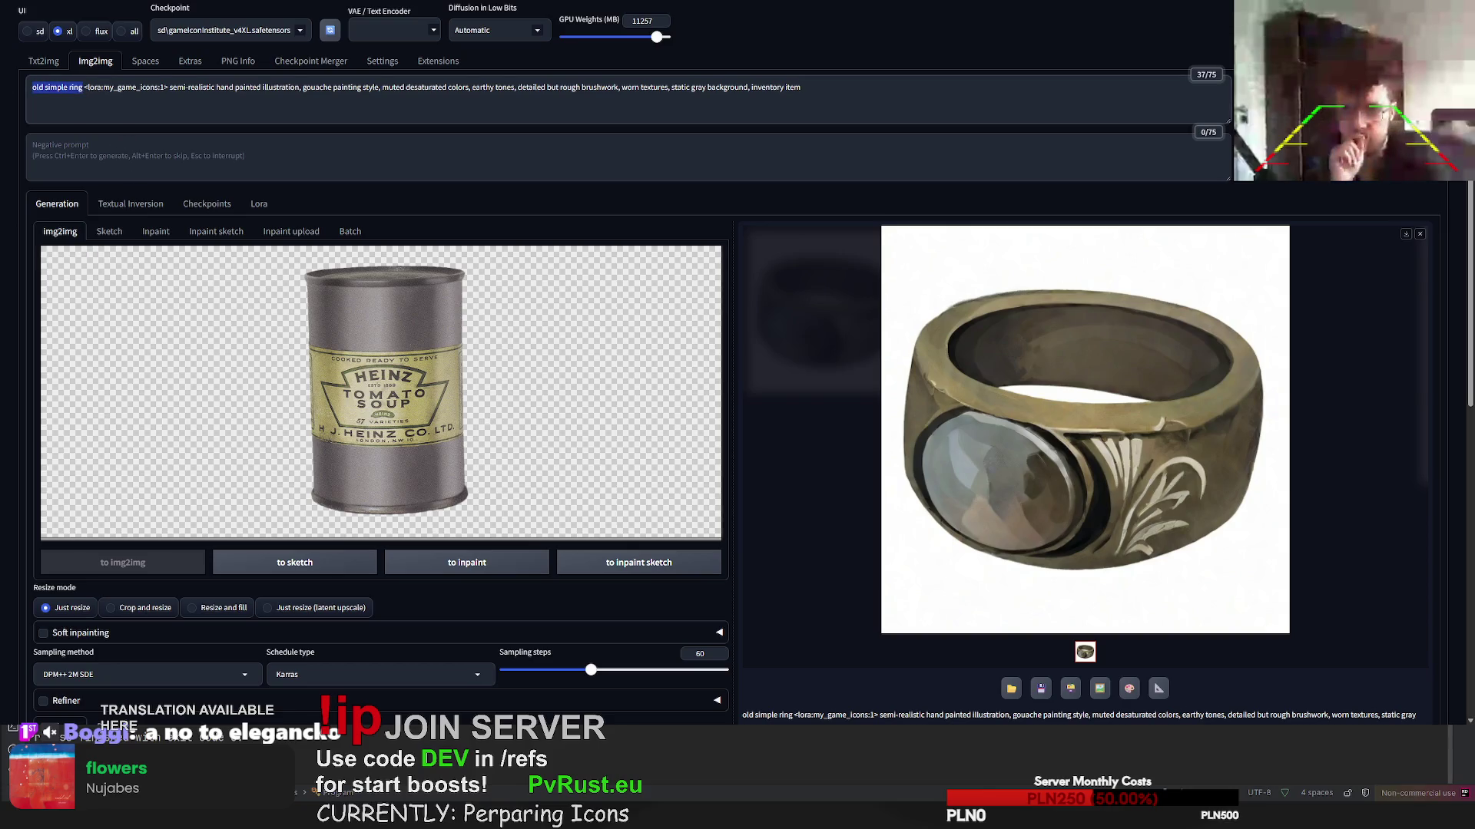
type("soup can")
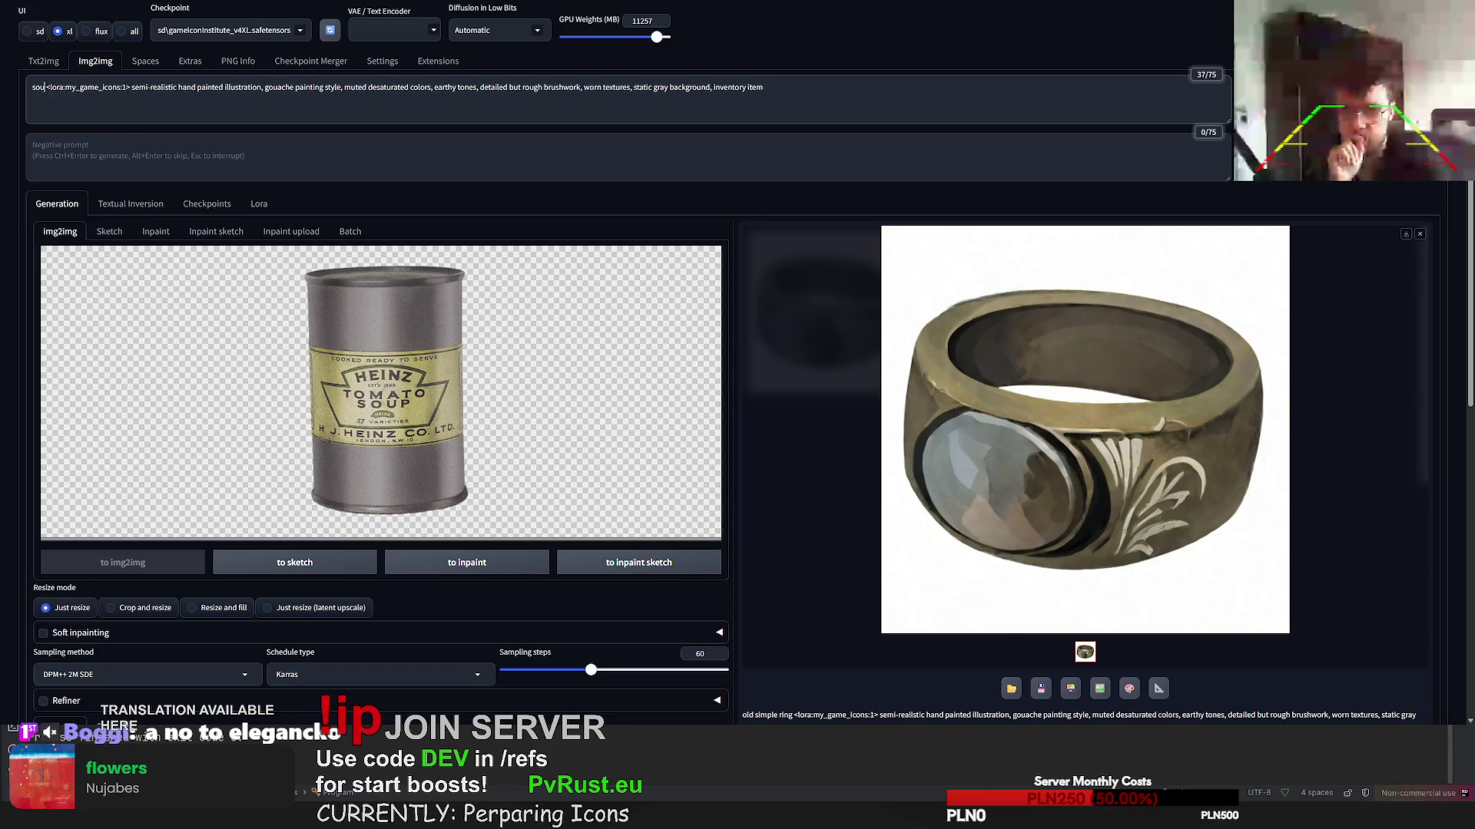
key("ctrl+Return")
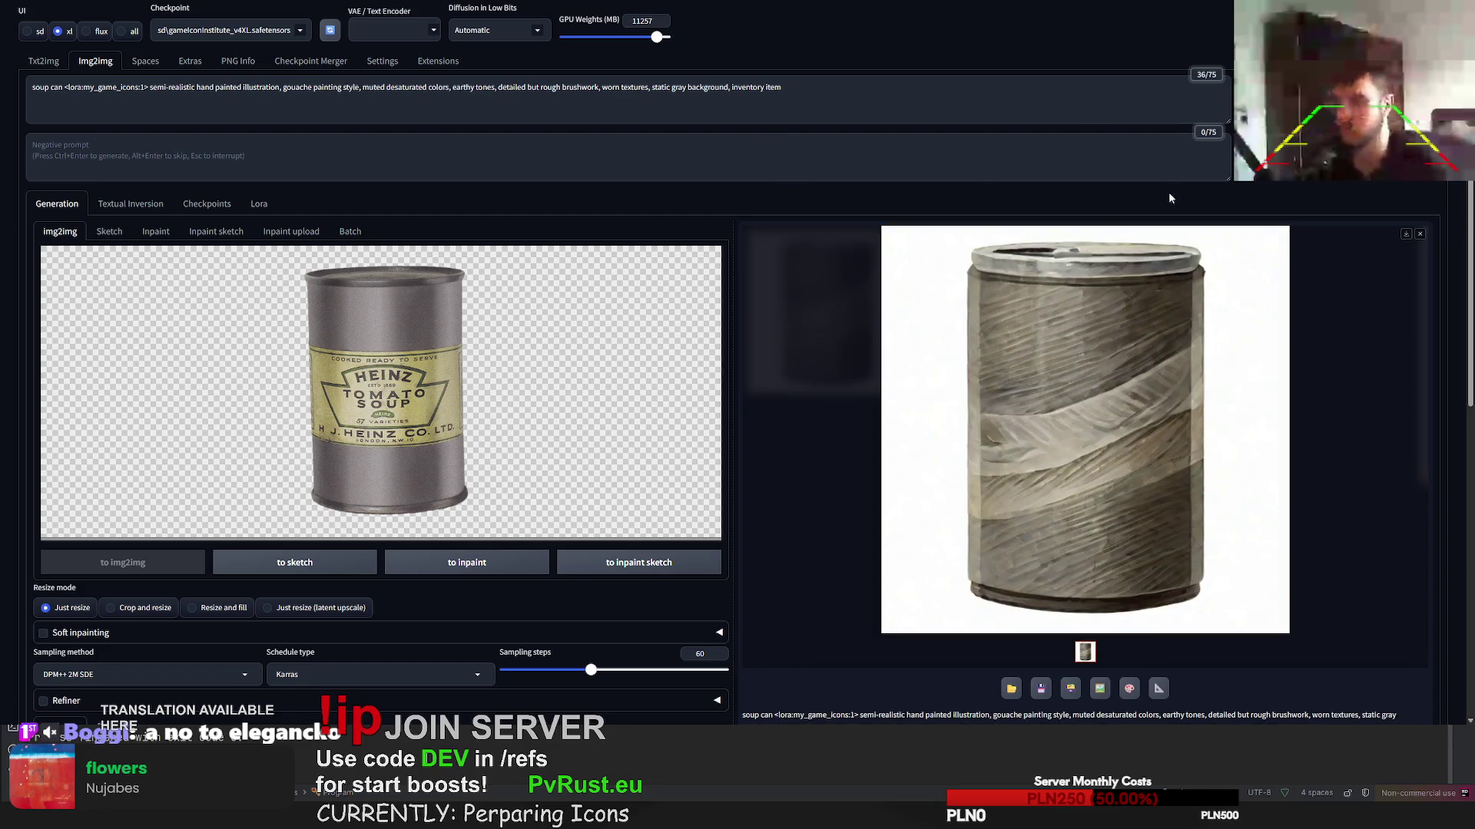
key("ctrl+Return")
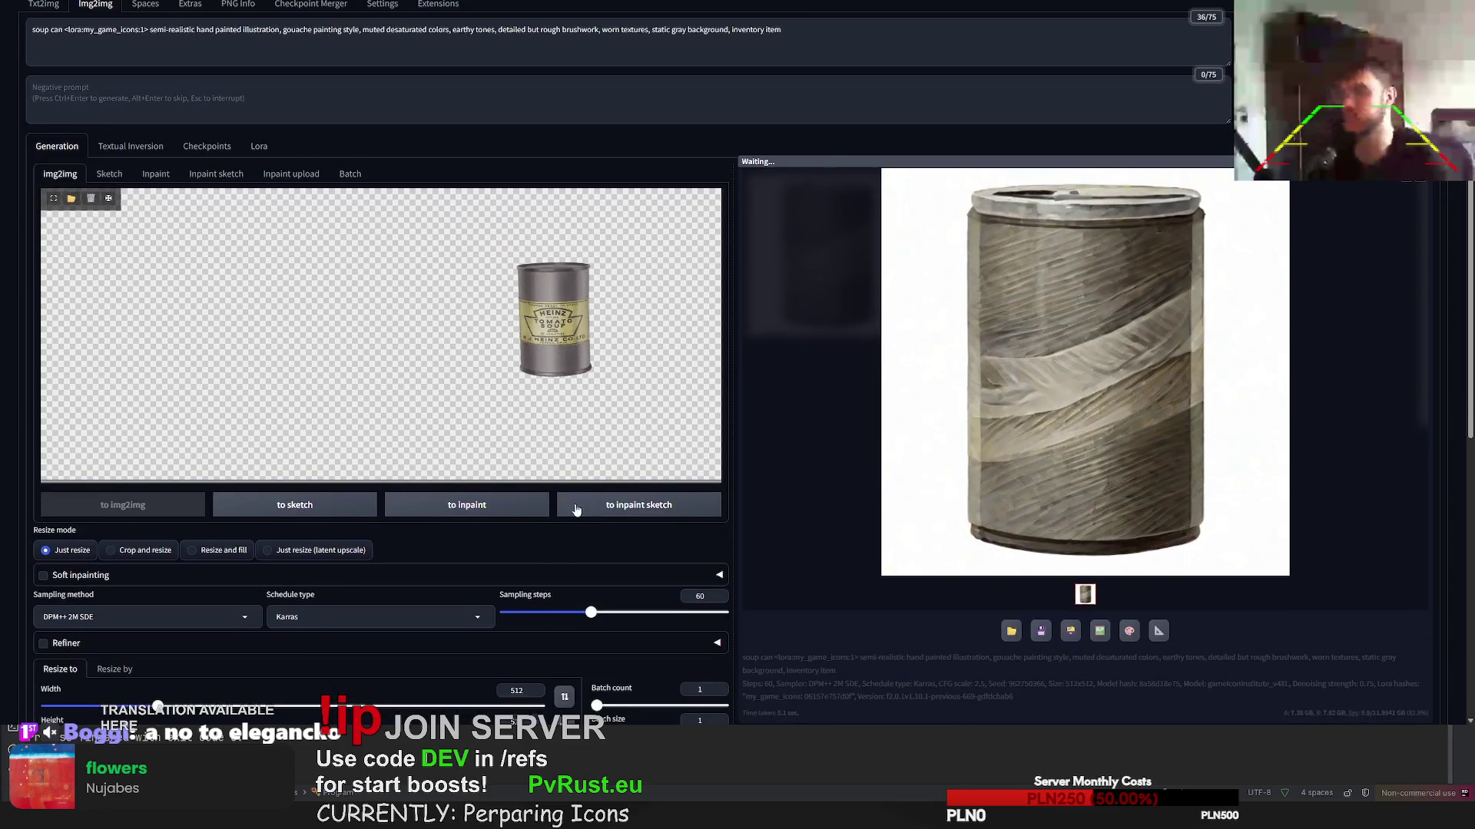
scroll(565, 538, "down", 2)
scroll(567, 530, "up", 1)
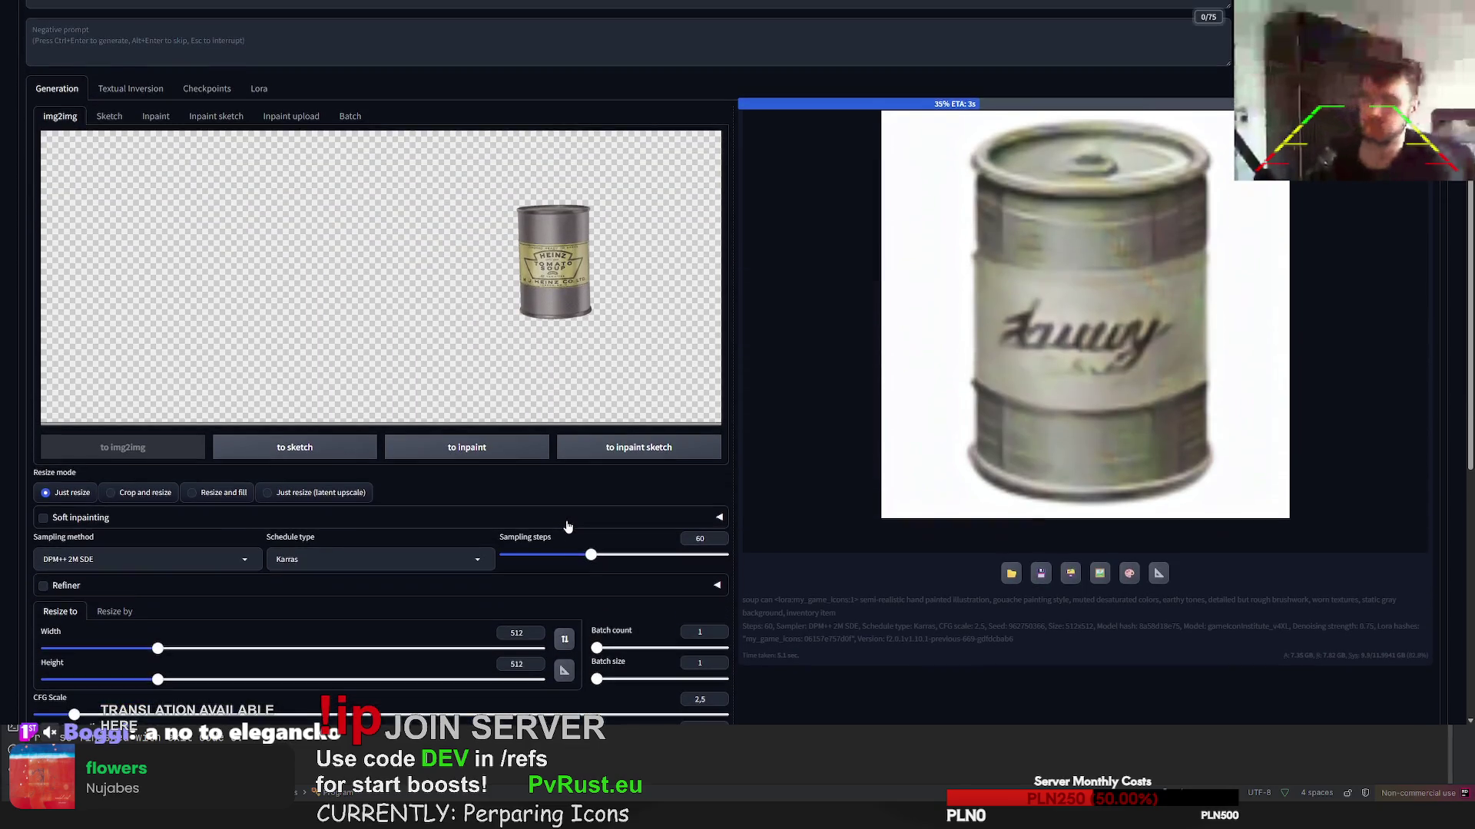
Step: Add 'text' as the negative prompt and regenerate the can without lettering
left_click(234, 42)
type("text")
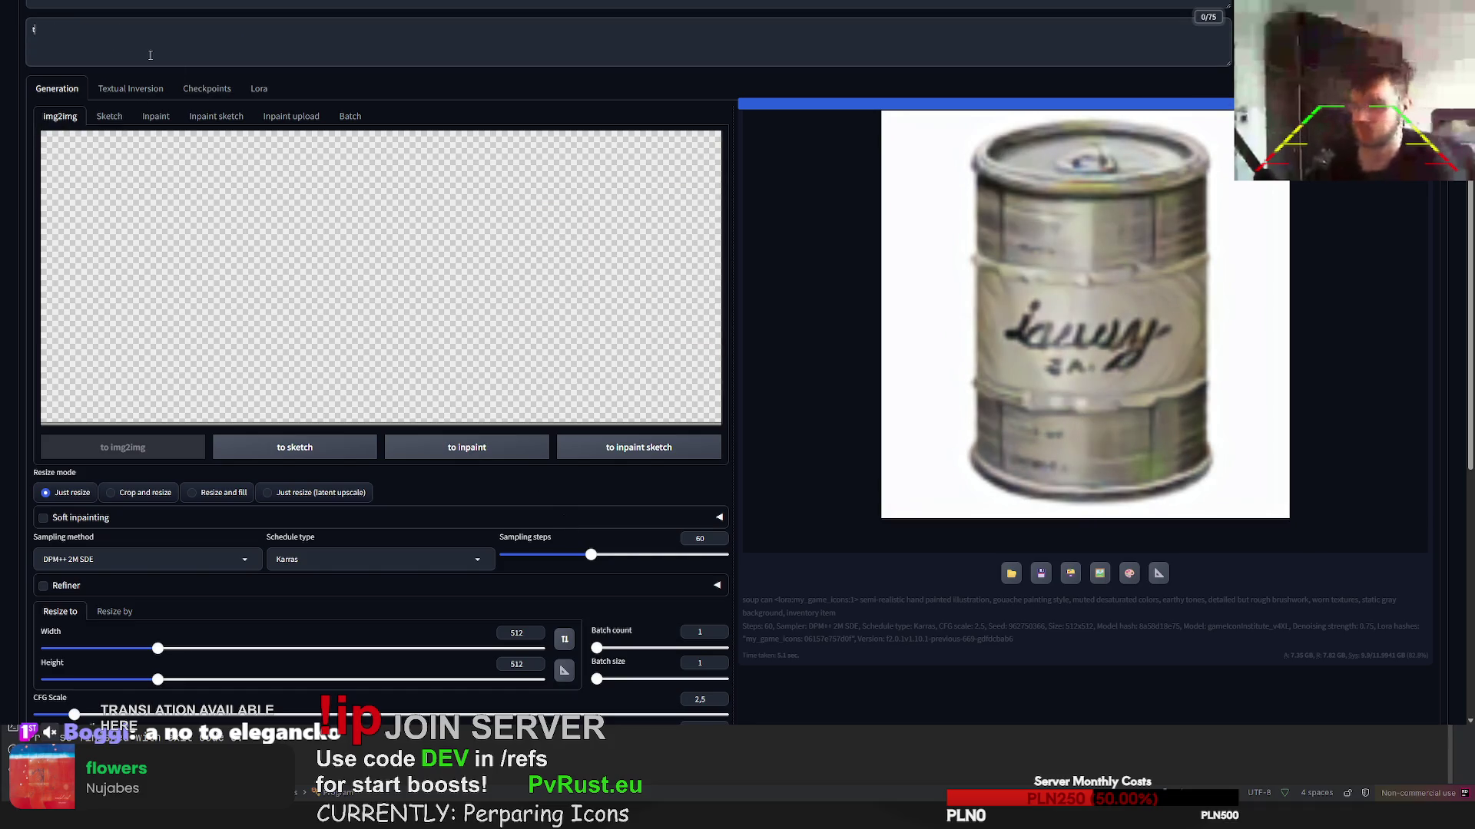
scroll(1290, 280, "up", 2)
key("ctrl+Return")
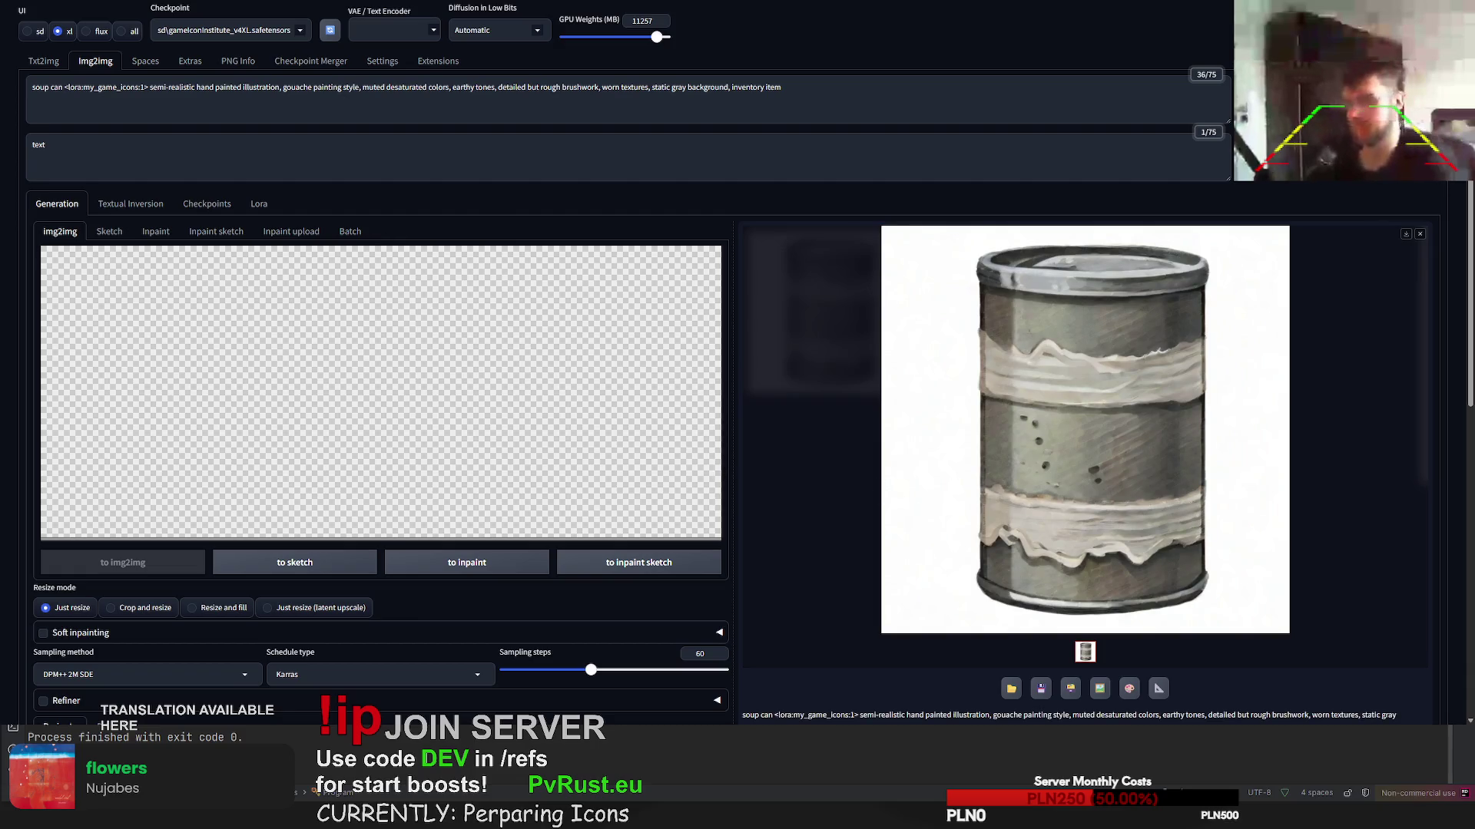
Step: Raise sampling steps from 60 to 90 and generate two soup can images
left_click_drag(611, 672, 637, 678)
left_click(1351, 92)
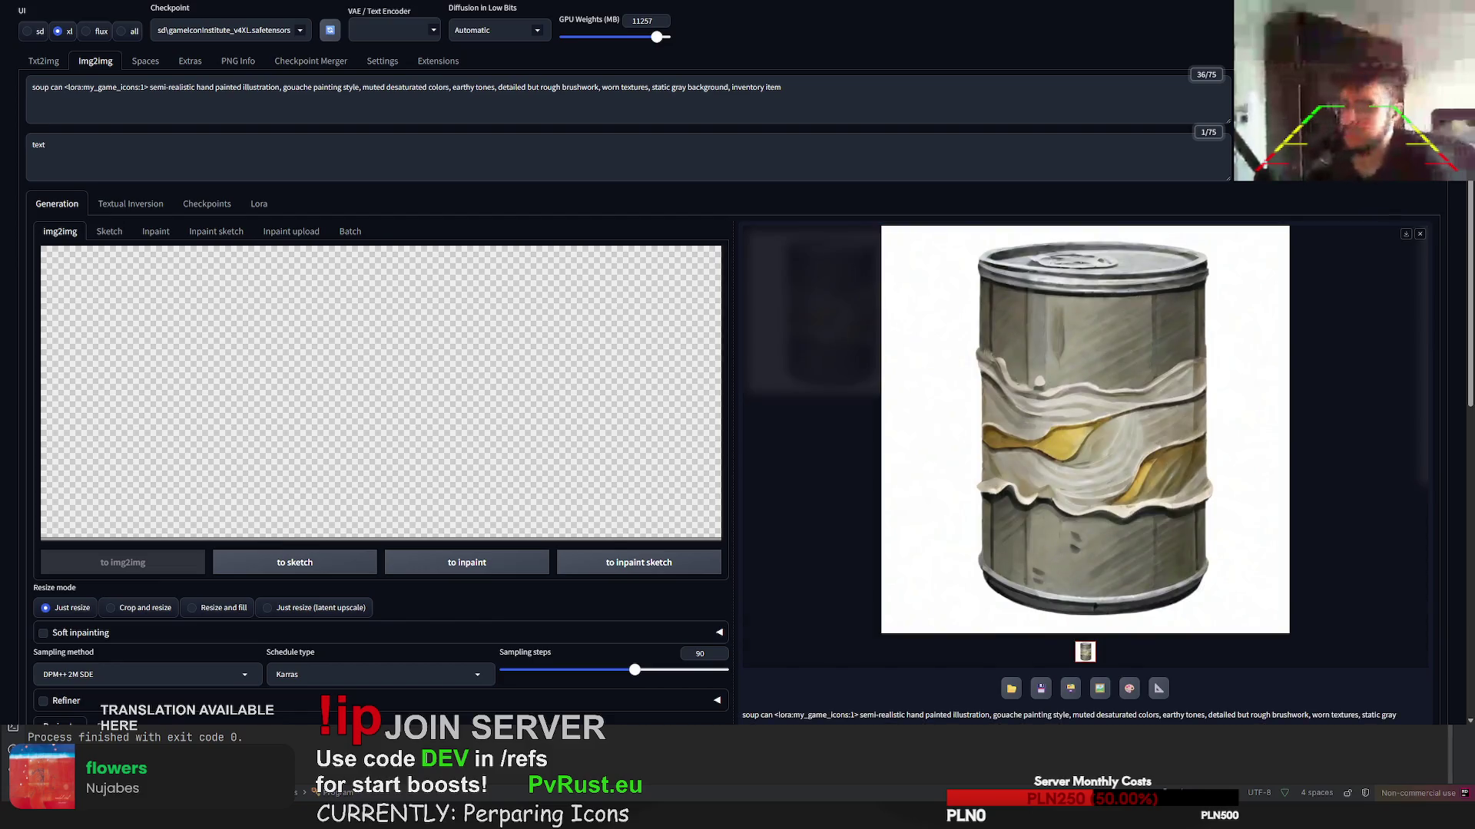
key("ctrl+Return")
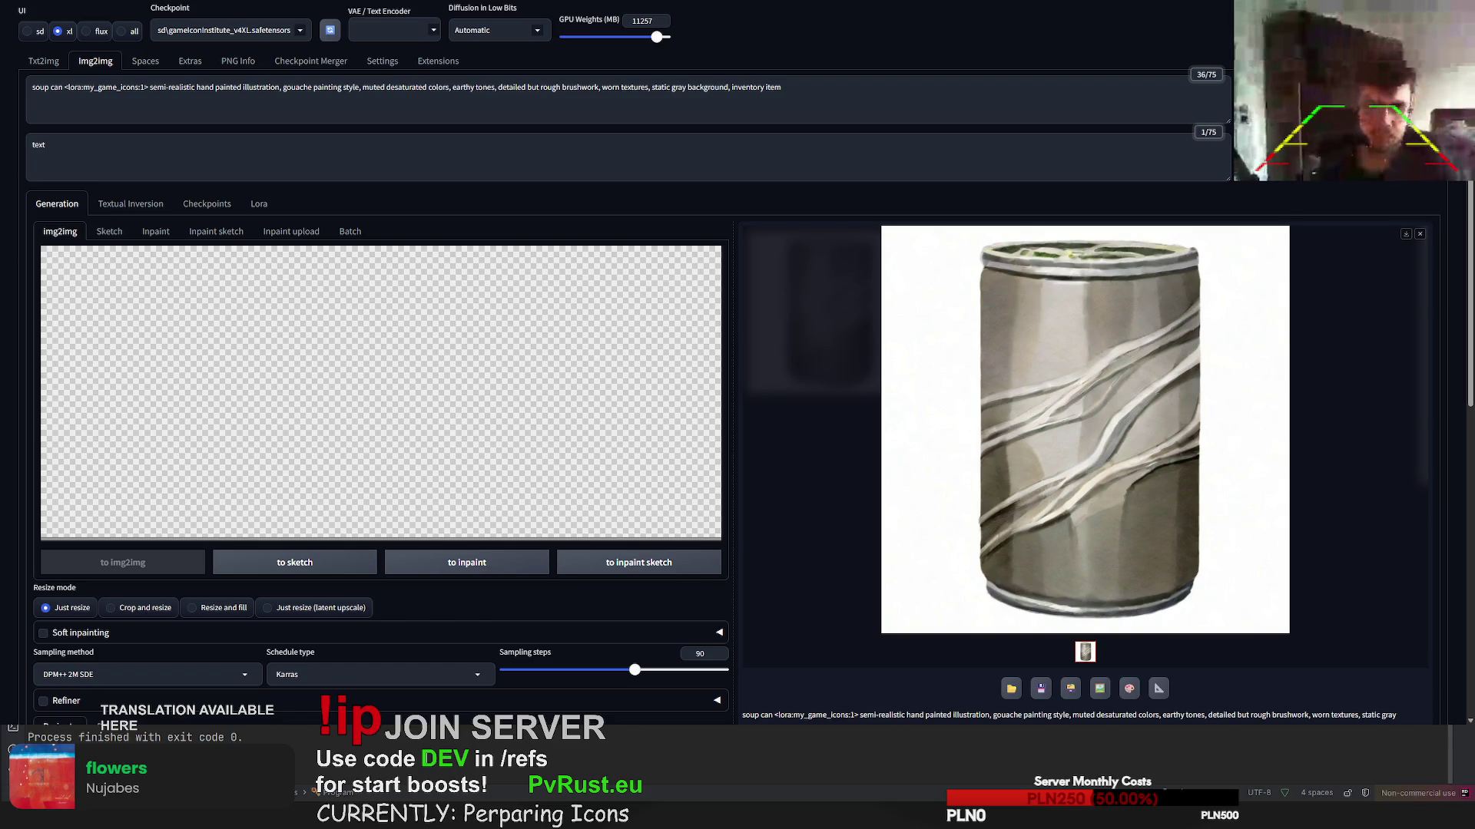
Step: Set the seed to 163765690 and generate the can again
scroll(384, 384, "down", 6)
left_click(323, 427)
type("163765690")
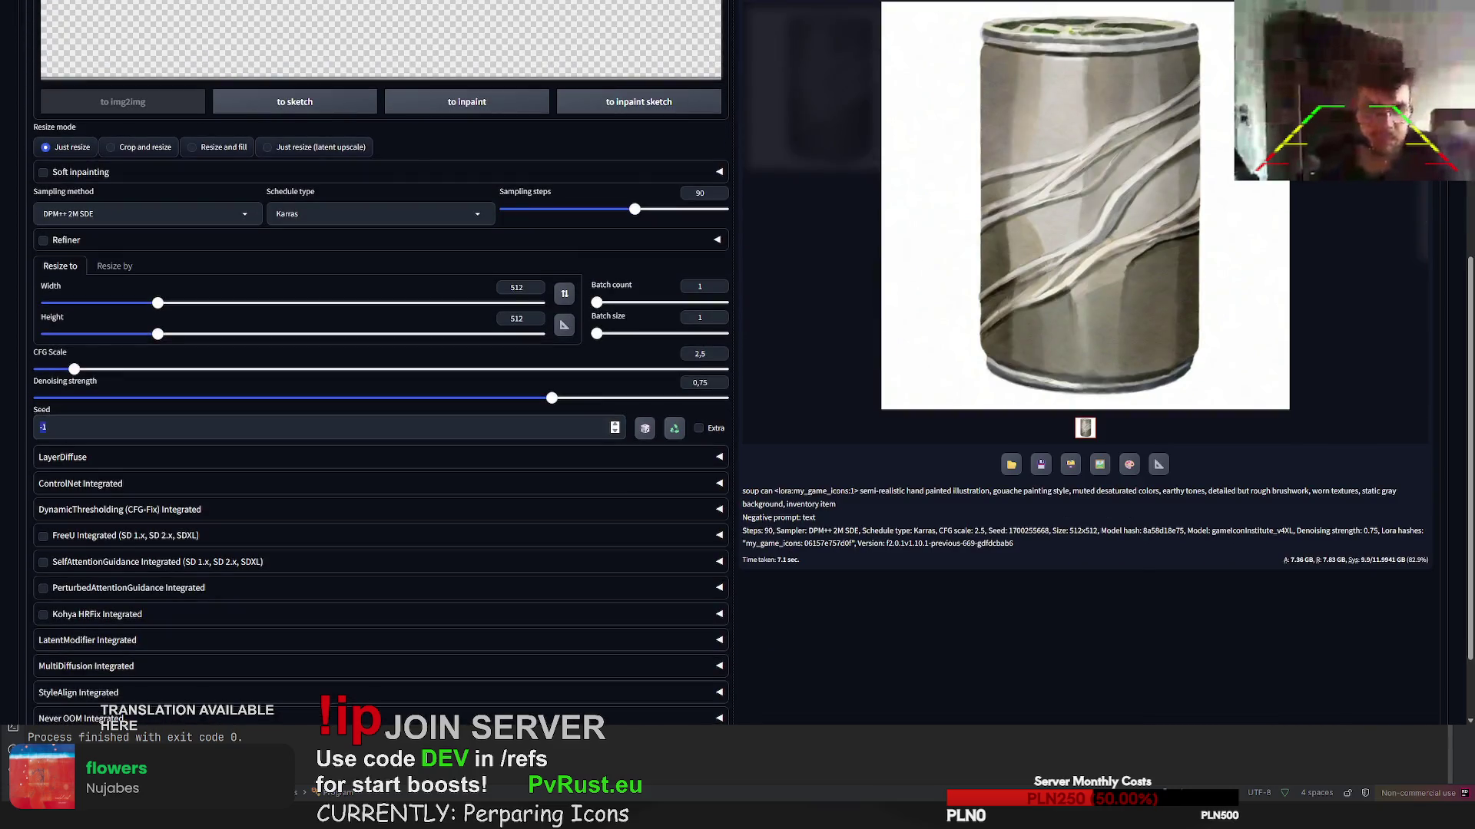
scroll(1215, 527, "up", 6)
key("ctrl+Return")
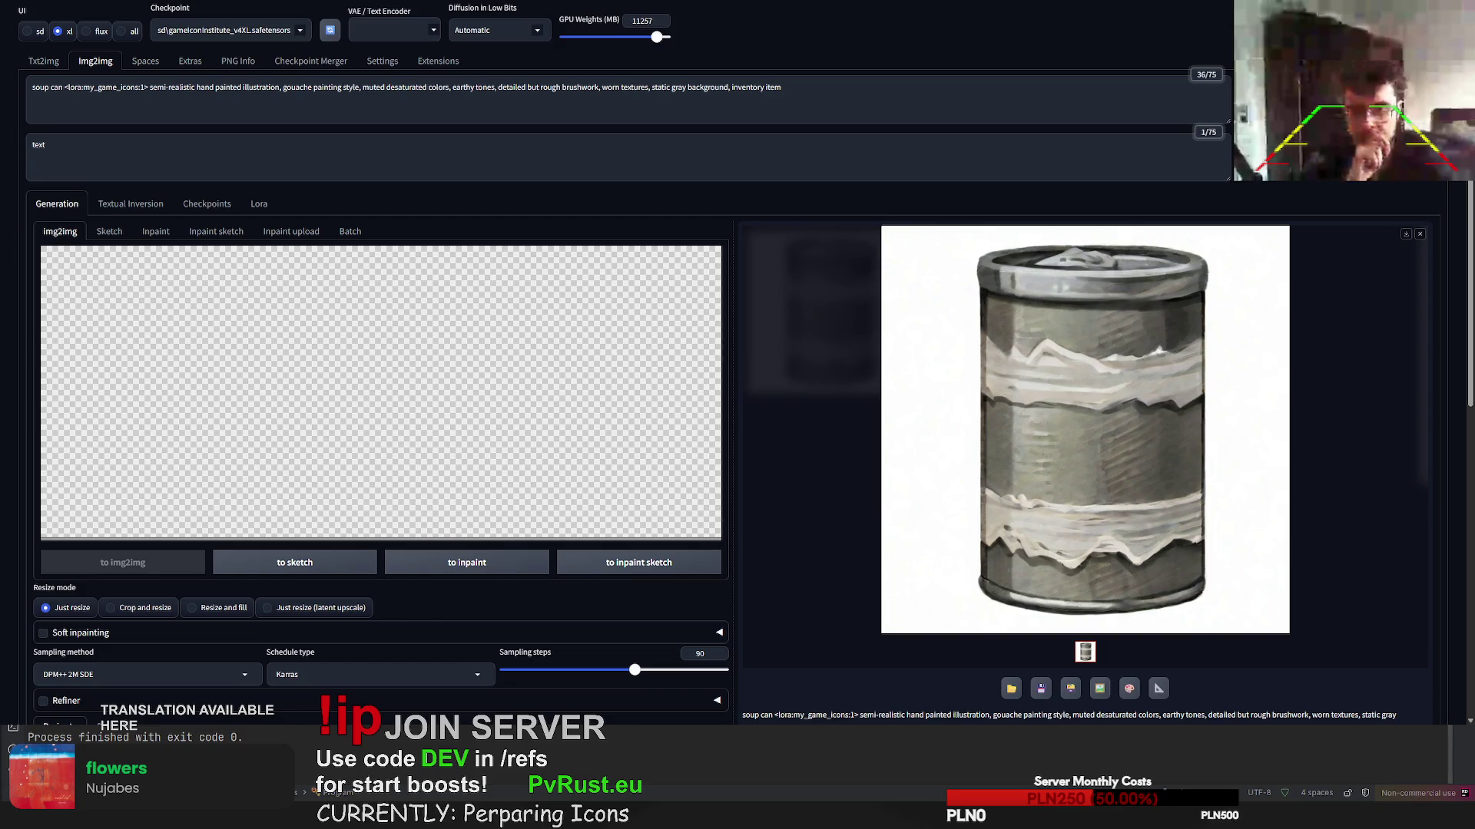
Step: Clear the negative prompt and restore the prompt to 'old simple ring'
left_click(544, 158)
key("ctrl+z")
left_click(544, 112)
key("ctrl+z")
key("ctrl+z")
key("ctrl+z")
key("ctrl+z")
key("ctrl+y")
scroll(174, 525, "down", 5)
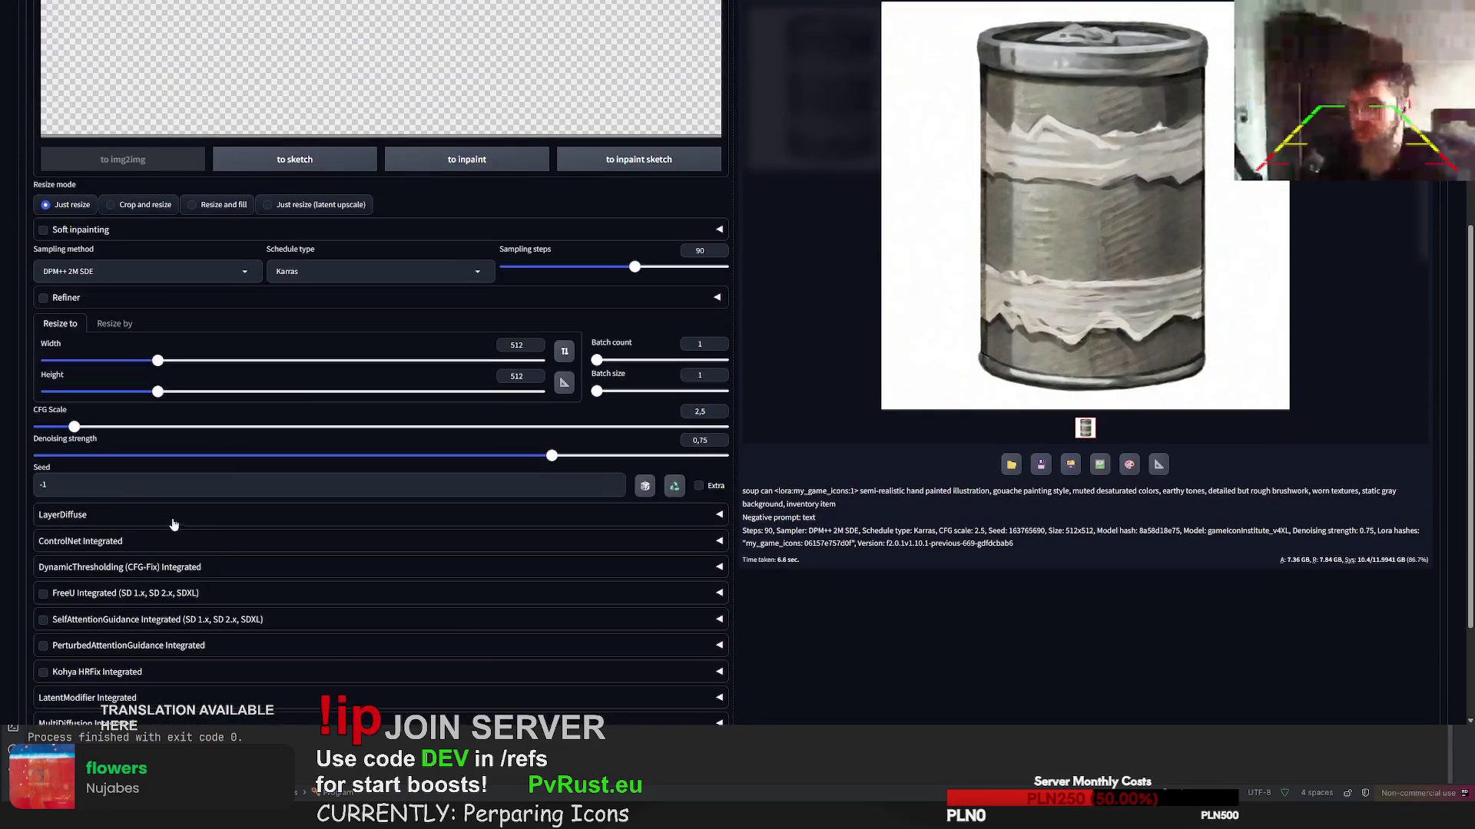
scroll(737, 568, "up", 5)
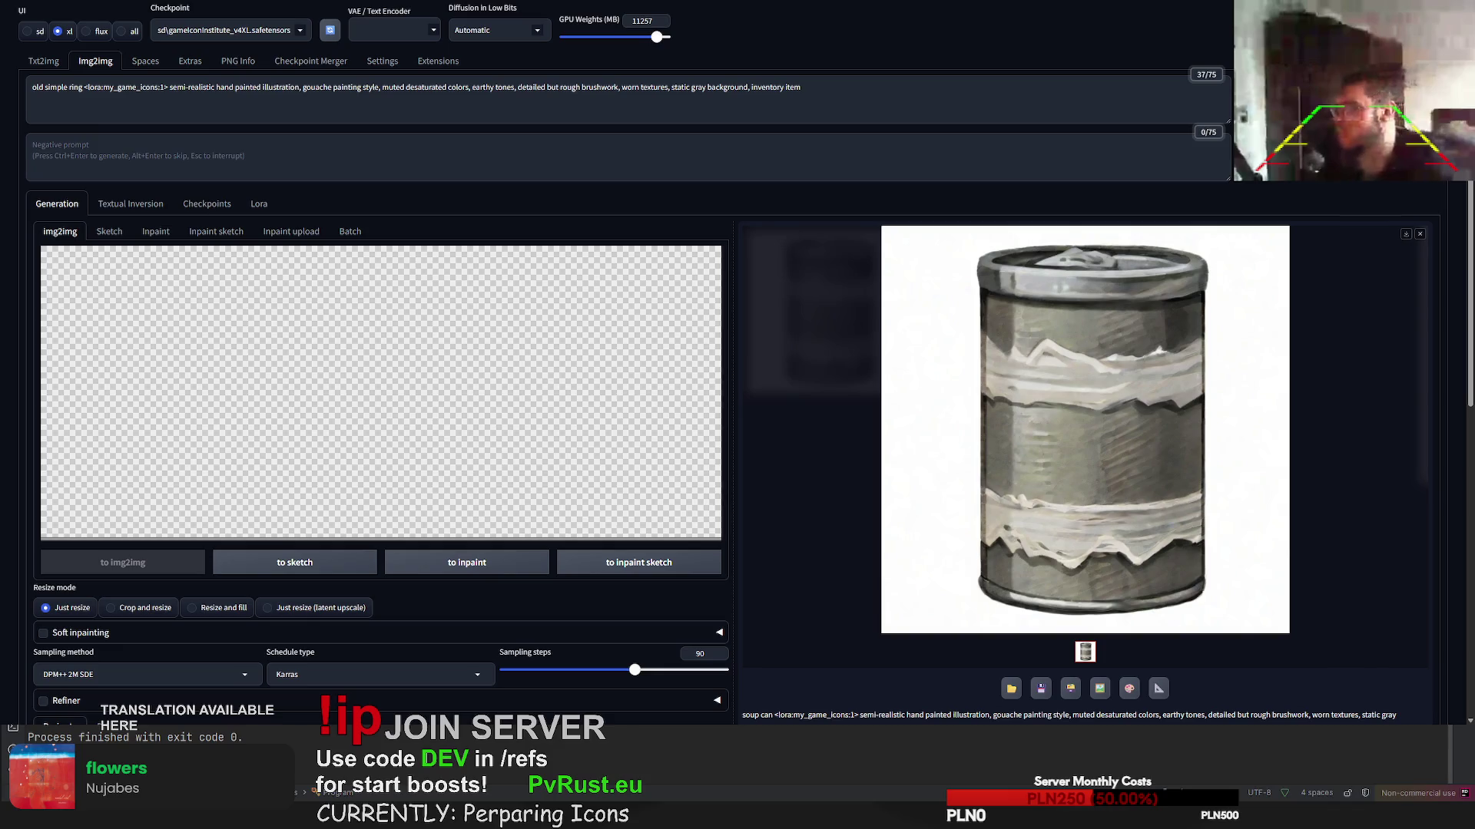
Step: Paste the ring image back as source, generate, then regenerate at 70 sampling steps
key("ctrl+v")
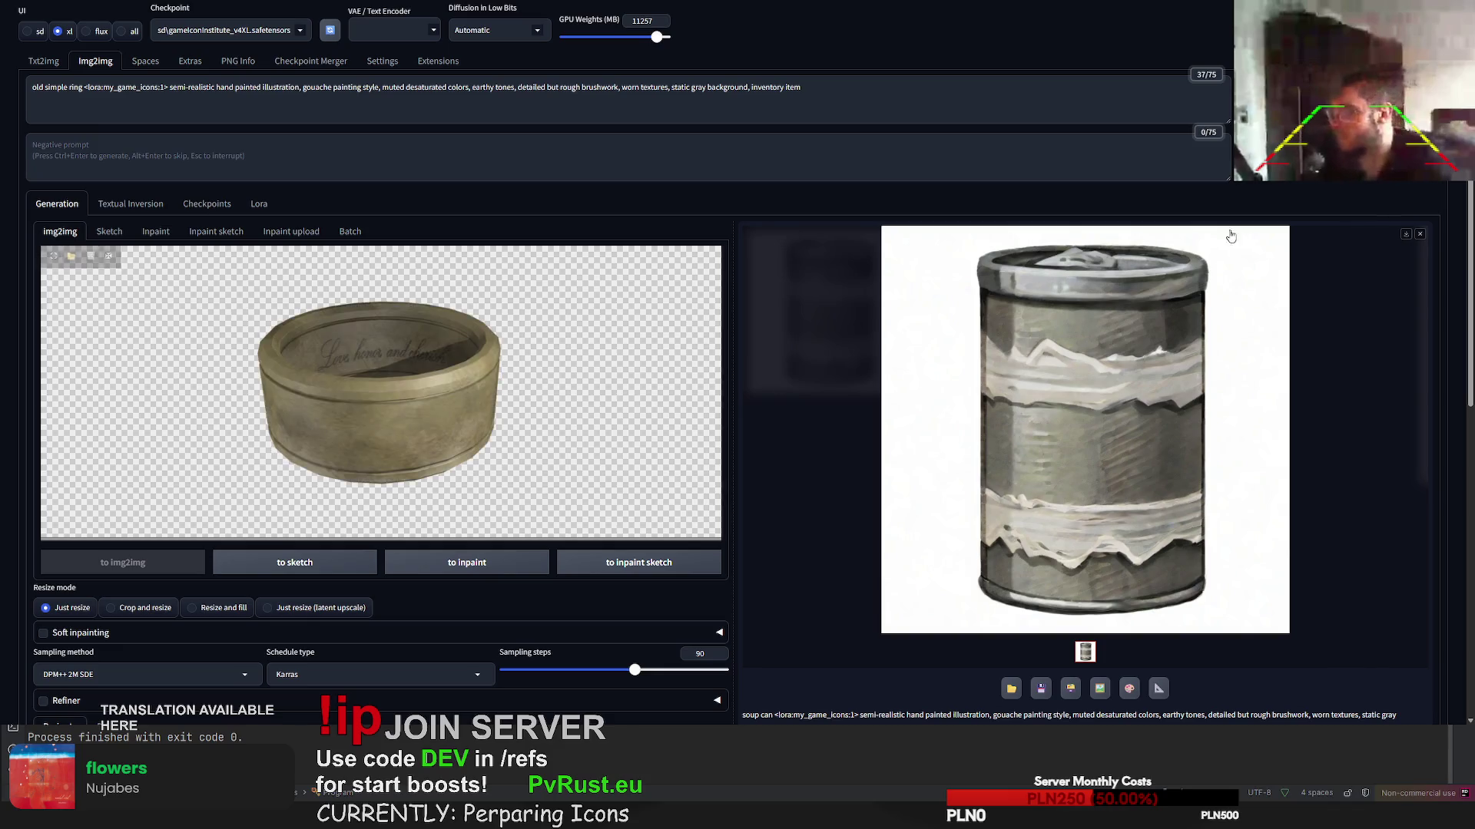
key("ctrl+Return")
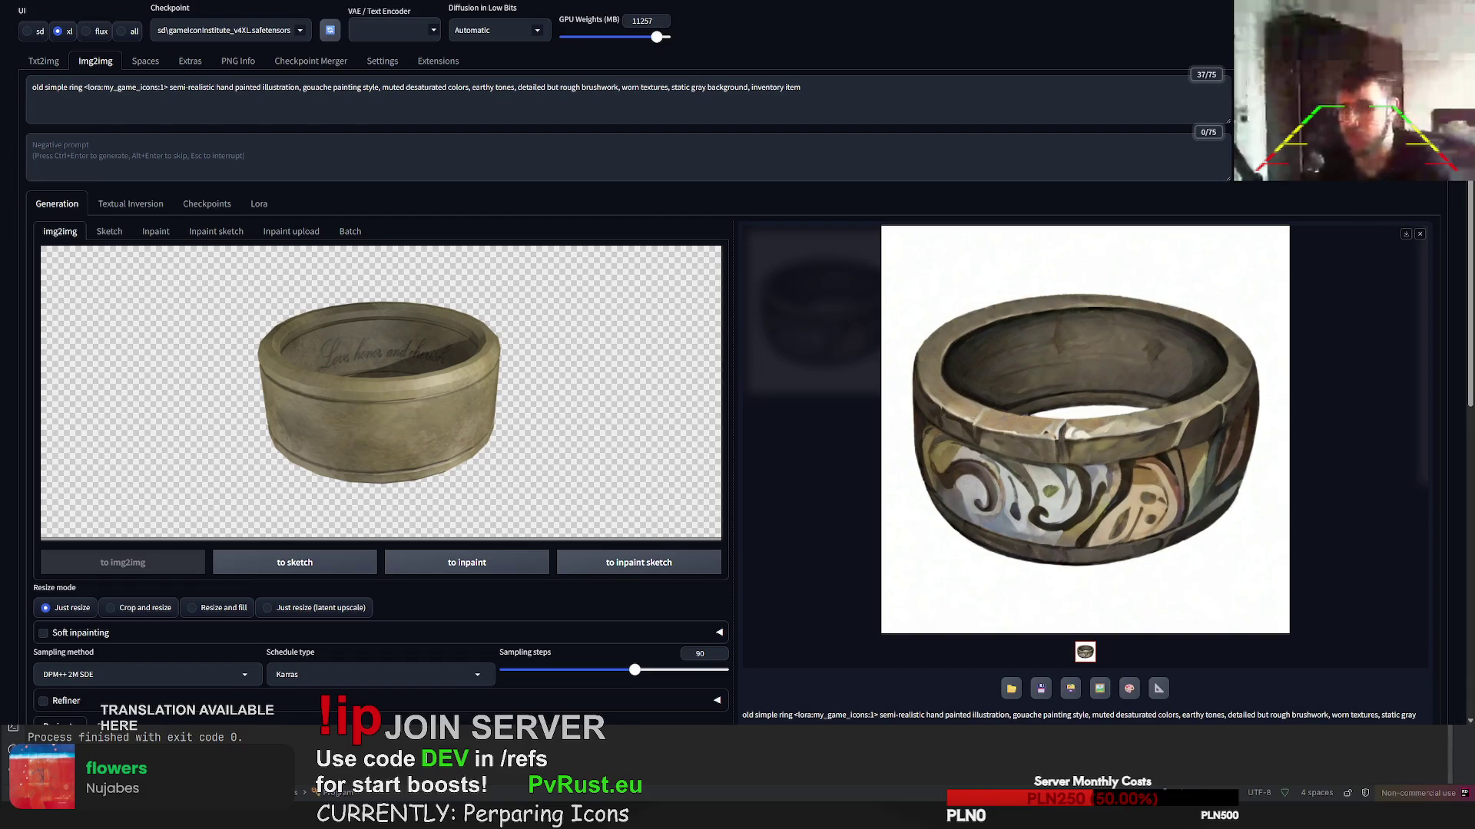
key("Left")
key("Left")
key("Left")
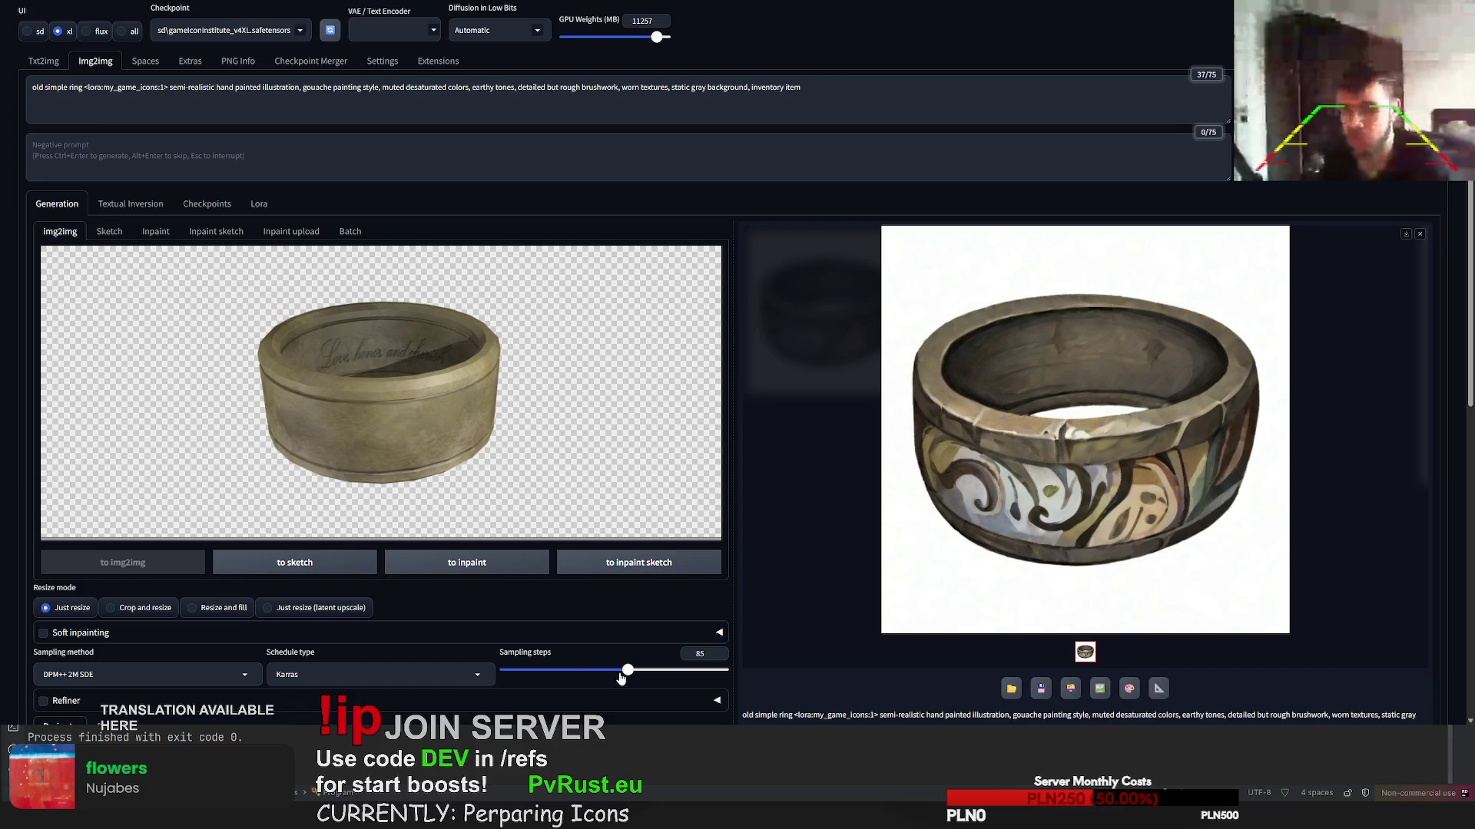
key("ctrl+Return")
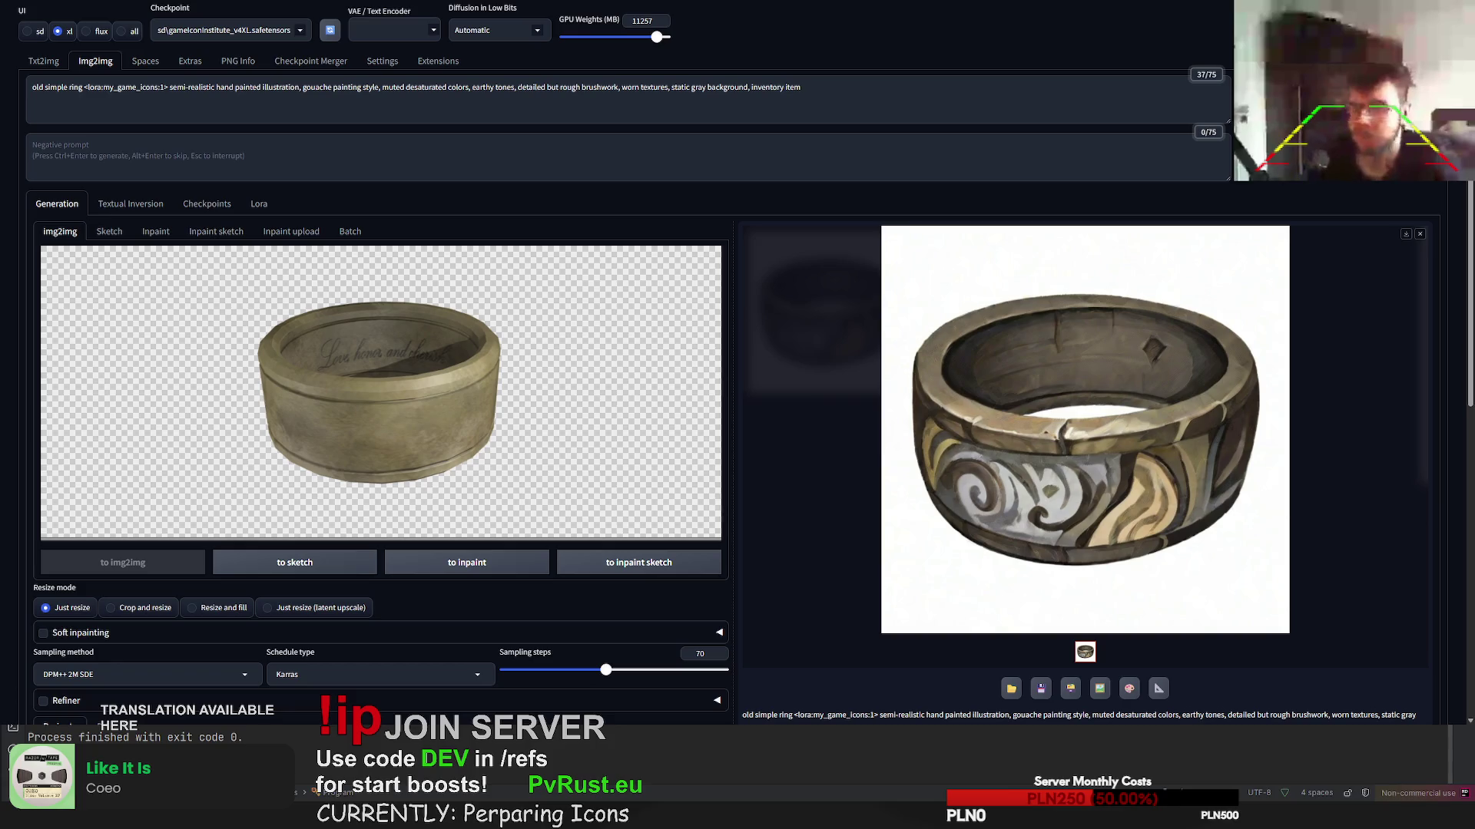
Step: Insert 'damaged' after 'simple', generate, and paste a damaged ring image as source
left_click(70, 89)
type("damaged")
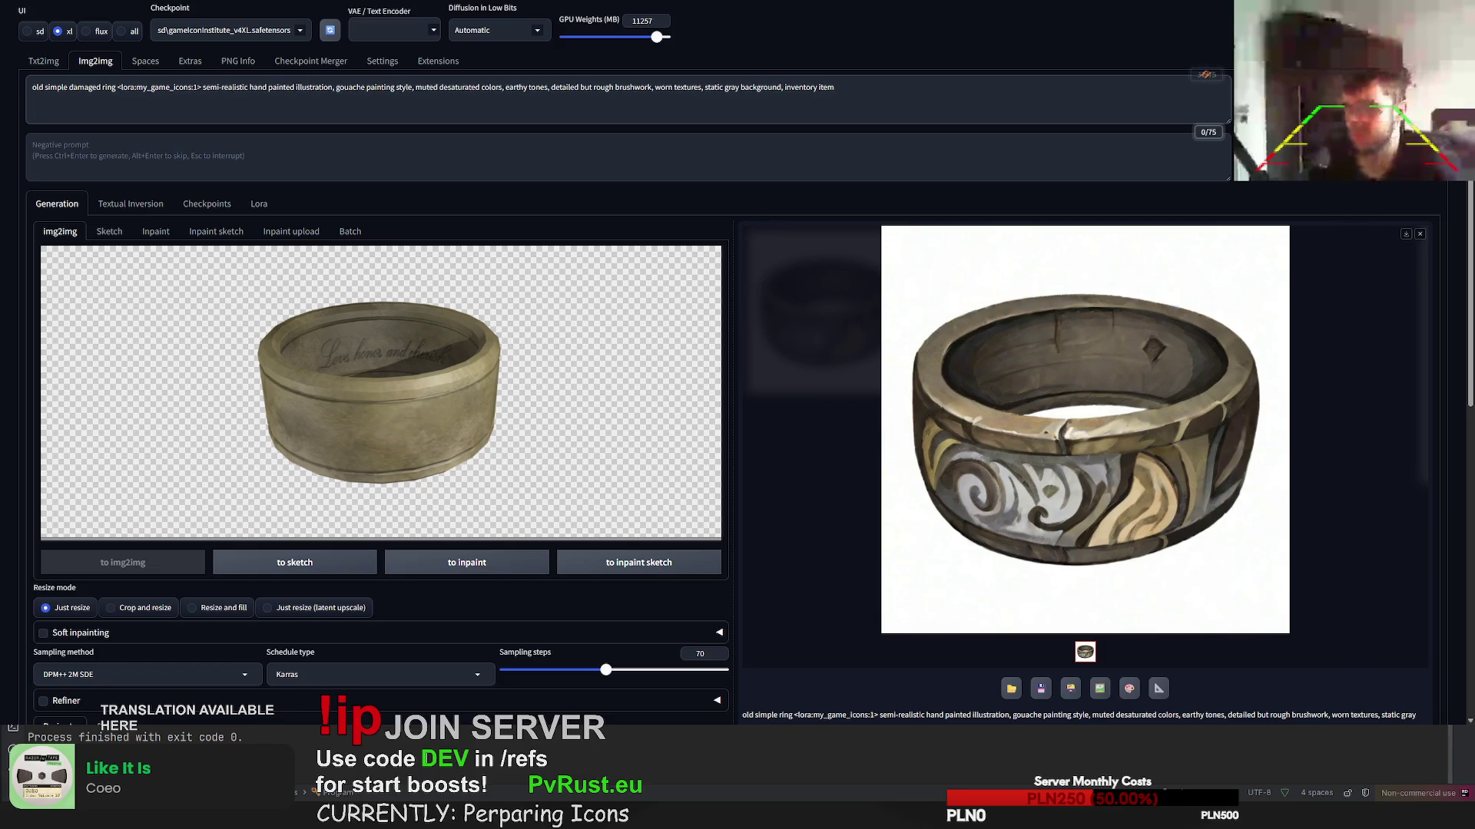
key("ctrl+Return")
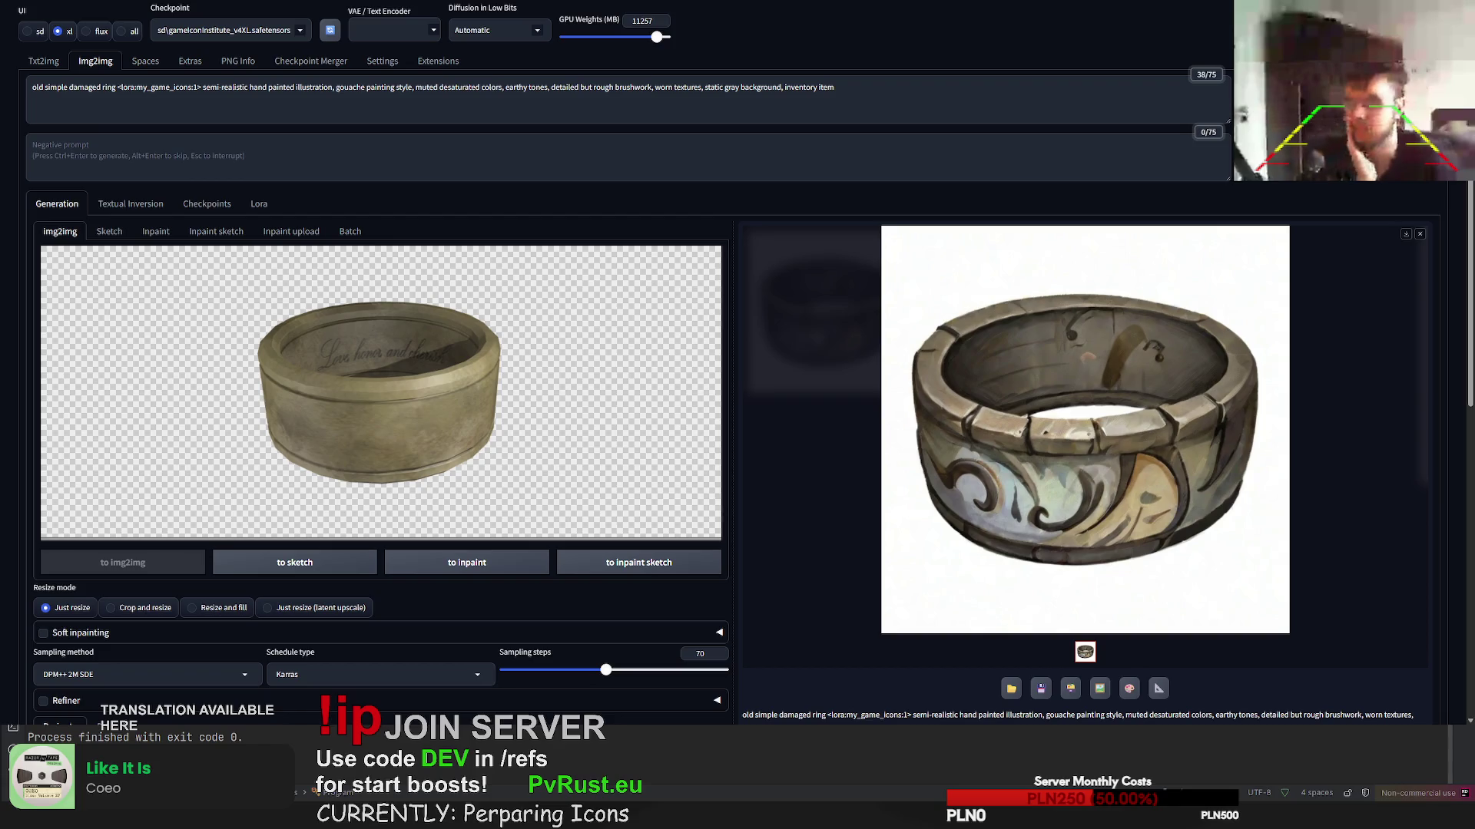
key("ctrl+v")
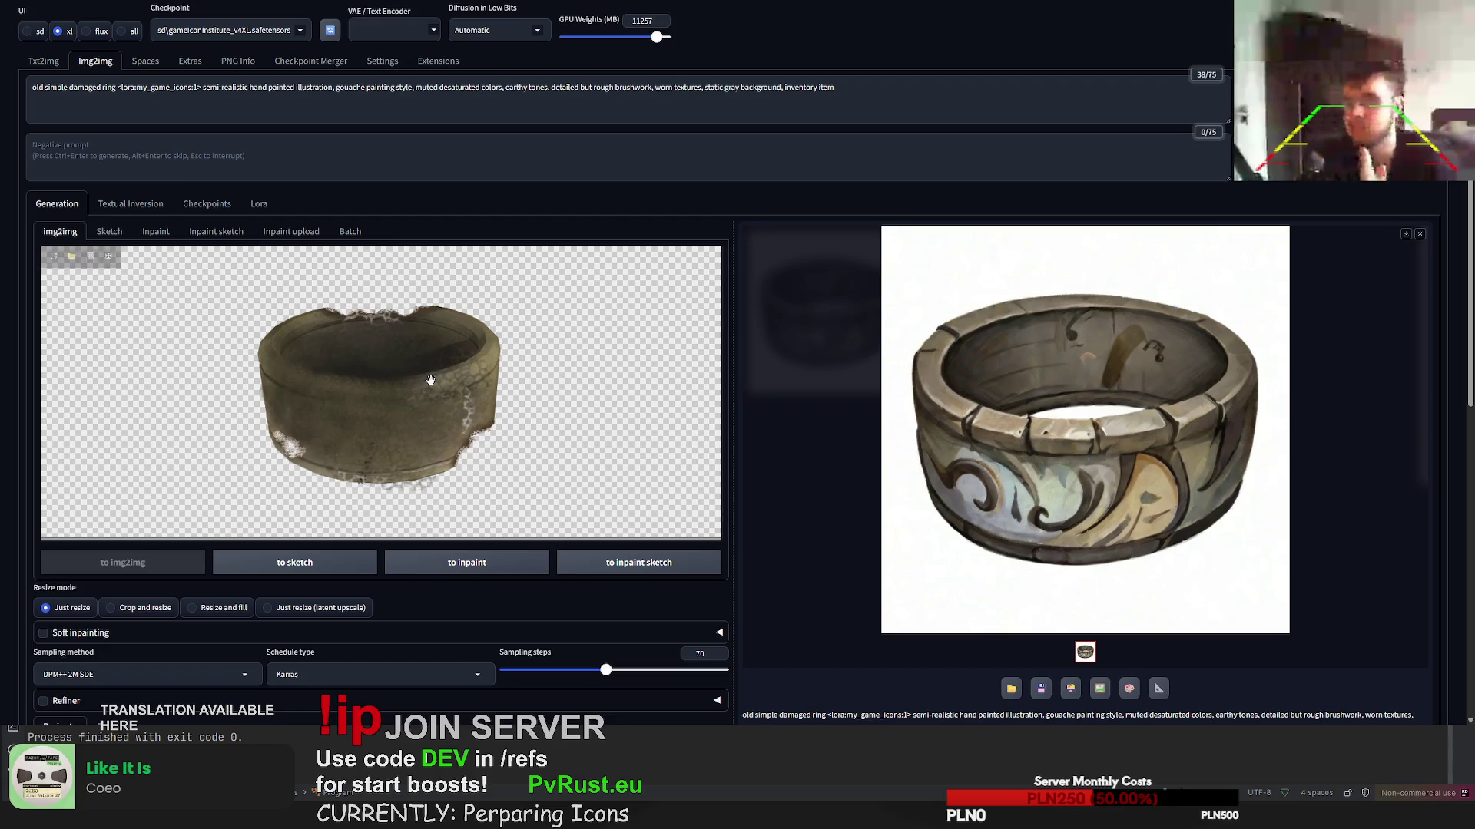
Step: Generate from the damaged ring, add 'broken chopped' to the prompt, regenerate, then paste a pearl necklace source
key("ctrl+Return")
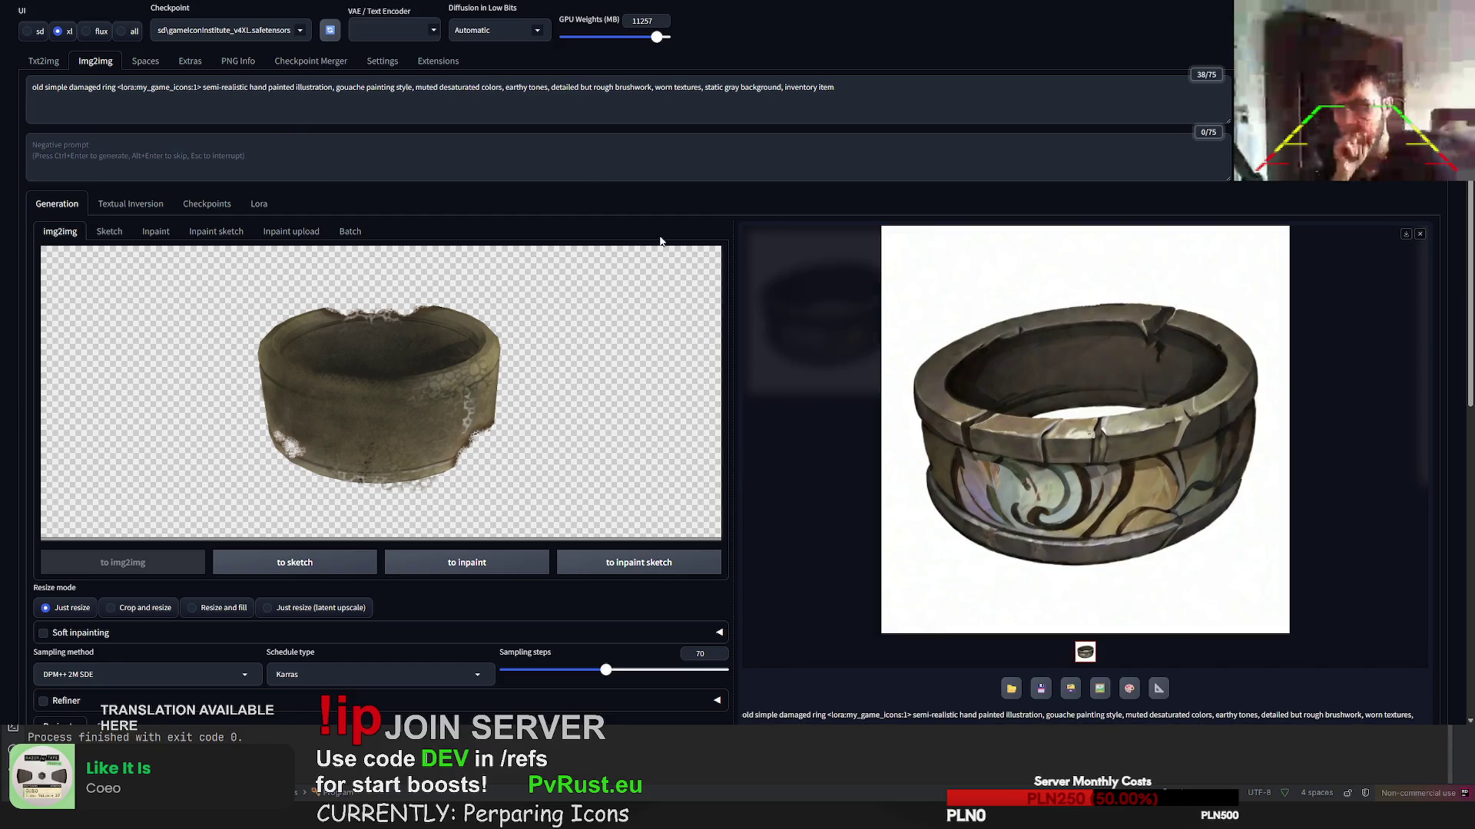
left_click(101, 89)
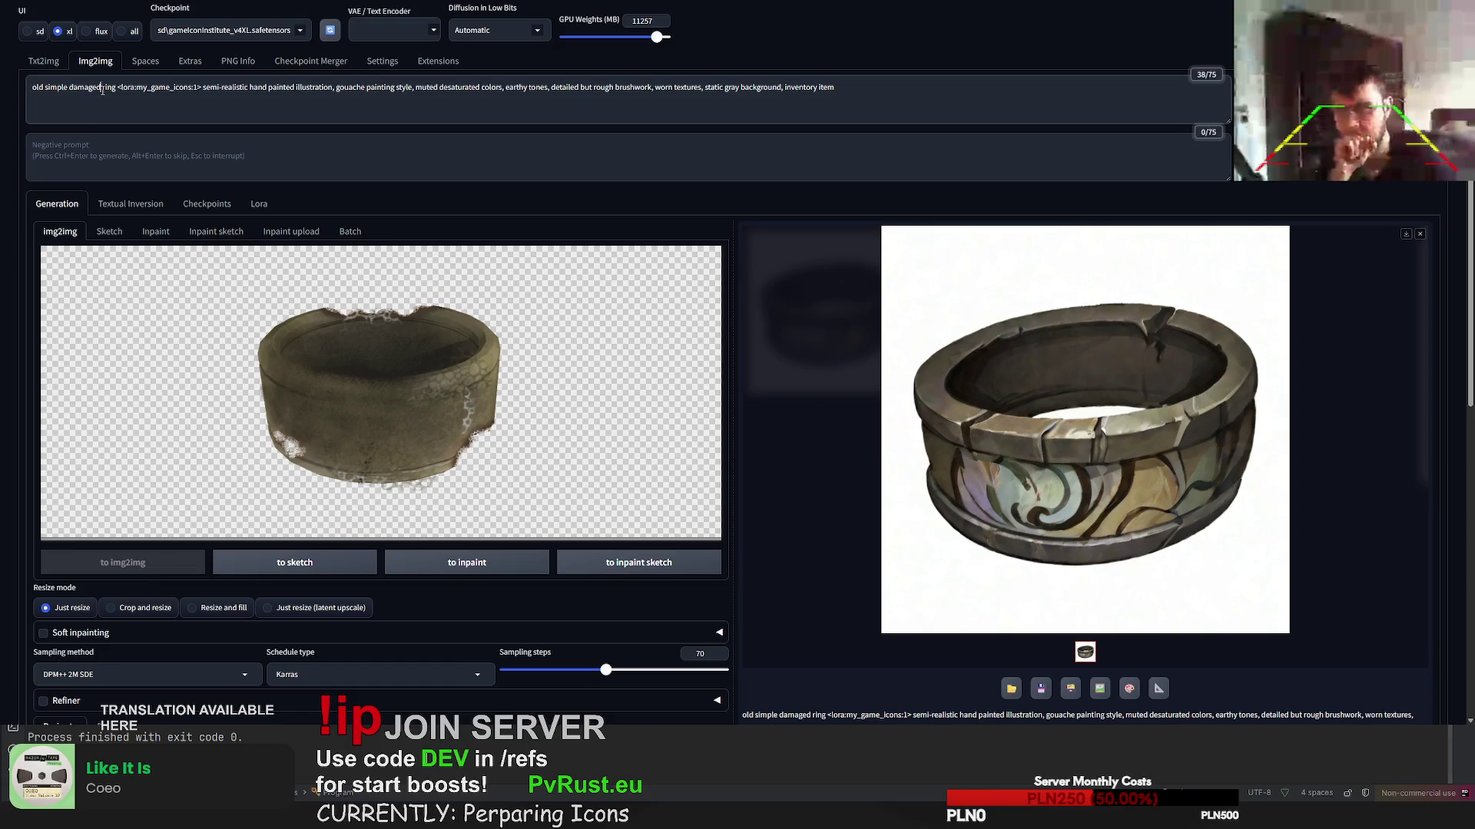
type("broken")
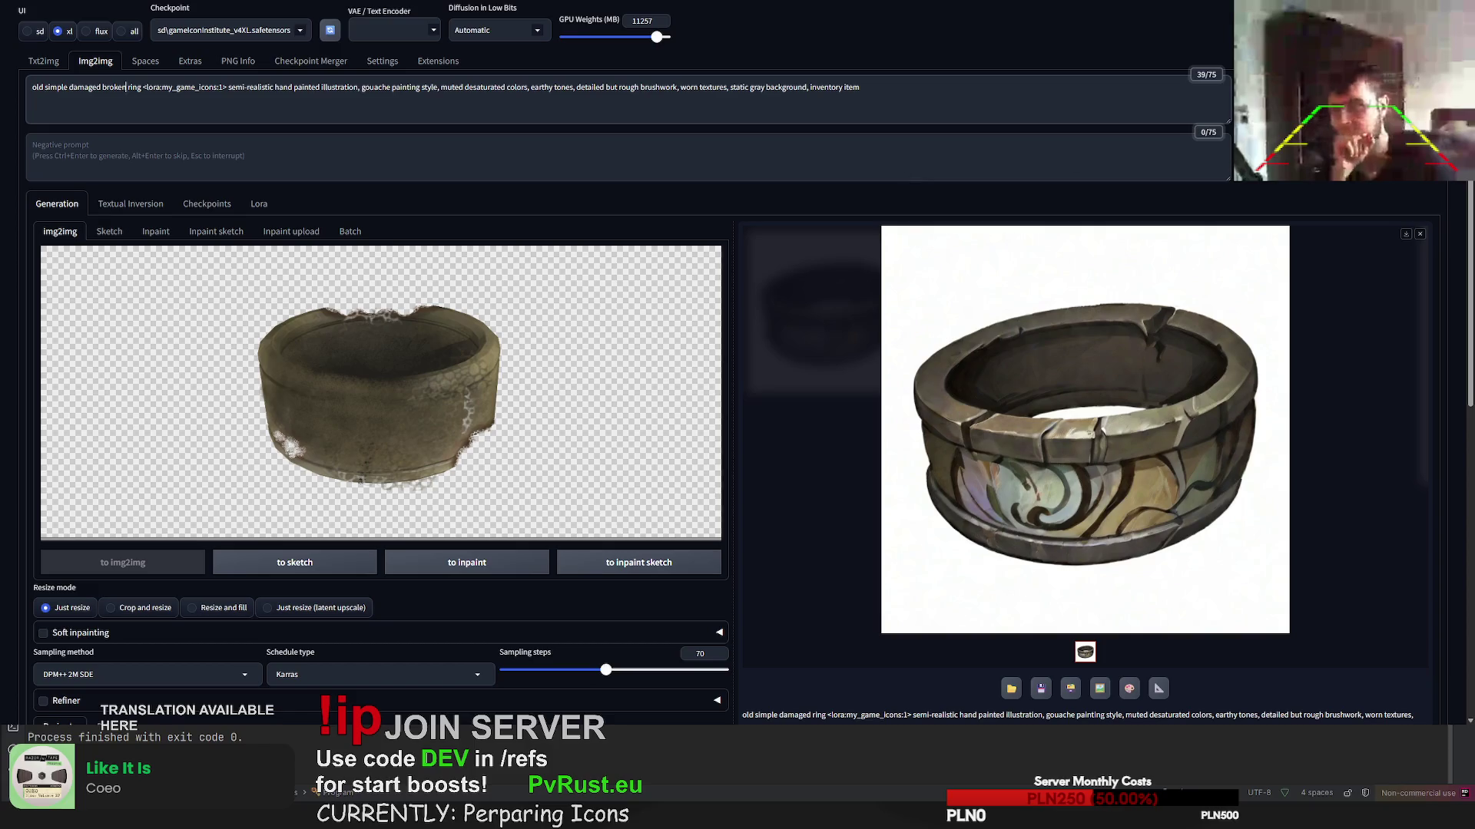
type(" chopped")
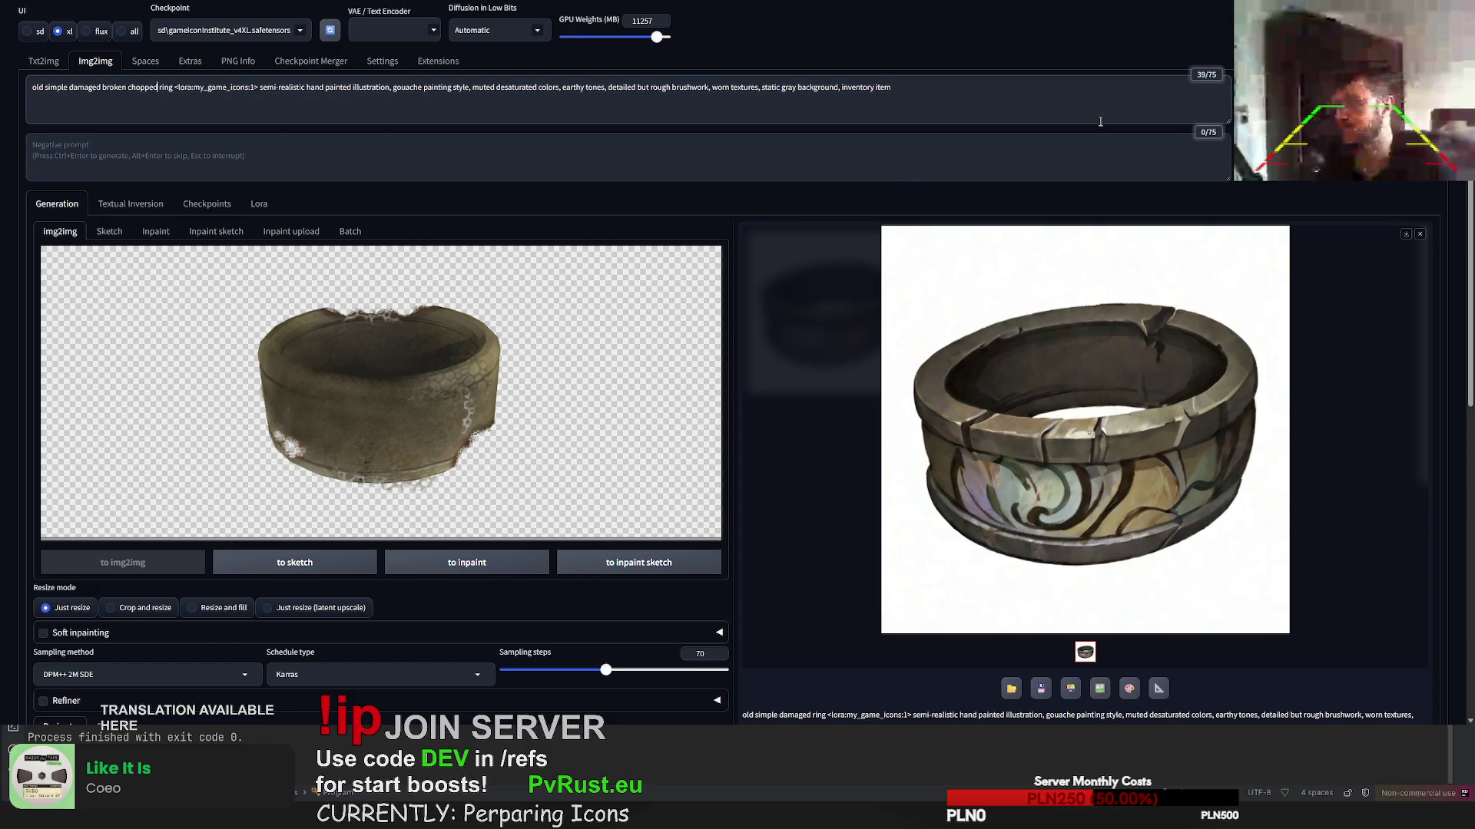
key("ctrl+Return")
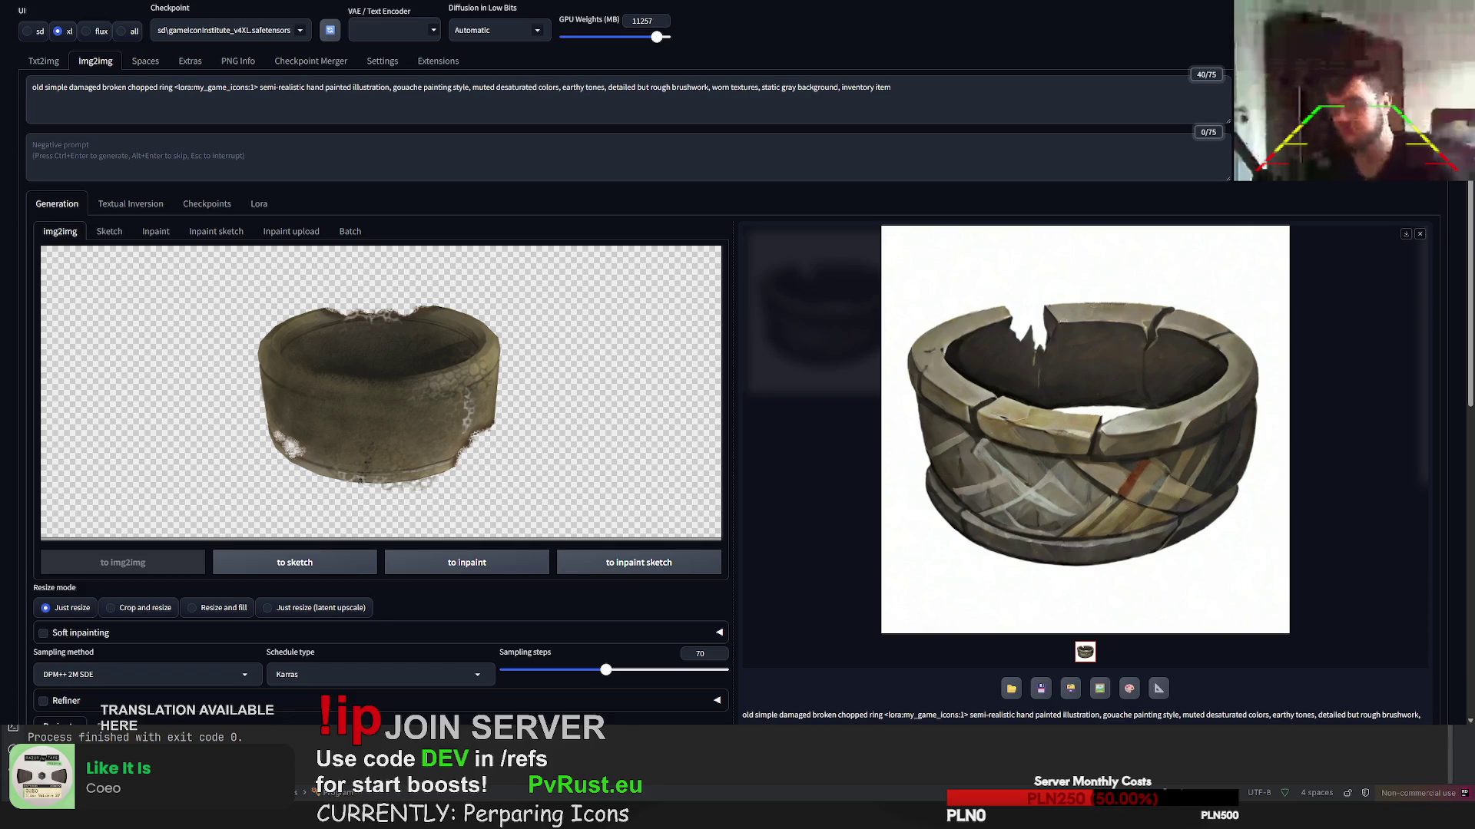
key("ctrl+v")
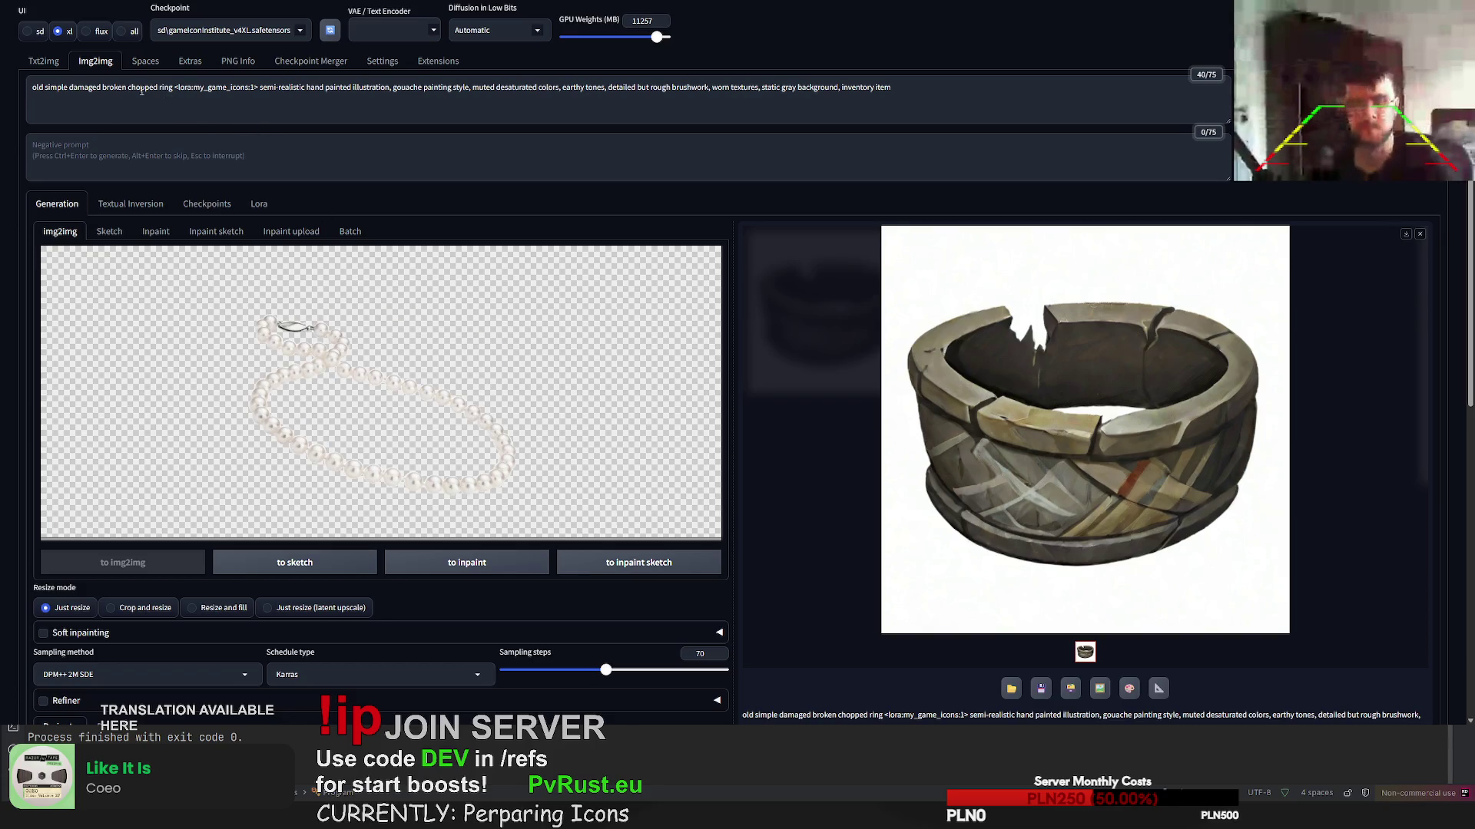
Step: Change the prompt subject to 'white pearl necklace', set sampling steps to 38, and generate
left_click_drag(174, 90, 32, 89)
type("white pe")
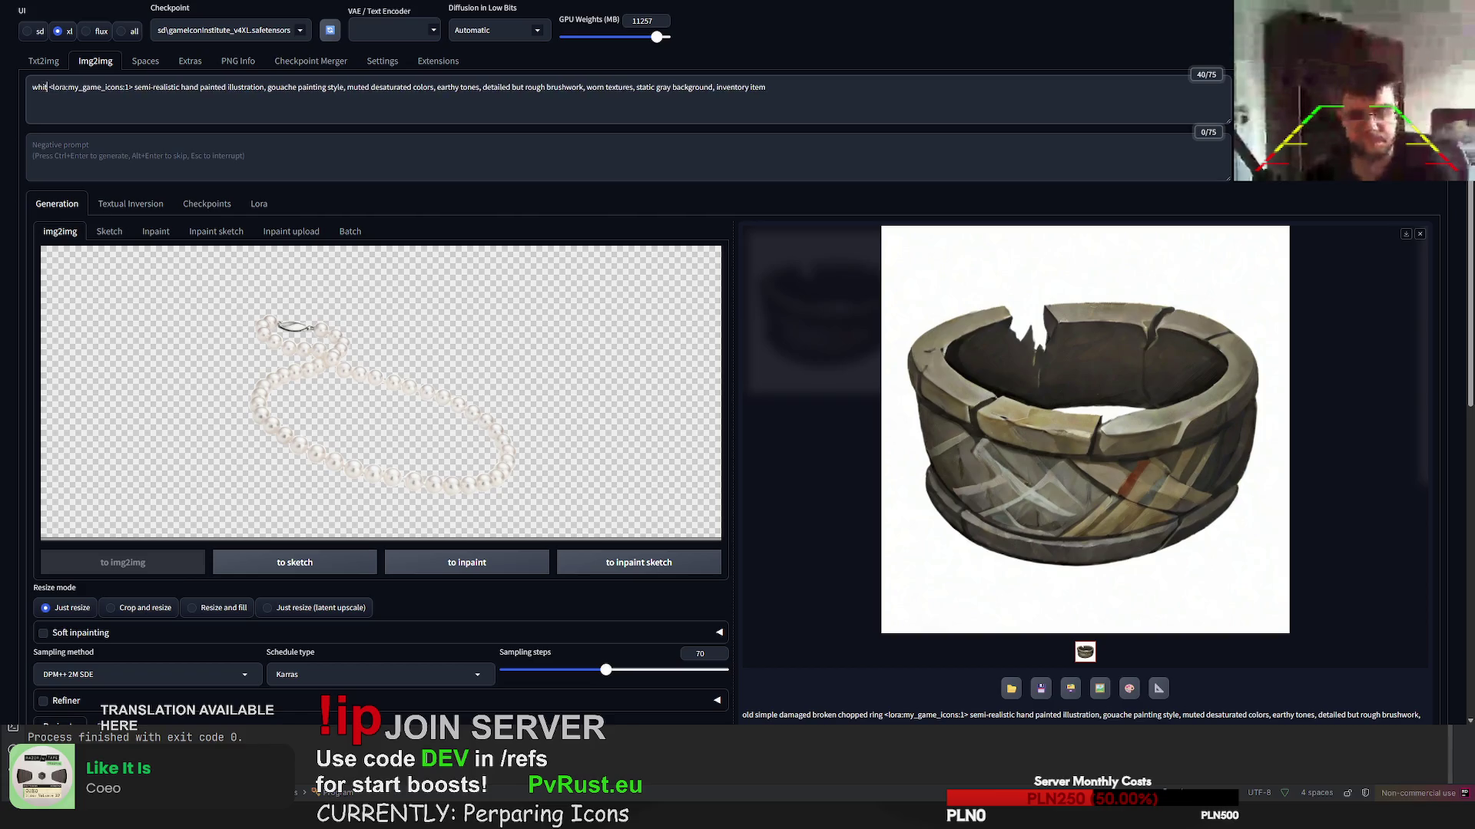
type("arl nec")
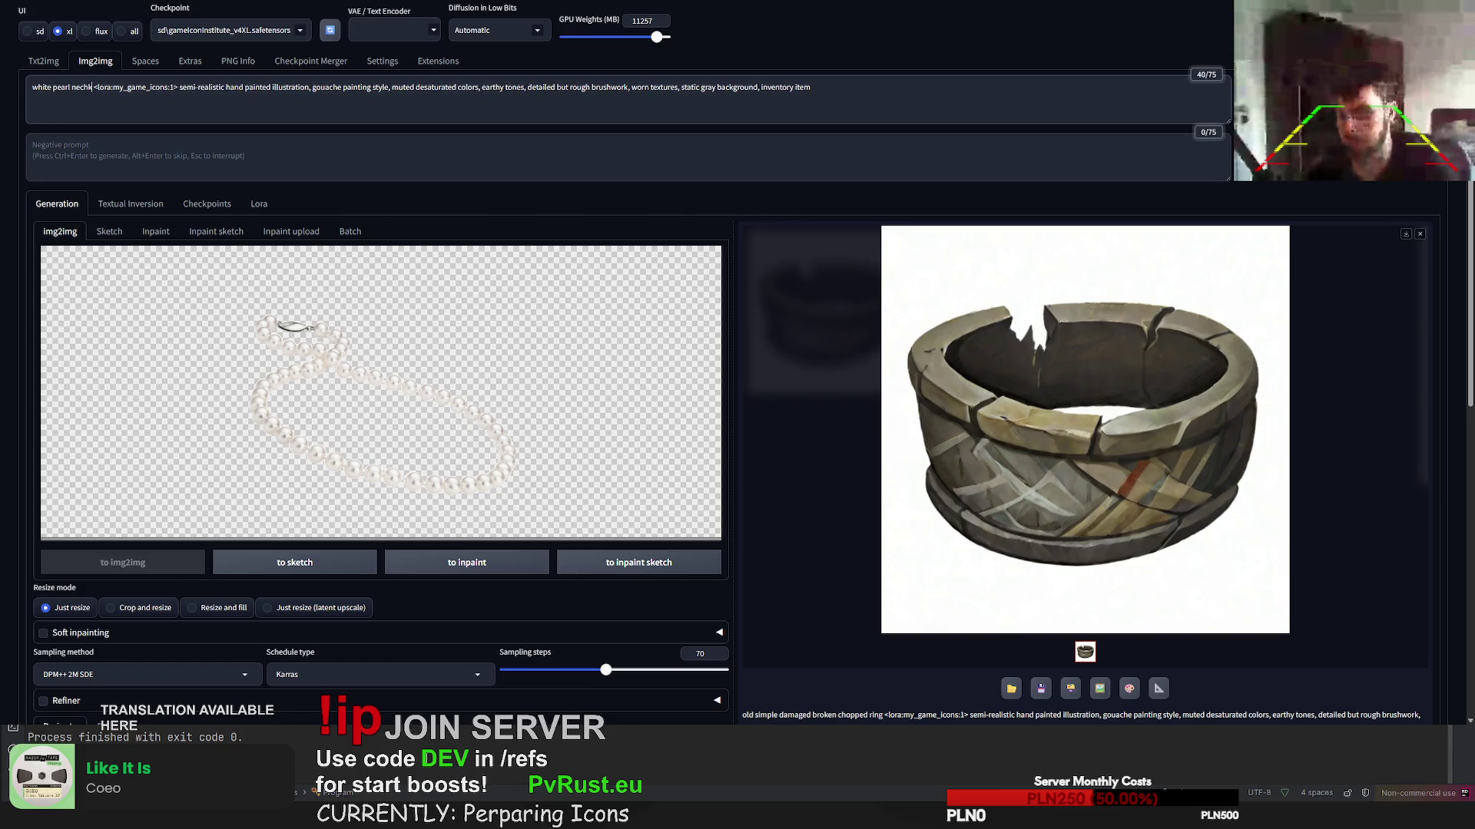
type("klace")
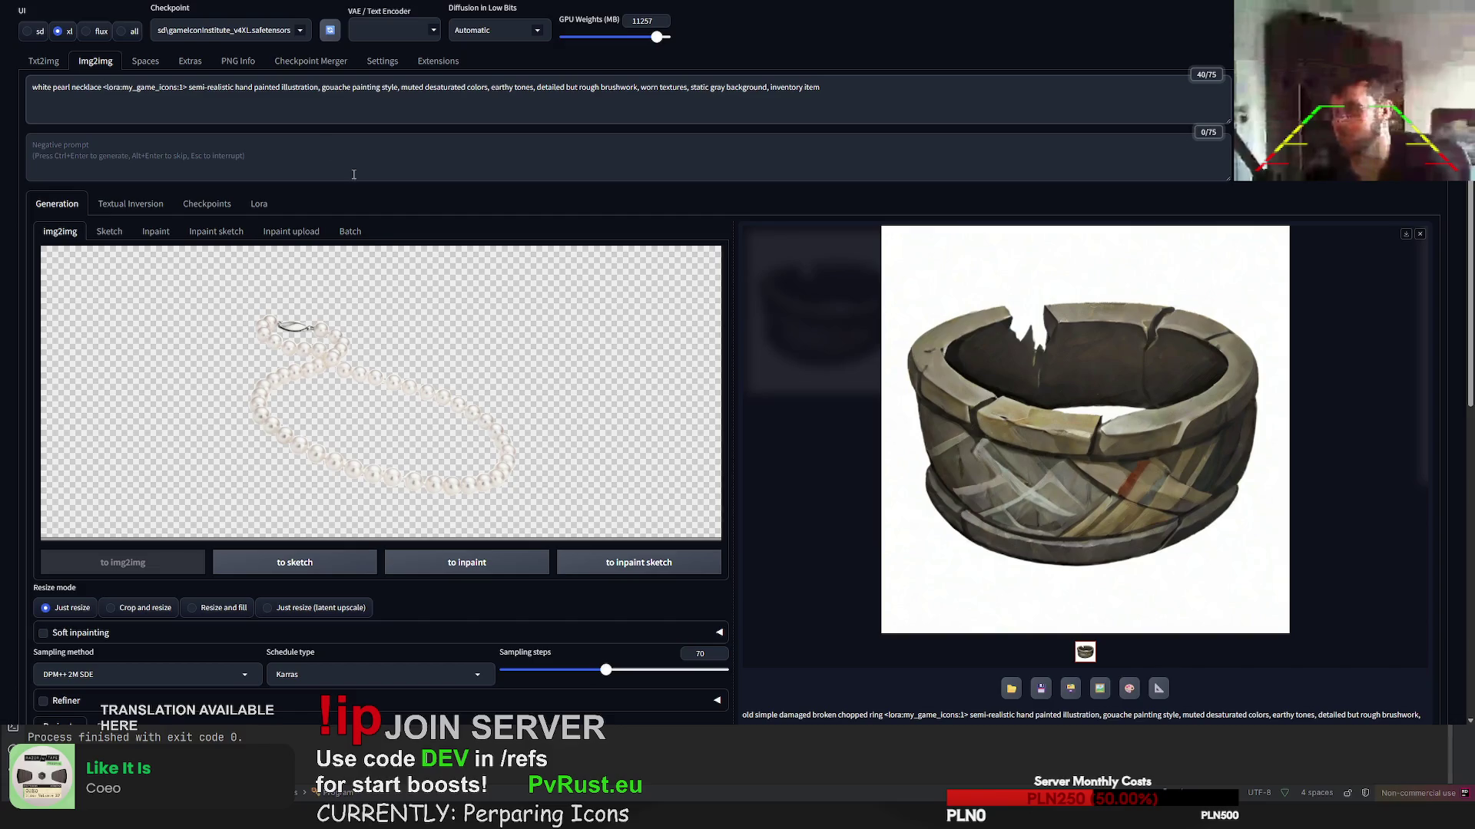
left_click_drag(606, 669, 559, 670)
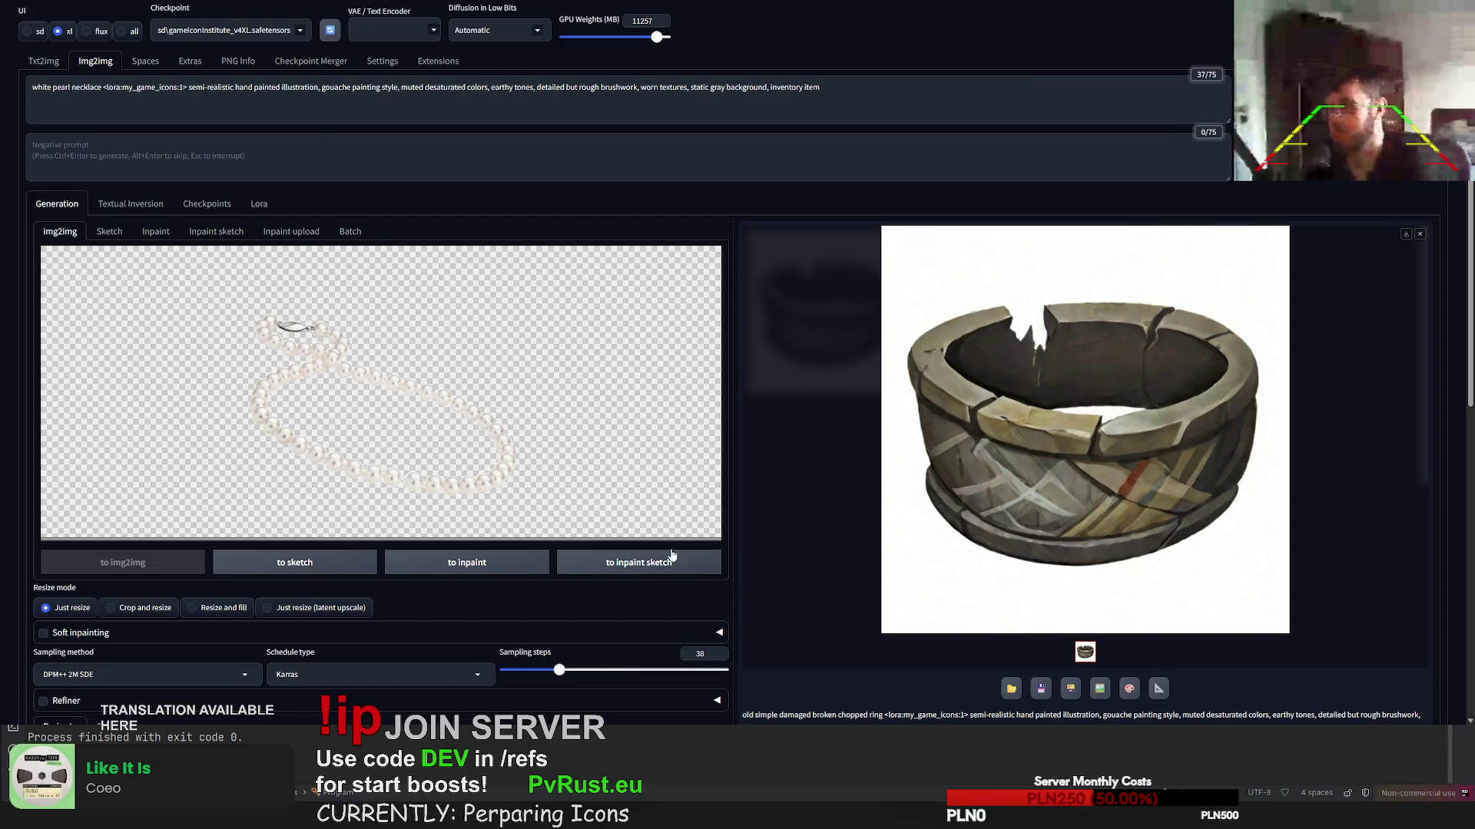
key("ctrl+Return")
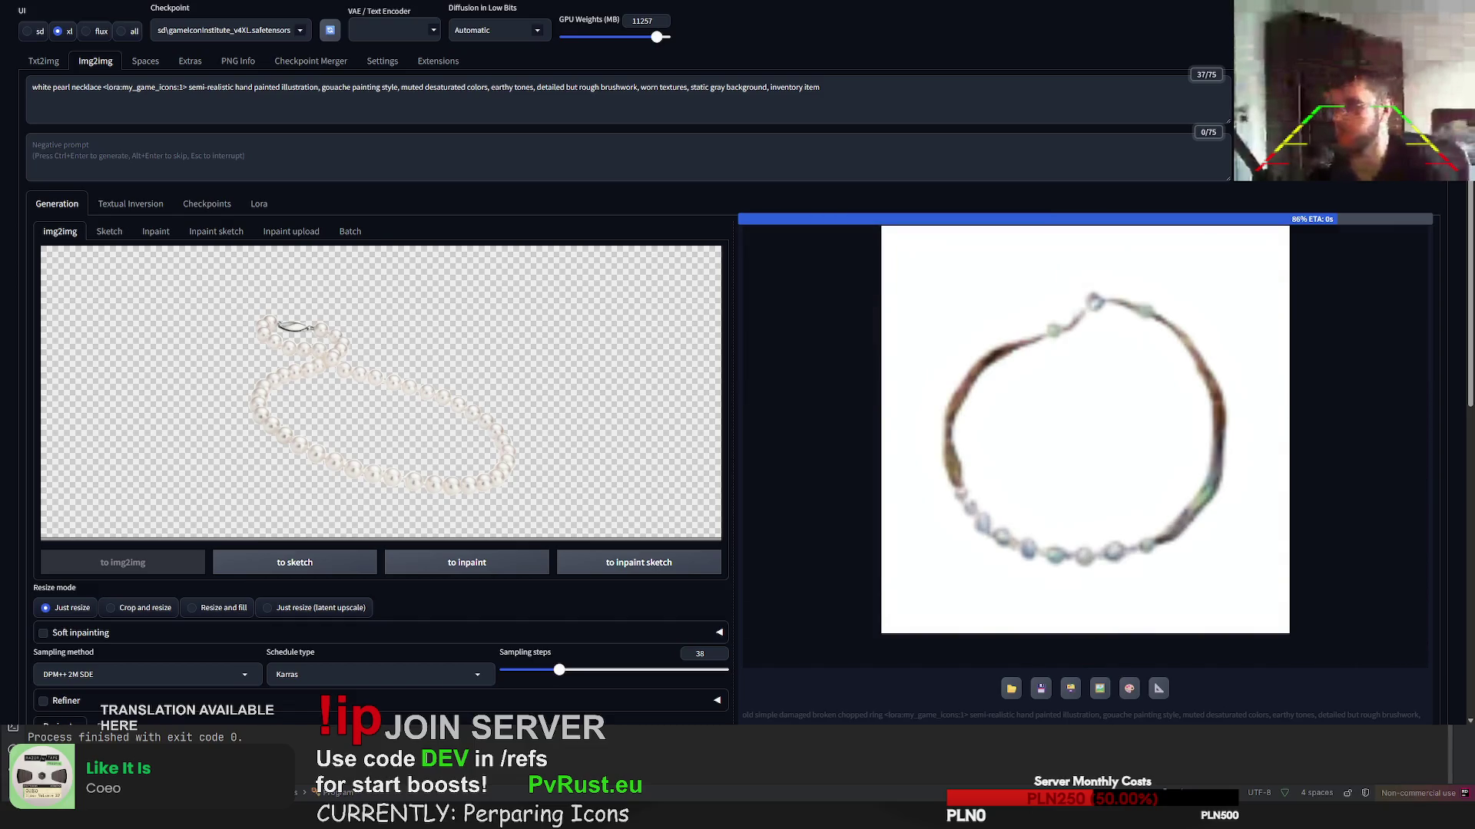
Step: Generate four more pearl necklace variations
key("ctrl+Return")
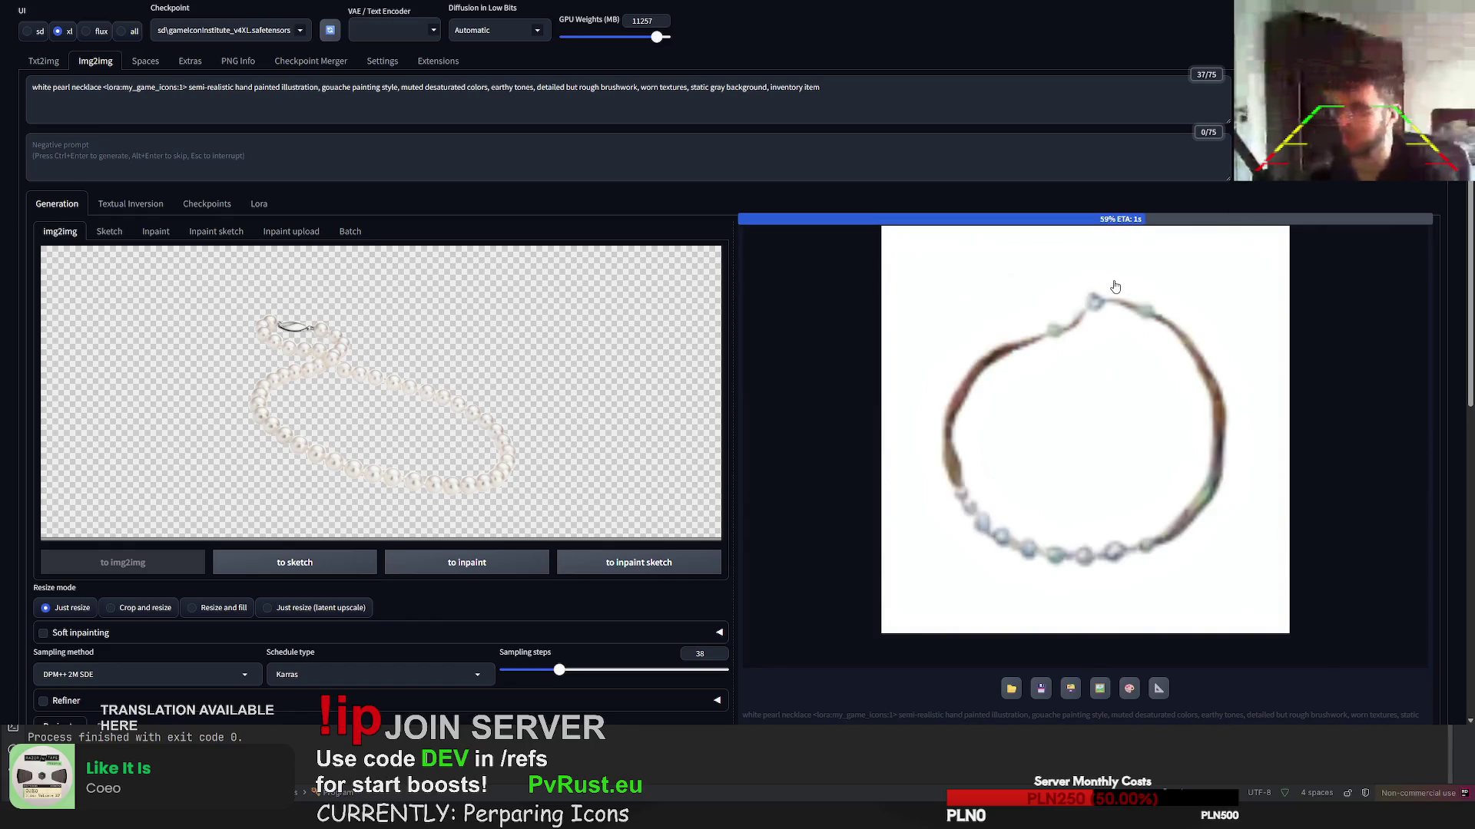
key("ctrl+Return")
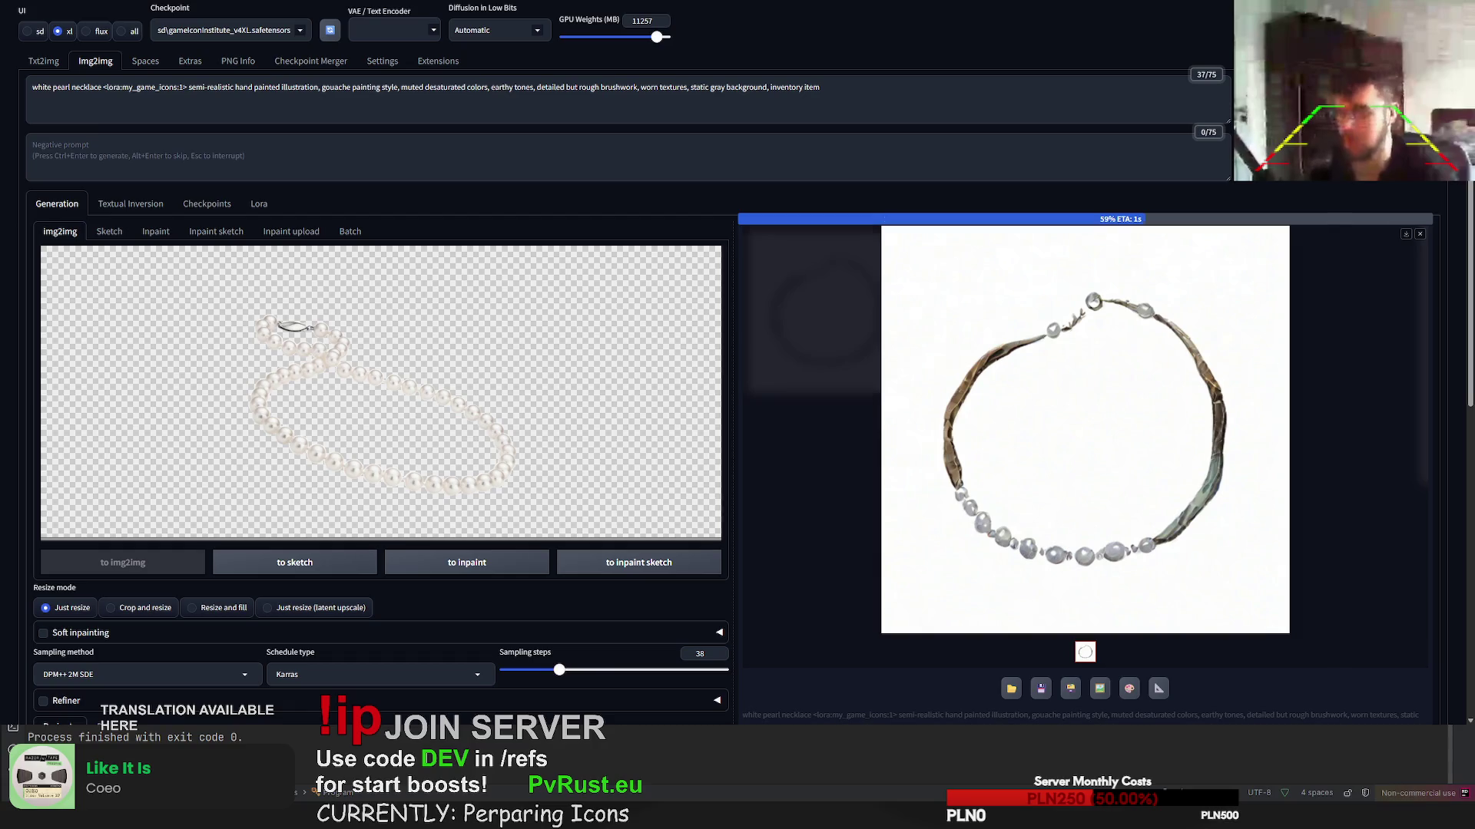
scroll(566, 576, "down", 3)
scroll(566, 576, "down", 1)
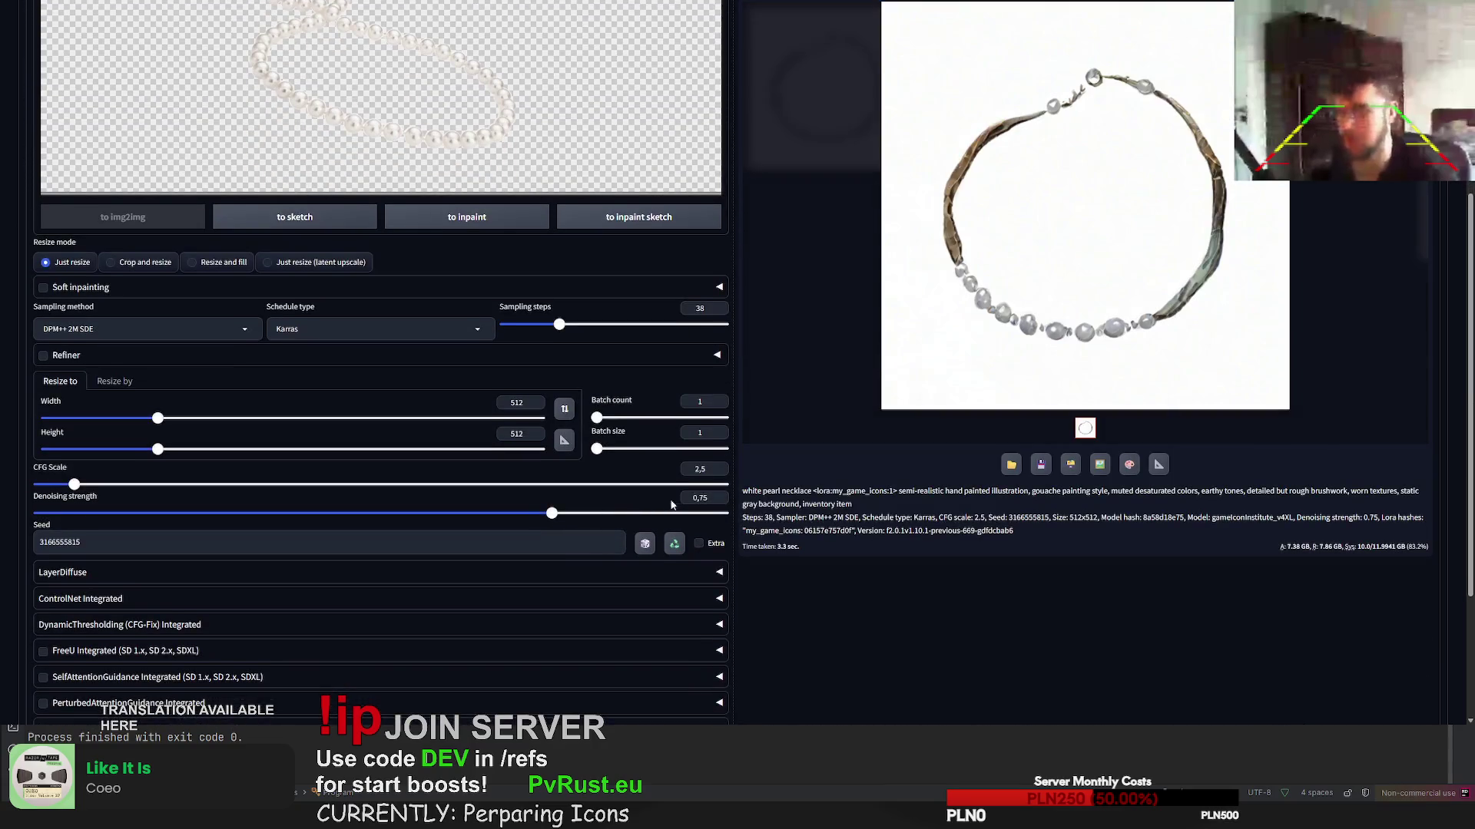
scroll(566, 577, "up", 5)
key("ctrl+Return")
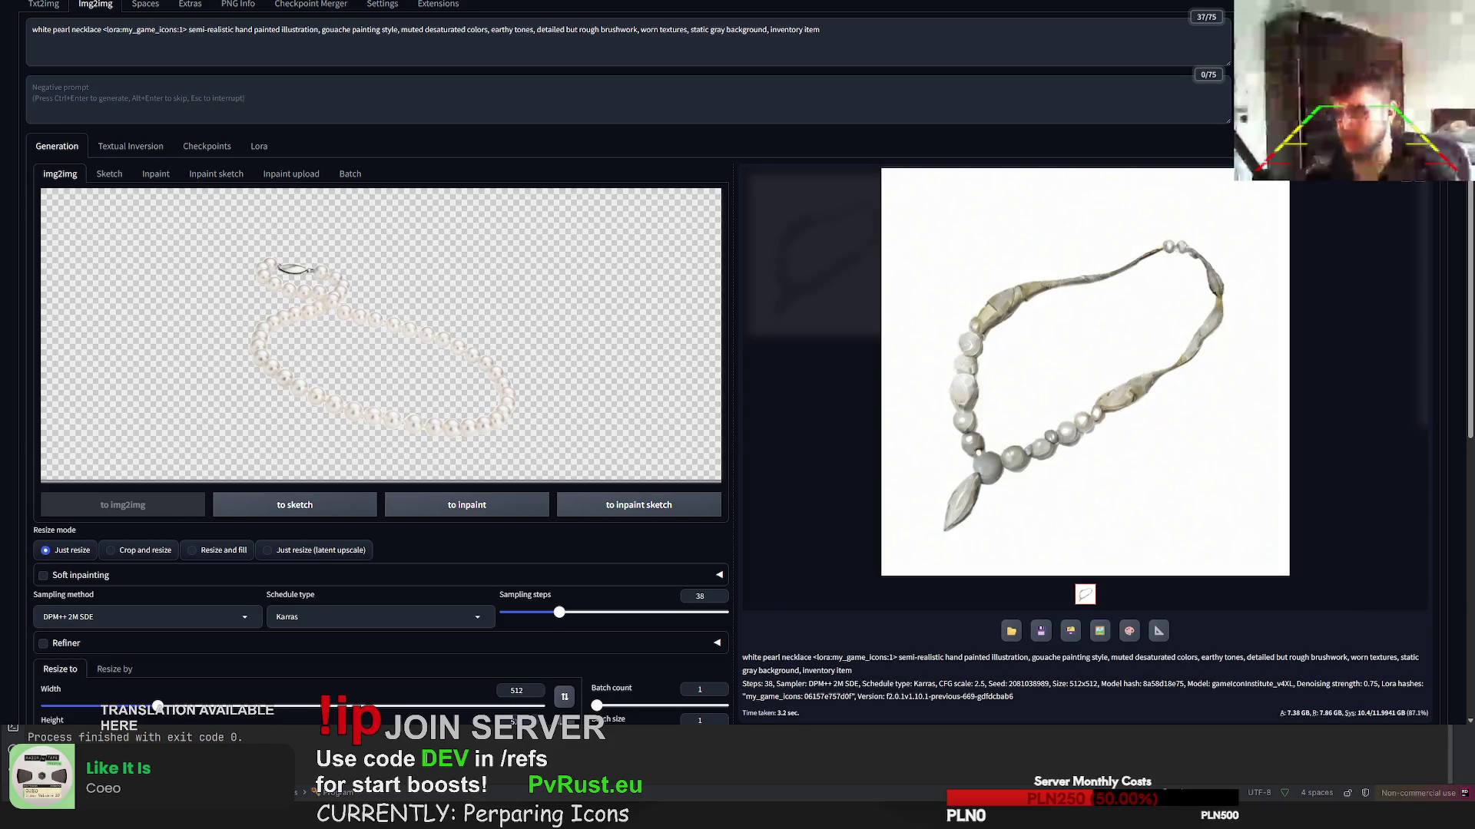
key("ctrl+Return")
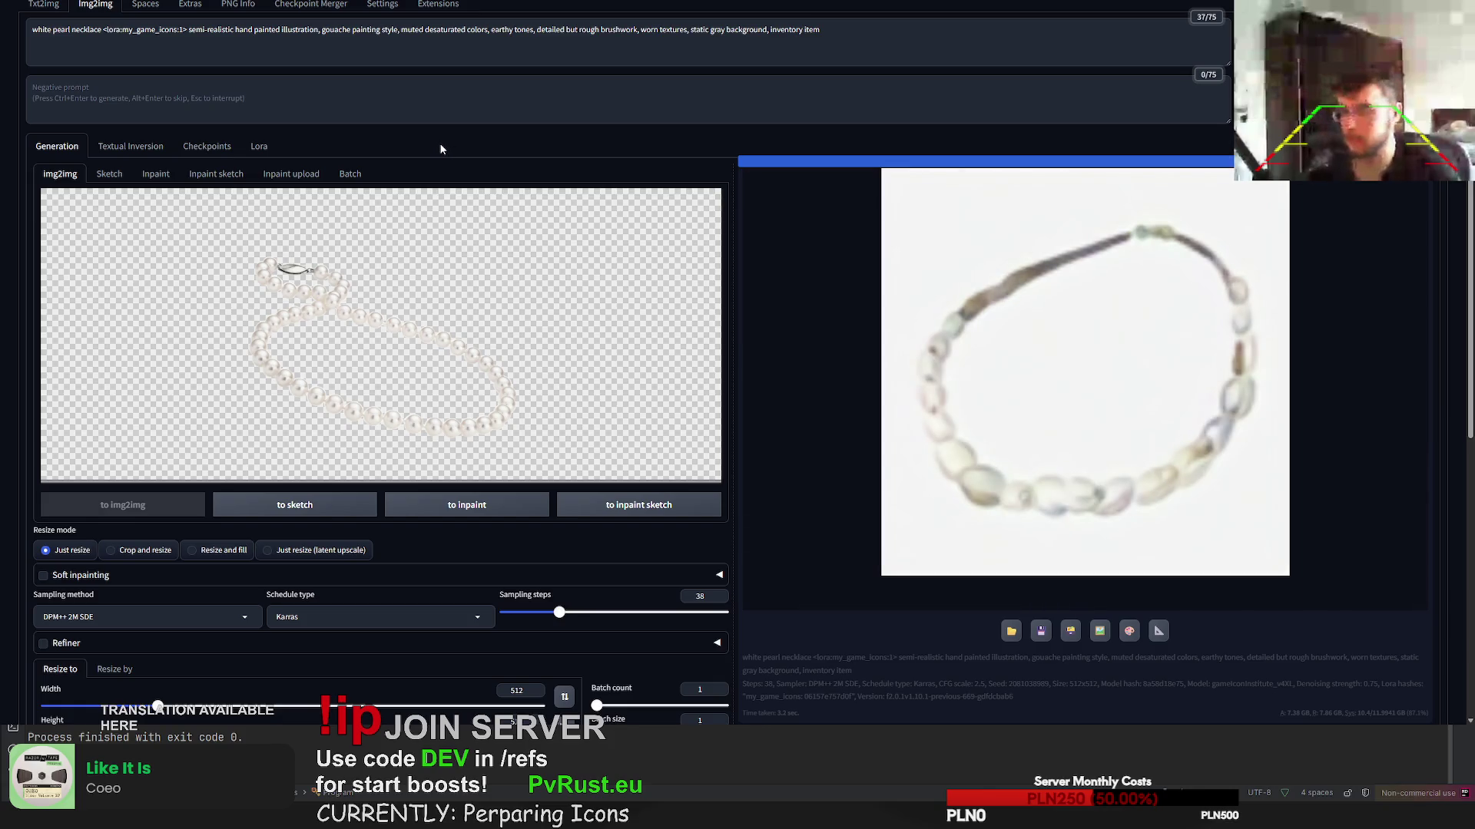
Step: Append ', whole made of perfect sphere white pearls' after 'necklace' in the prompt
left_click(99, 33)
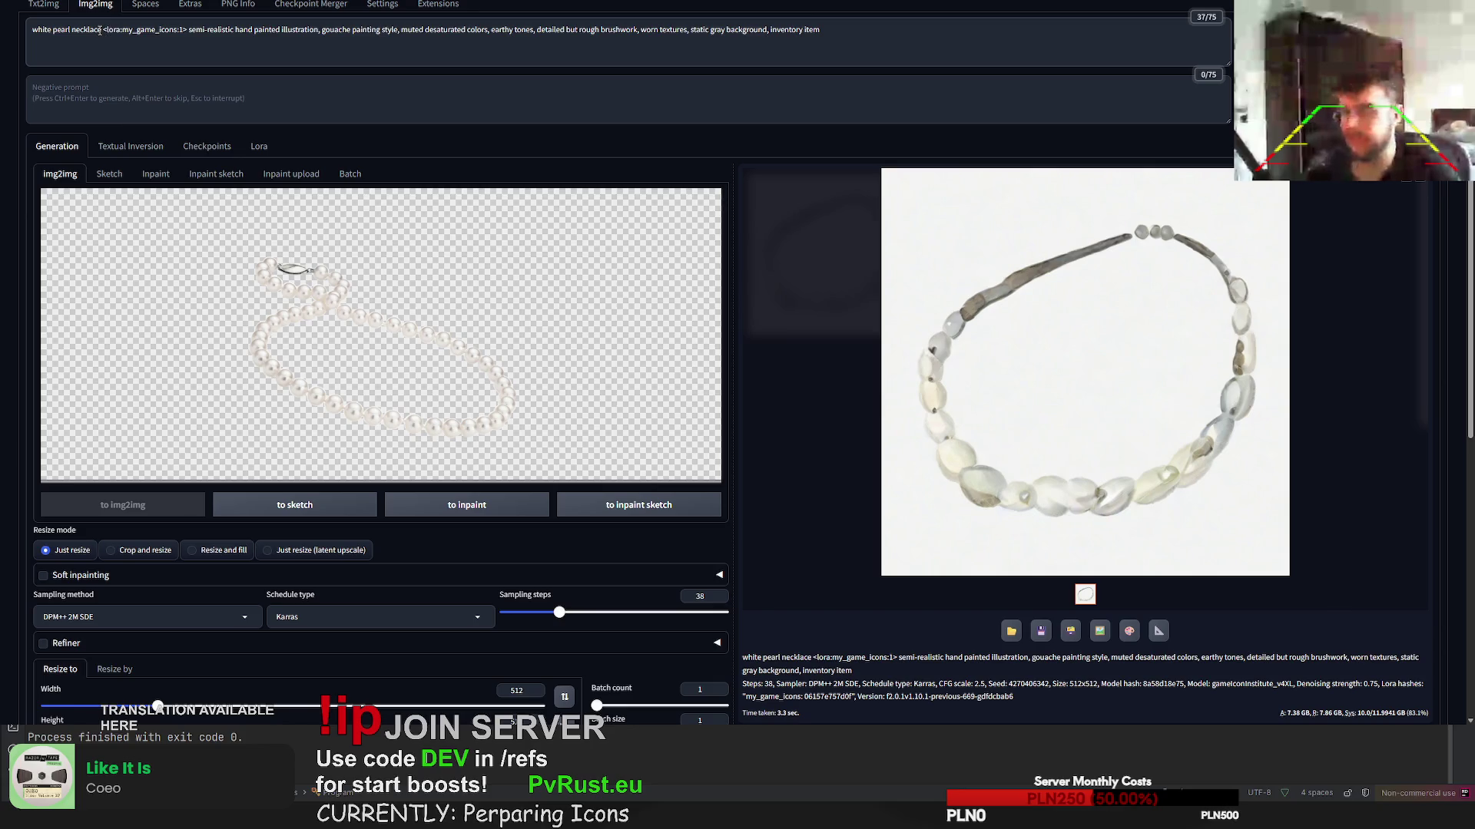
type(", whole made of pea")
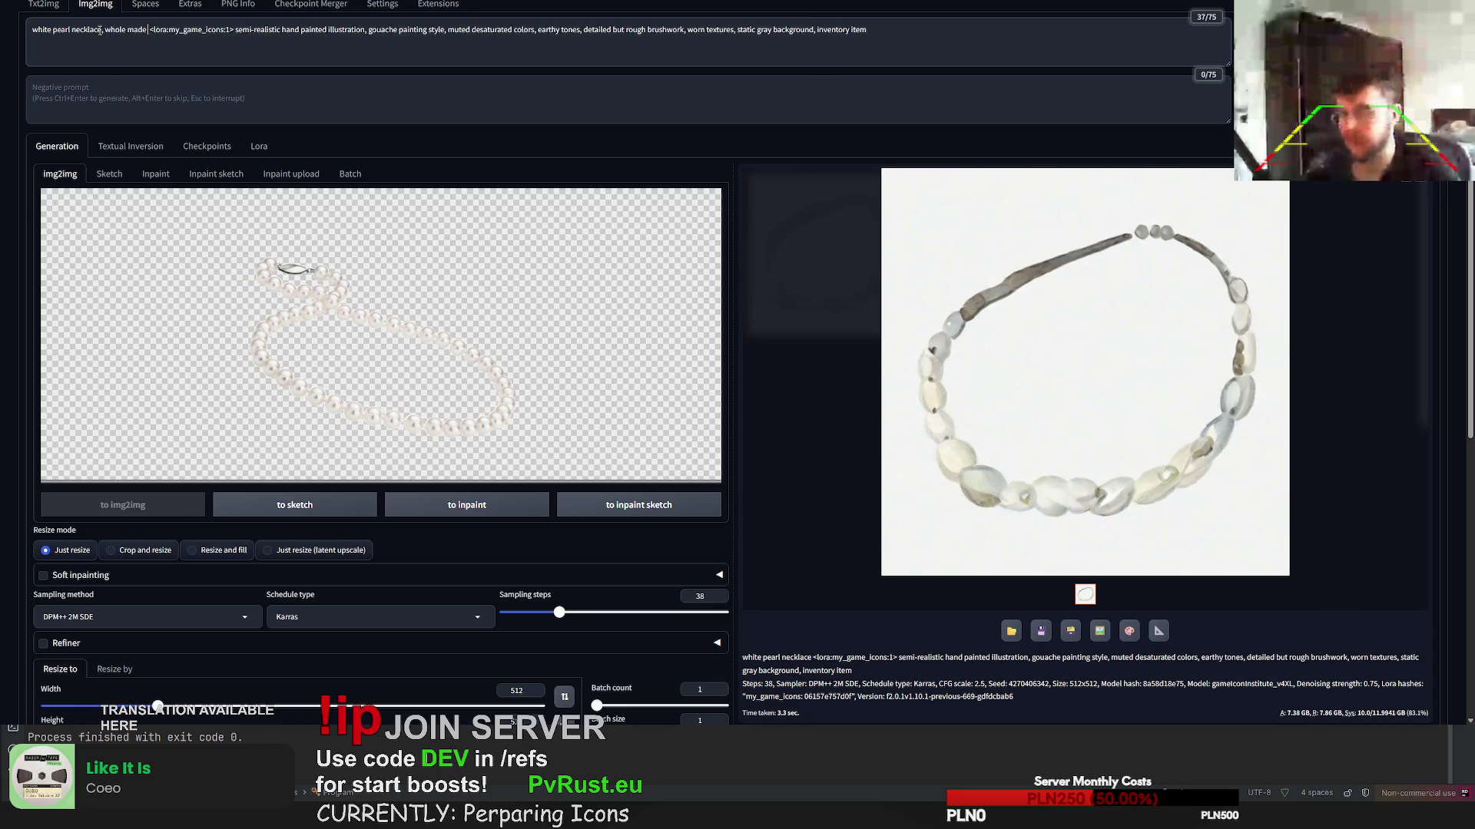
type("rls")
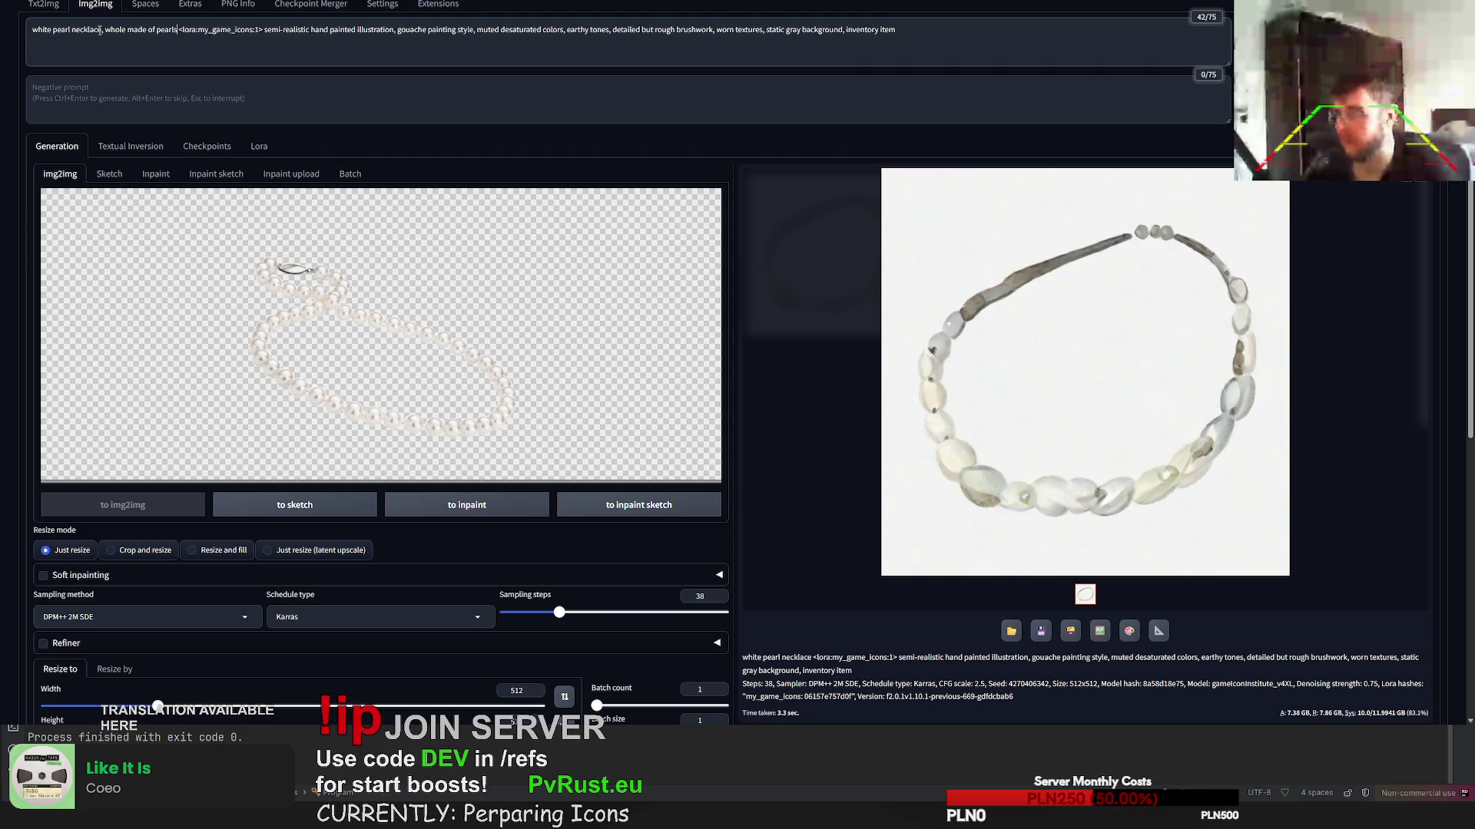
key("ctrl+Left")
type("perfect circle w")
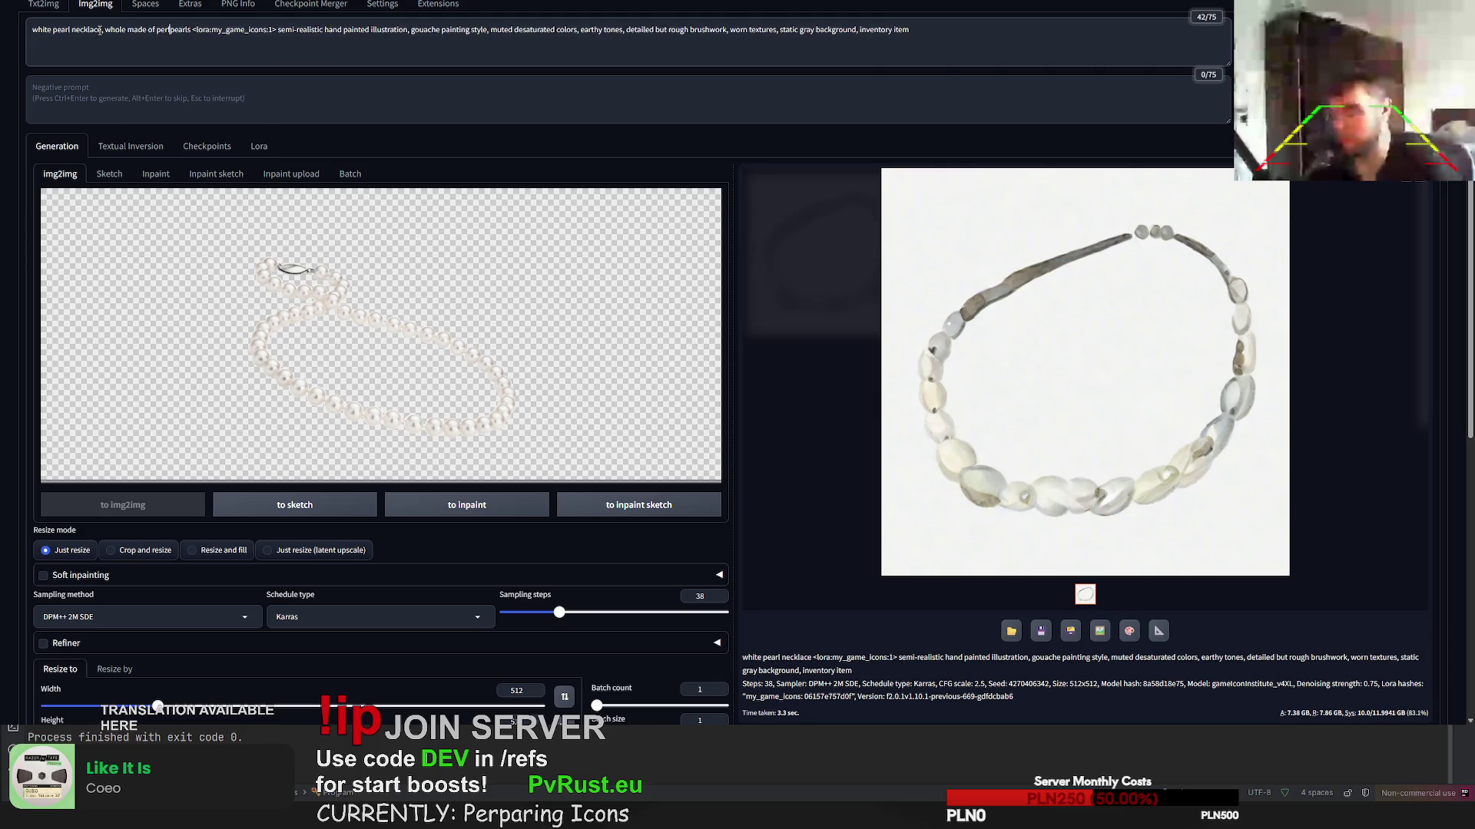
type("hite")
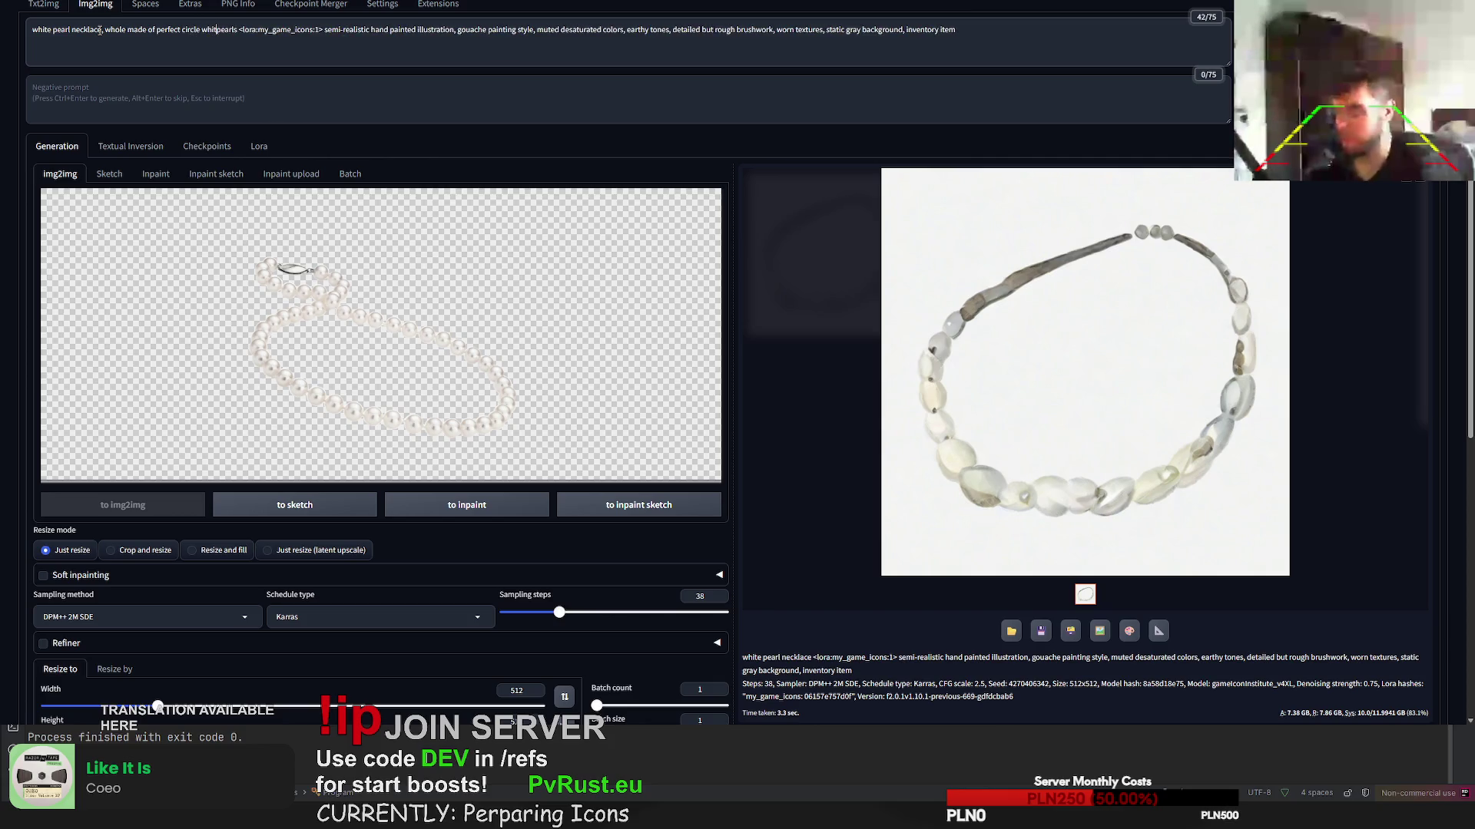
double_click(202, 33)
type("sphere")
Step: Copy 'perfect sphere' to the start of the prompt, generate twice, and drag sampling steps up
left_click_drag(205, 31, 158, 33)
key("ctrl+c")
left_click(32, 29)
key("ctrl+v")
key("ctrl+Return")
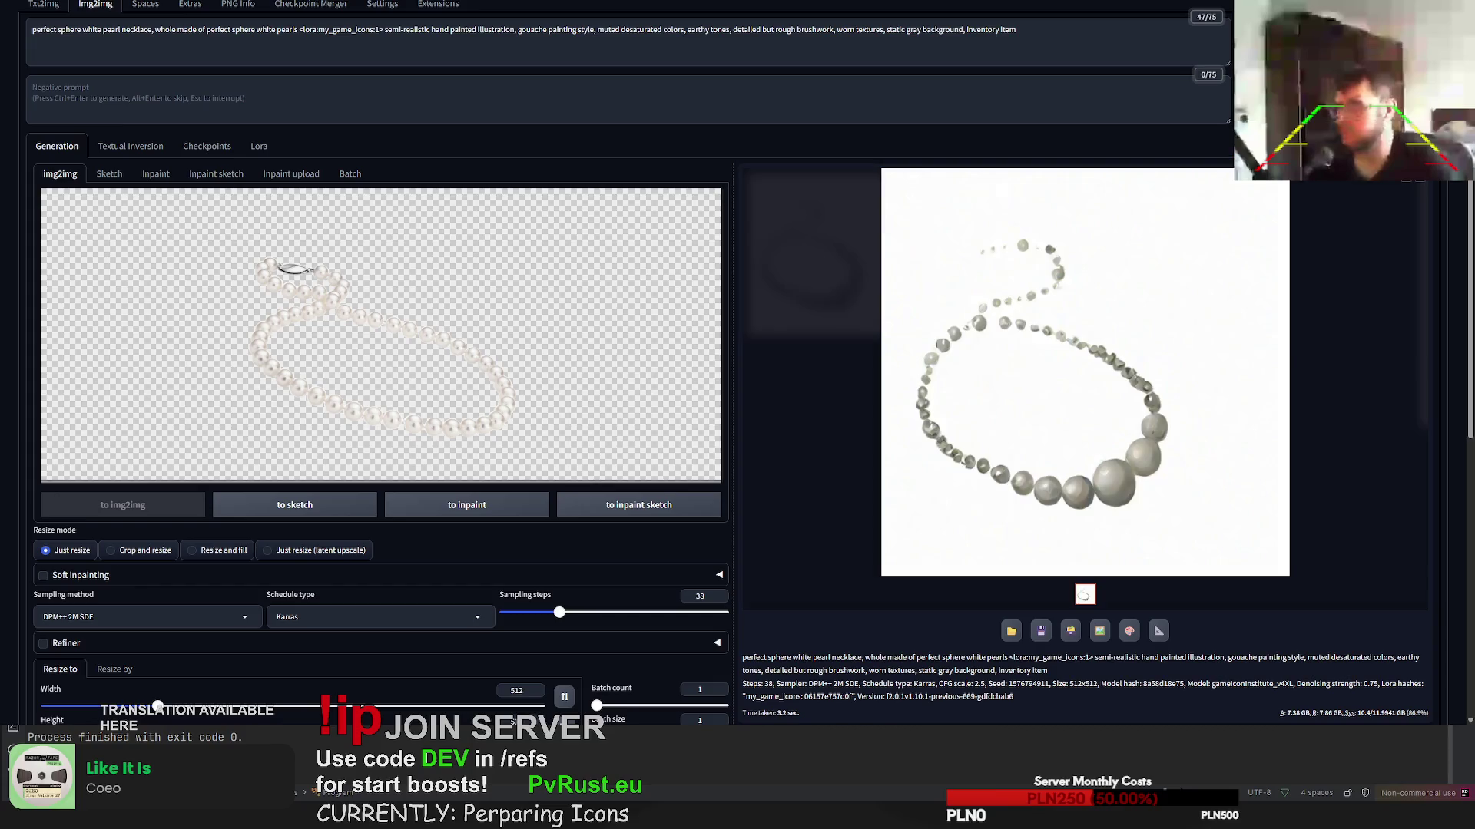
key("ctrl+Return")
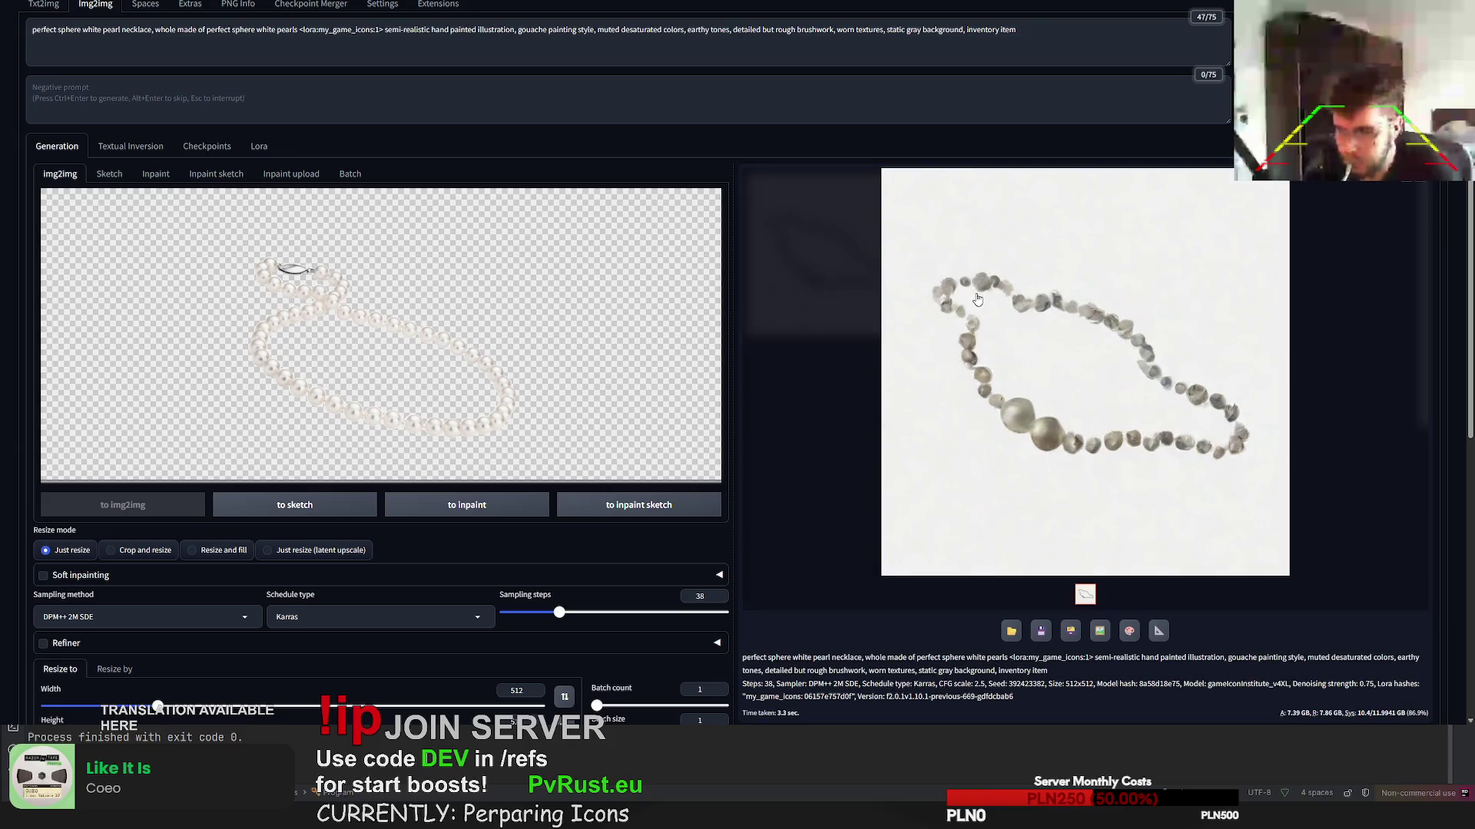
scroll(557, 511, "down", 2)
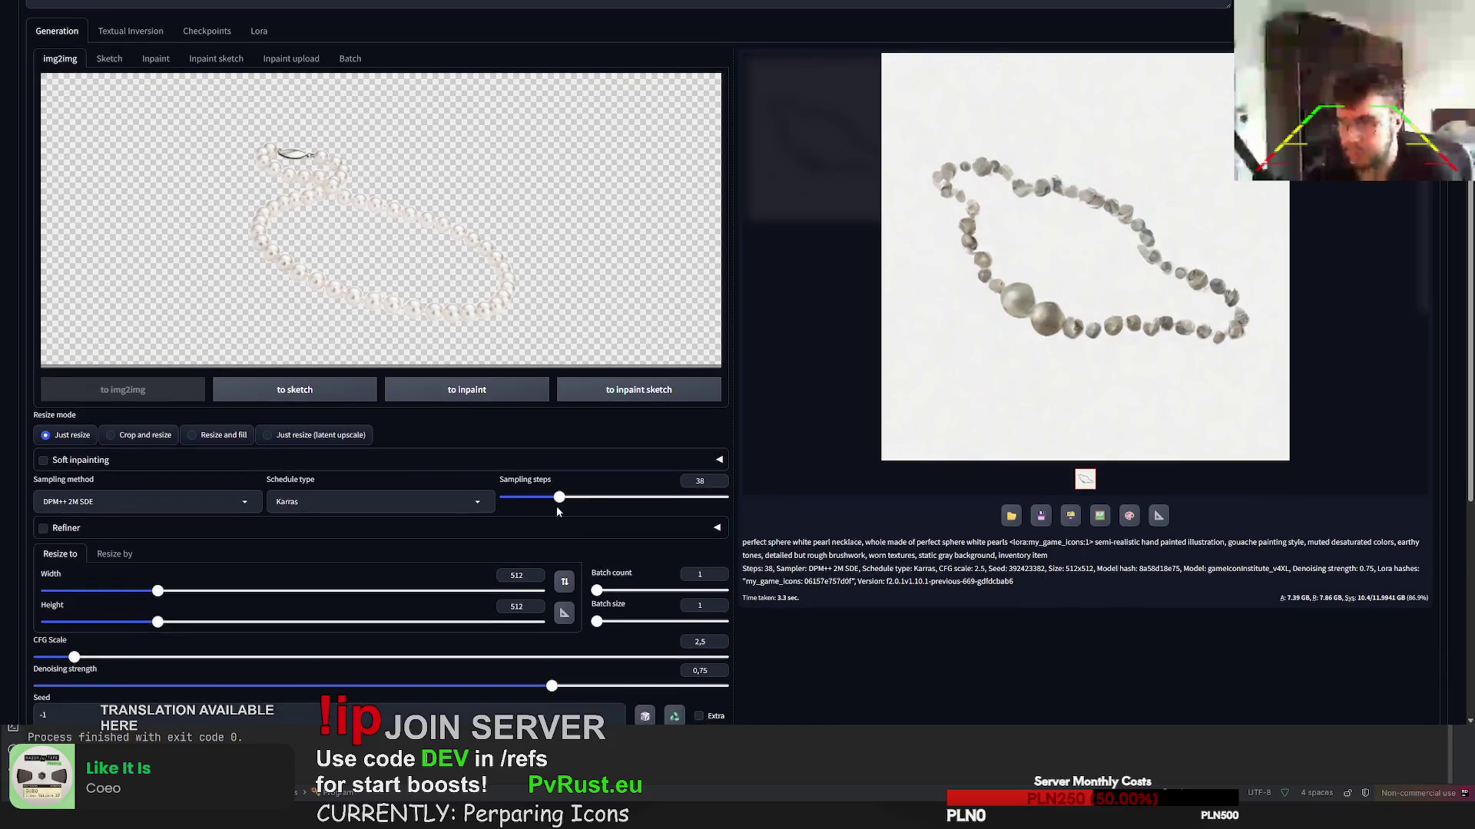
left_click_drag(560, 501, 636, 501)
Step: Generate two pearl necklace images at 91 sampling steps
scroll(636, 501, "up", 3)
left_click(307, 149)
key("ctrl+Return")
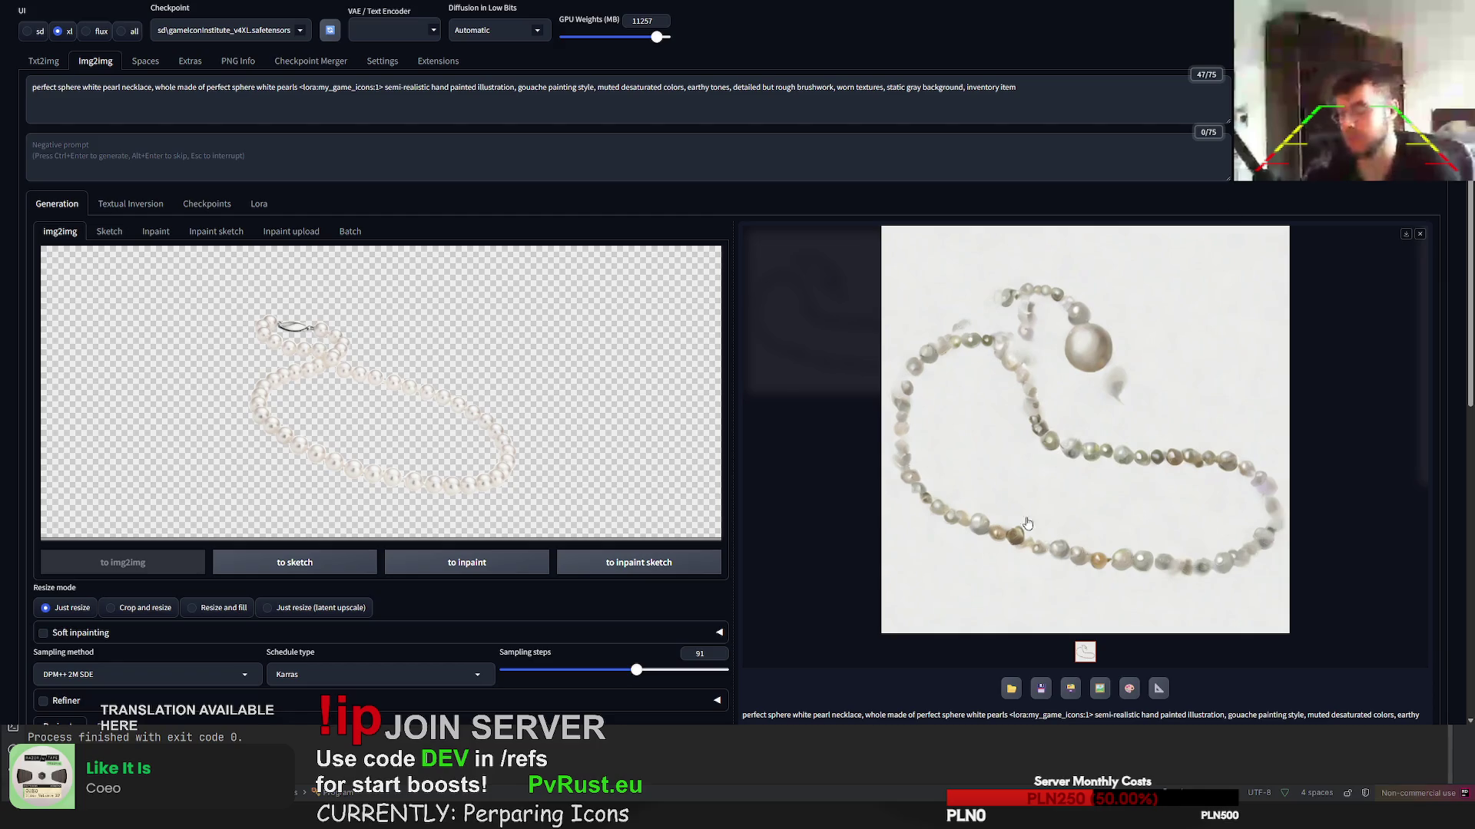
key("ctrl+Return")
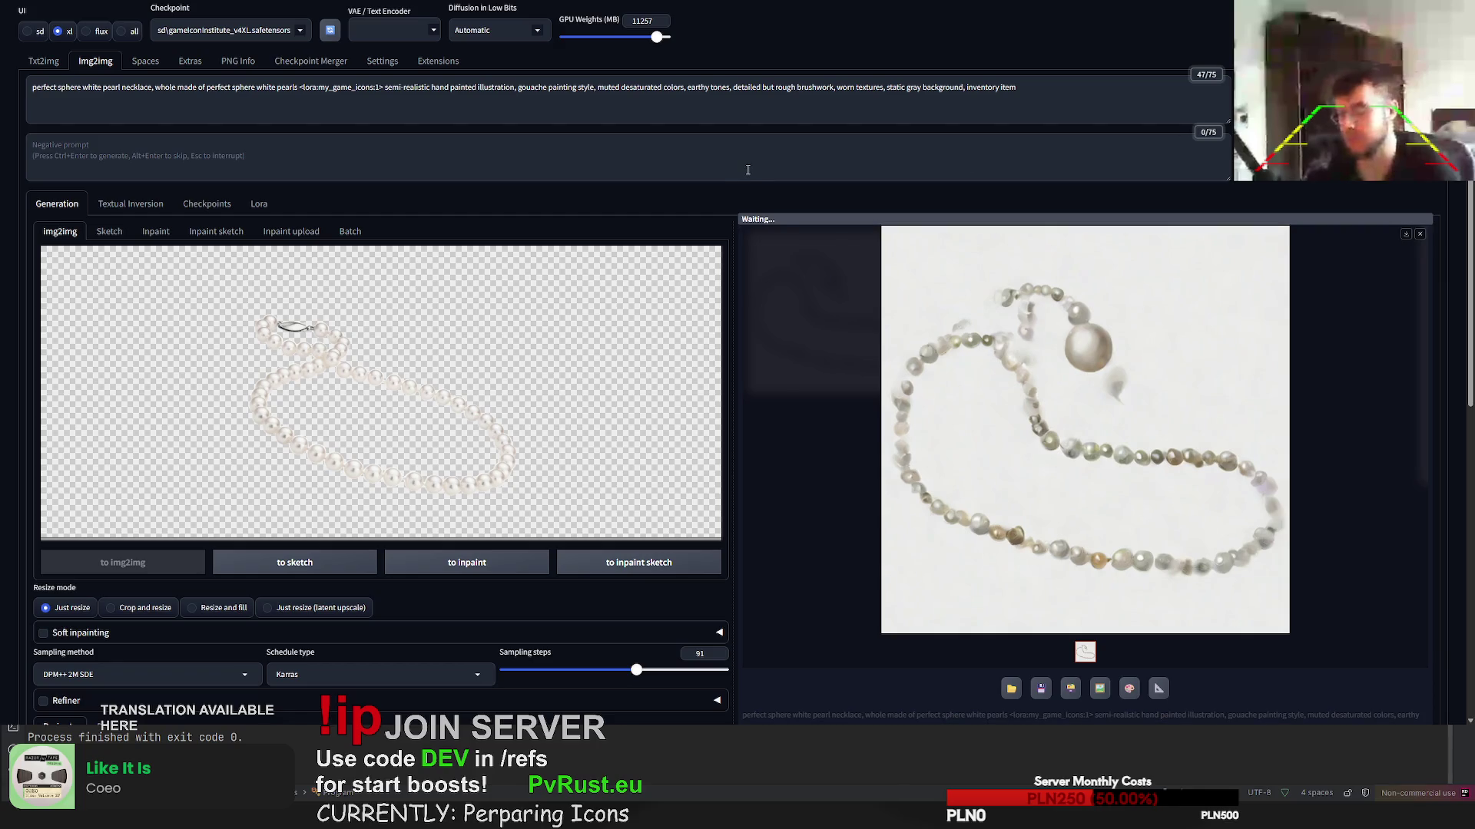
Step: Select the whole pearl necklace prompt and switch to txt2img
left_click(496, 108)
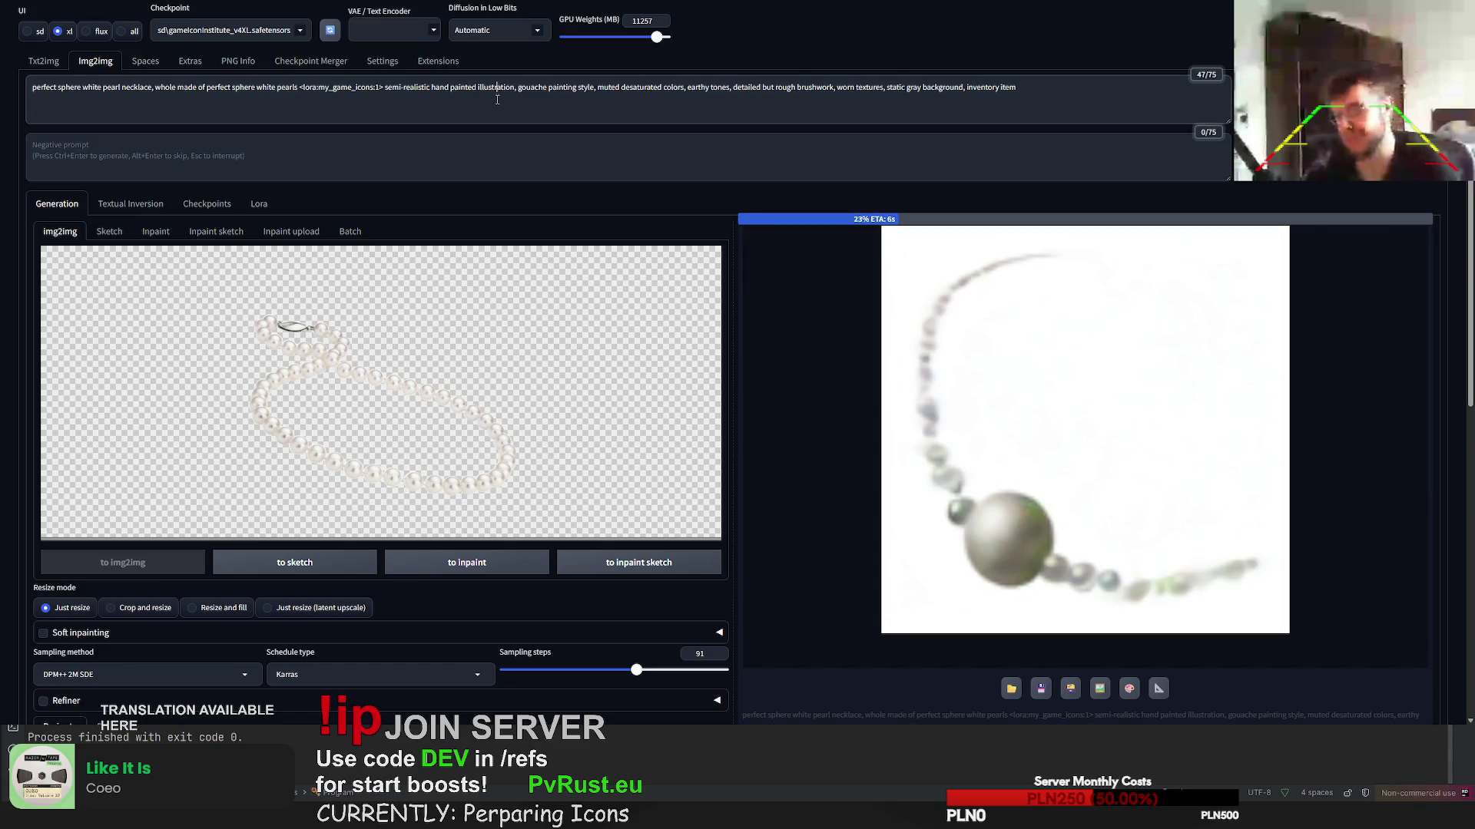
key("ctrl+a")
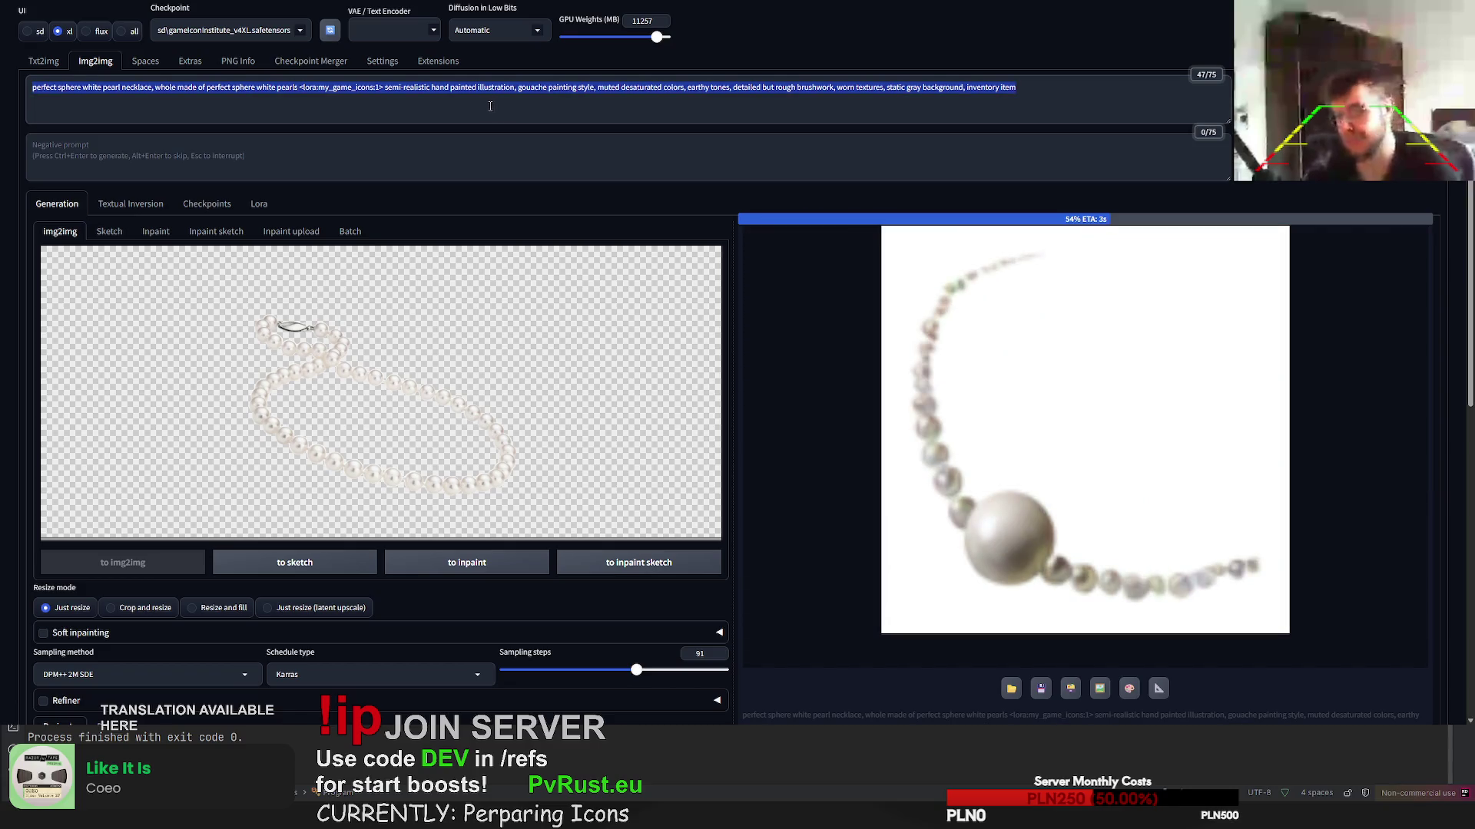
left_click(47, 65)
Step: Paste the pearl necklace prompt into txt2img and generate two images
left_click(500, 104)
key("ctrl+a")
key("ctrl+v")
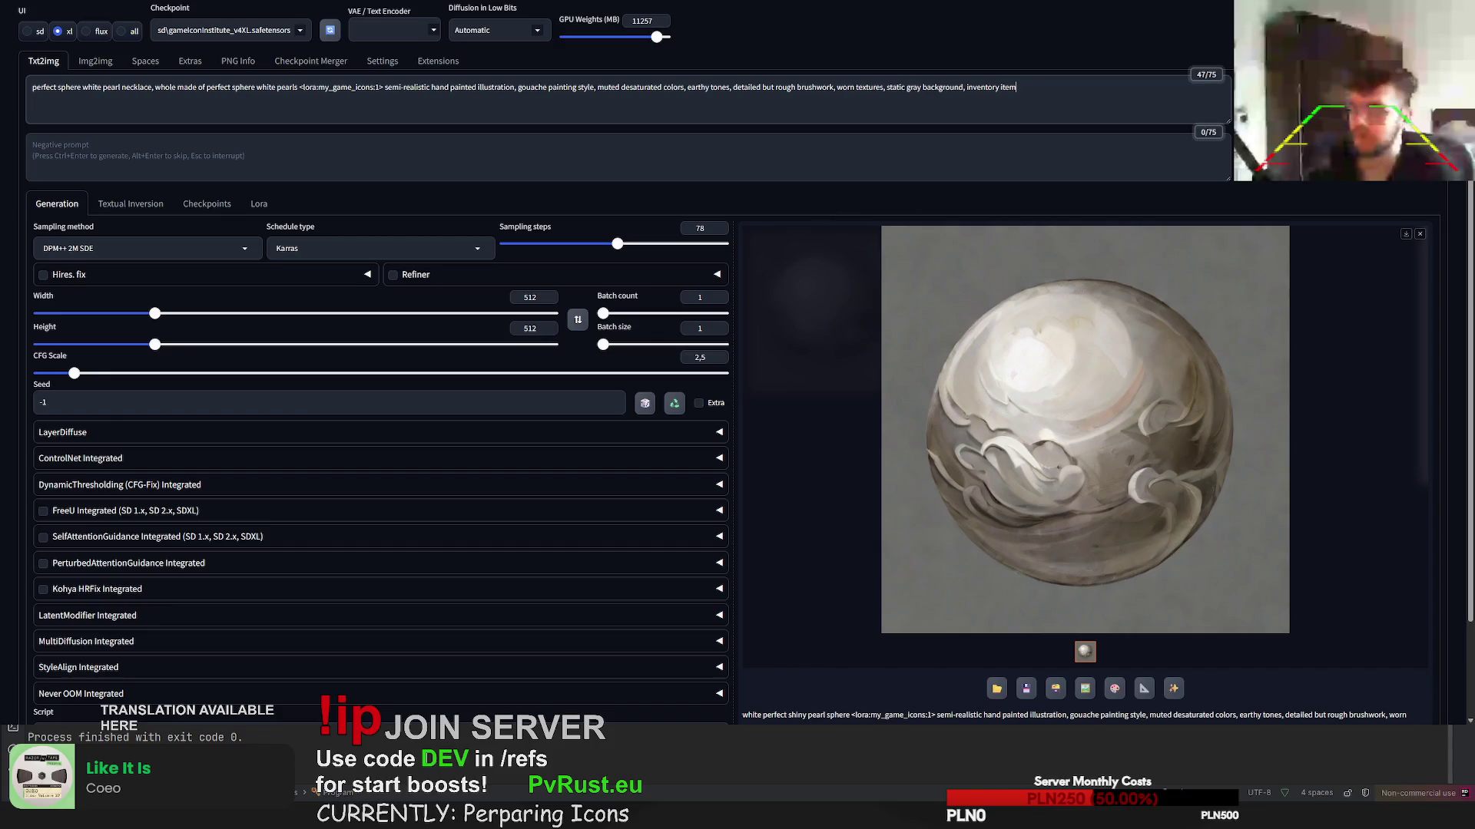
key("ctrl+Return")
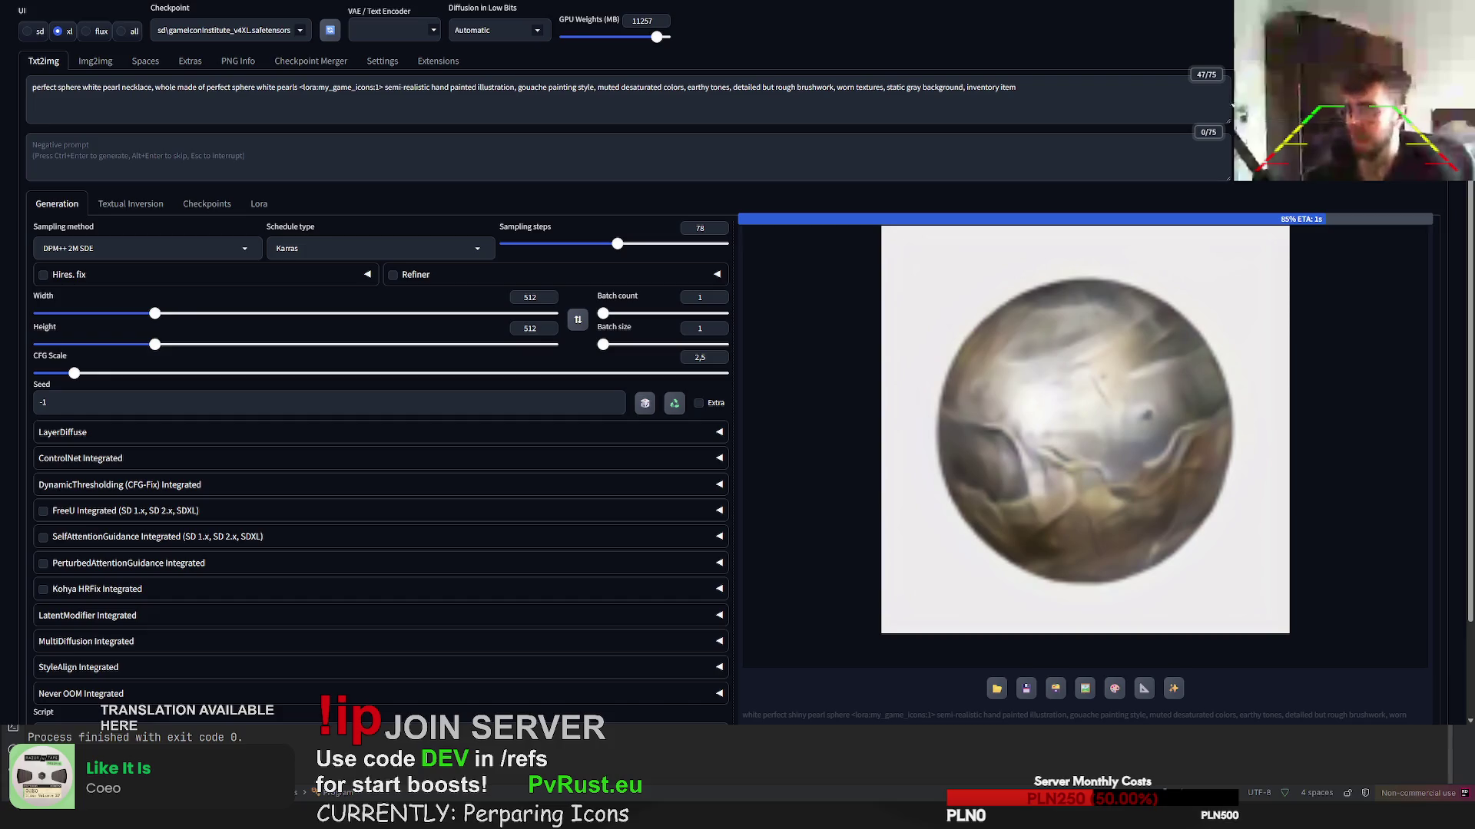
scroll(1203, 234, "down", 2)
scroll(1202, 234, "up", 2)
left_click(1349, 100)
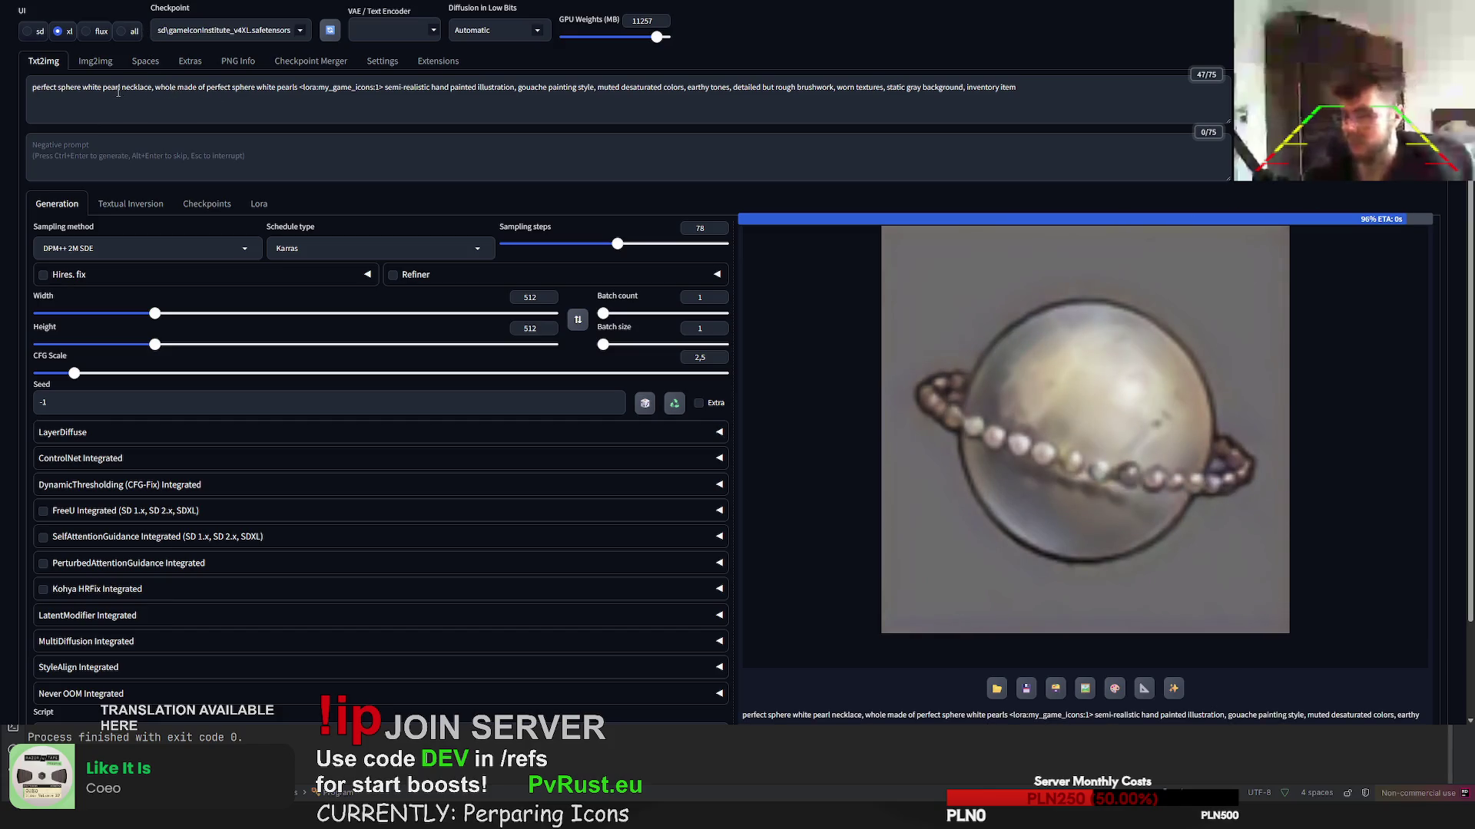
Step: Delete 'sphere' from the prompt start and regenerate
double_click(77, 88)
key("BackSpace")
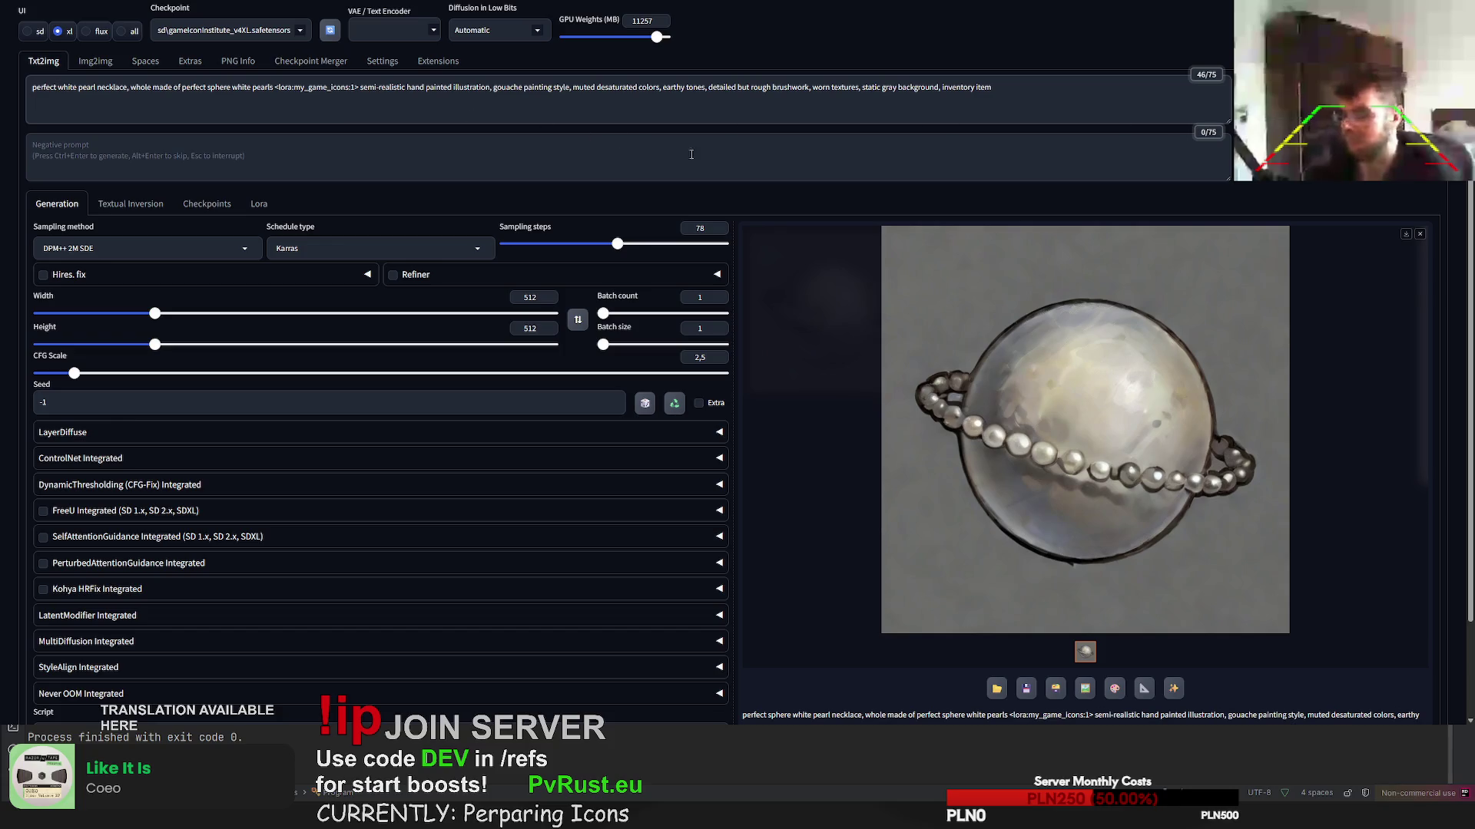
key("ctrl+Return")
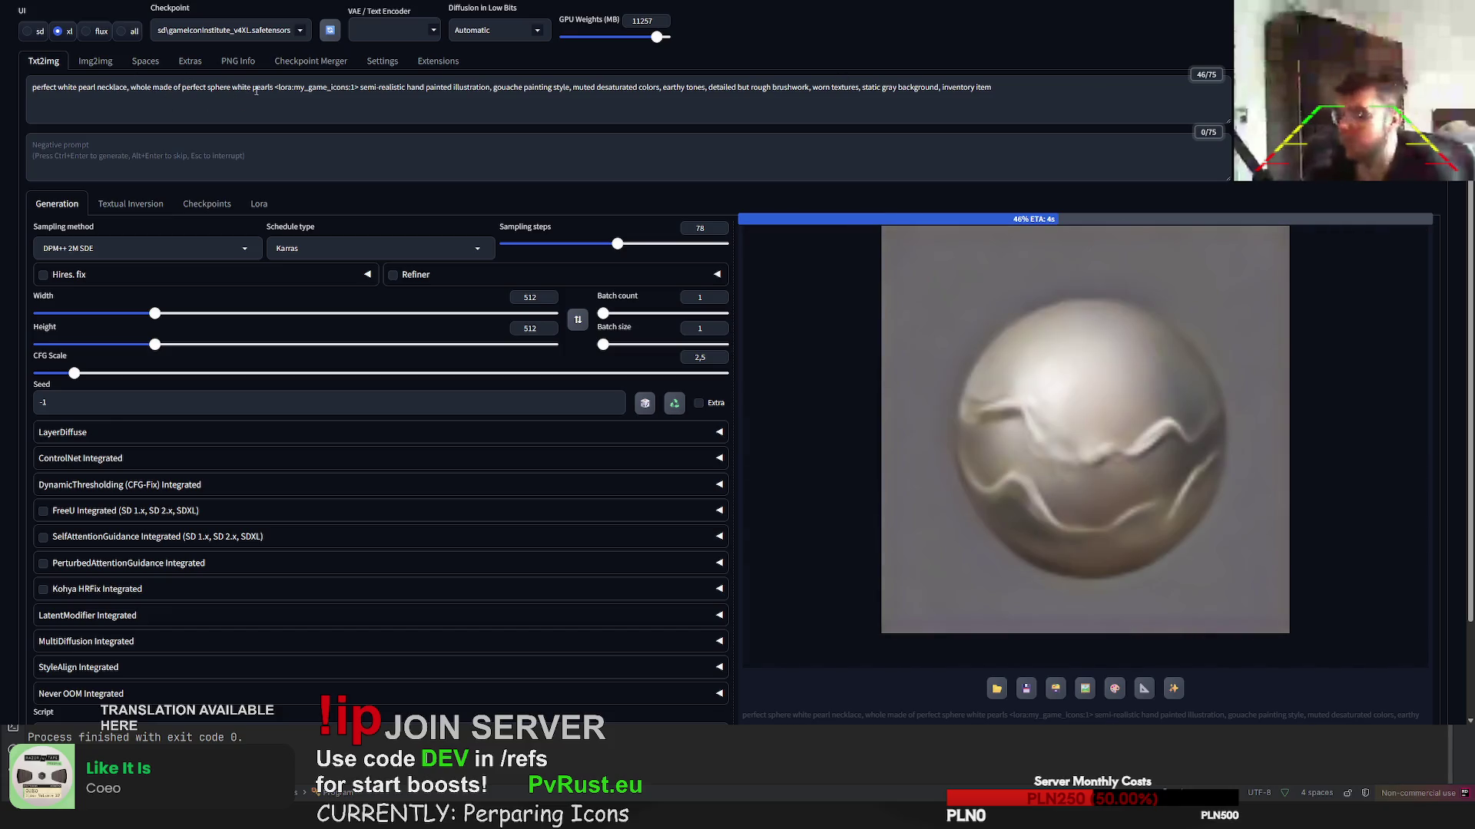
Step: Delete the sphere-pearls phrase, generate two necklaces, then paste the blue gift box into img2img
left_click_drag(129, 87, 272, 89)
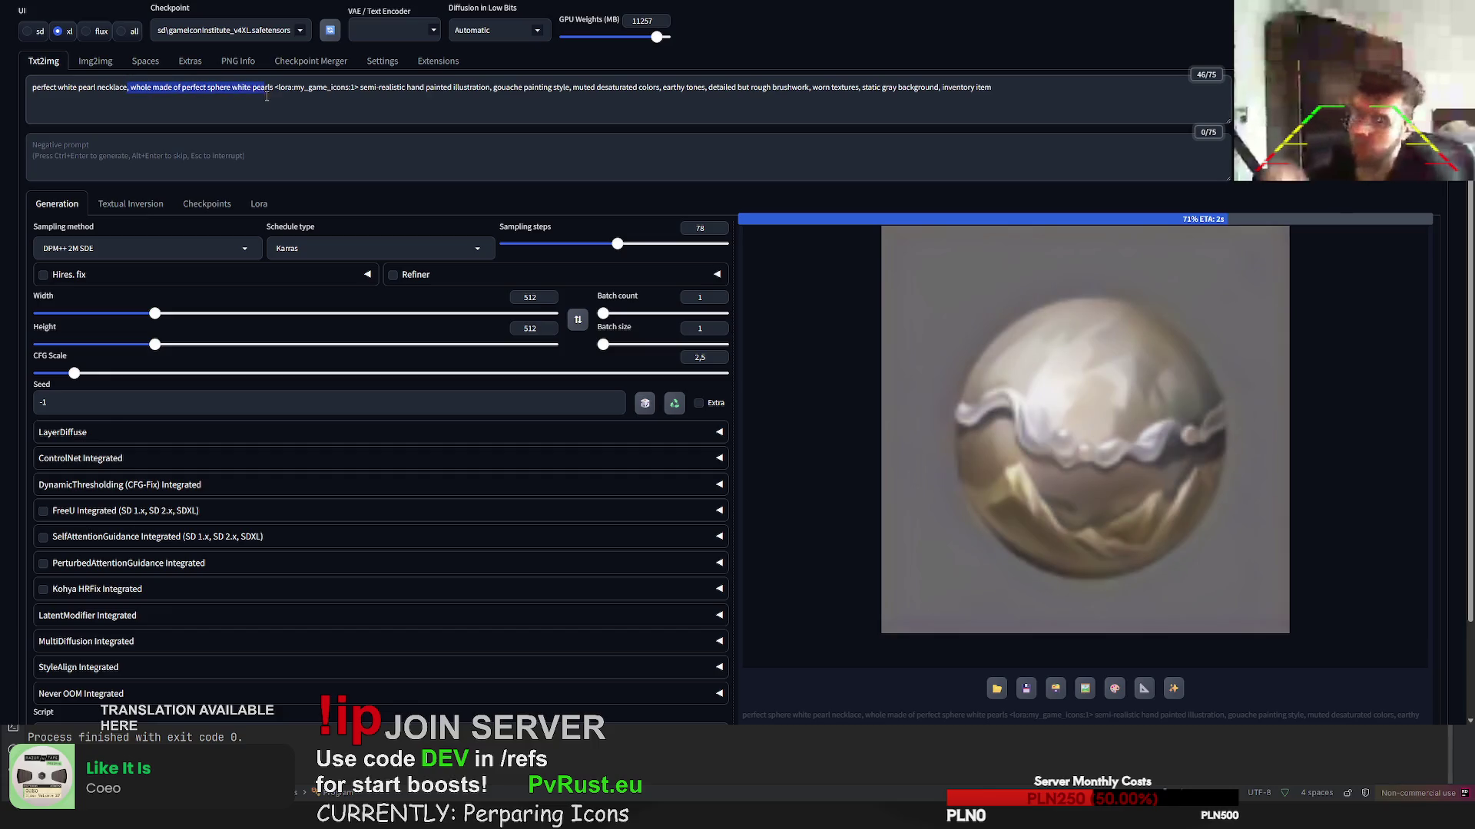
key("BackSpace")
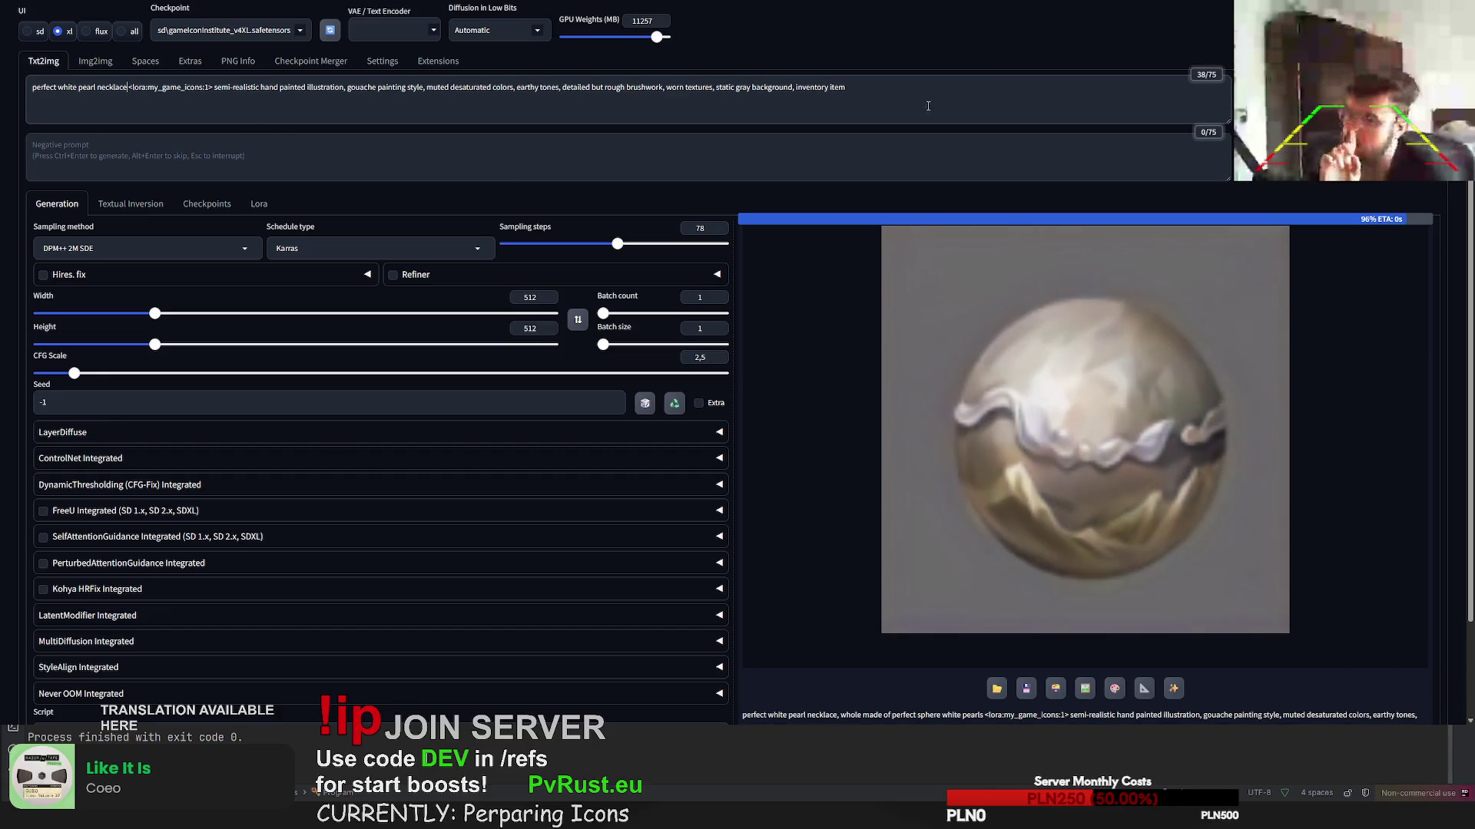
key("ctrl+Return")
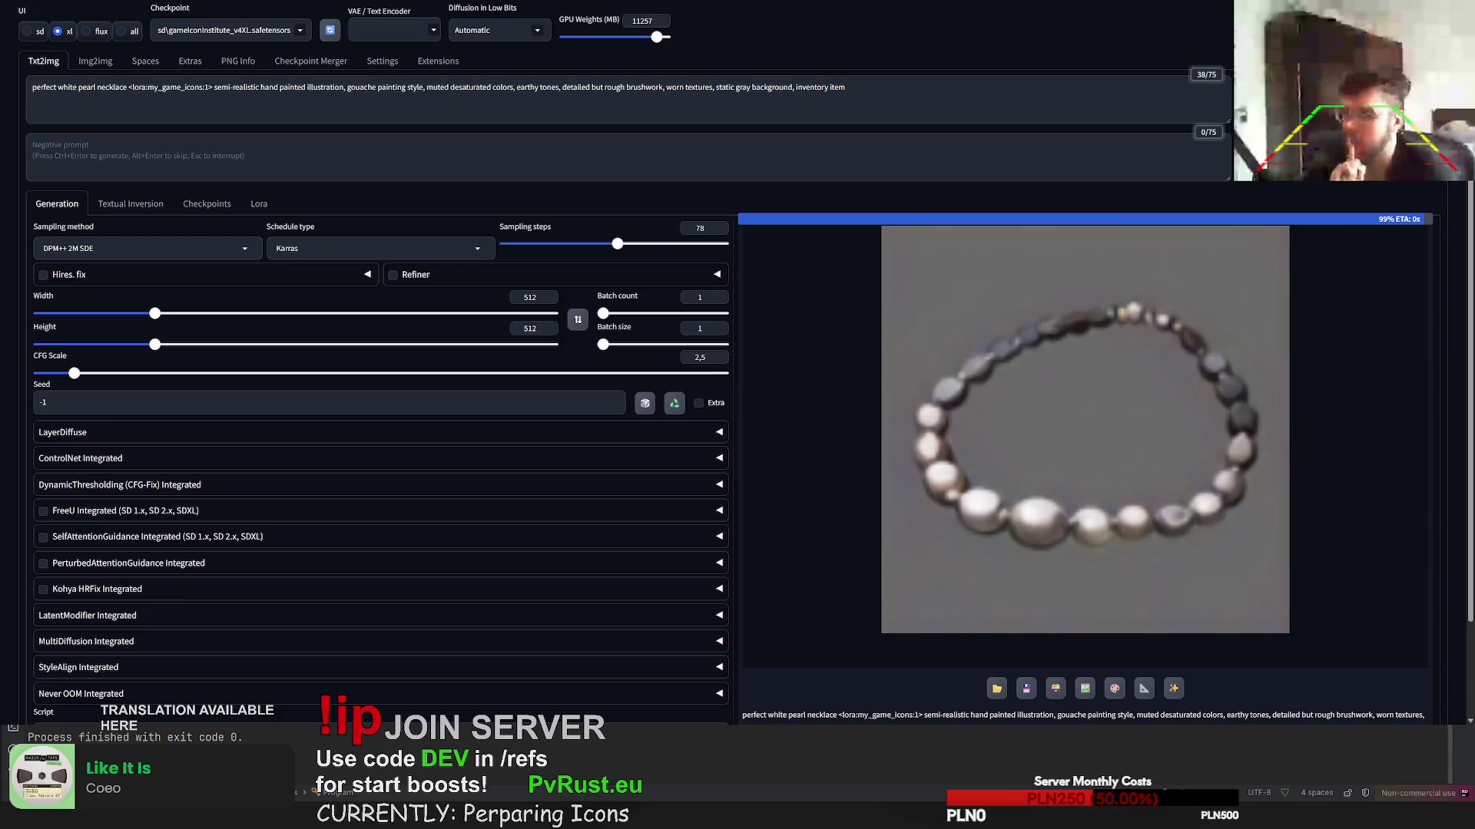
key("ctrl+Return")
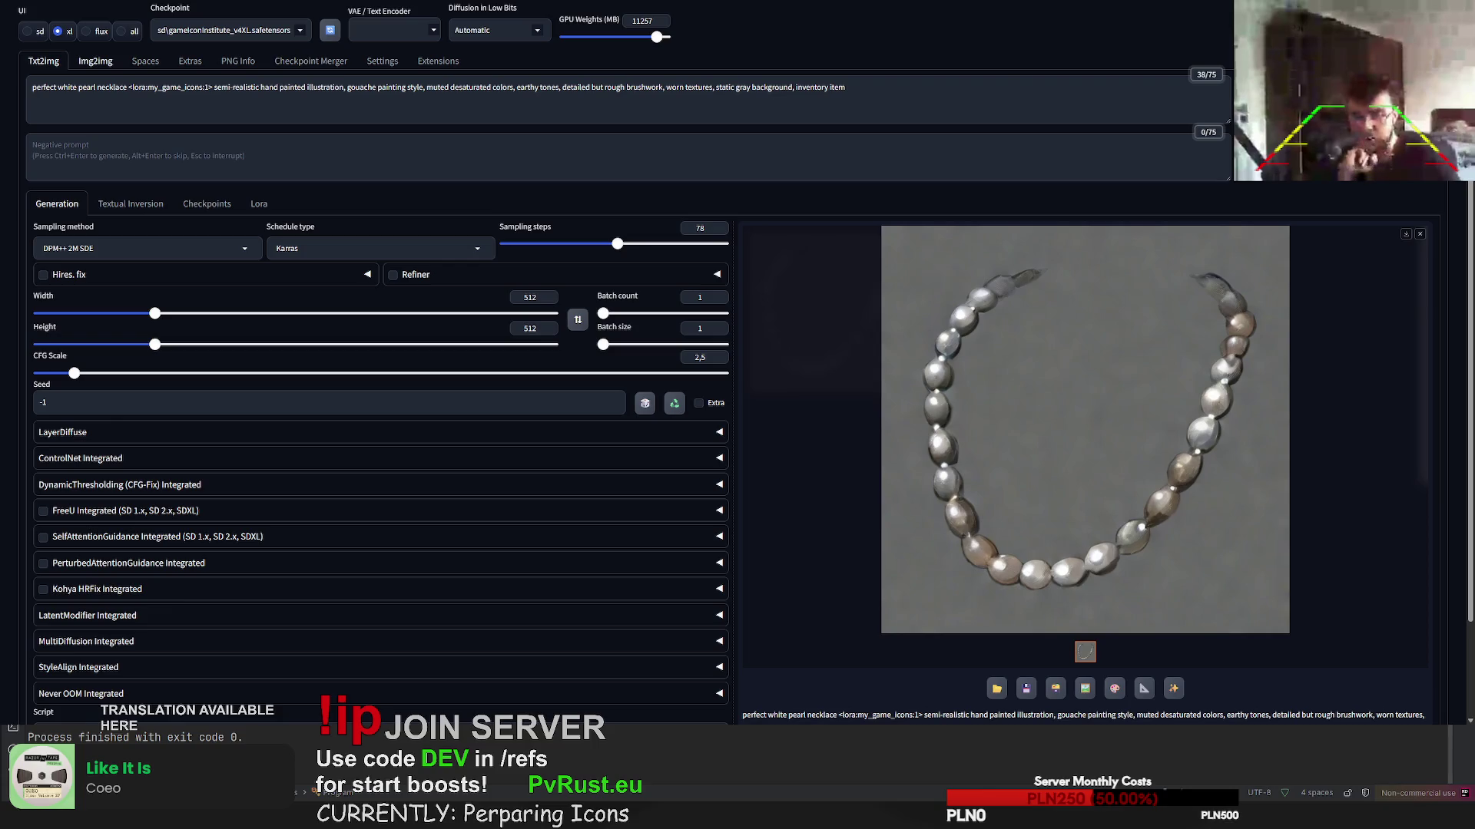
left_click(96, 61)
key("ctrl+v")
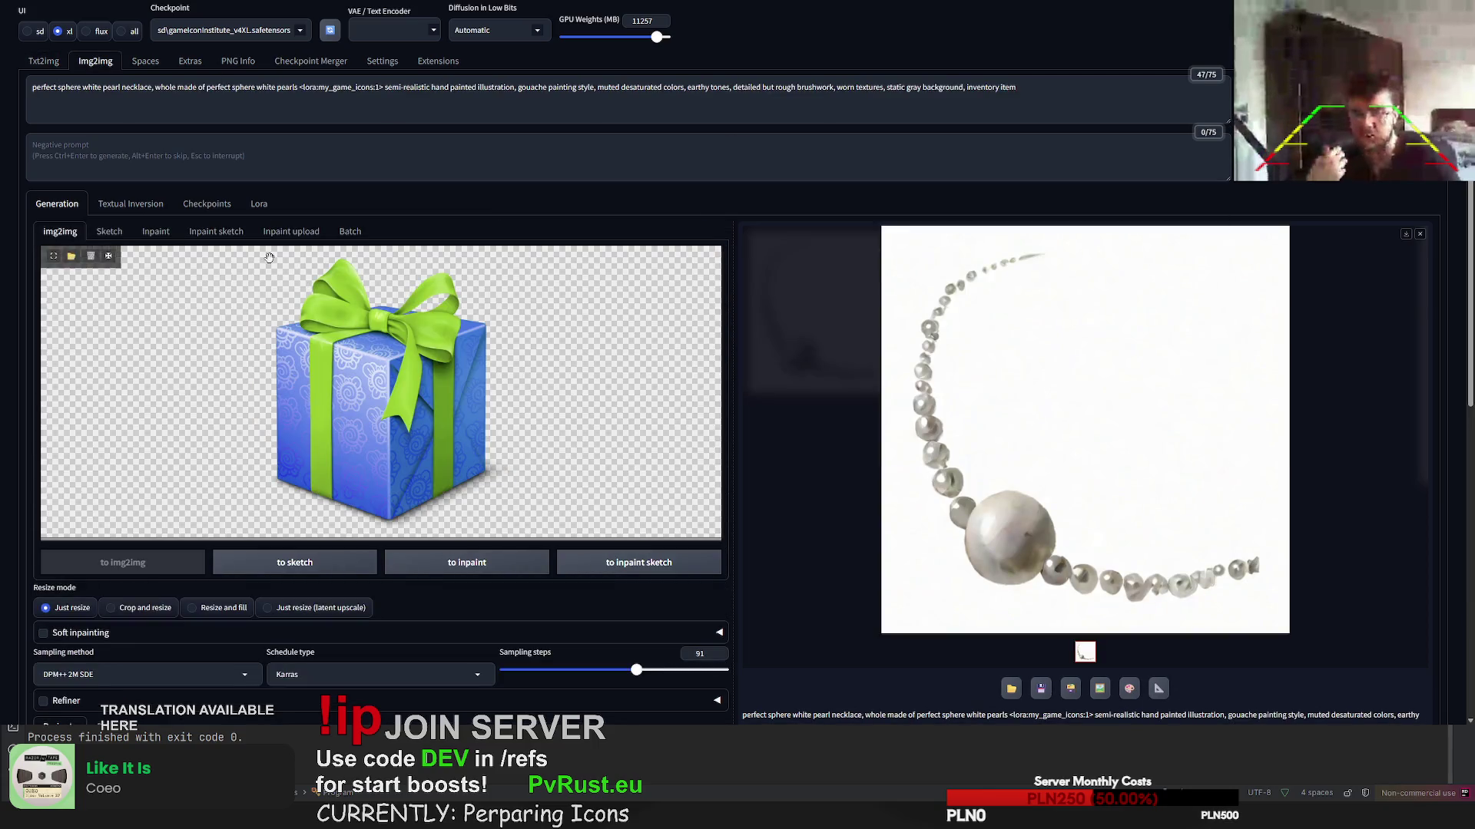
Step: Replace the necklace wording with 'blue gift box with green strips and bow' and generate
left_click_drag(34, 93, 147, 95)
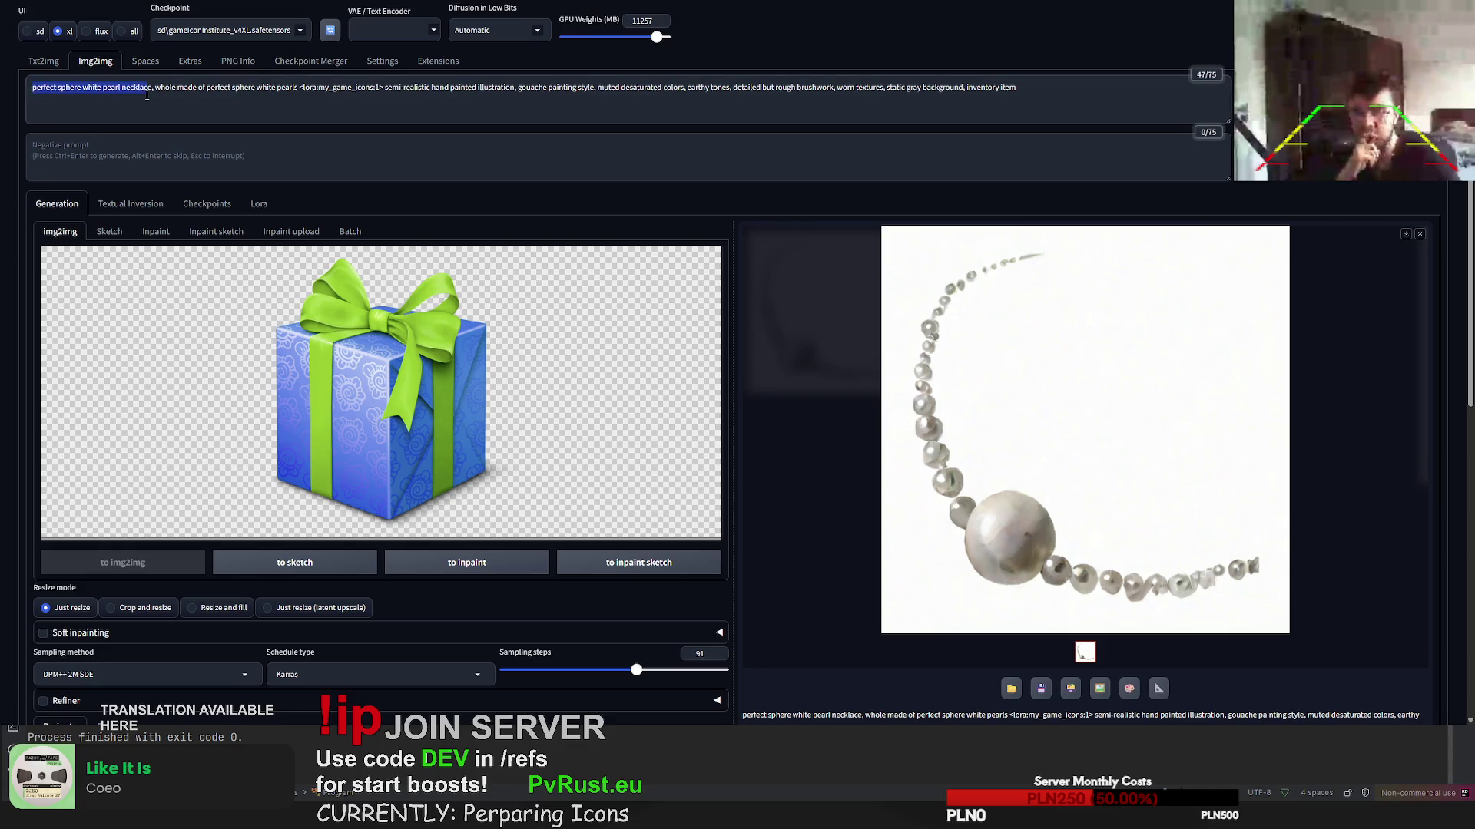
type("blue fil")
key("BackSpace")
key("BackSpace")
key("BackSpace")
type("gift box with green")
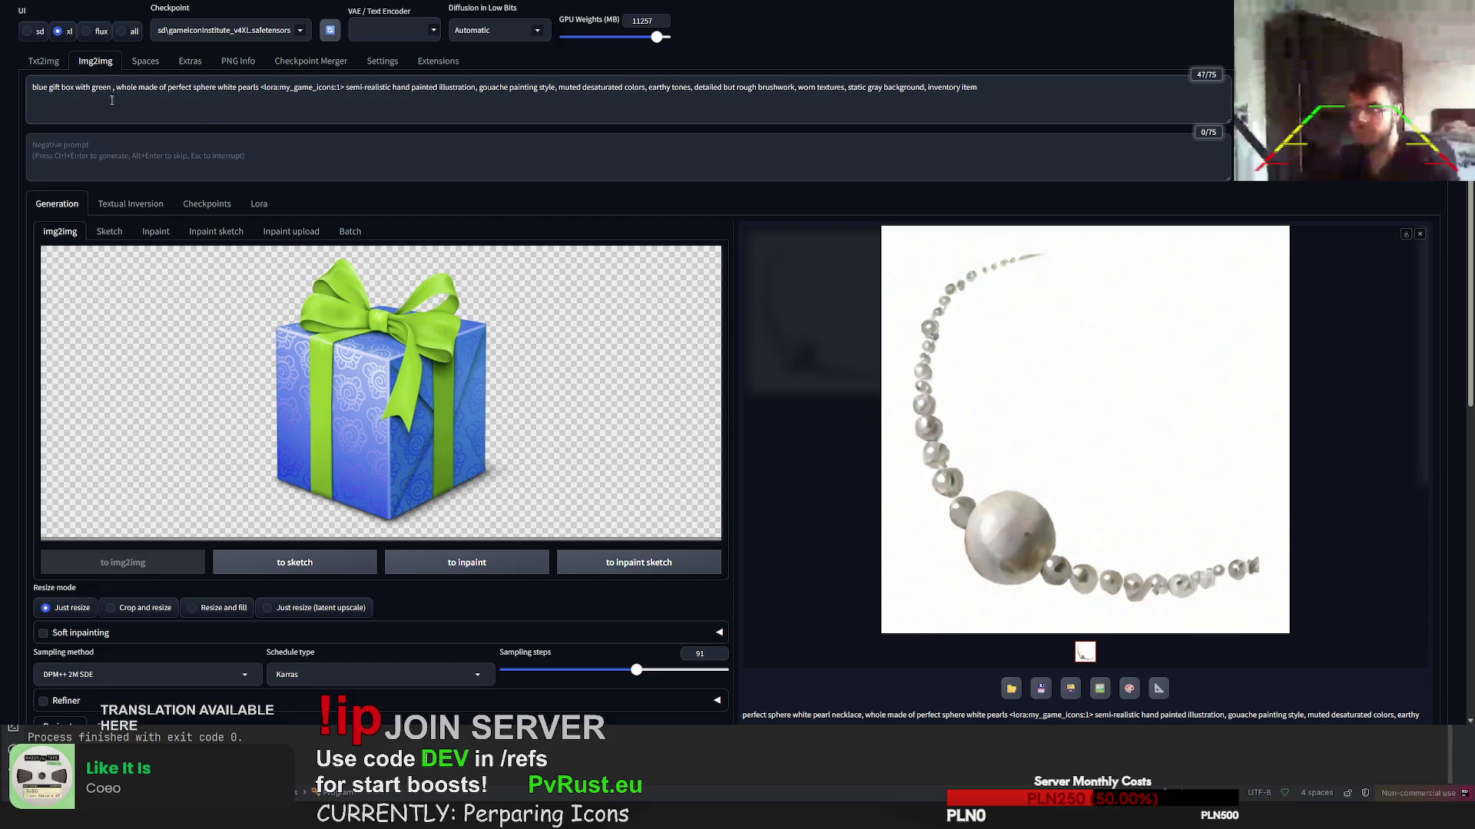
type("bo")
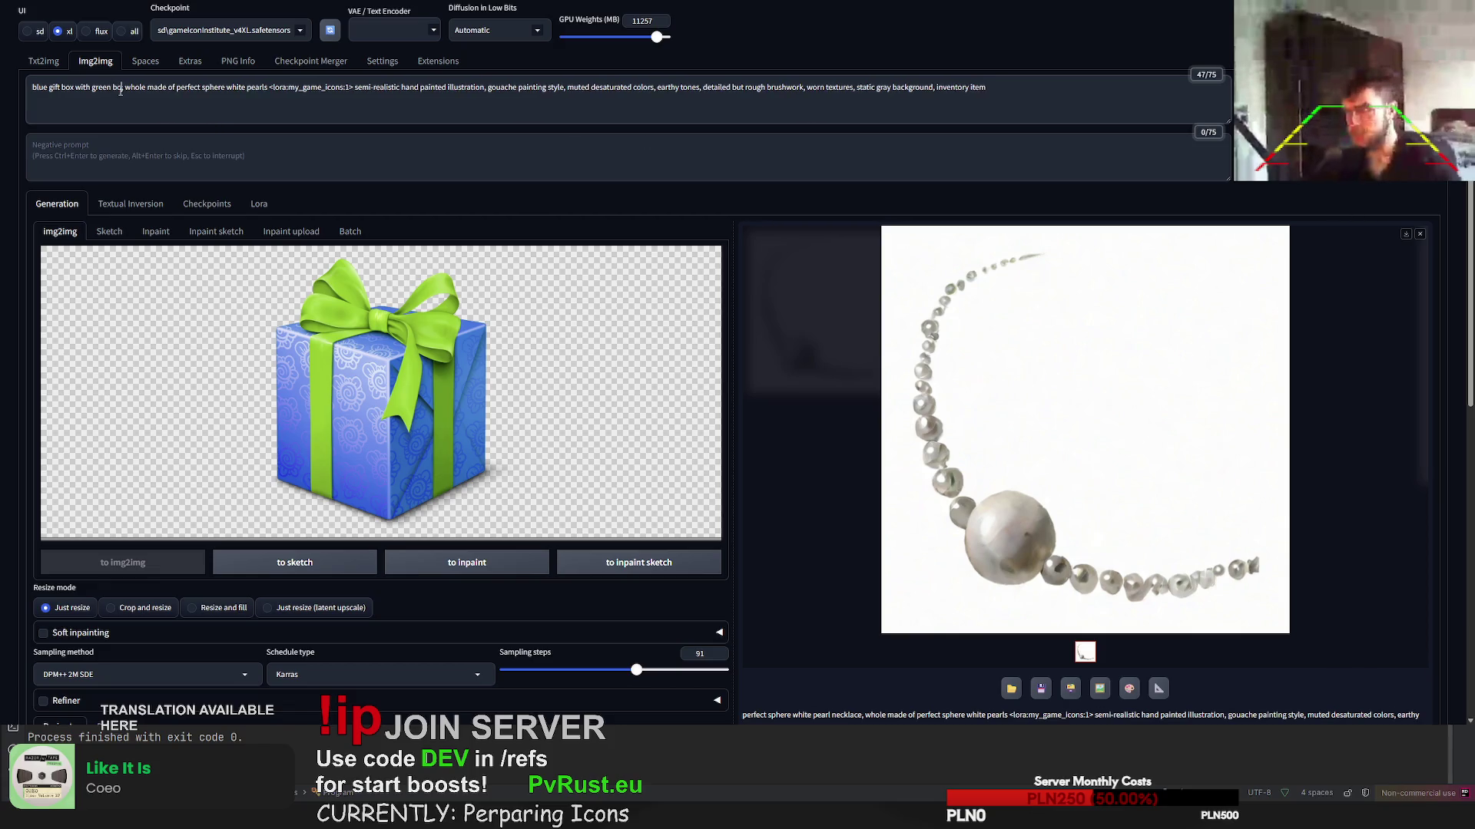
key("BackSpace")
key("BackSpace")
type("strips and bow")
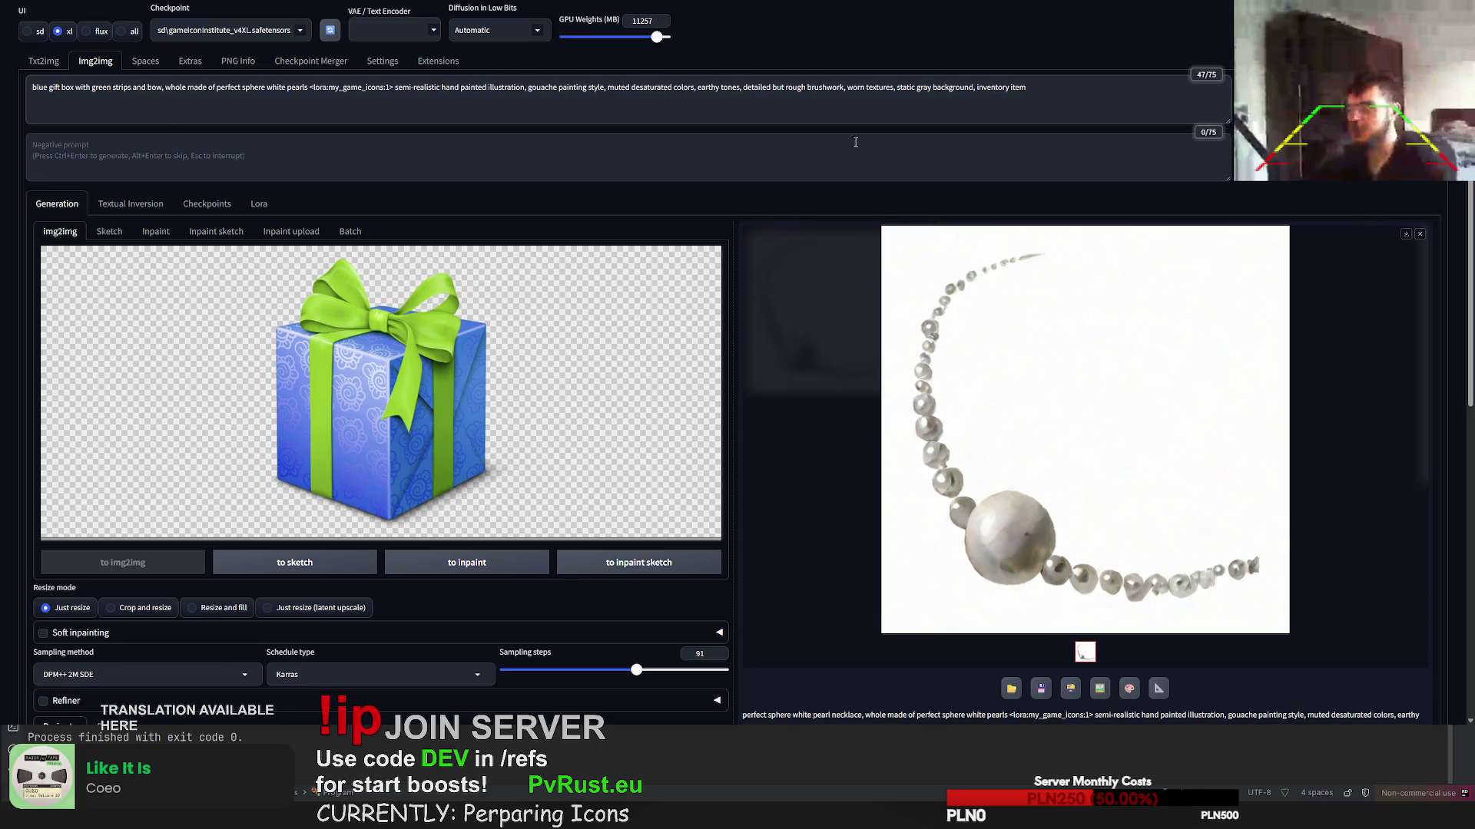
key("ctrl+Return")
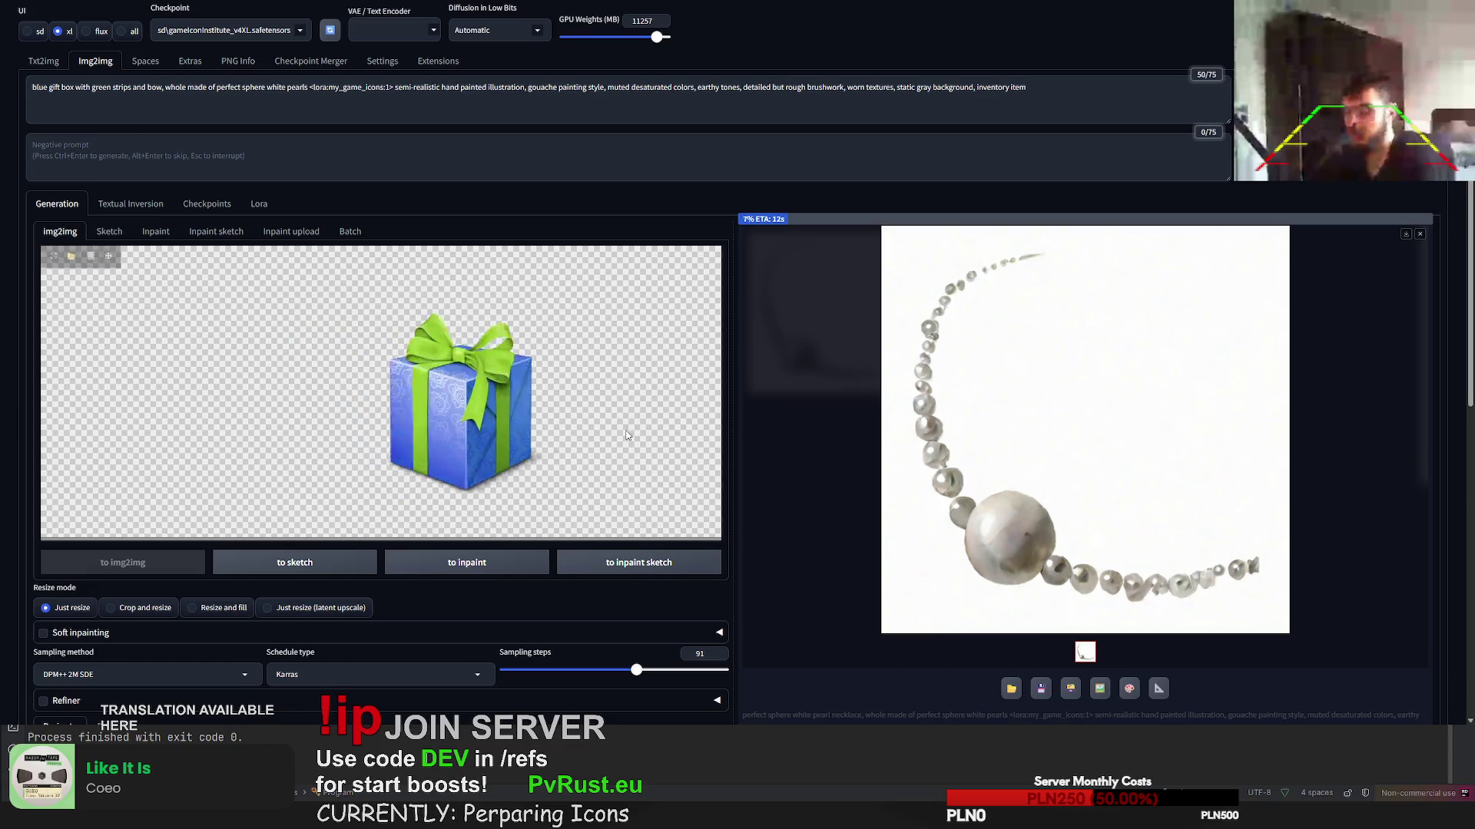
Step: Generate three more variations of the painted blue gift box
scroll(626, 436, "down", 5)
scroll(587, 590, "up", 3)
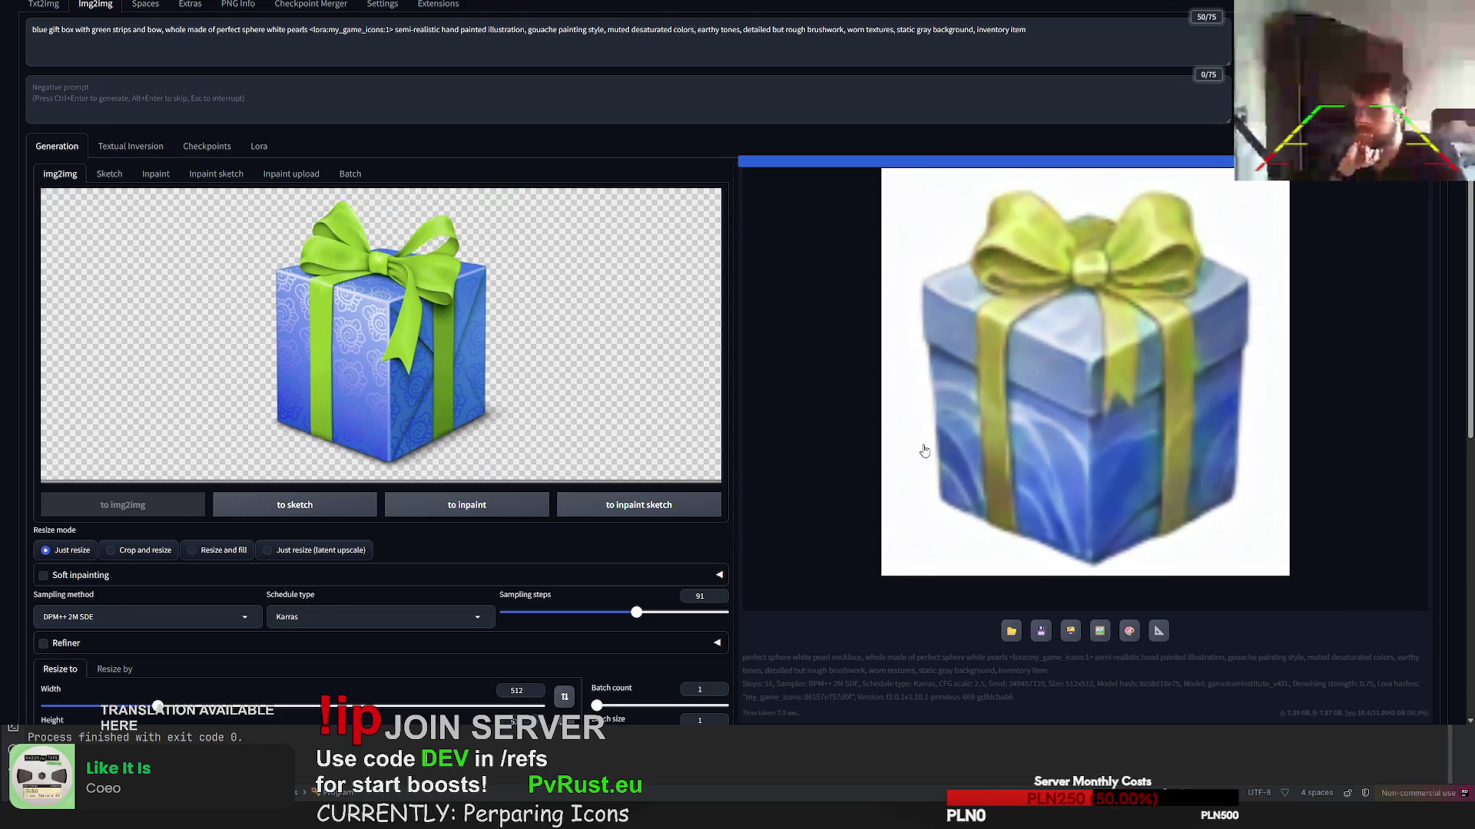
scroll(626, 639, "down", 1)
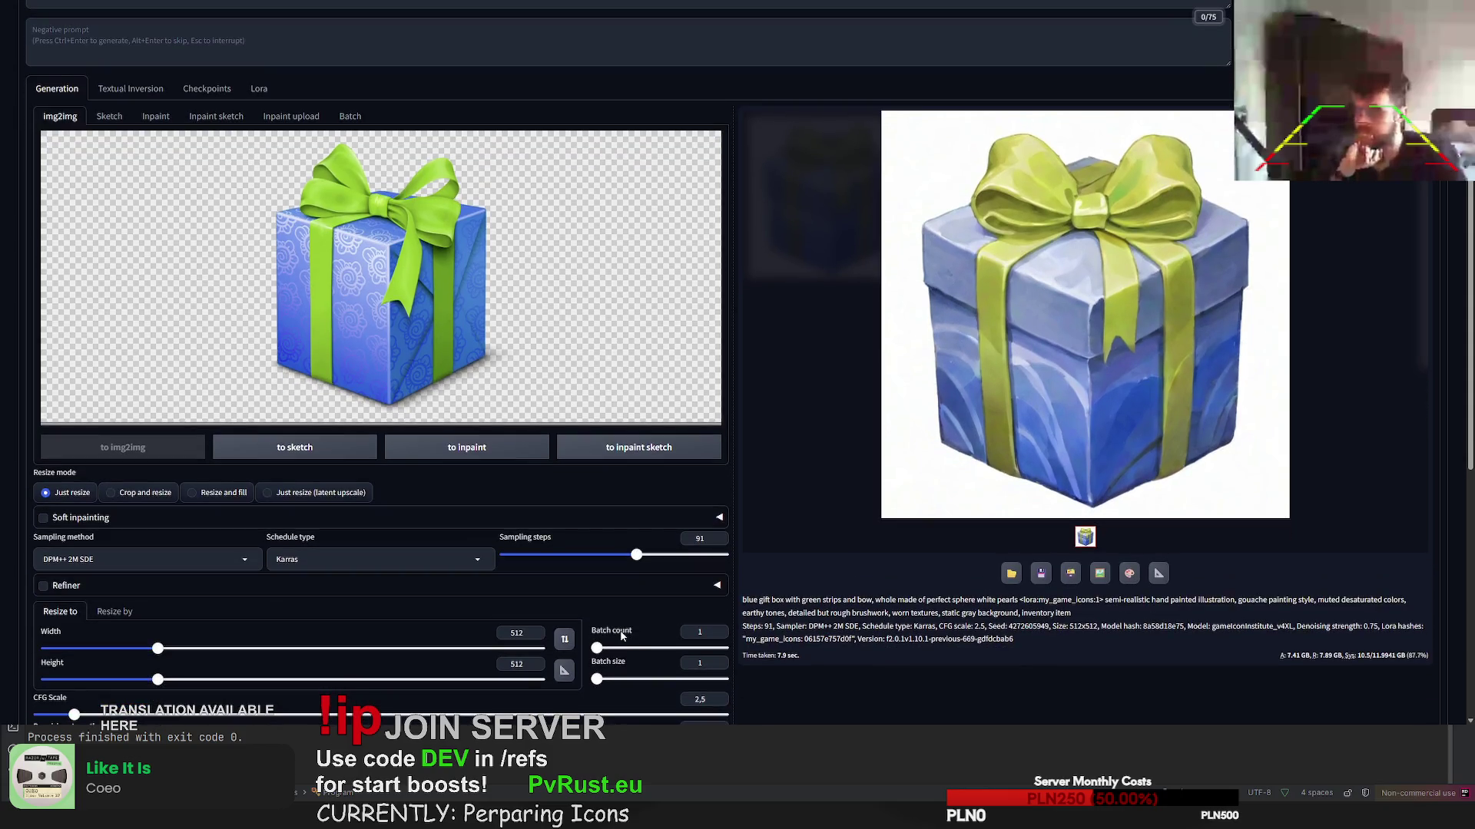
scroll(602, 637, "down", 2)
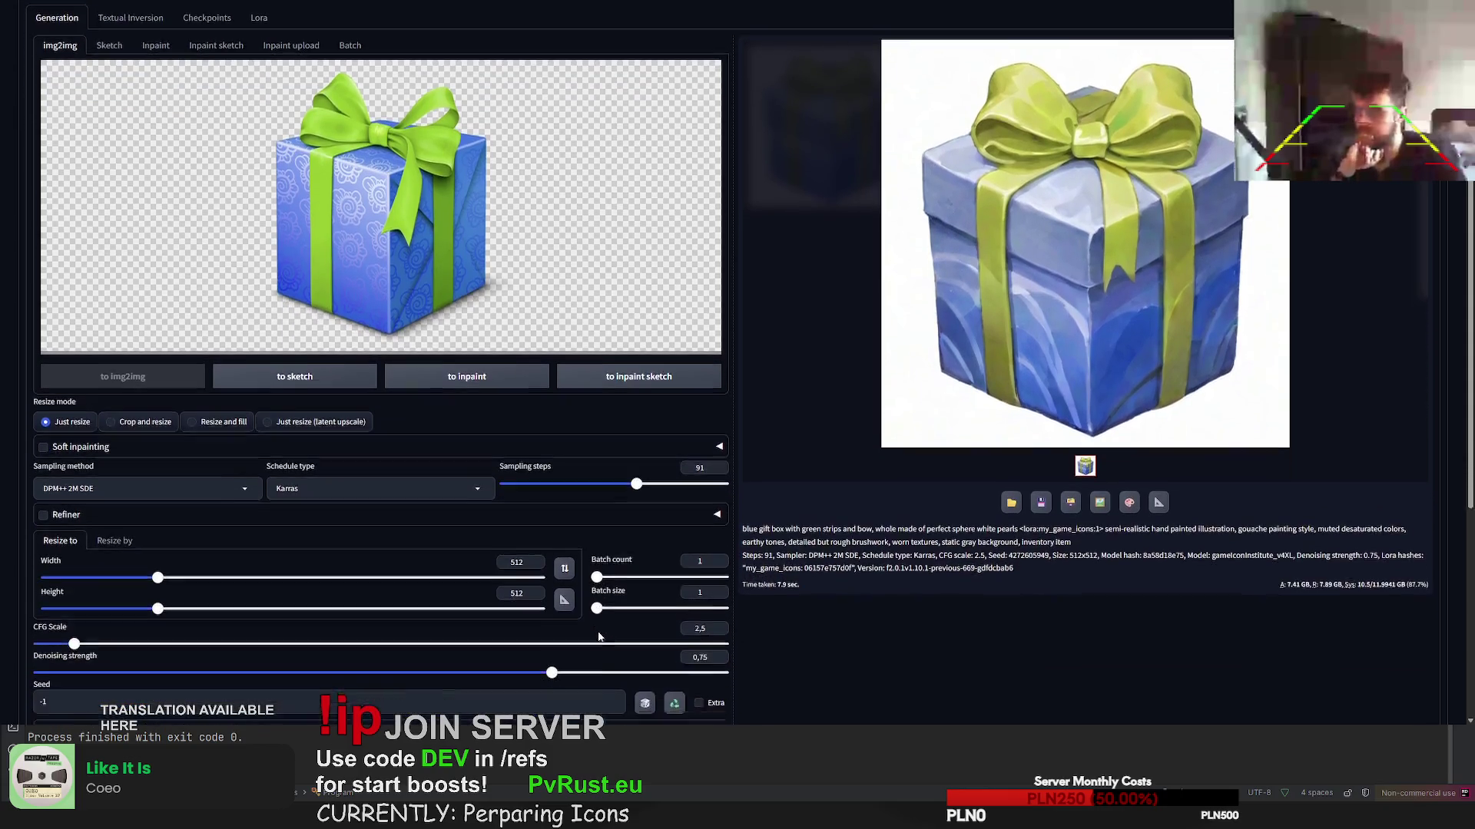
scroll(845, 573, "up", 3)
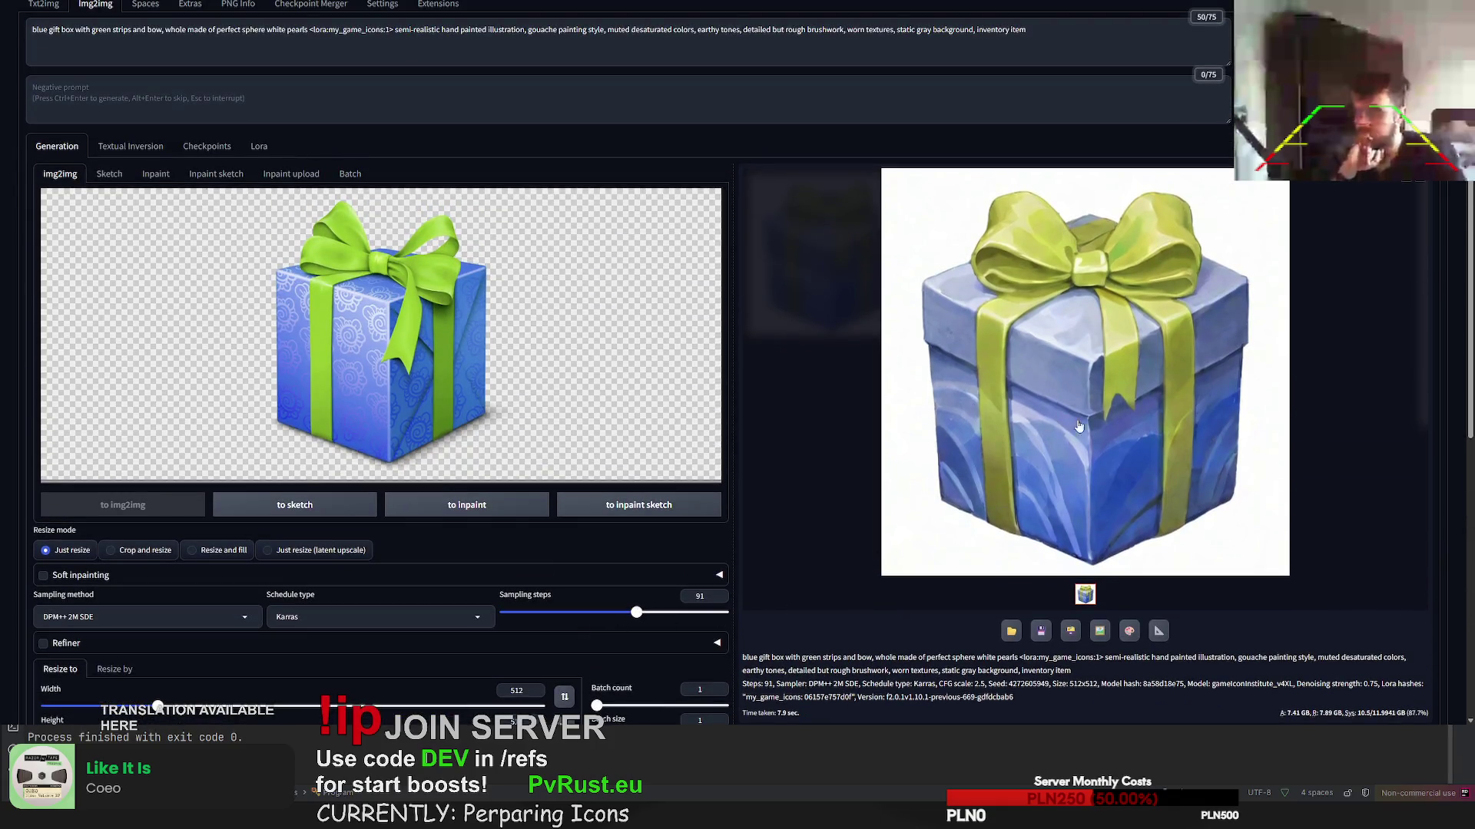
left_click(1352, 46)
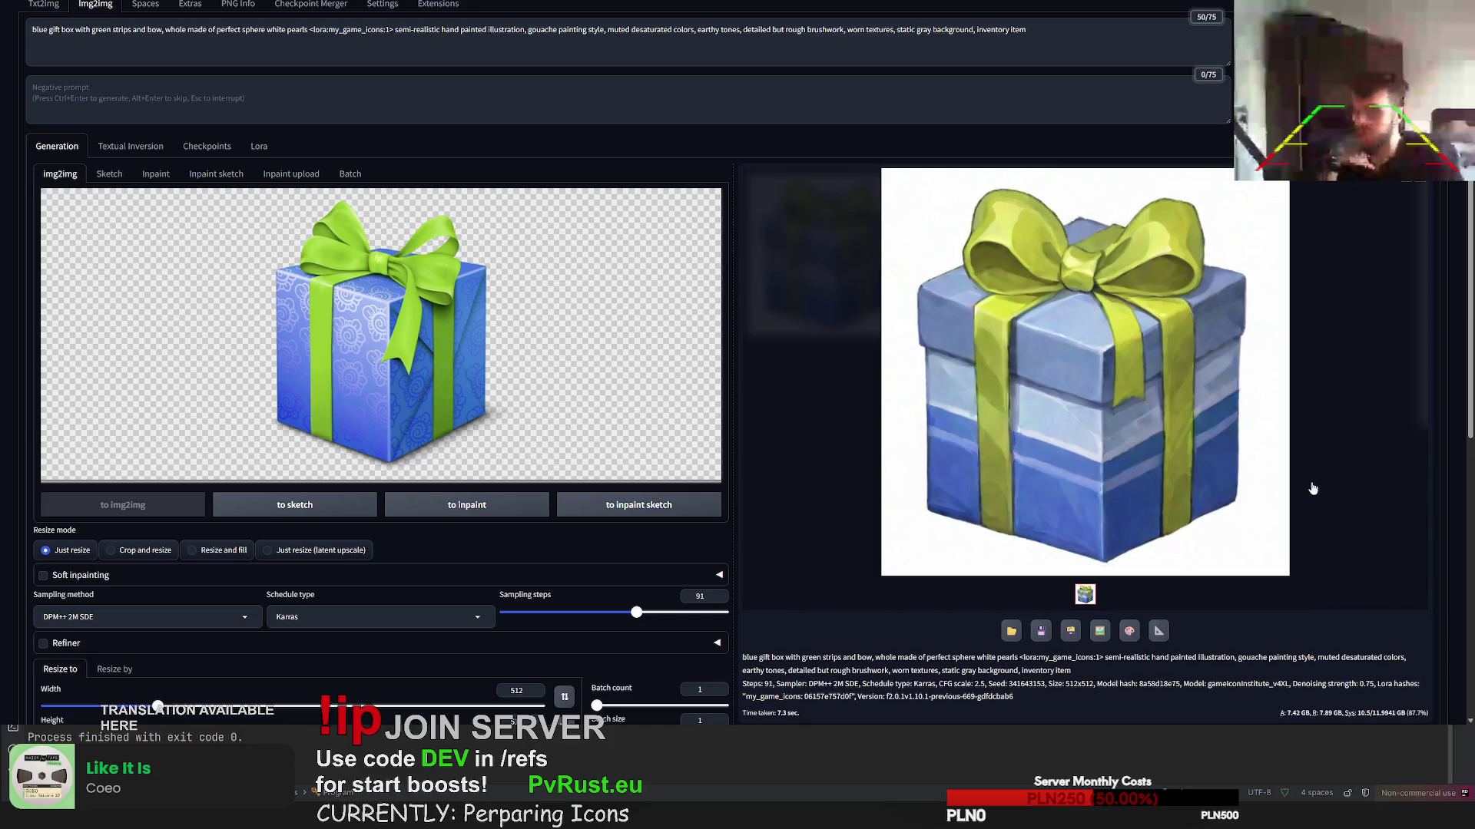
key("ctrl+Return")
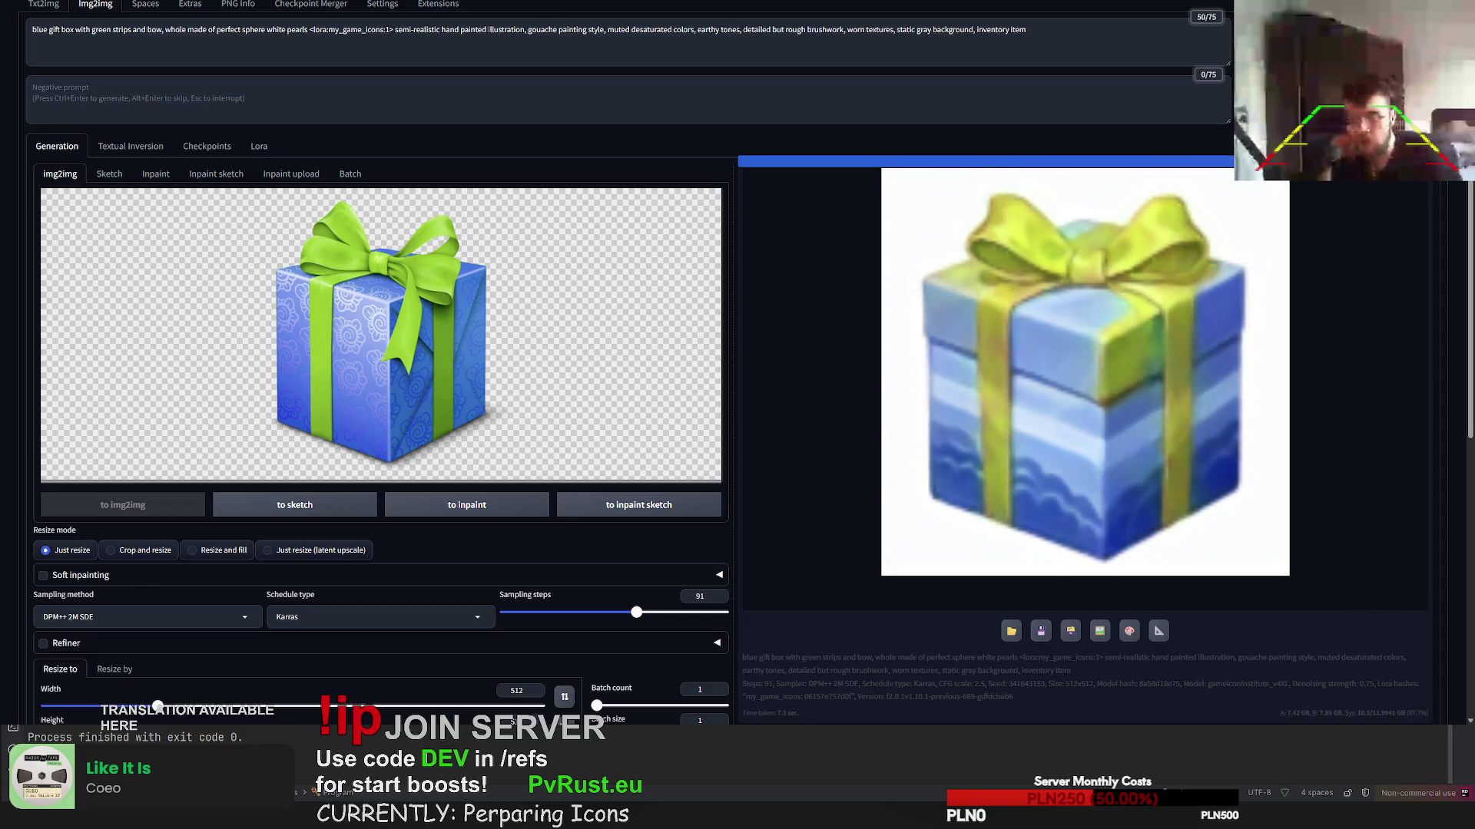
key("ctrl+Return")
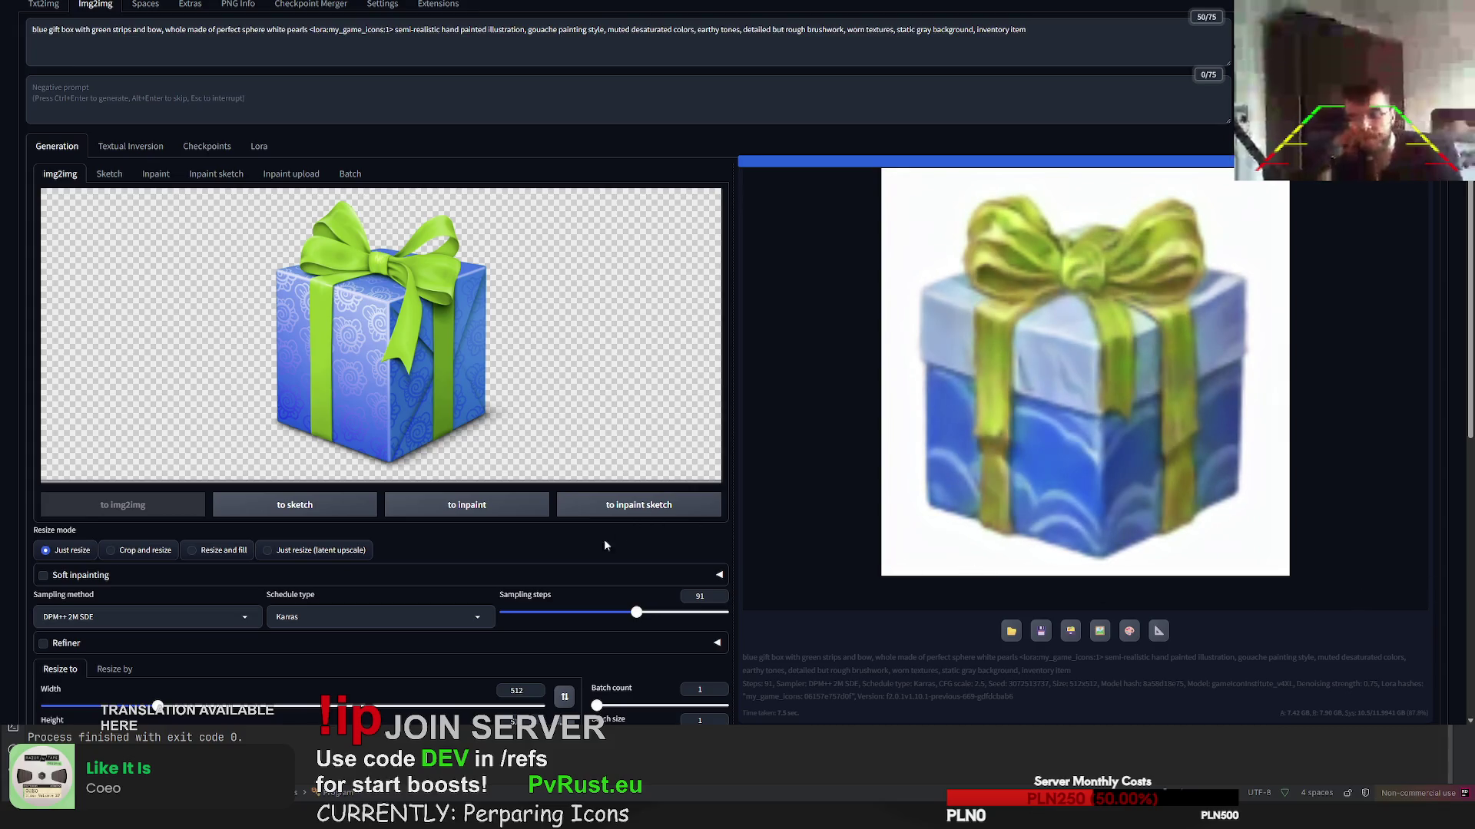
scroll(604, 539, "down", 2)
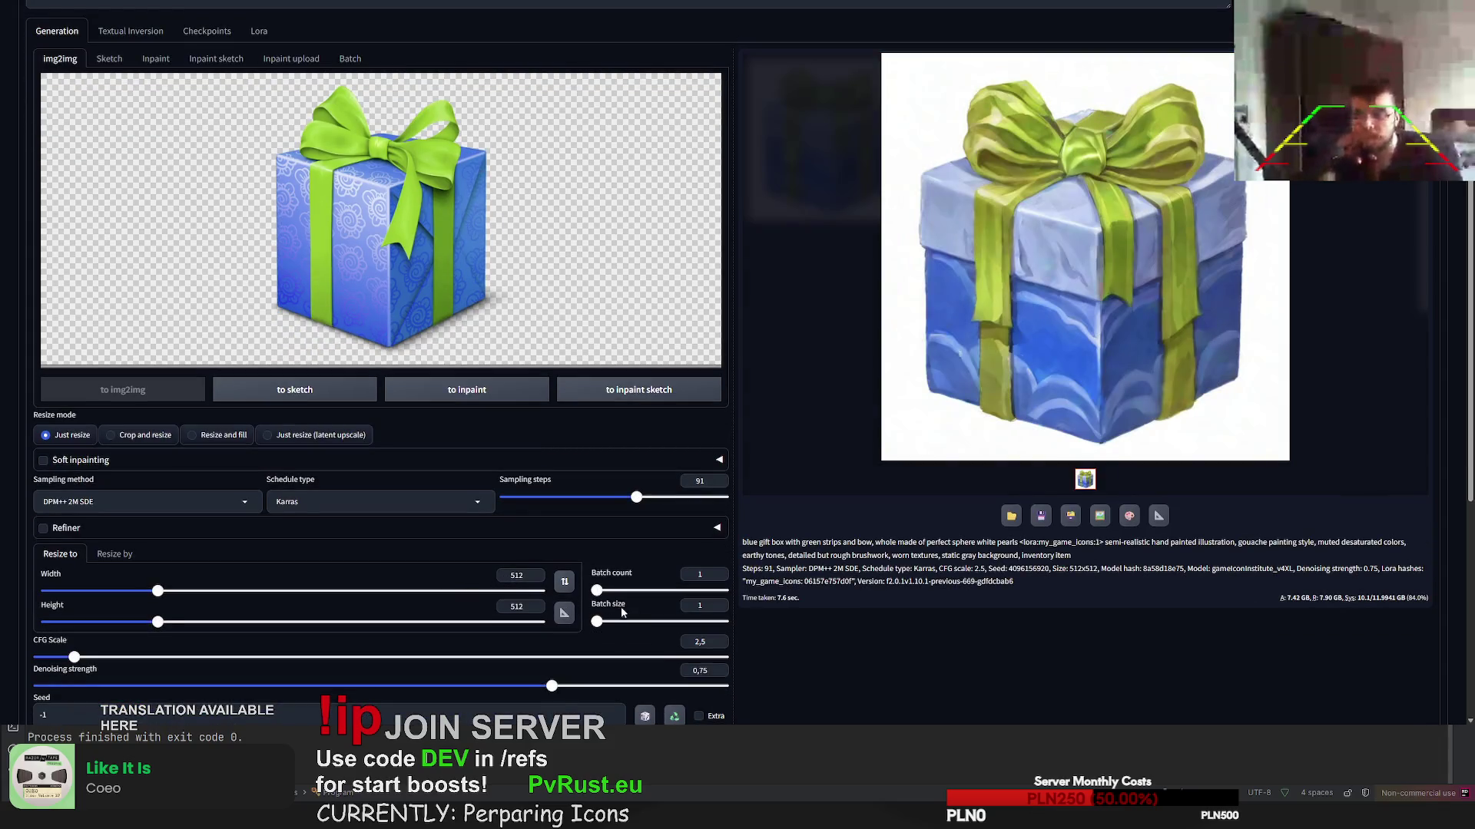
scroll(471, 553, "down", 3)
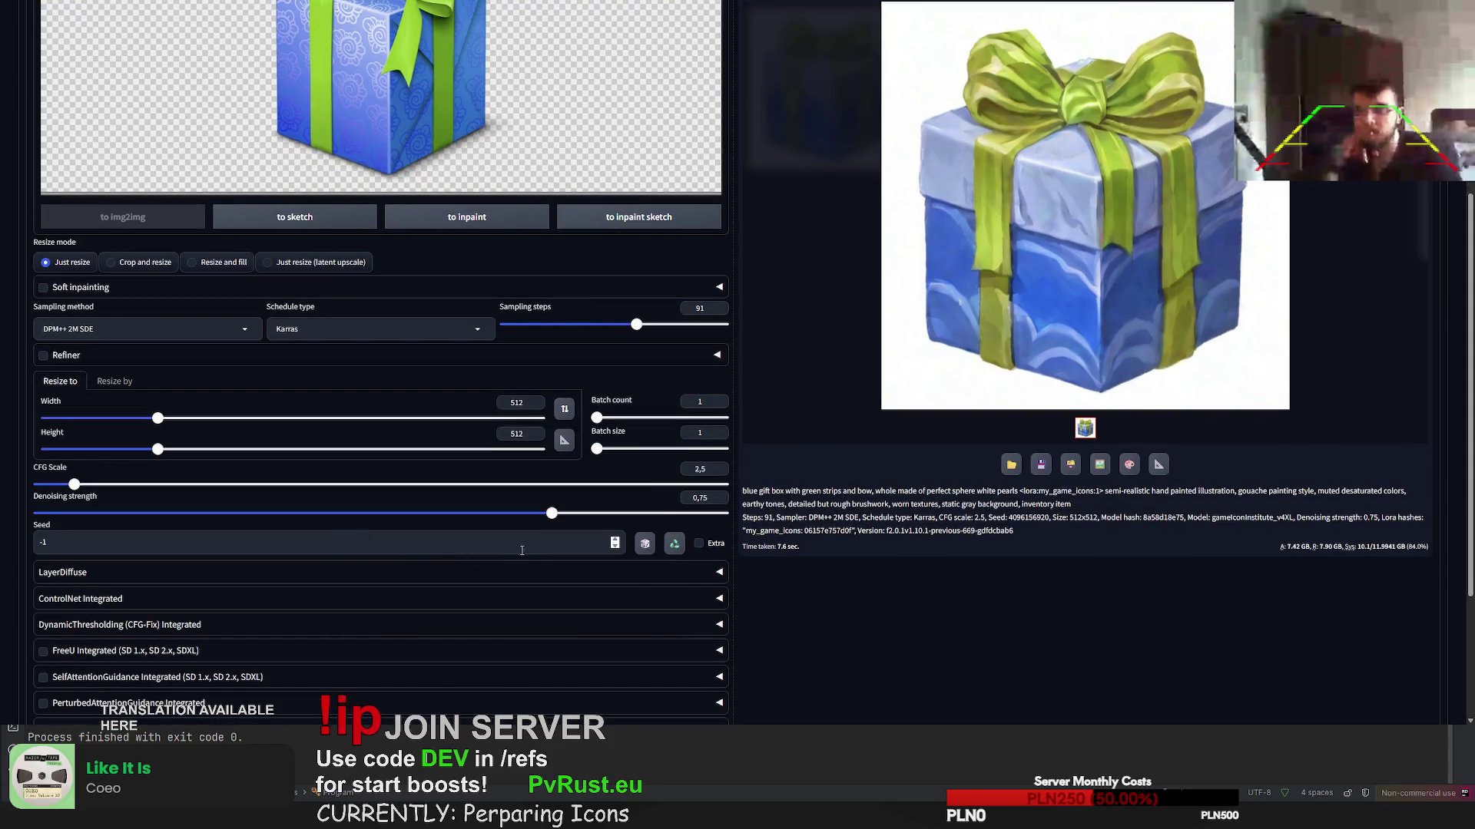
double_click(1028, 518)
key("ctrl+c")
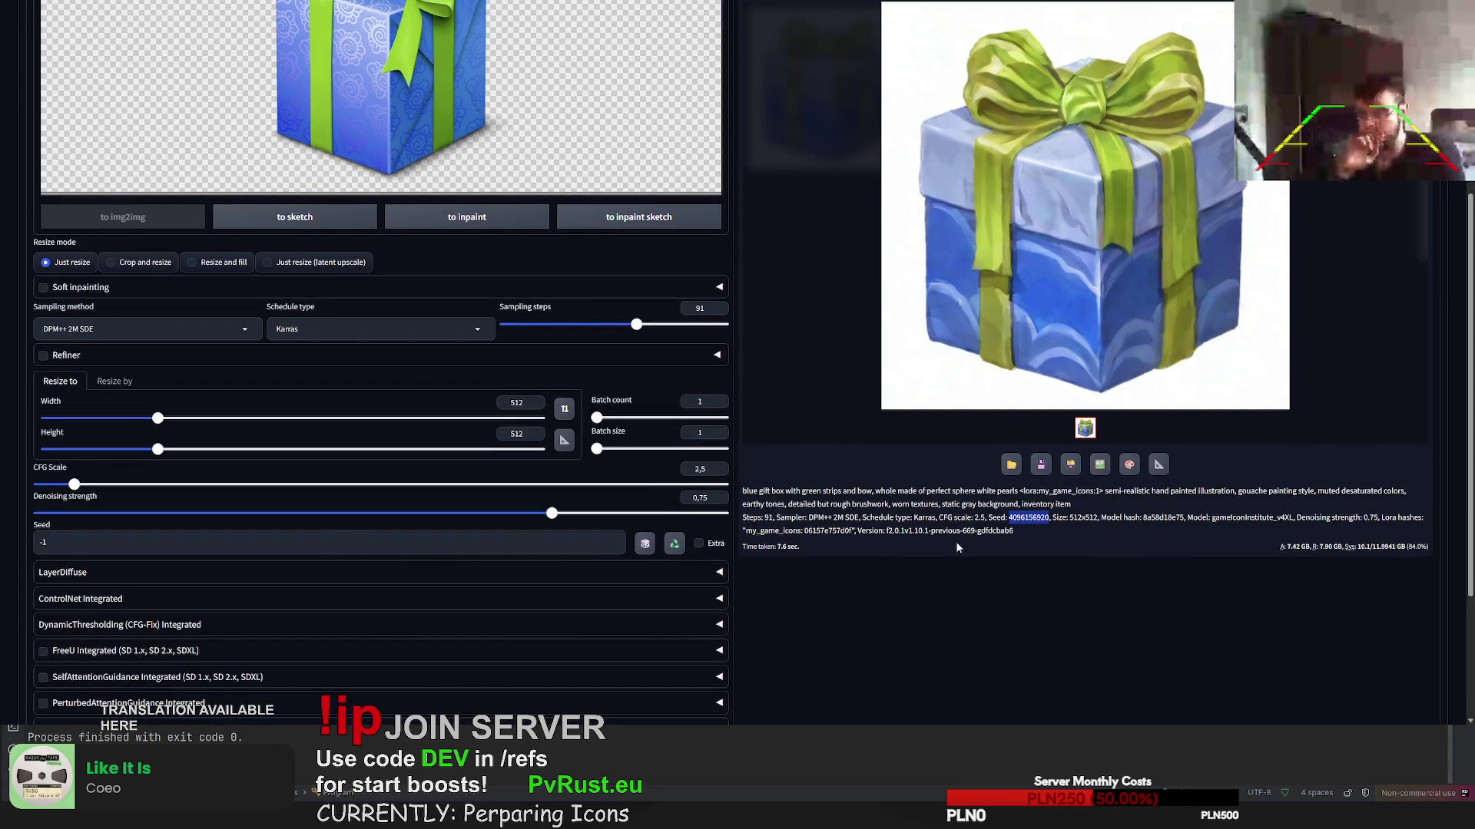
left_click(99, 543)
key("ctrl+a")
key("ctrl+v")
scroll(738, 541, "up", 4)
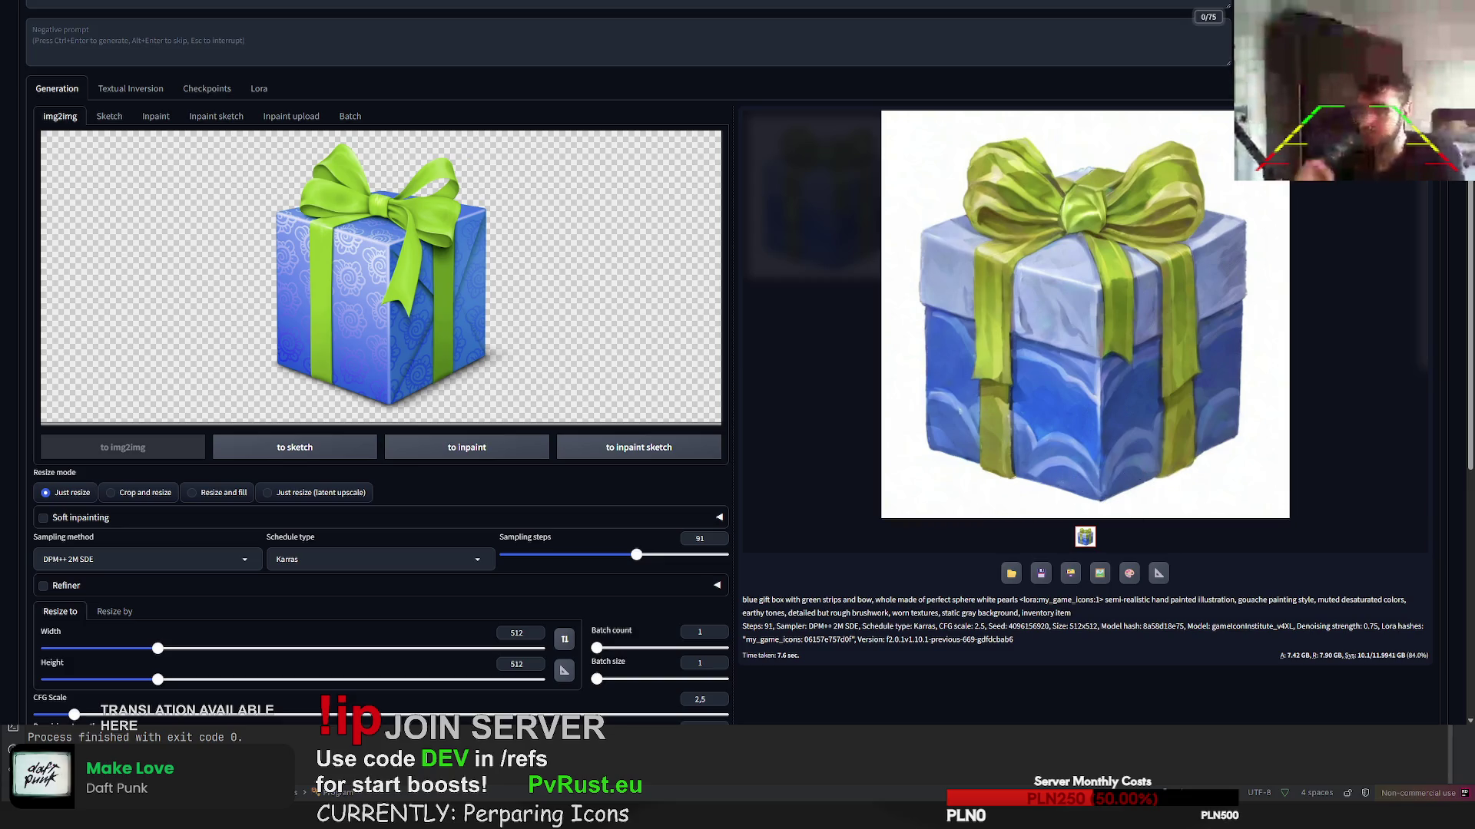
left_click_drag(1459, 331, 470, 329)
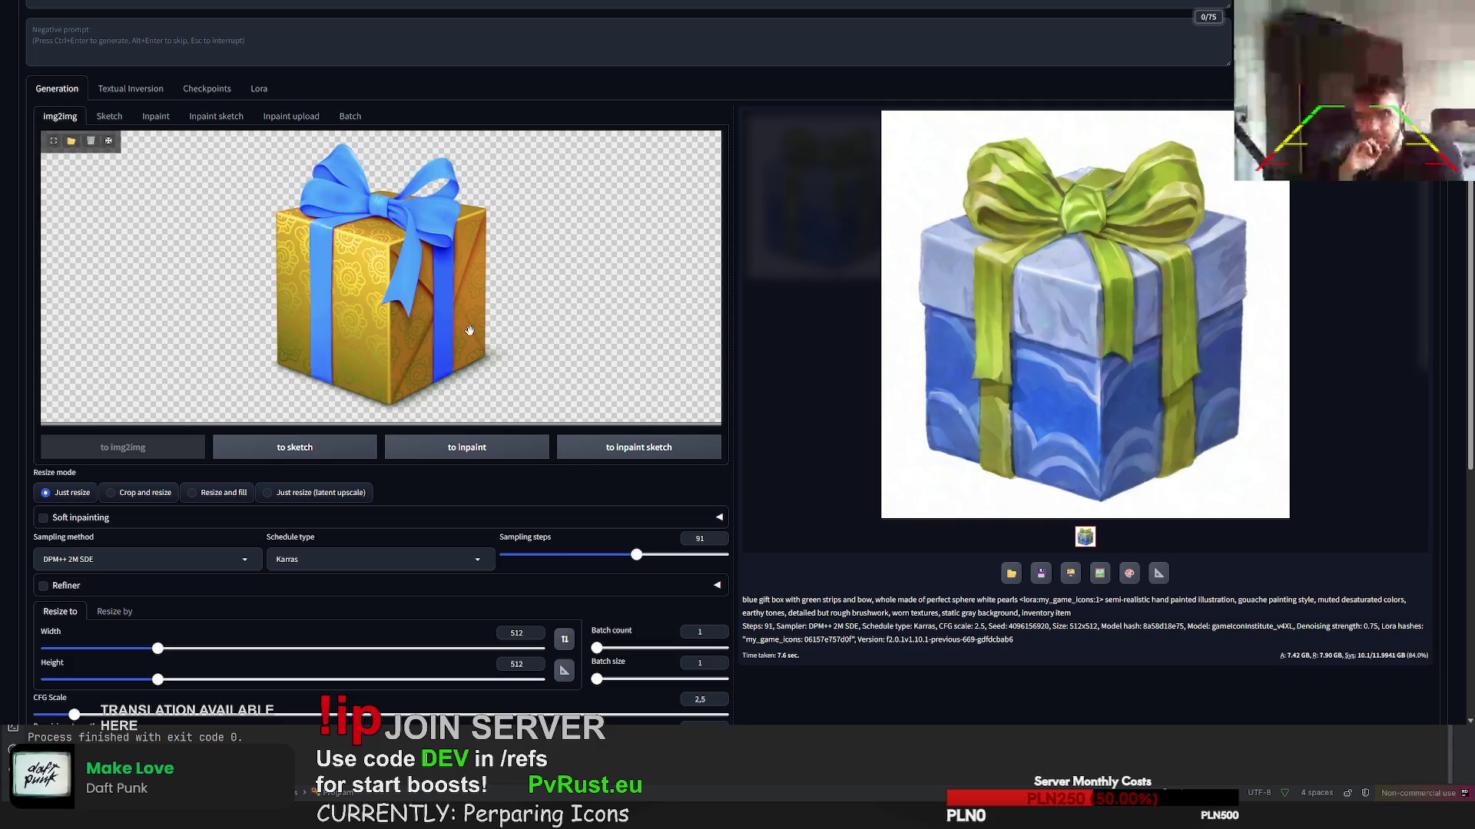
Step: Change the prompt colours so it describes a gold gift box with blue bow
scroll(116, 96, "up", 2)
double_click(40, 87)
type("gold")
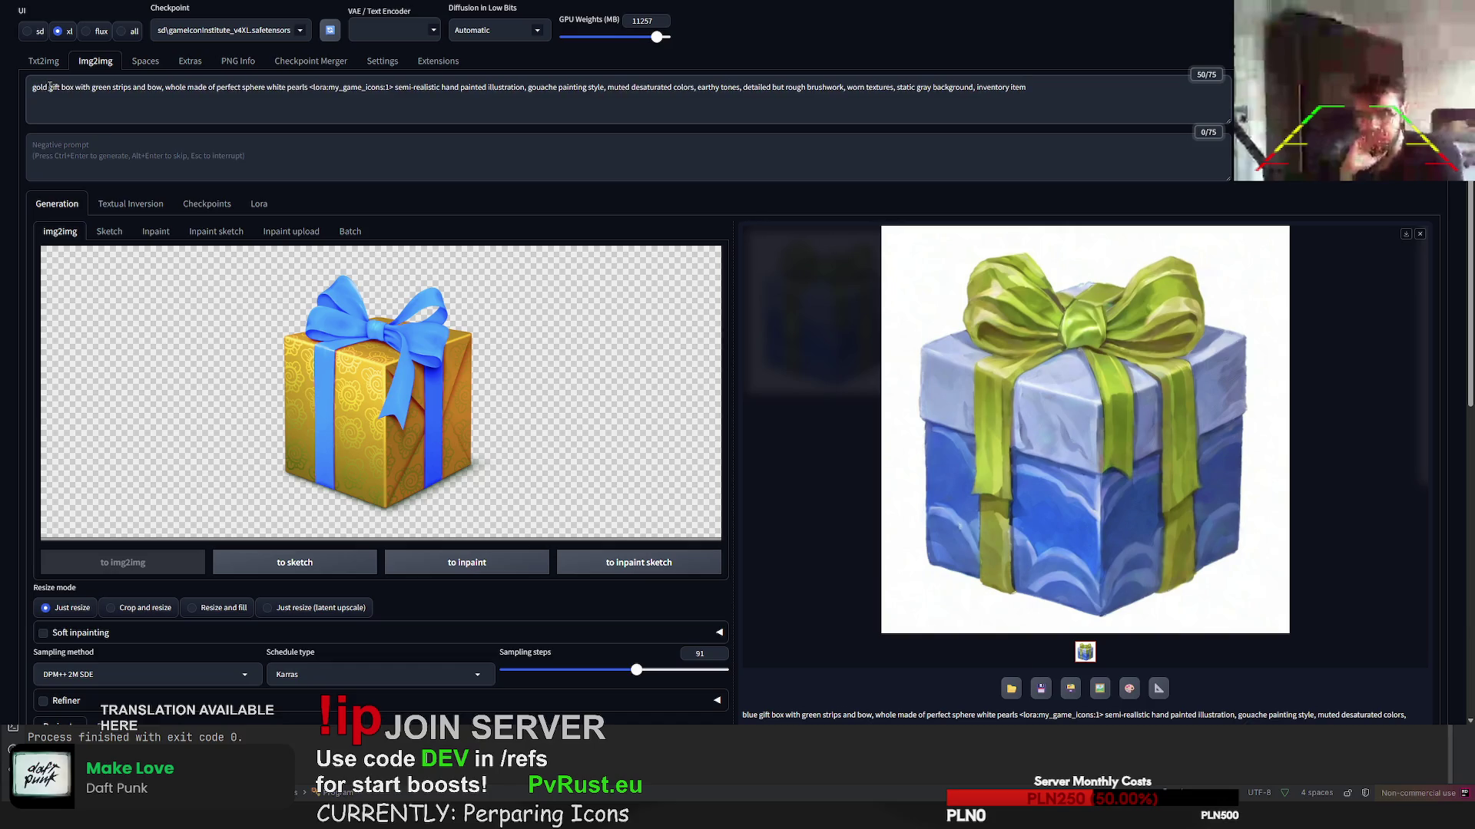
double_click(106, 87)
type("blue")
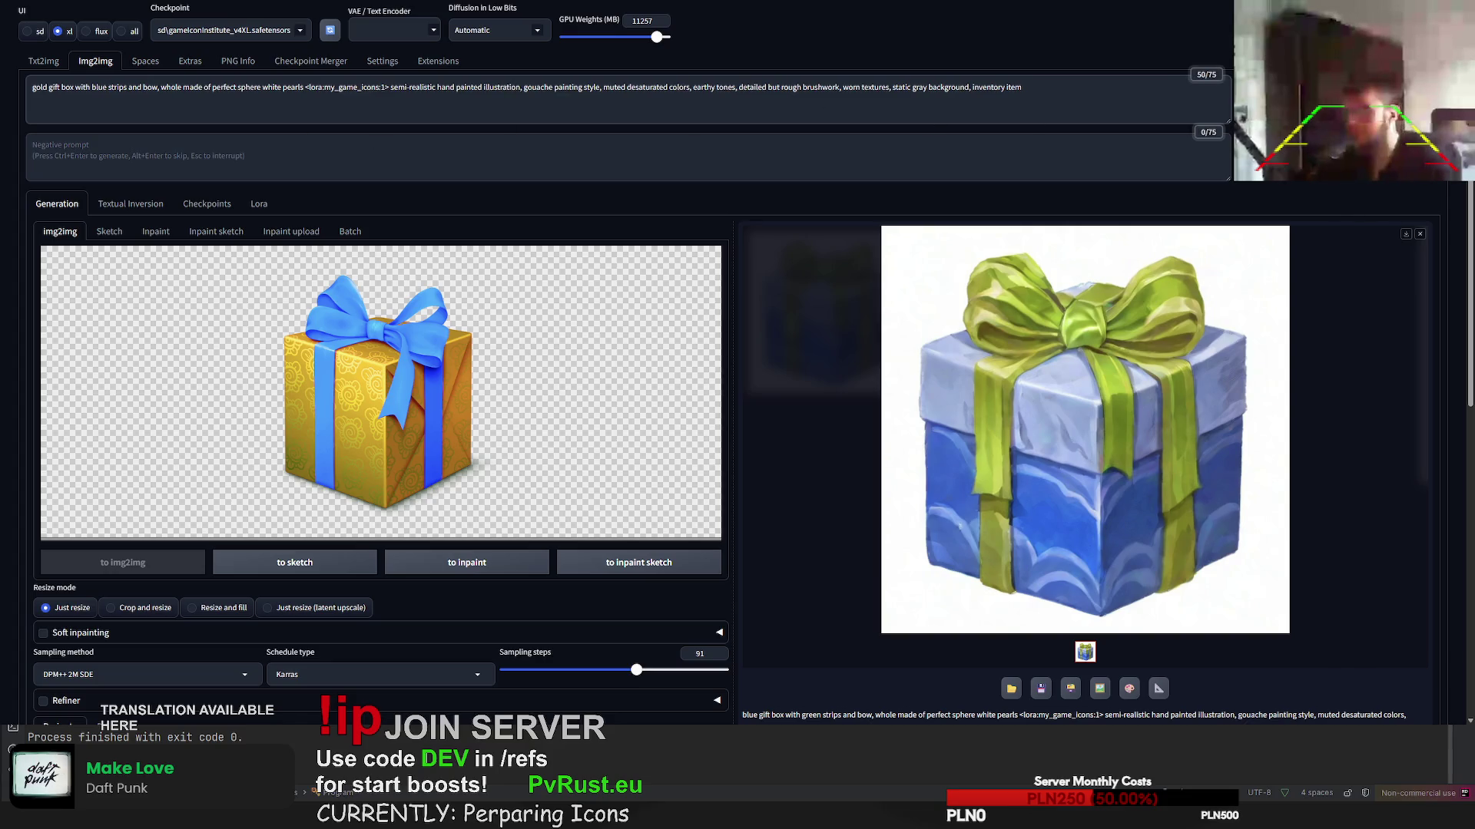
Step: Generate the gold gift box, then load the brown ticket drawing as the source
scroll(722, 394, "down", 5)
scroll(768, 499, "down", 2)
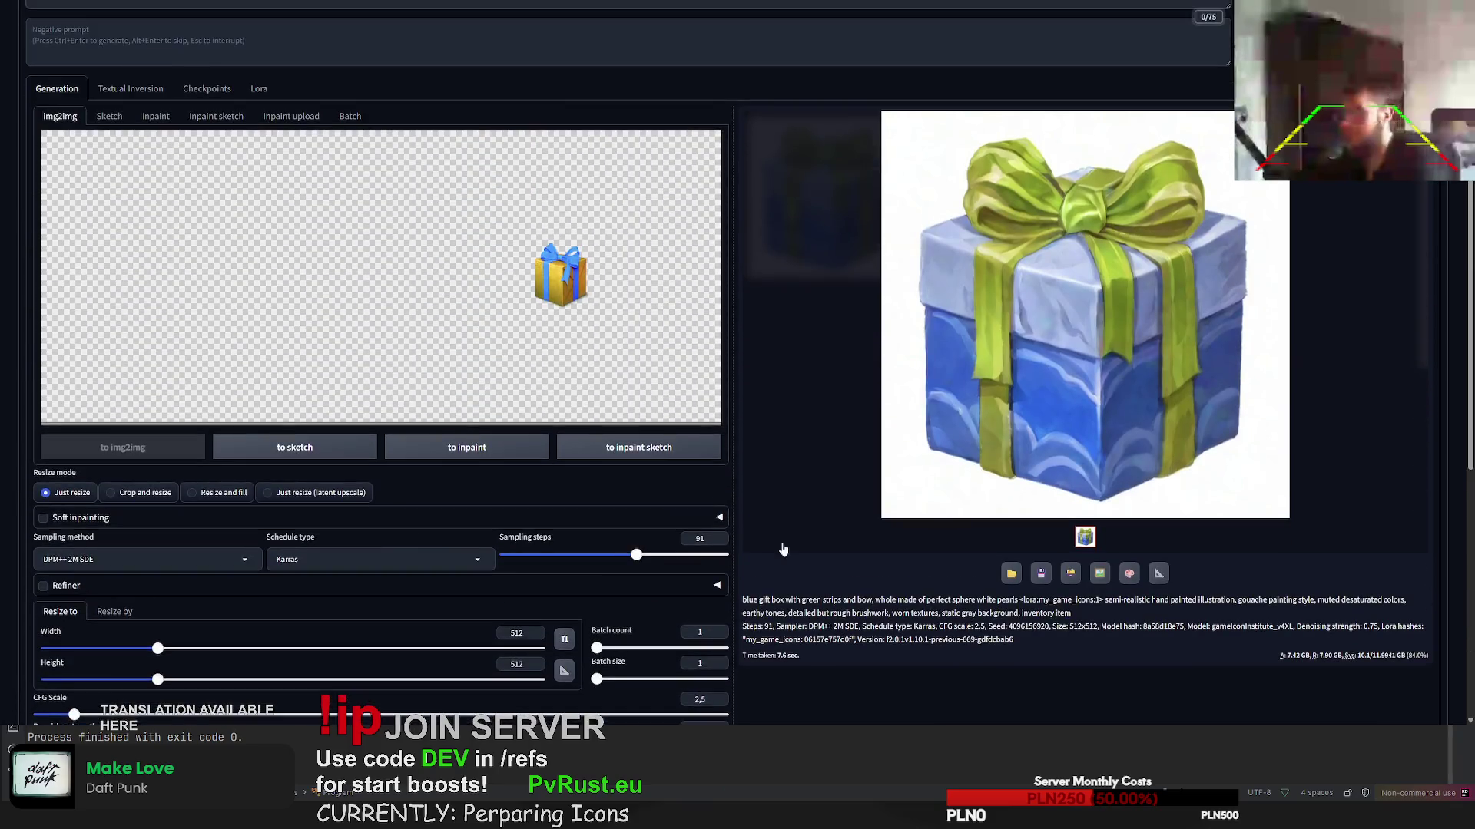
scroll(783, 550, "up", 2)
key("ctrl+Return")
scroll(593, 380, "up", 3)
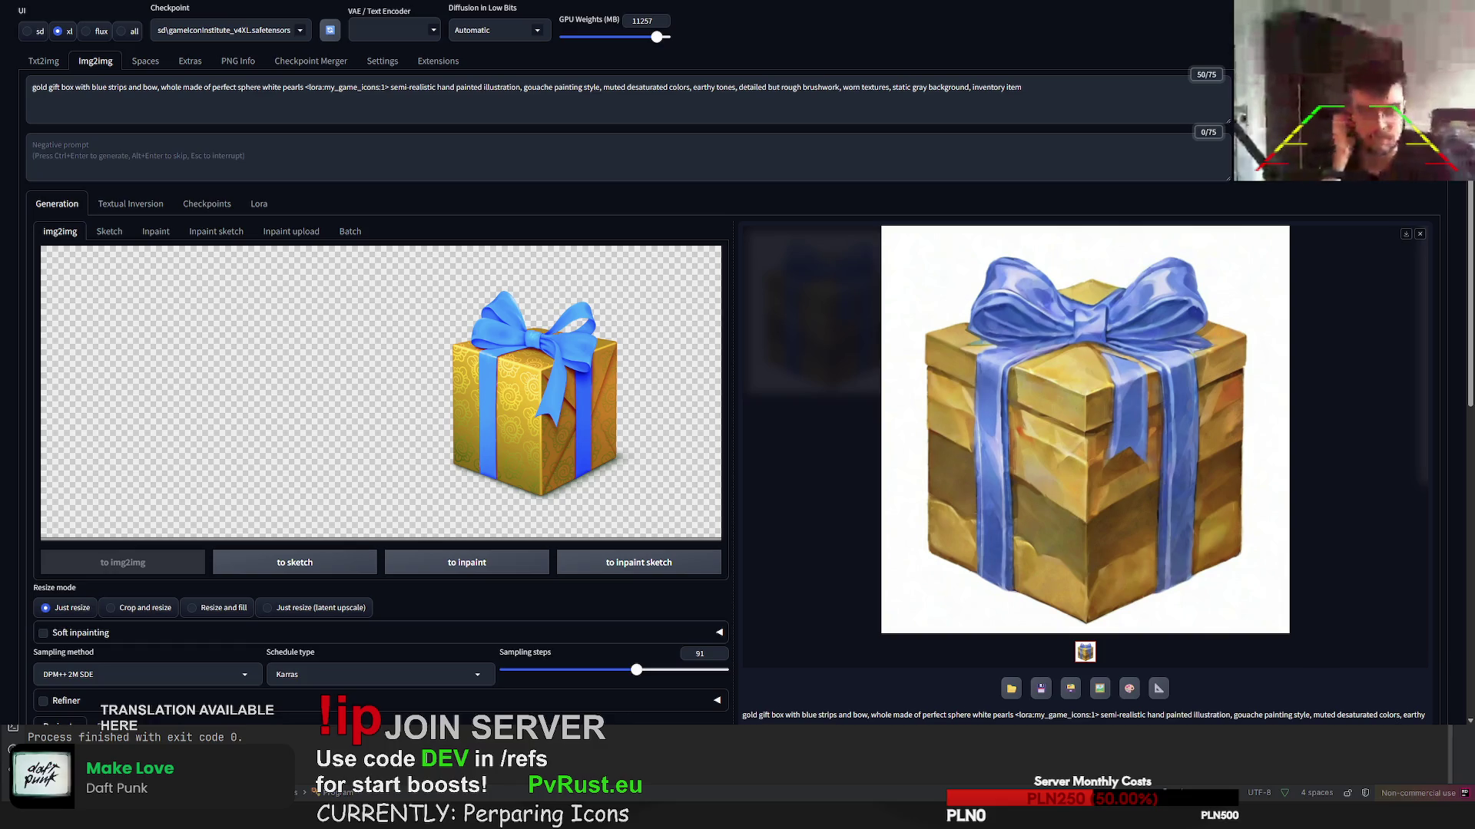
left_click_drag(1474, 307, 406, 281)
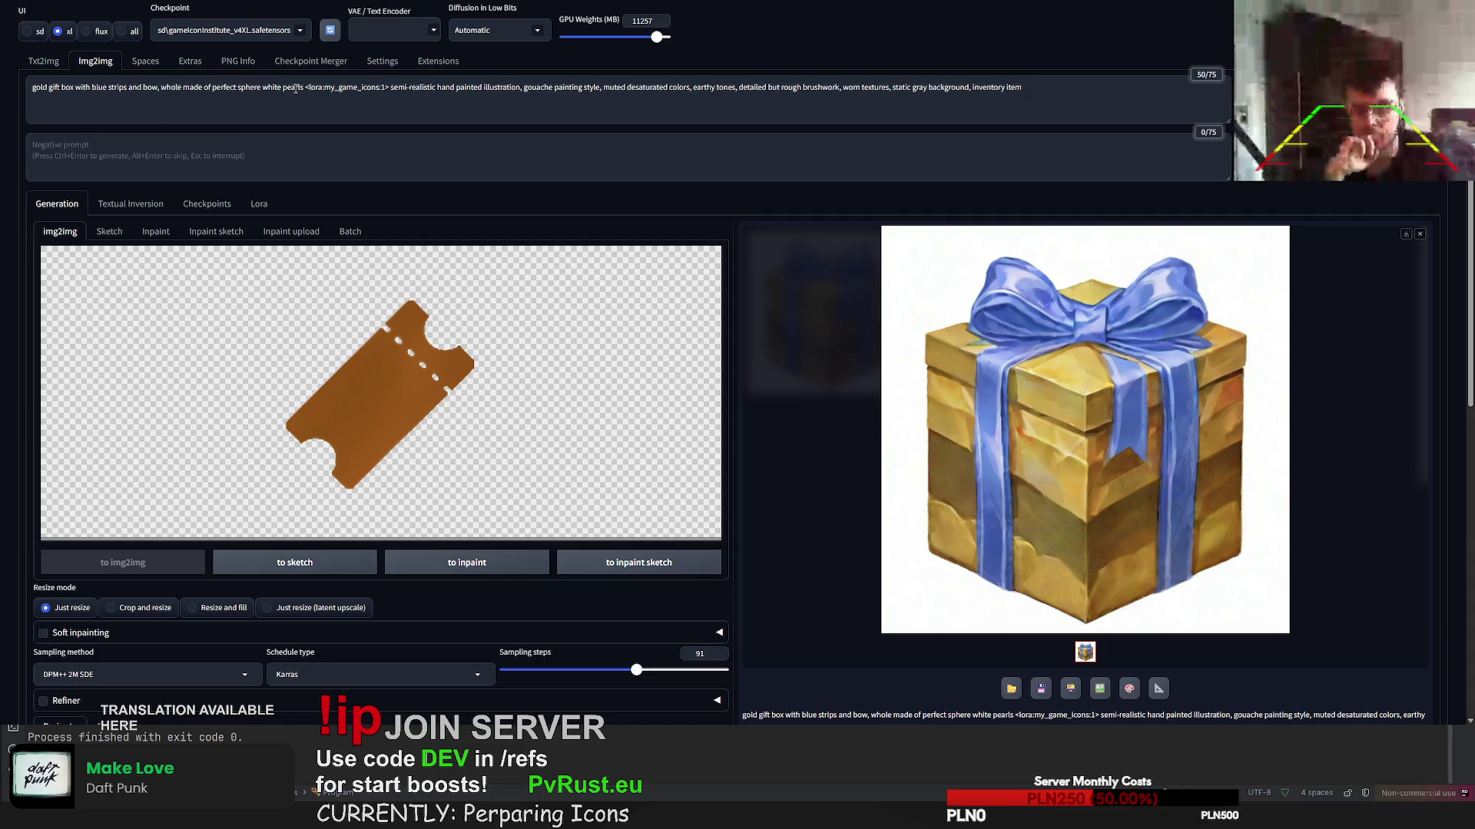
Step: Replace the prompt subject with 'brown ticket' and generate
left_click_drag(305, 87, 31, 87)
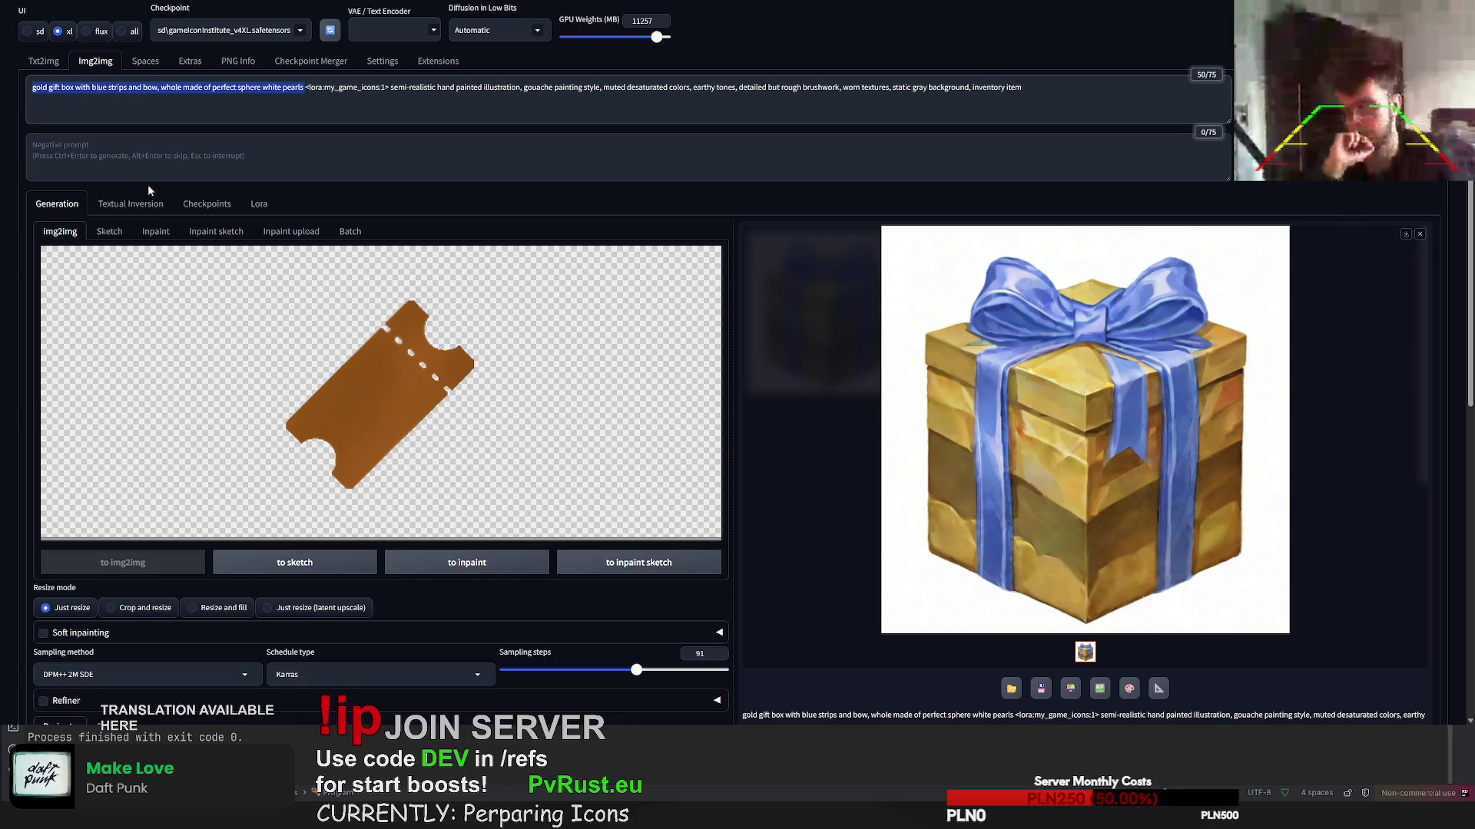
key("BackSpace")
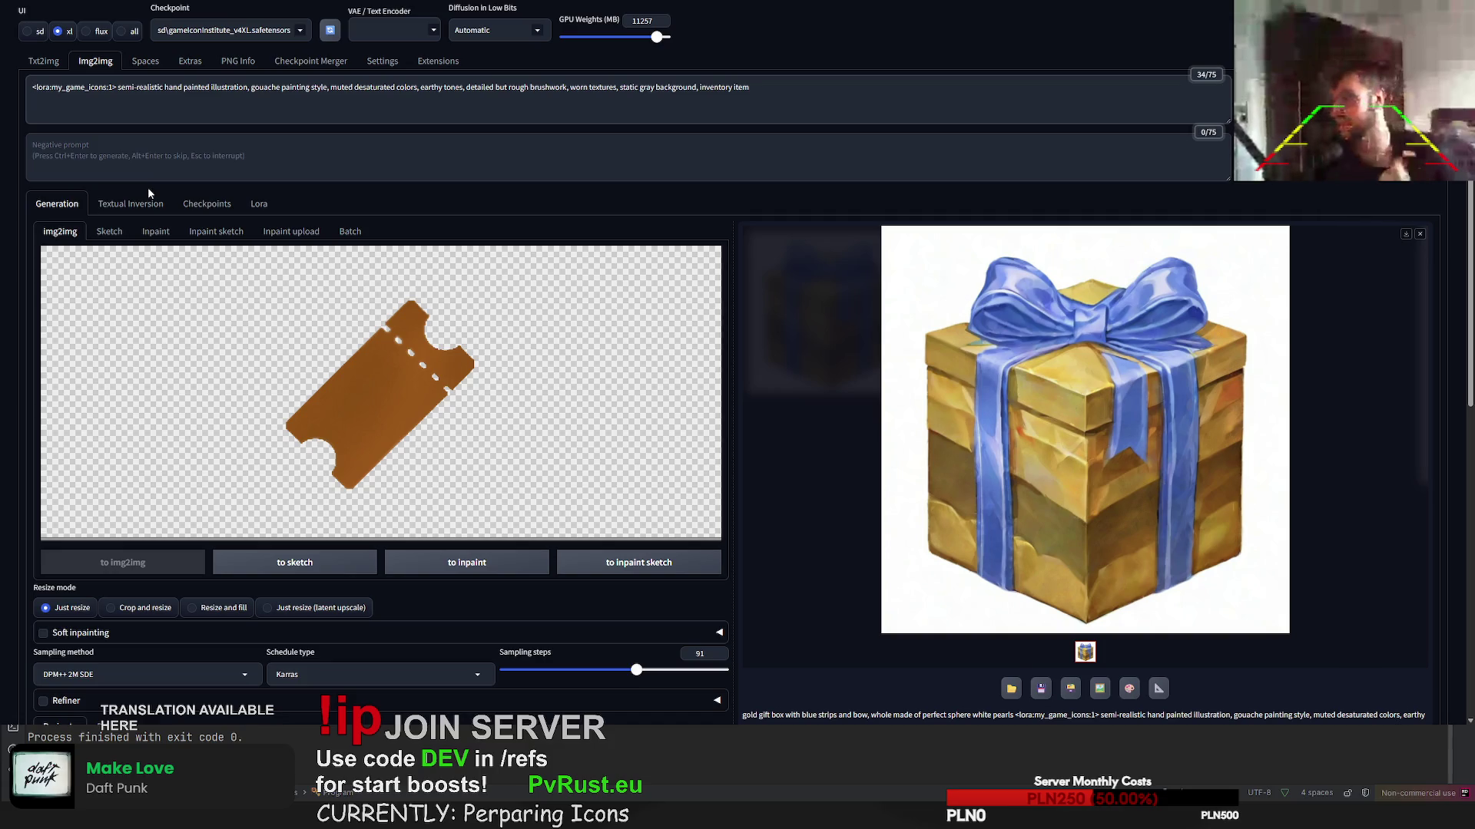
type("brown t")
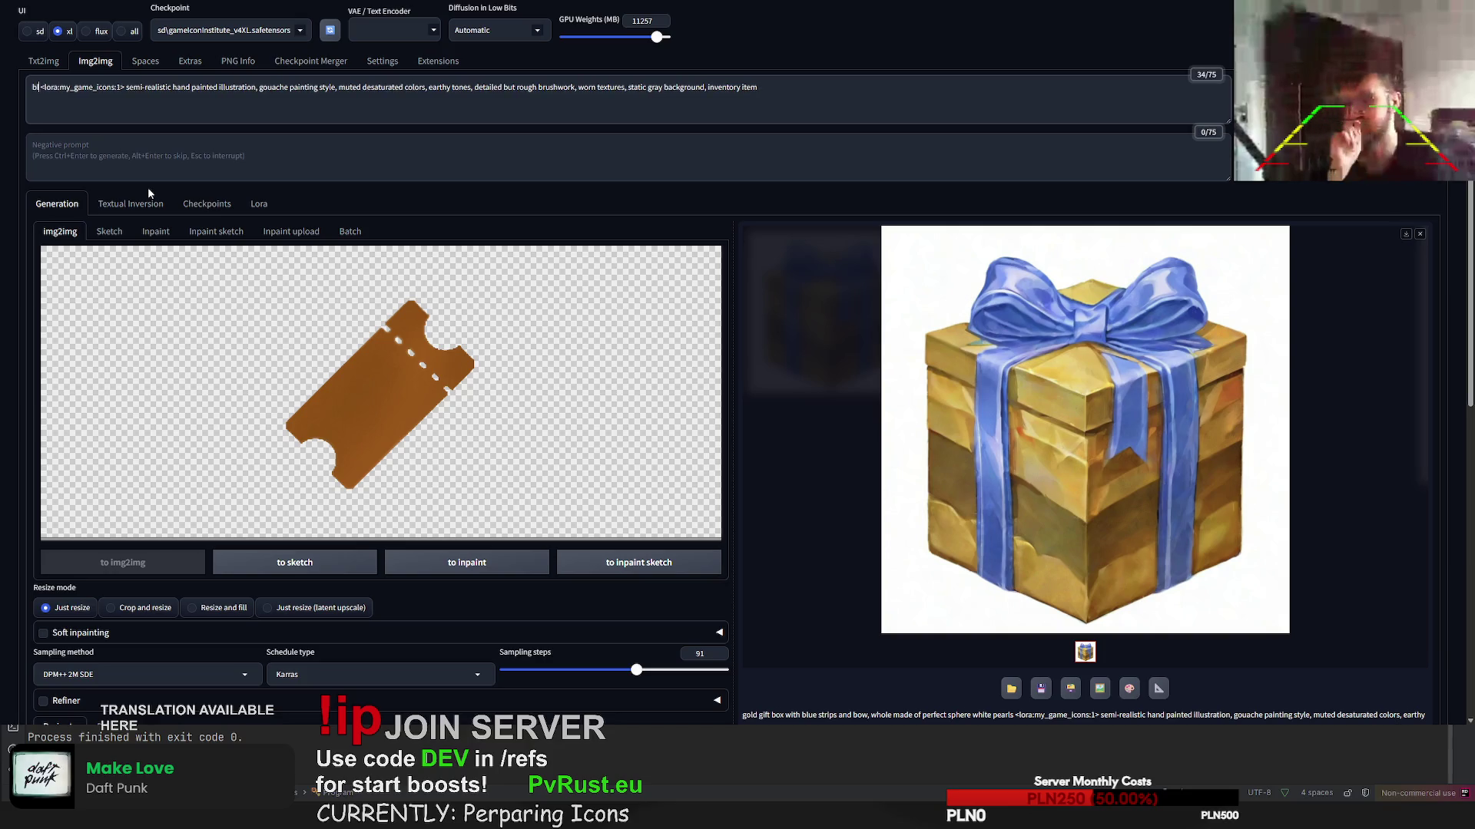
type("icket")
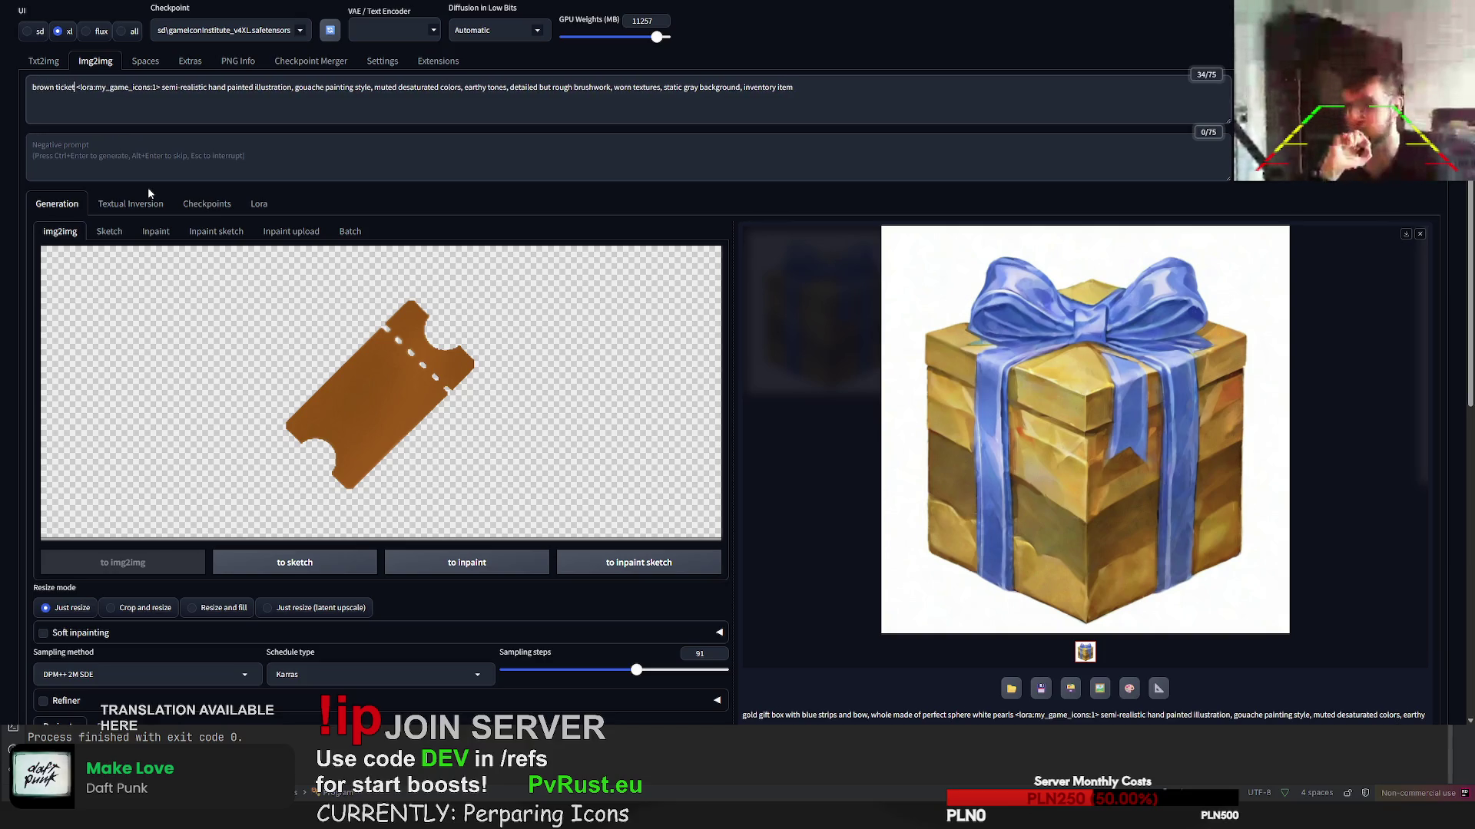
key("ctrl+Return")
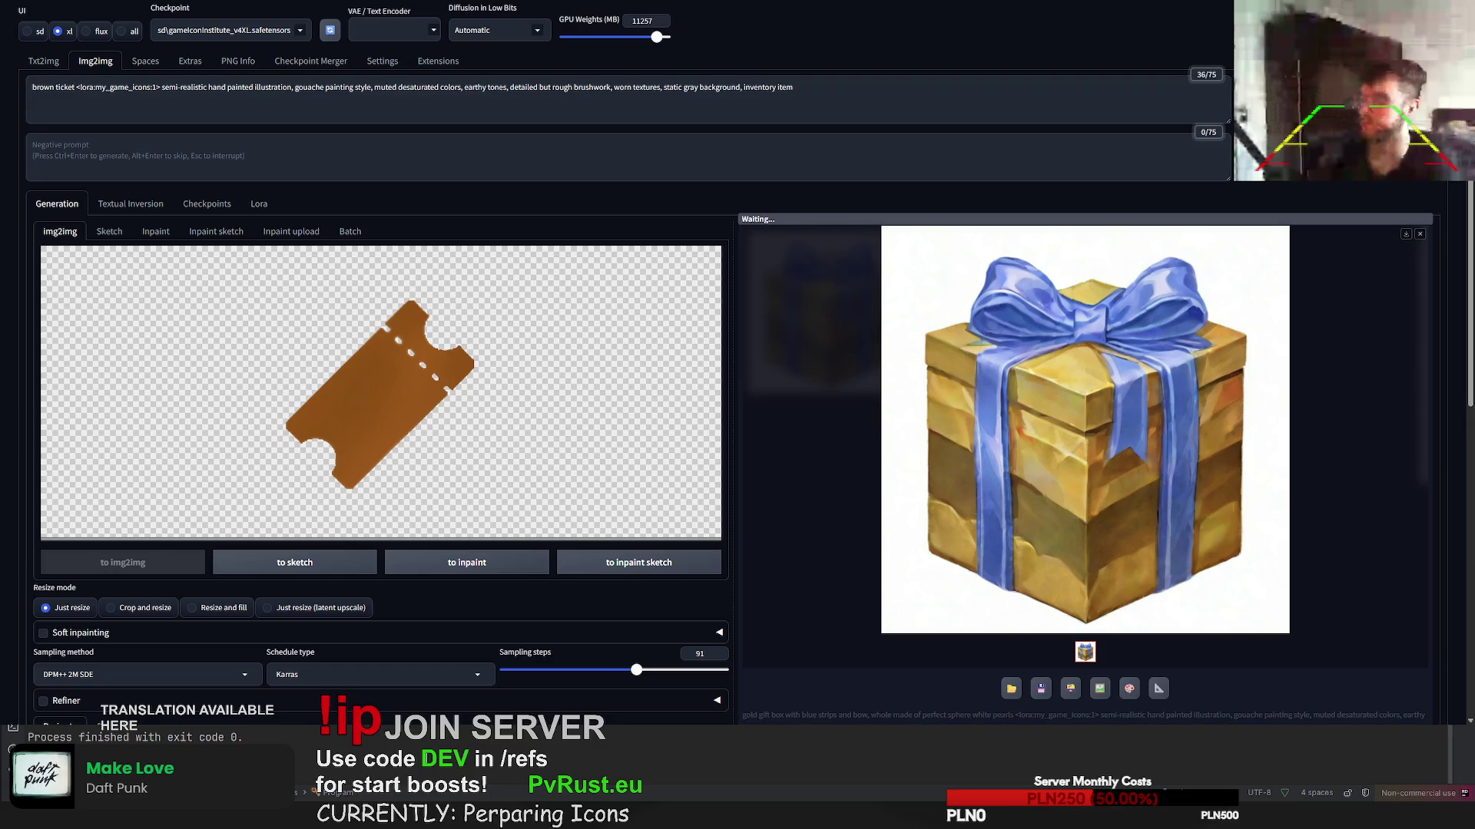
Step: Add 'text' as the negative prompt, regenerate the ticket, and copy the whole prompt
left_click(239, 153)
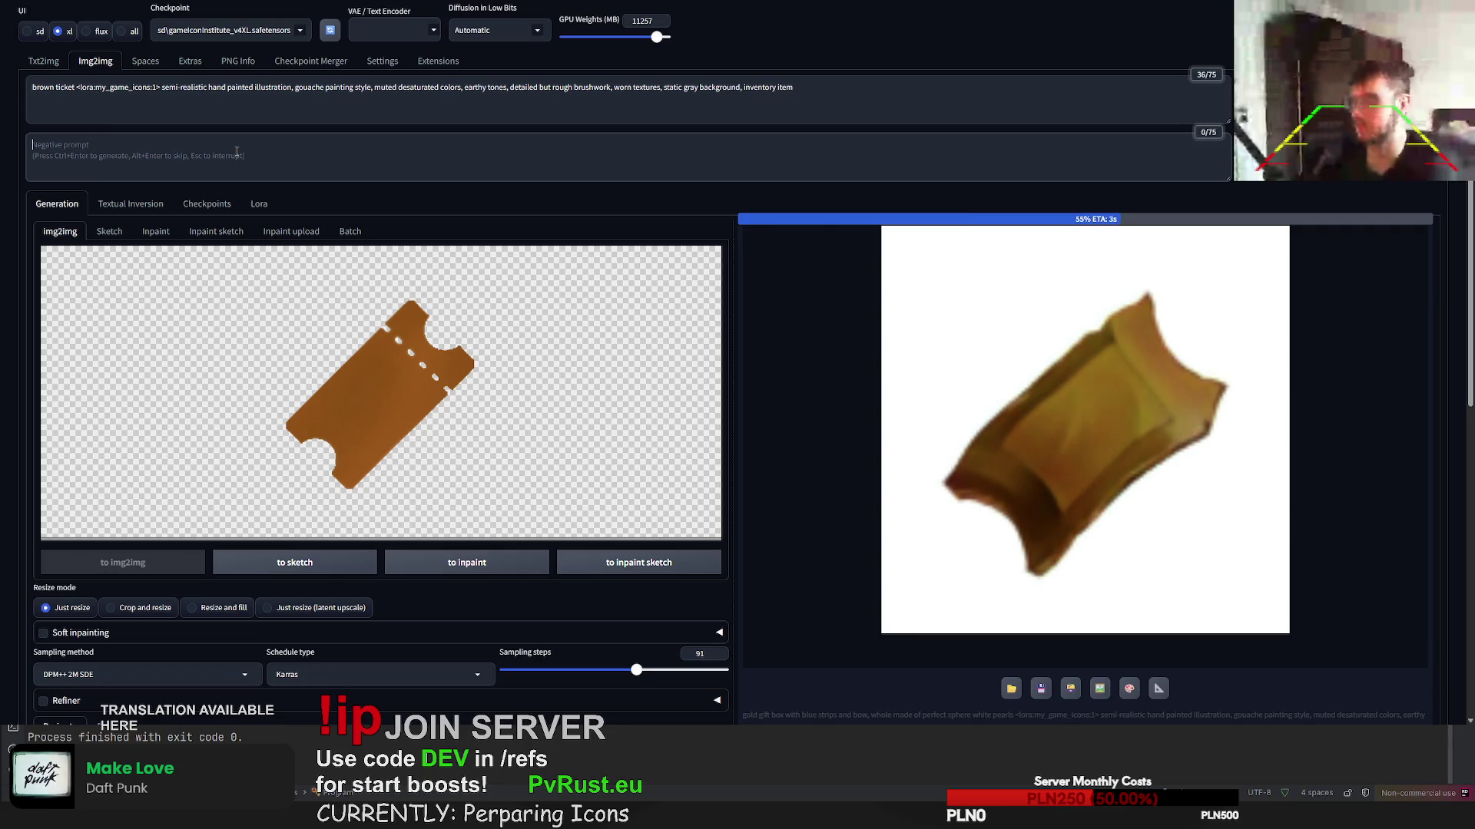
type("tex")
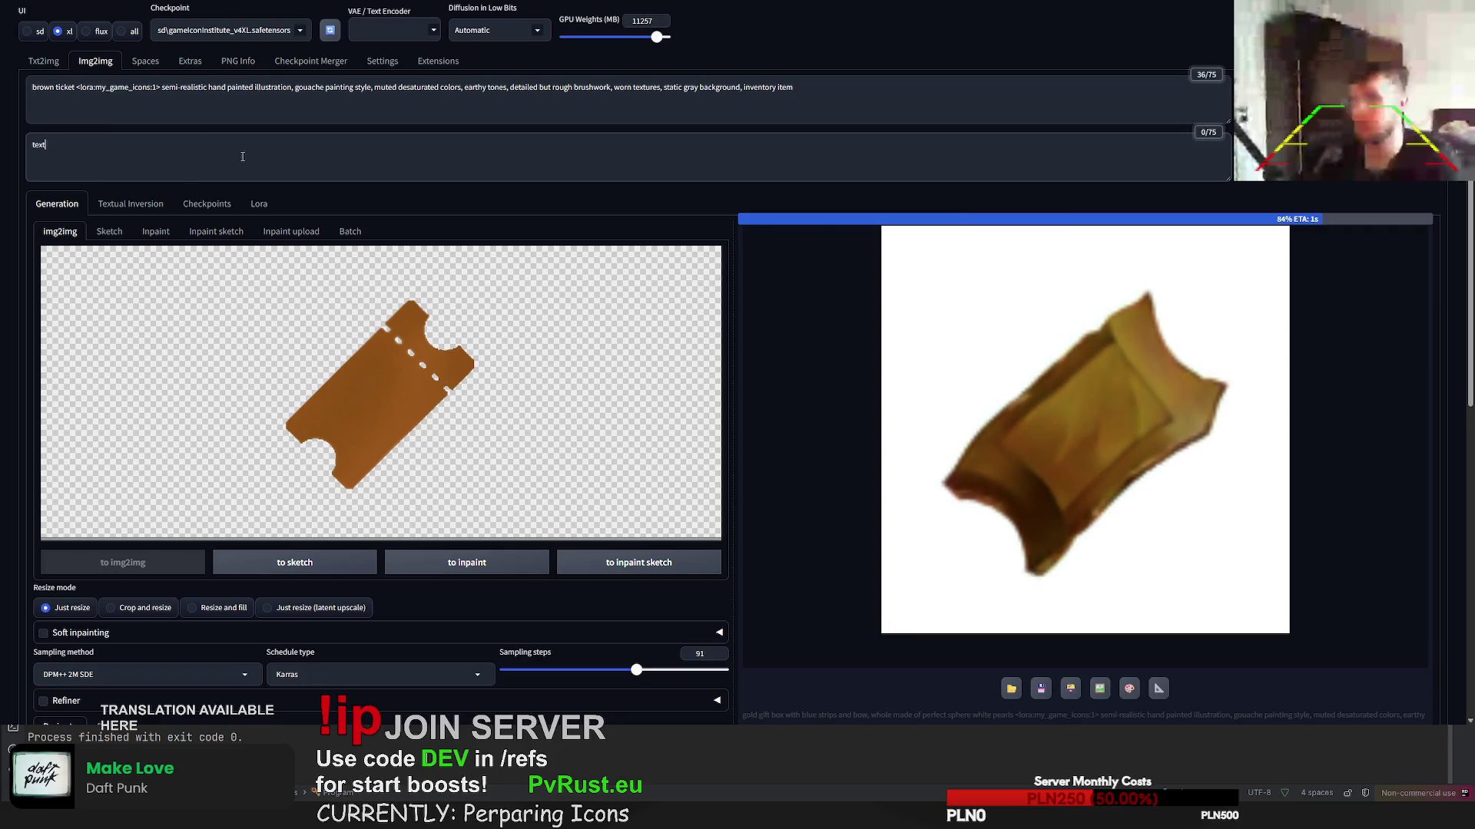
type("t")
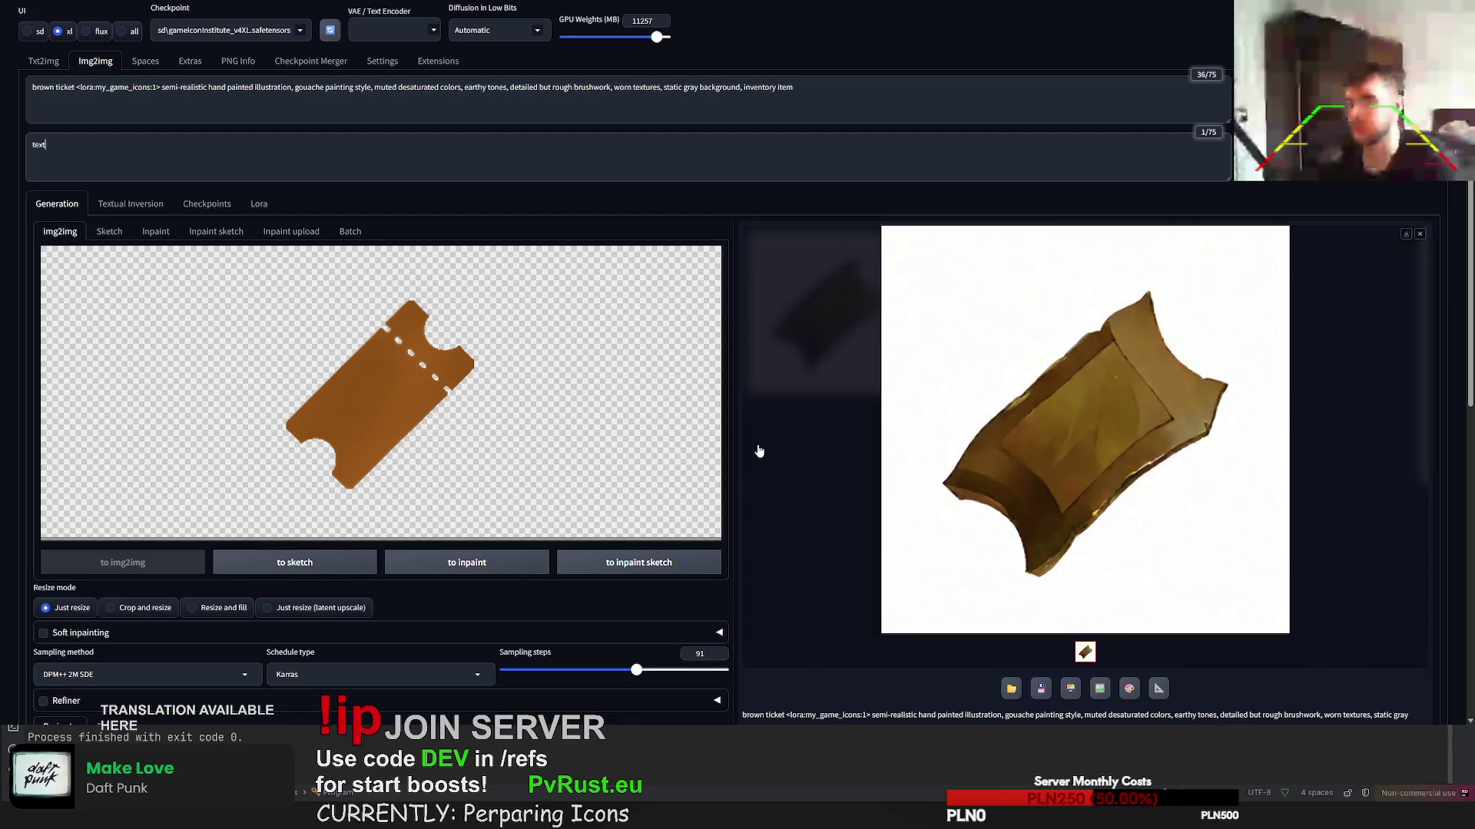
scroll(757, 451, "down", 5)
scroll(665, 477, "up", 5)
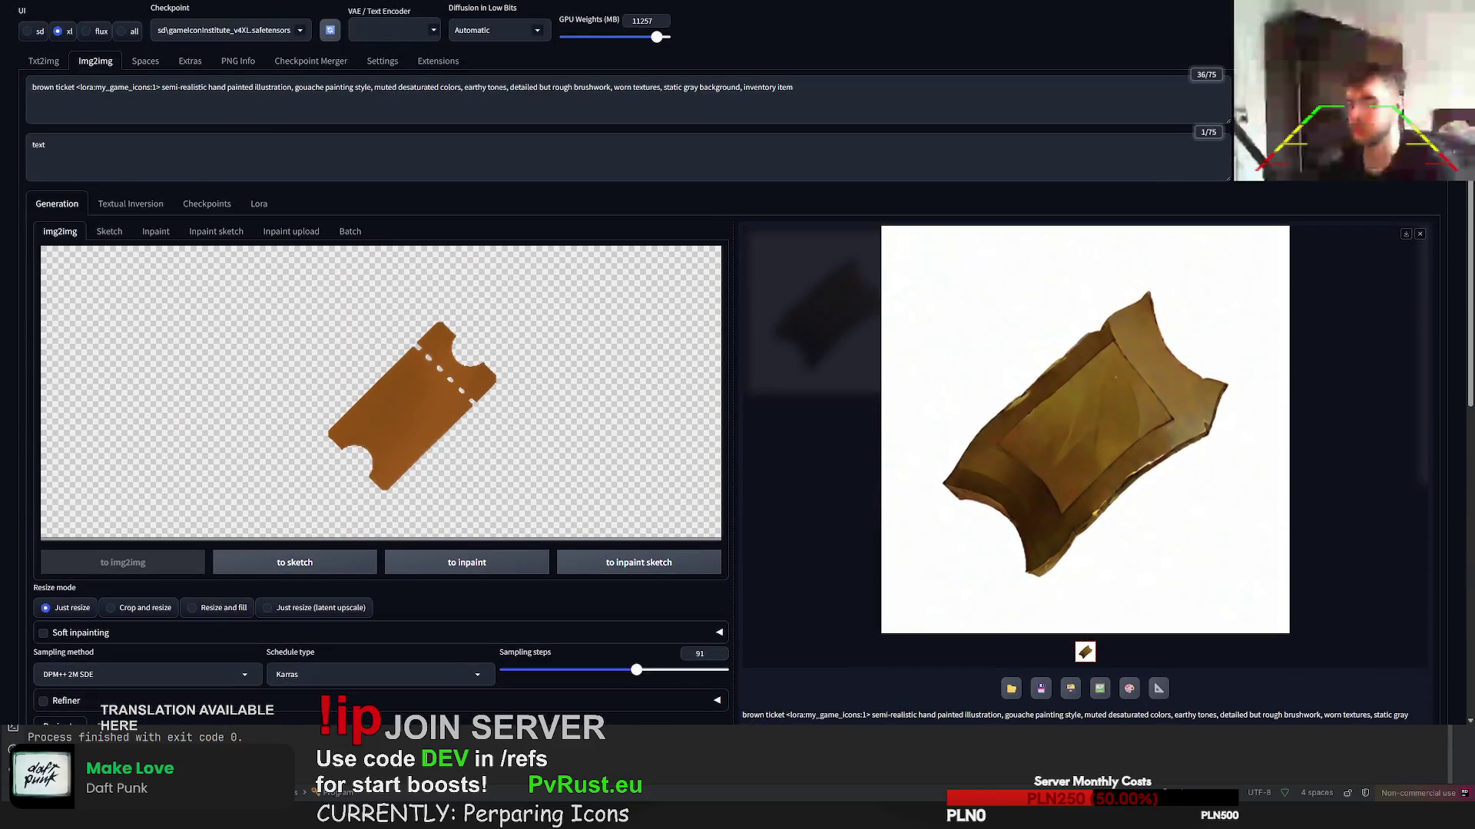
key("ctrl+Return")
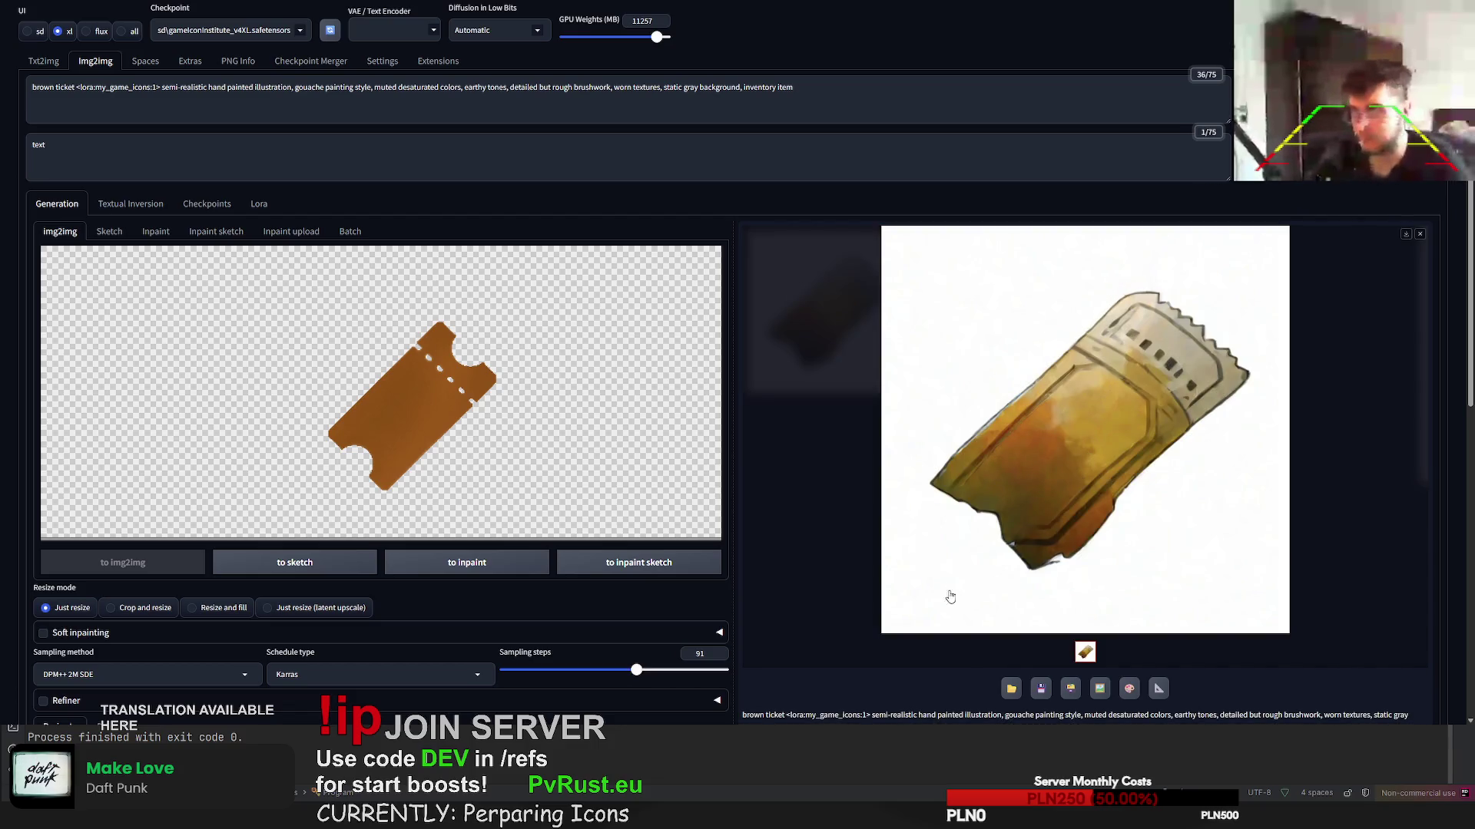
scroll(973, 626, "down", 1)
scroll(975, 628, "up", 1)
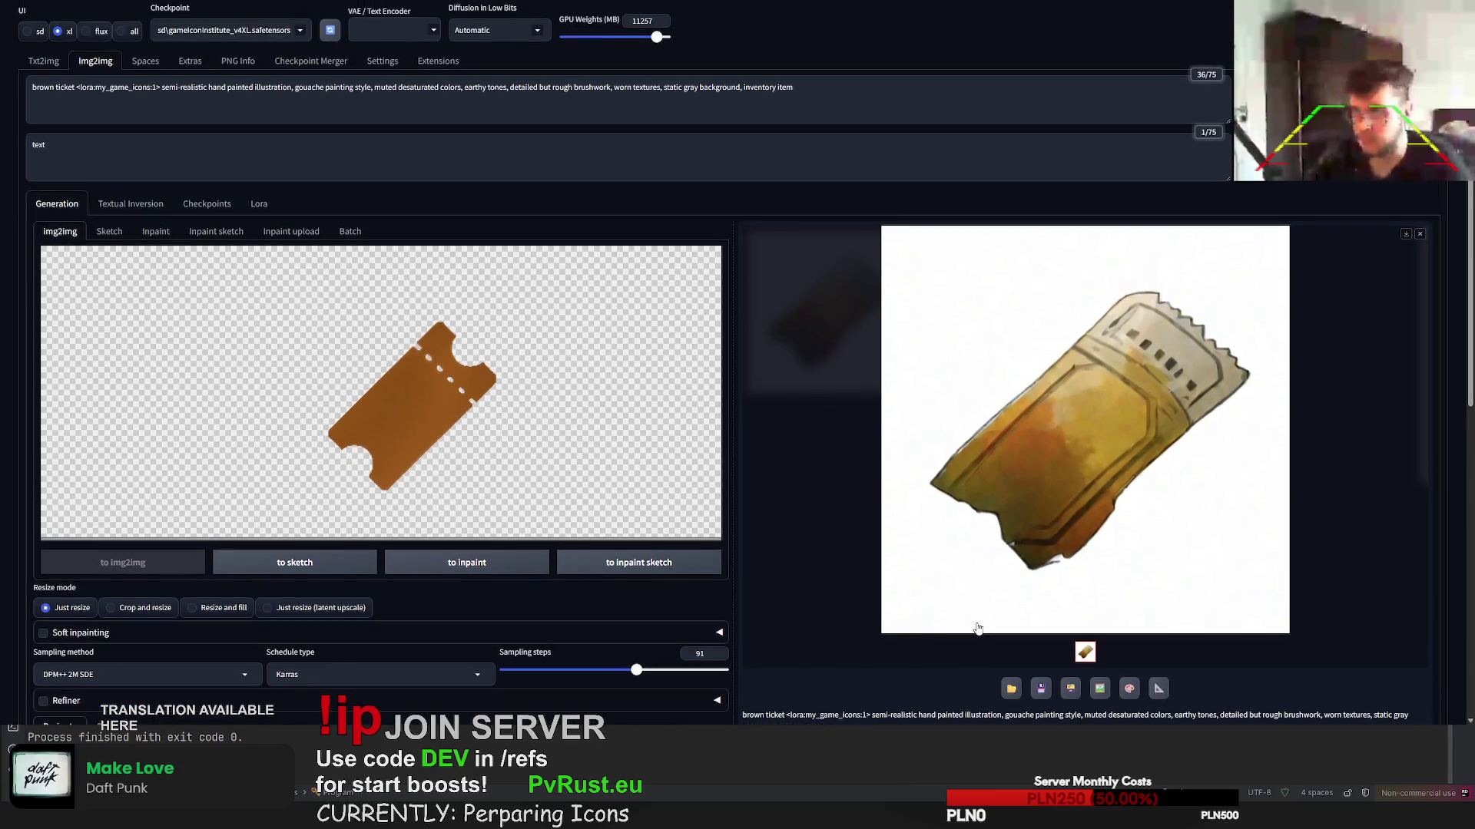
left_click_drag(799, 87, 2, 60)
key("ctrl+c")
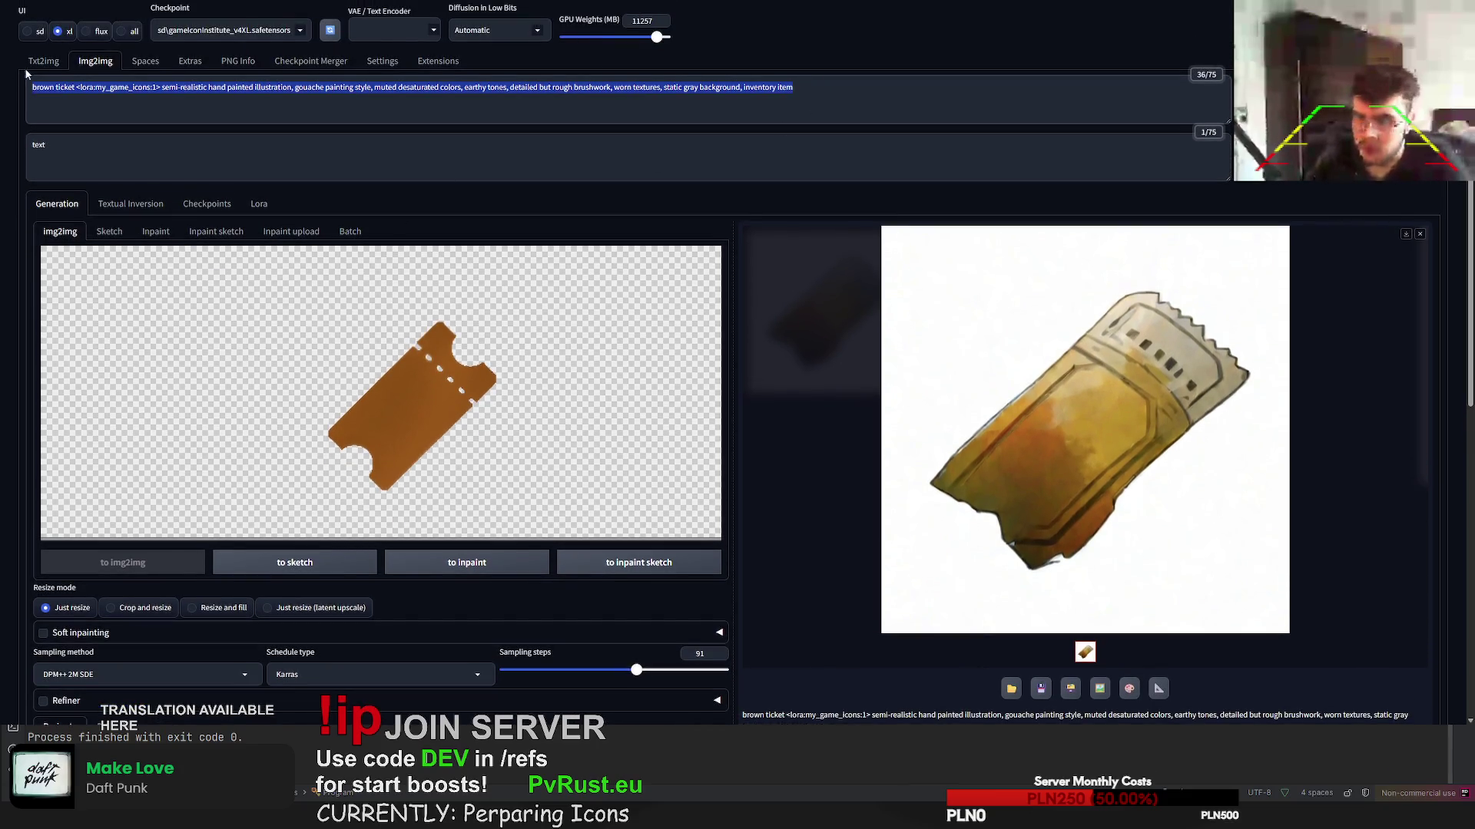
Step: Paste the ticket prompt into txt2img and generate from the prompt alone
left_click(44, 61)
key("ctrl+a")
key("ctrl+v")
key("ctrl+Return")
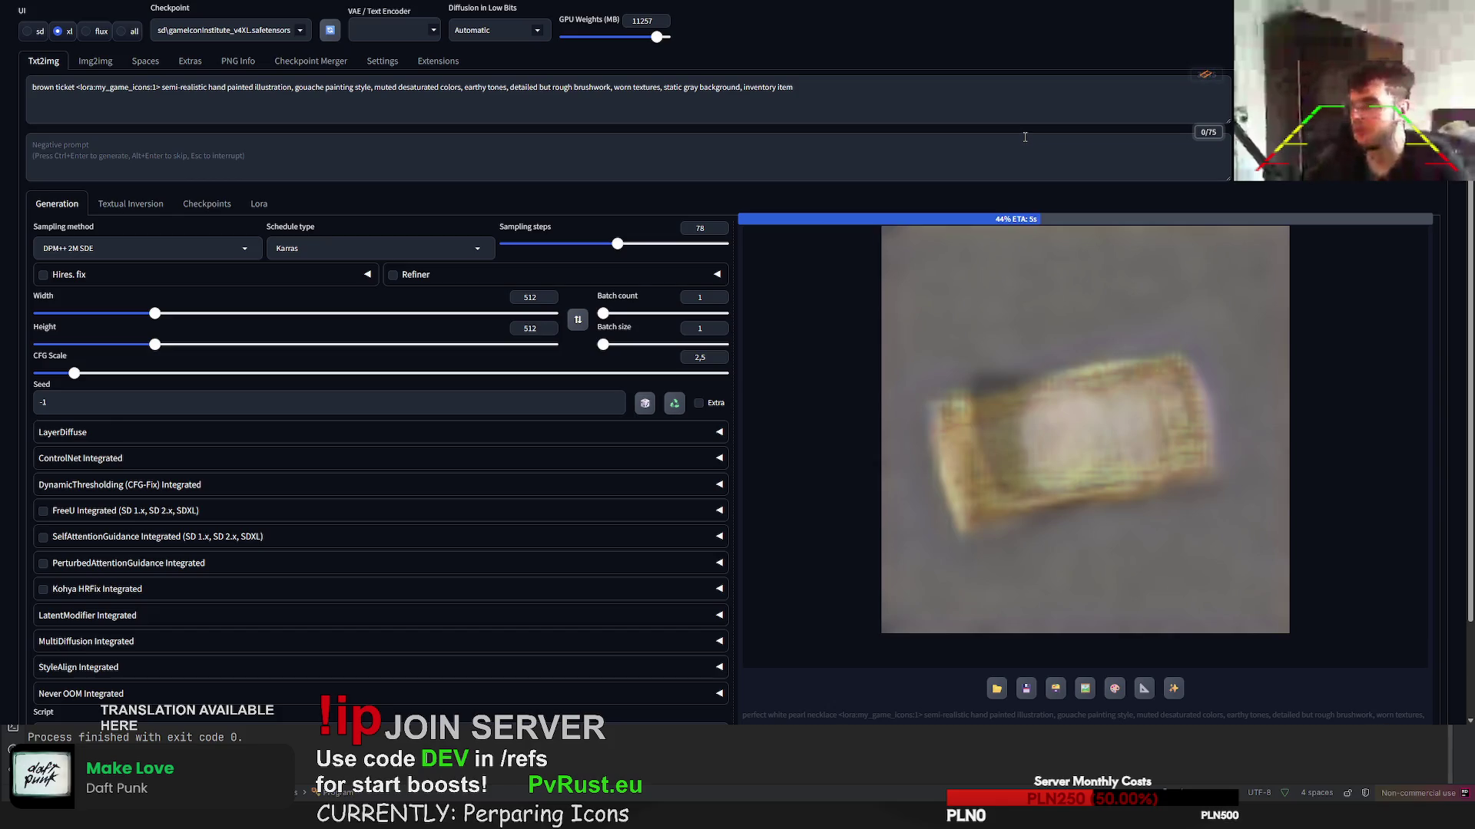
Step: Return to img2img and select the last ticket result's seed in the generation info
left_click(93, 63)
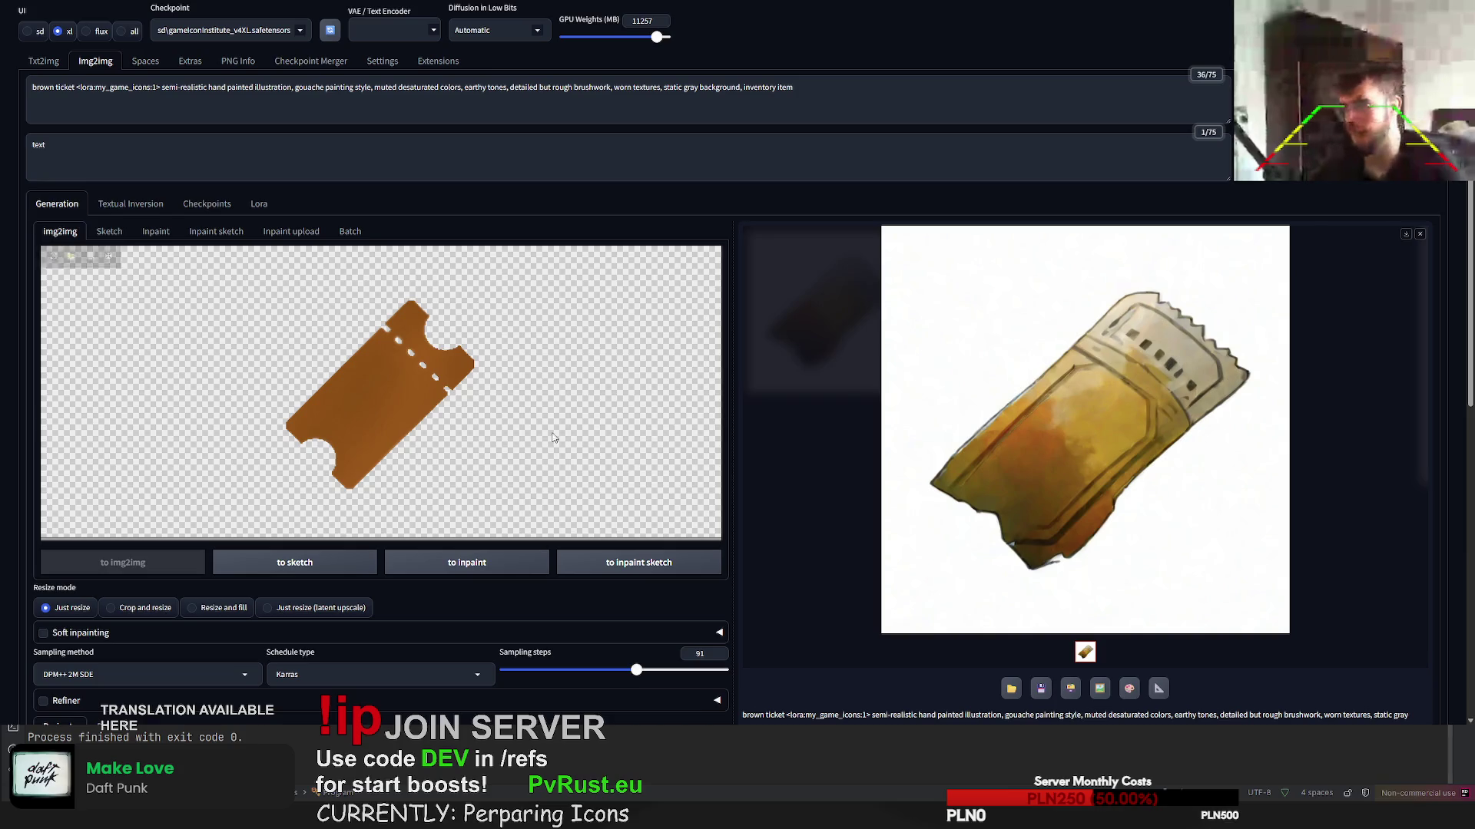
scroll(1099, 607, "down", 1)
scroll(1099, 607, "down", 1)
double_click(1027, 639)
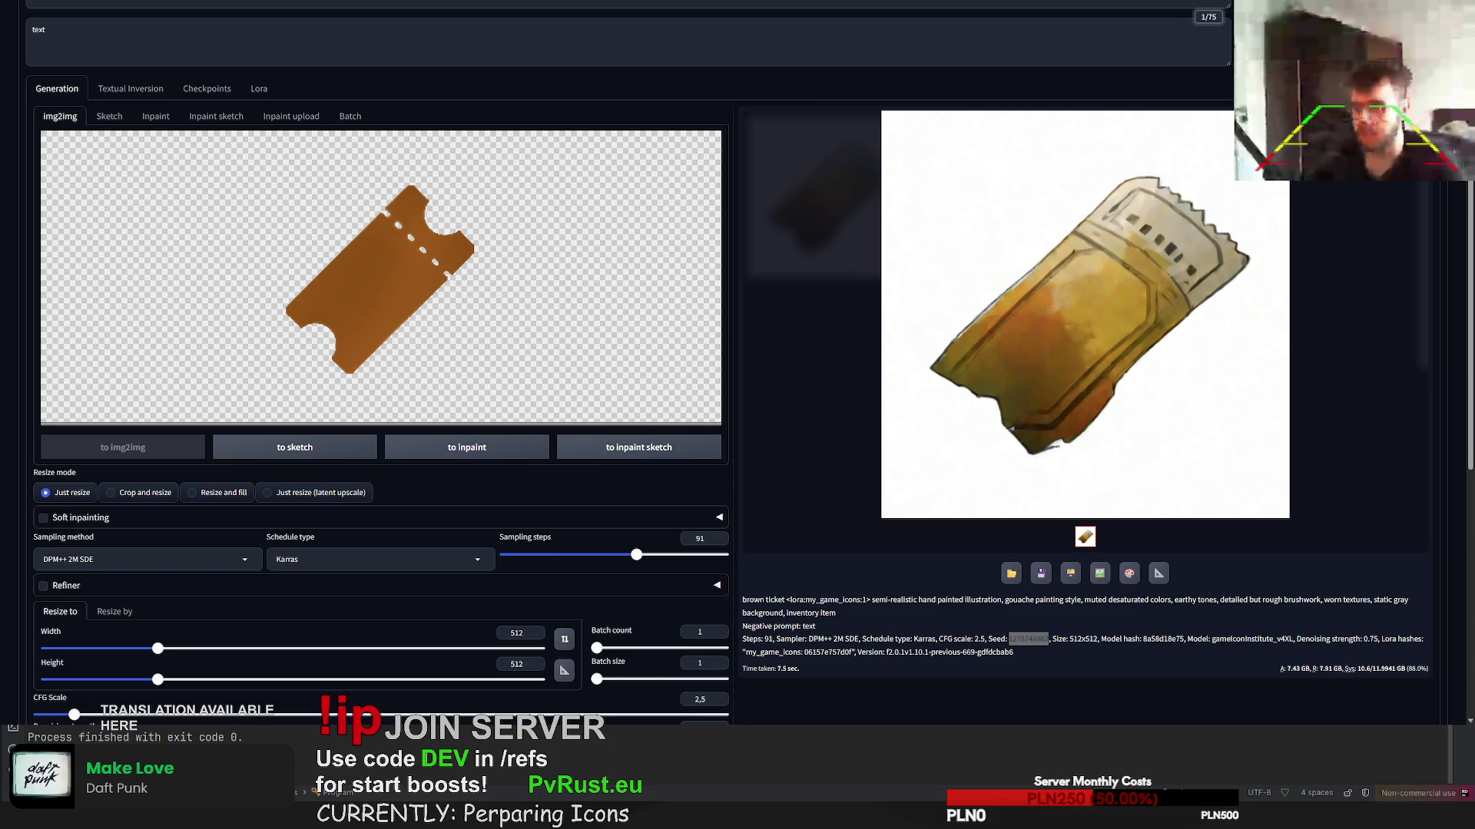
scroll(714, 345, "up", 2)
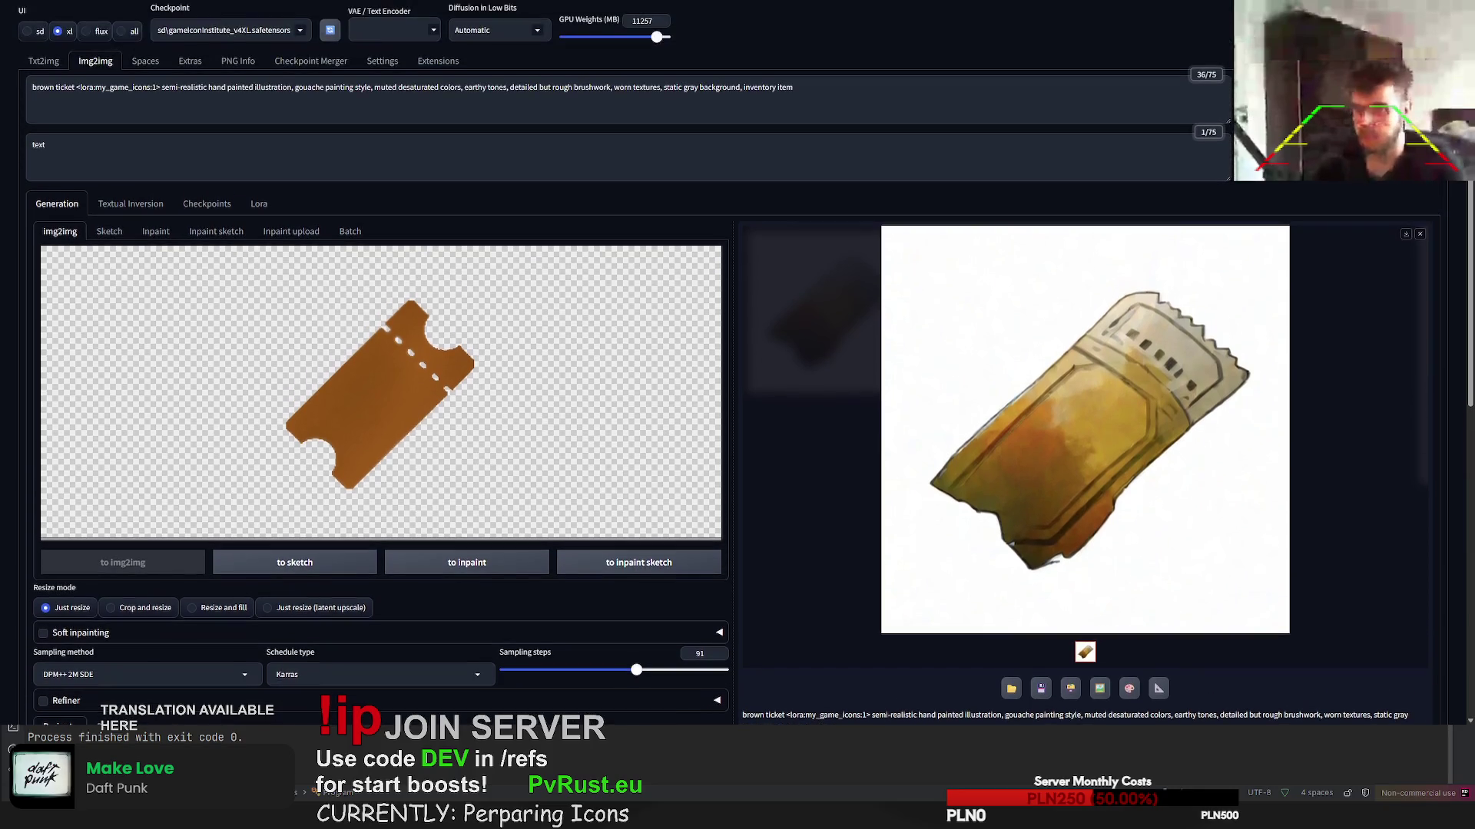
Step: Generate another img2img ticket variation, yielding a tan ticket with a notched edge
key("ctrl+Return")
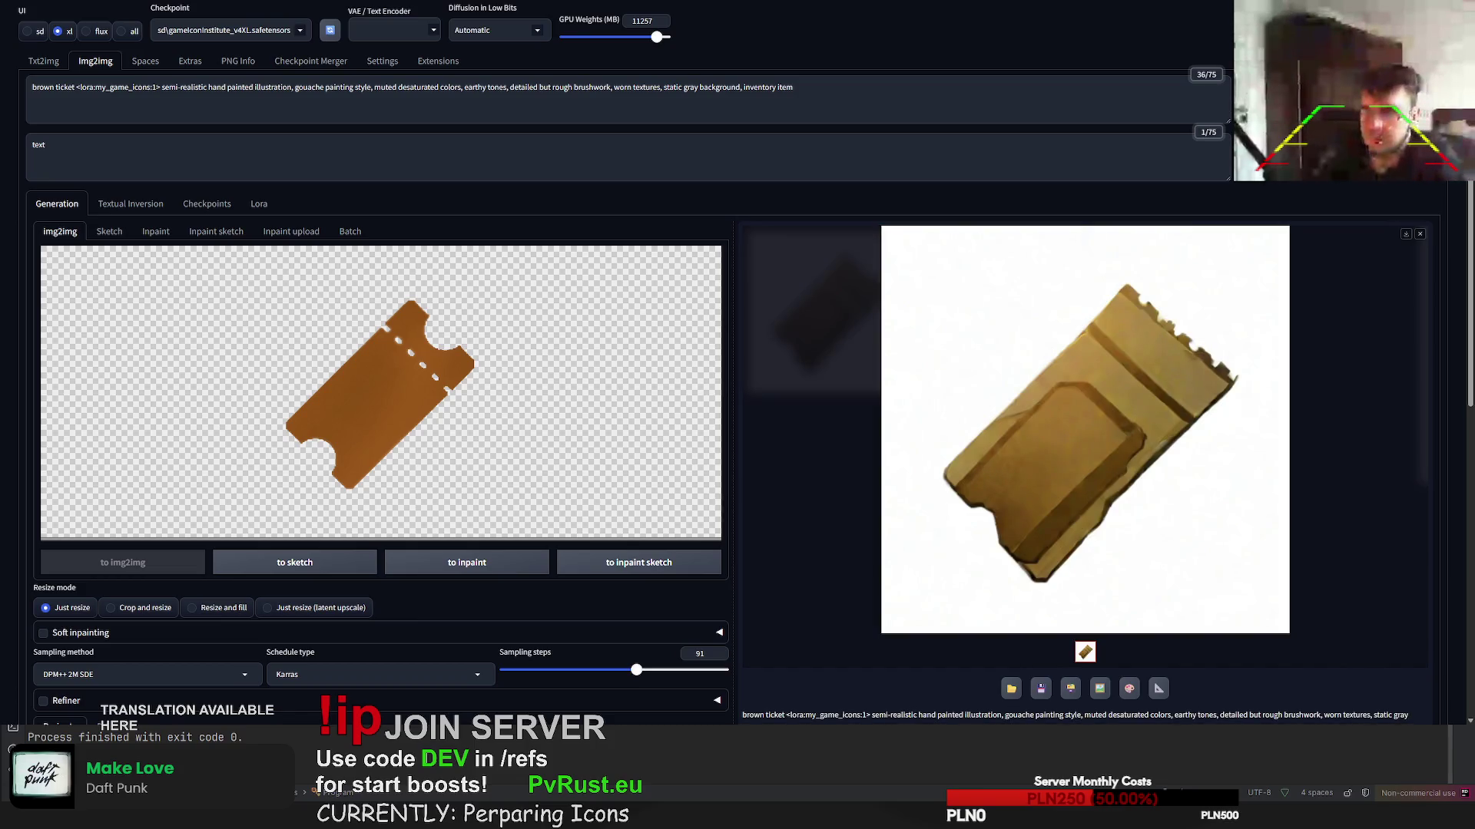
scroll(377, 384, "down", 6)
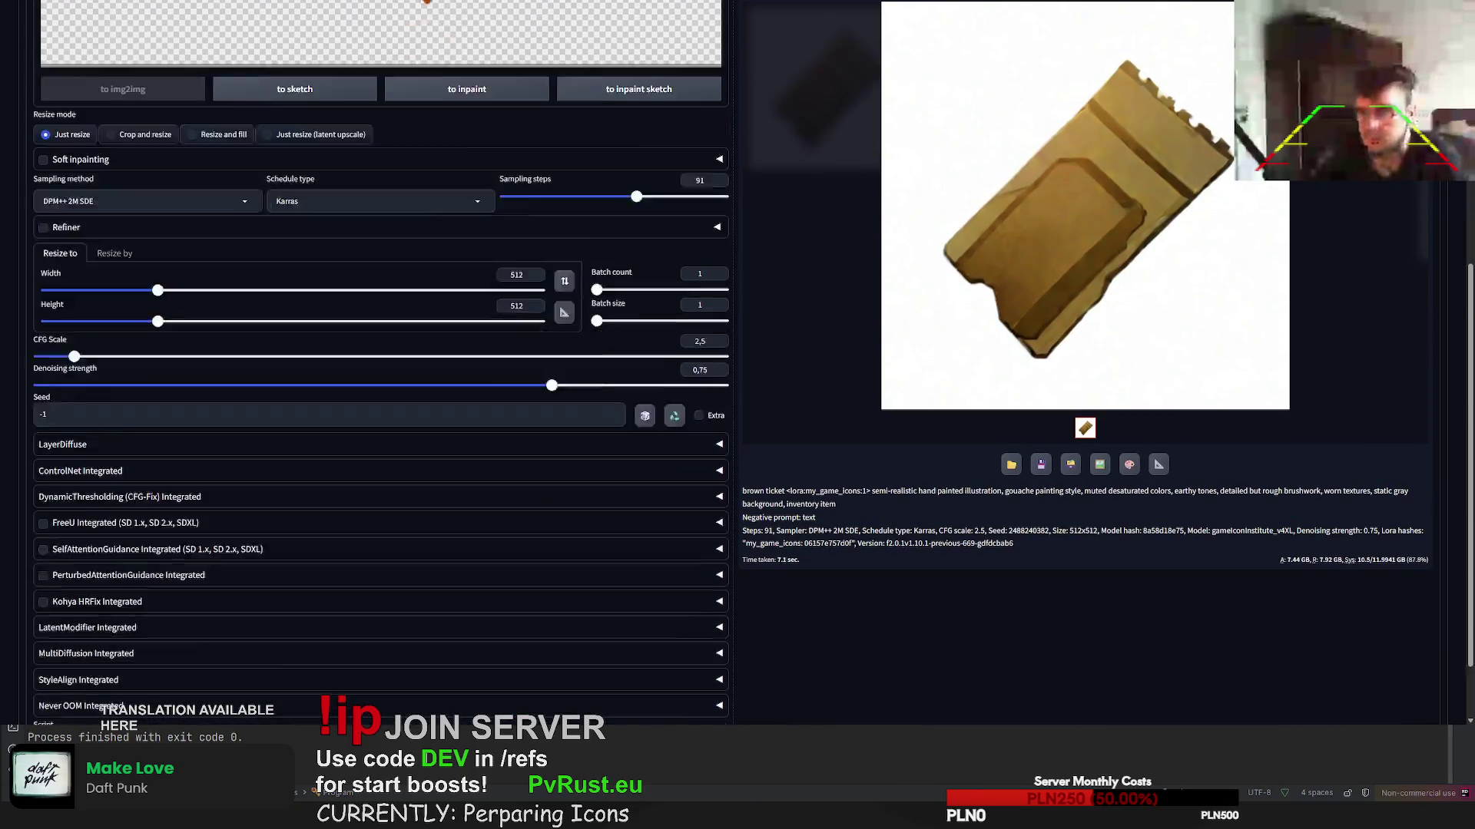
scroll(615, 328, "down", 1)
triple_click(615, 328)
type("1278748862")
scroll(637, 338, "up", 3)
left_click_drag(636, 340, 670, 347)
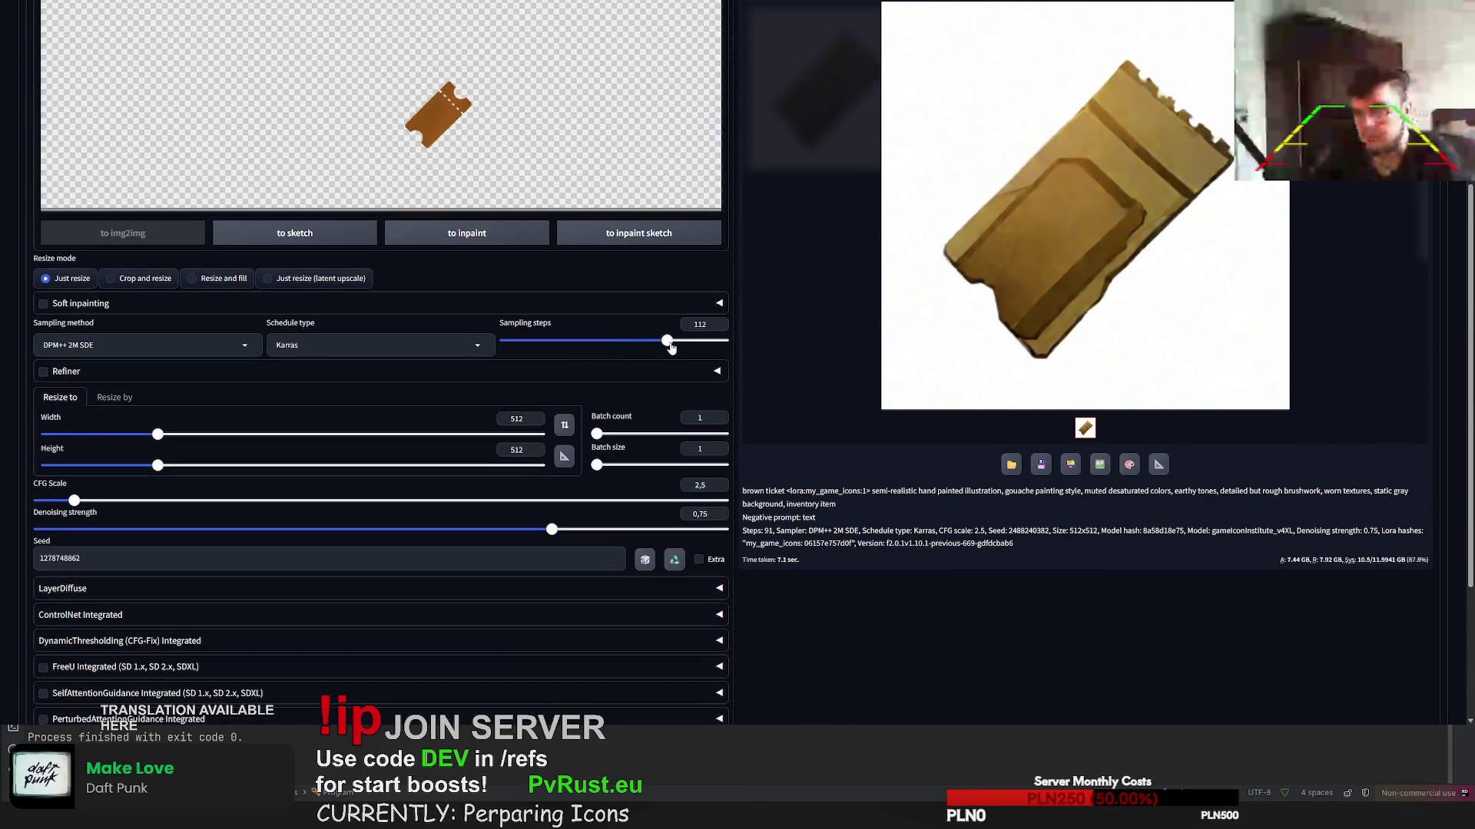
scroll(821, 391, "up", 4)
key("ctrl+Return")
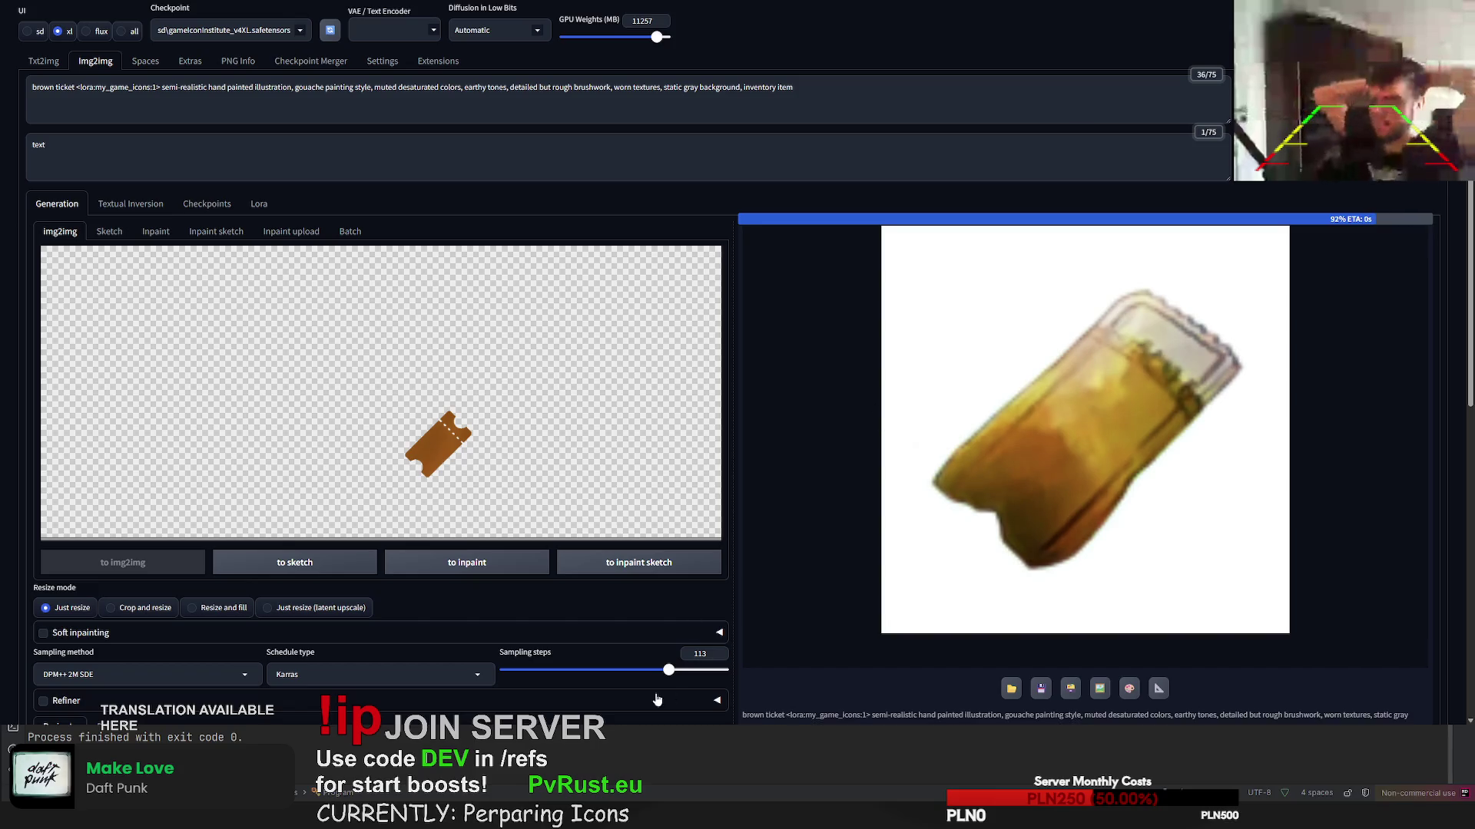
Step: Generate the ticket at 67, 80 and 91 sampling steps, then paste the teal ticket as source
mouse_move(668, 670)
left_mouse_down()
mouse_move(589, 669)
mouse_move(601, 670)
left_mouse_up()
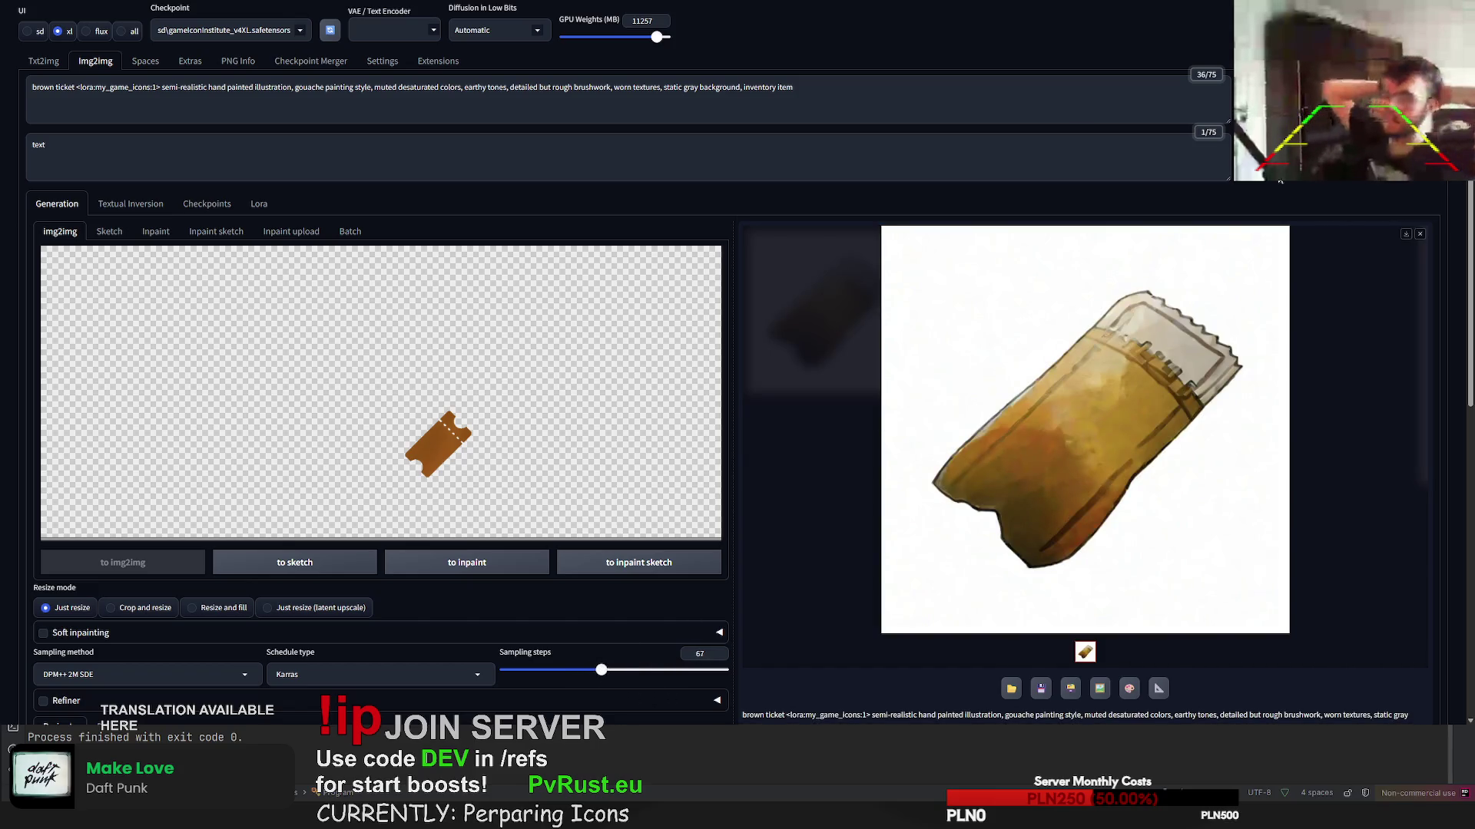
key("ctrl+Return")
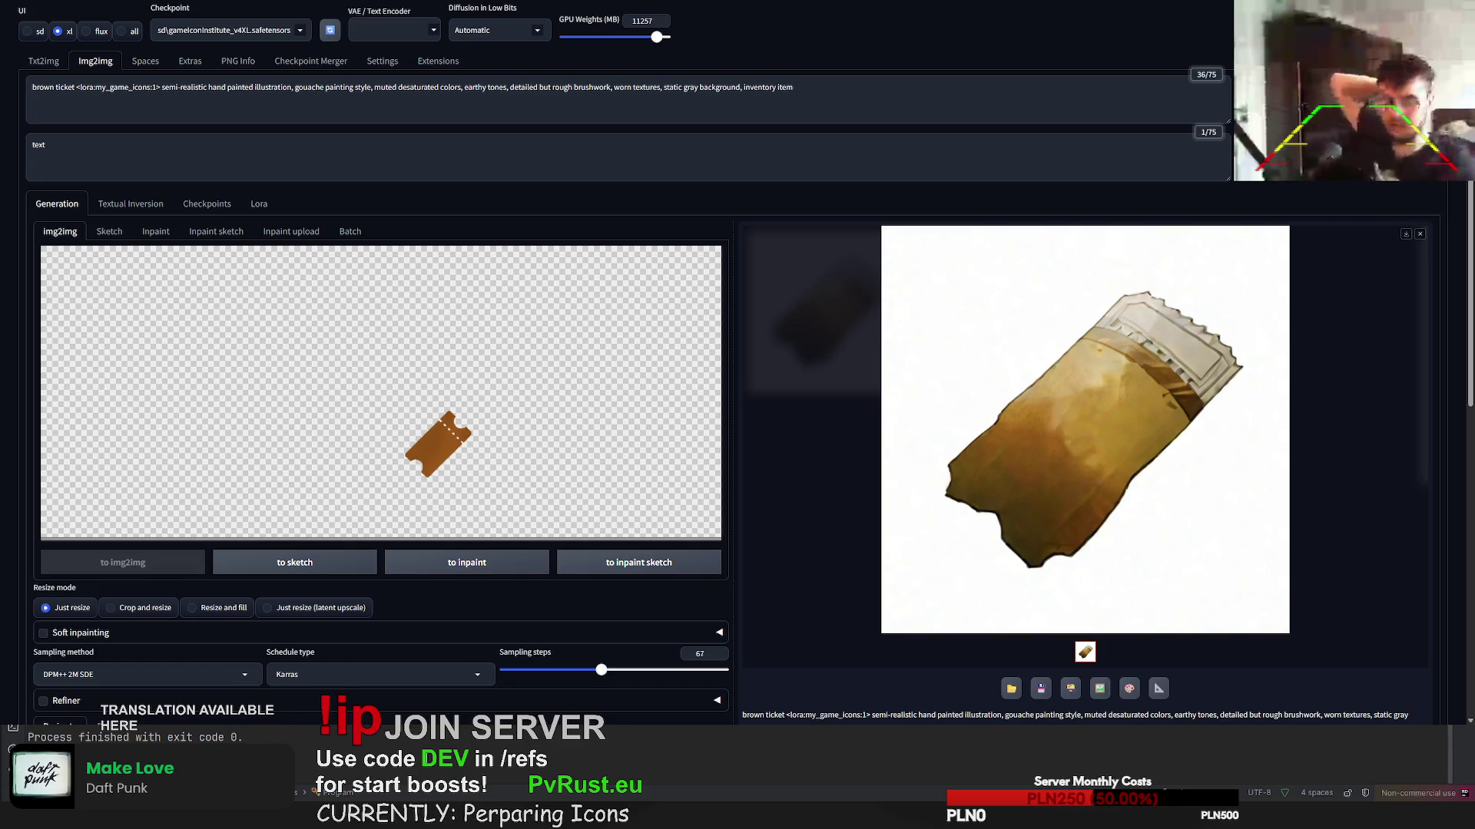
left_click_drag(601, 670, 620, 670)
left_click(1344, 88)
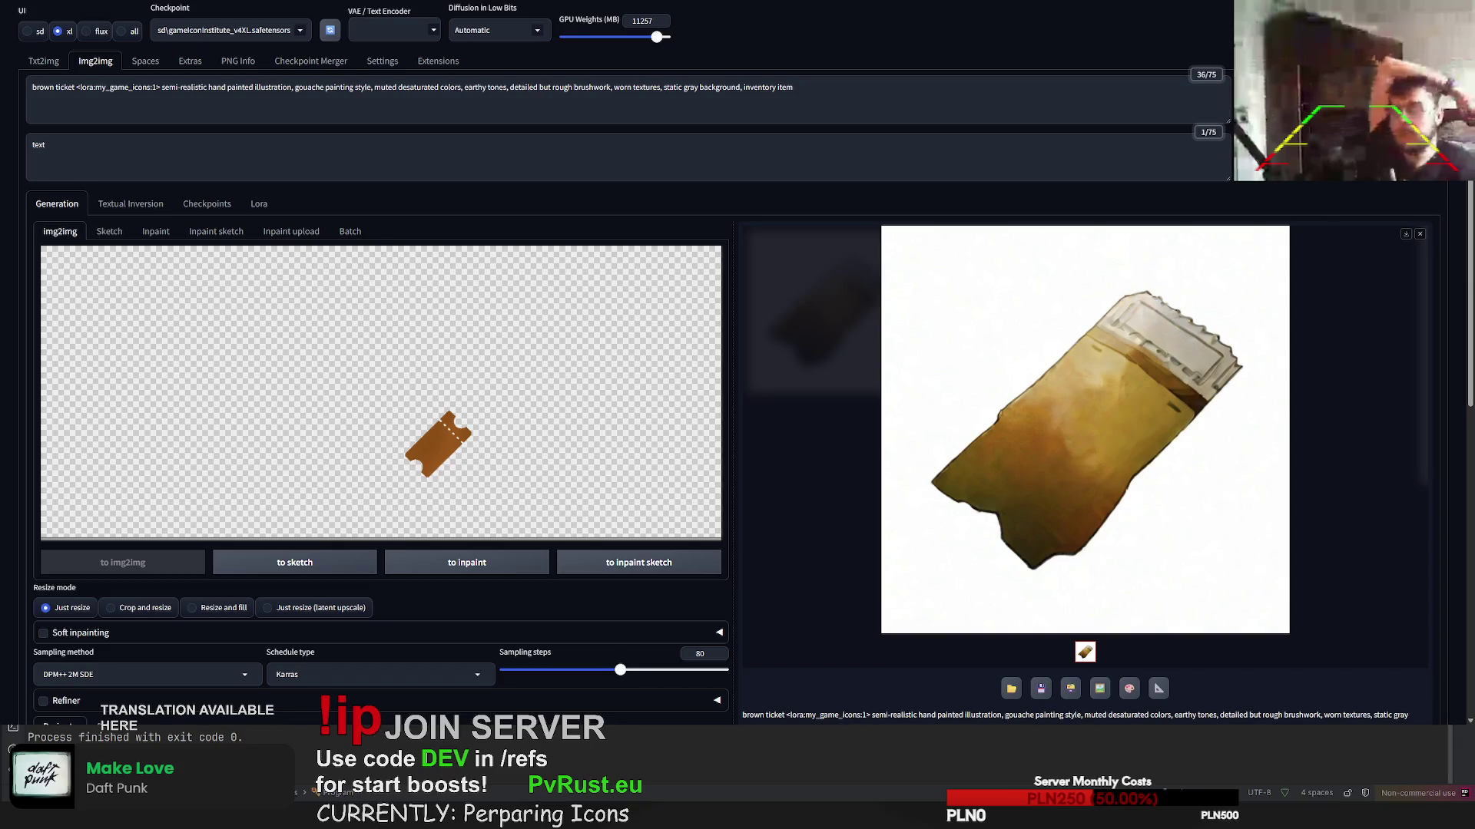
left_click_drag(619, 671, 637, 675)
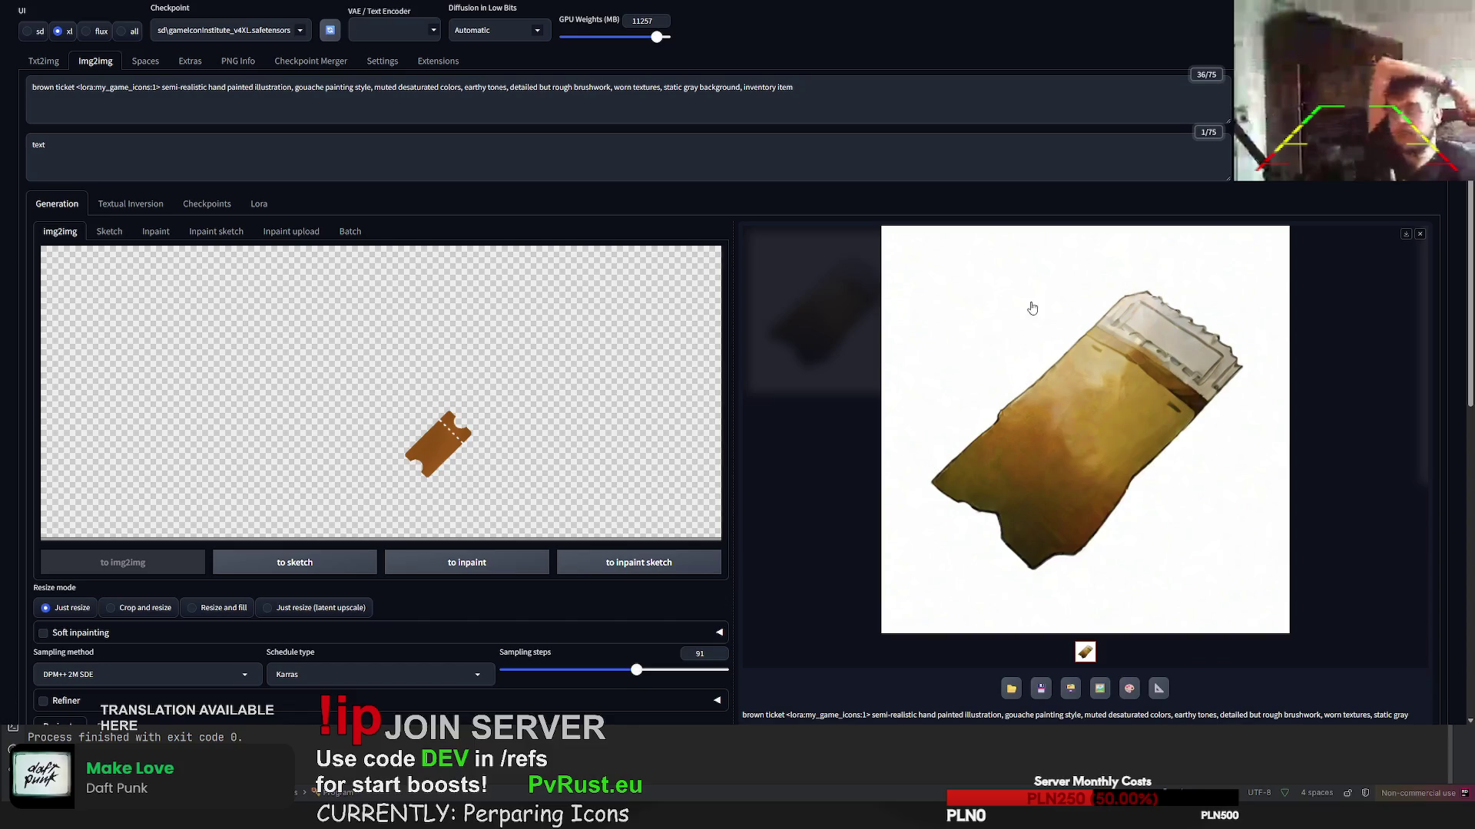
left_click(1351, 93)
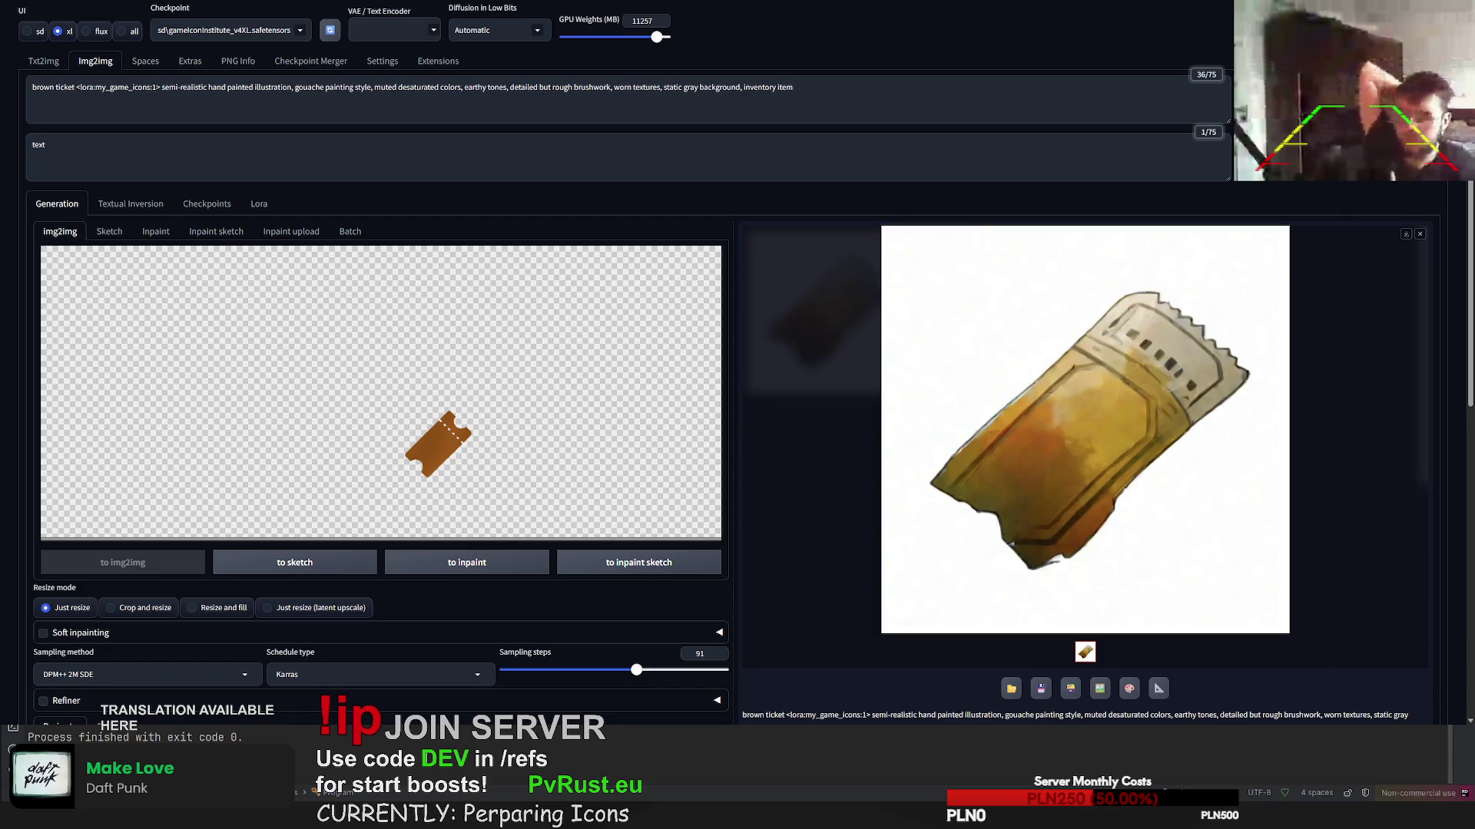
scroll(1263, 516, "down", 1)
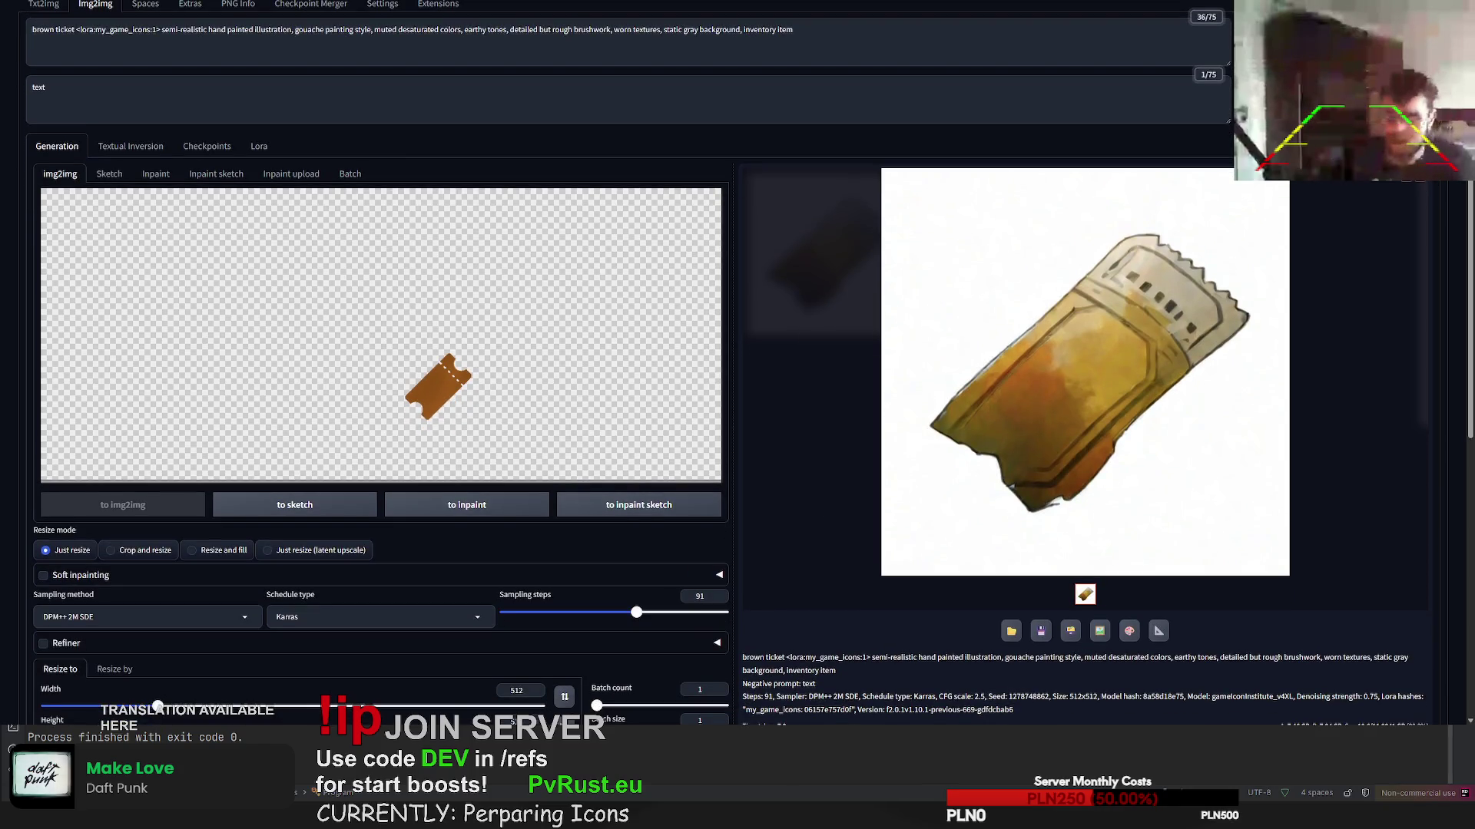
key("ctrl+v")
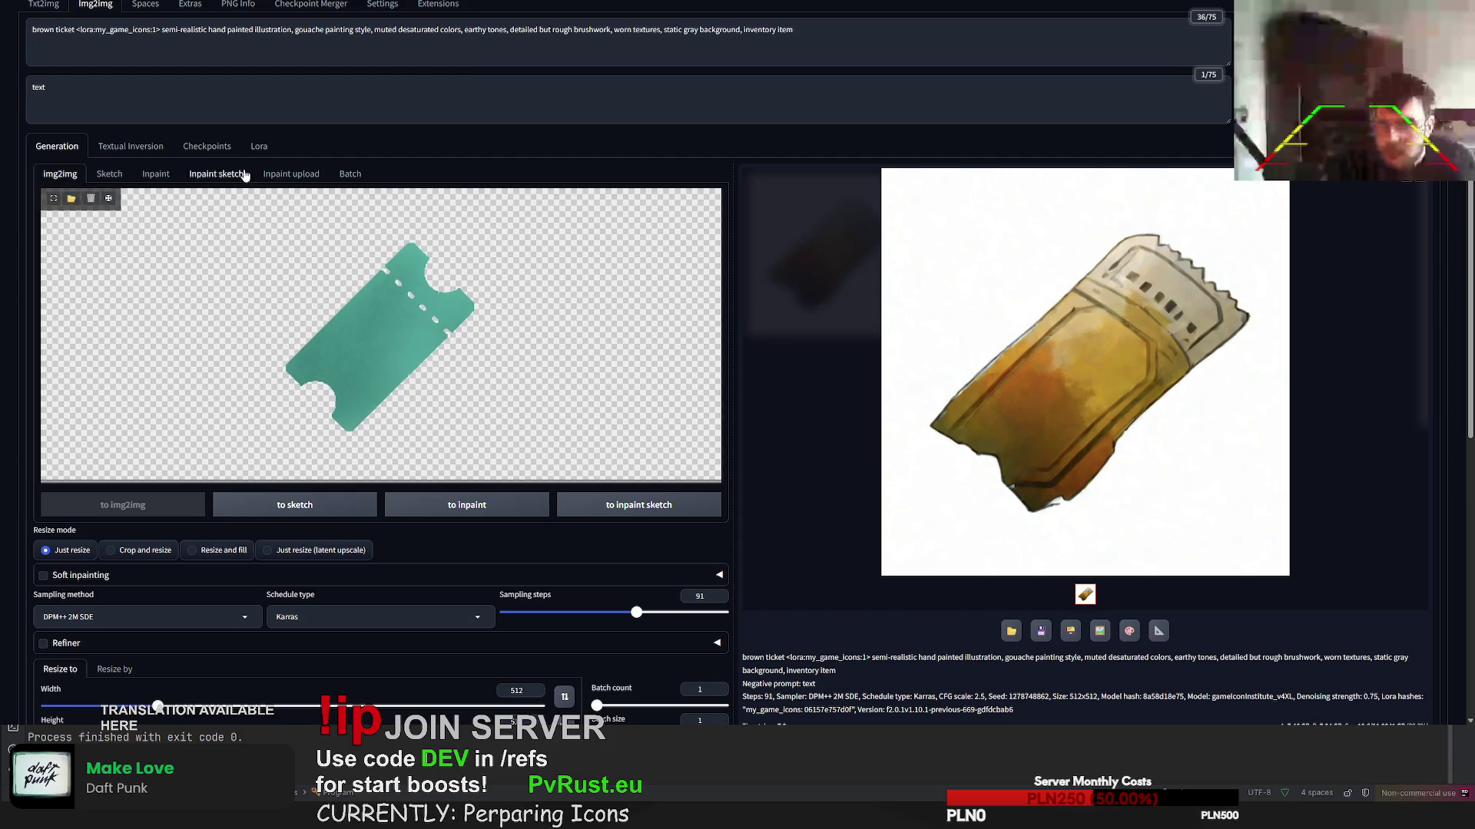
Step: Change 'brown' to 'cyan' in the prompt, generate, then paste the magenta ticket as source
double_click(42, 27)
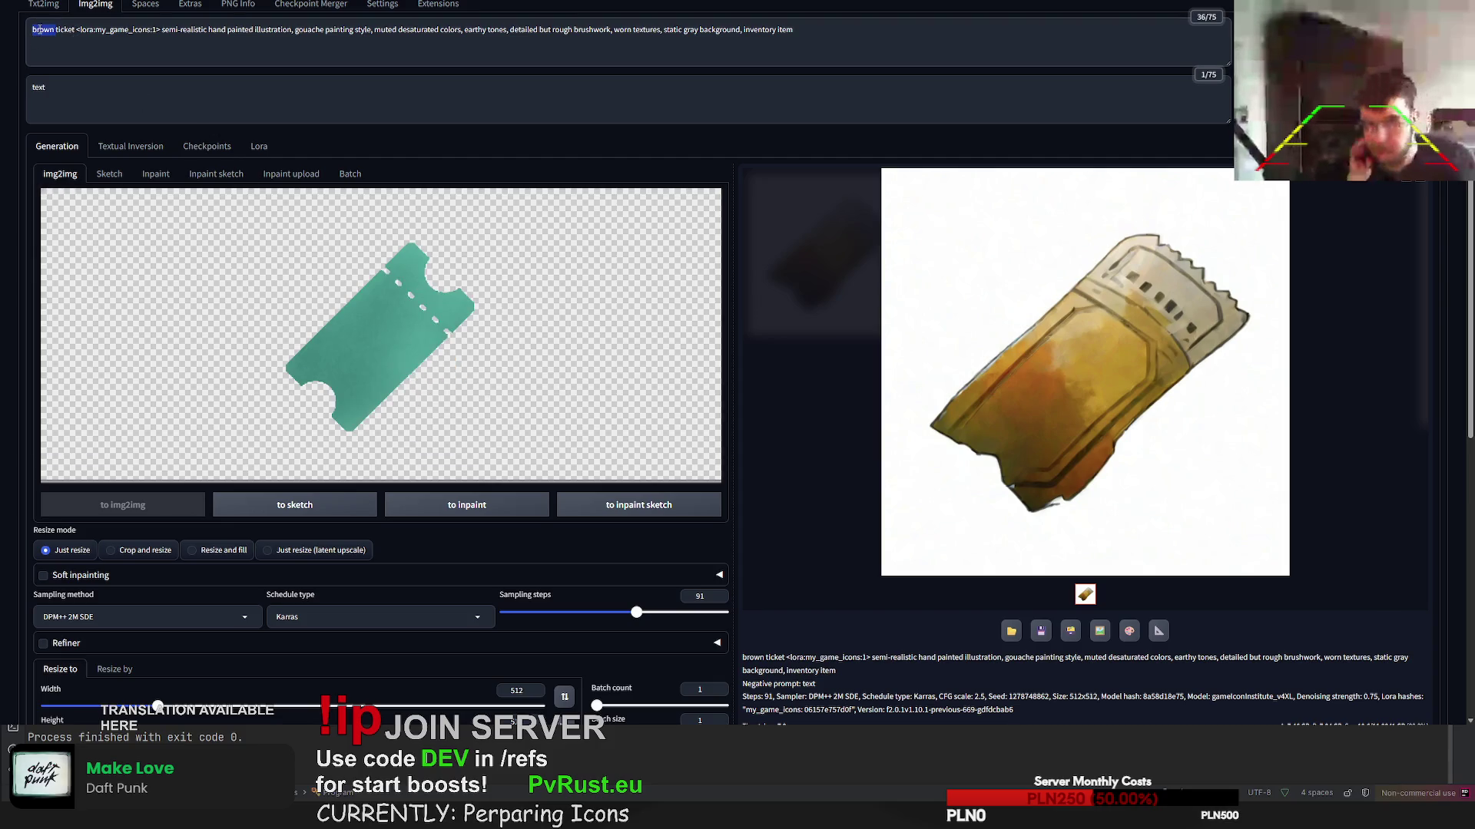
type("cyan")
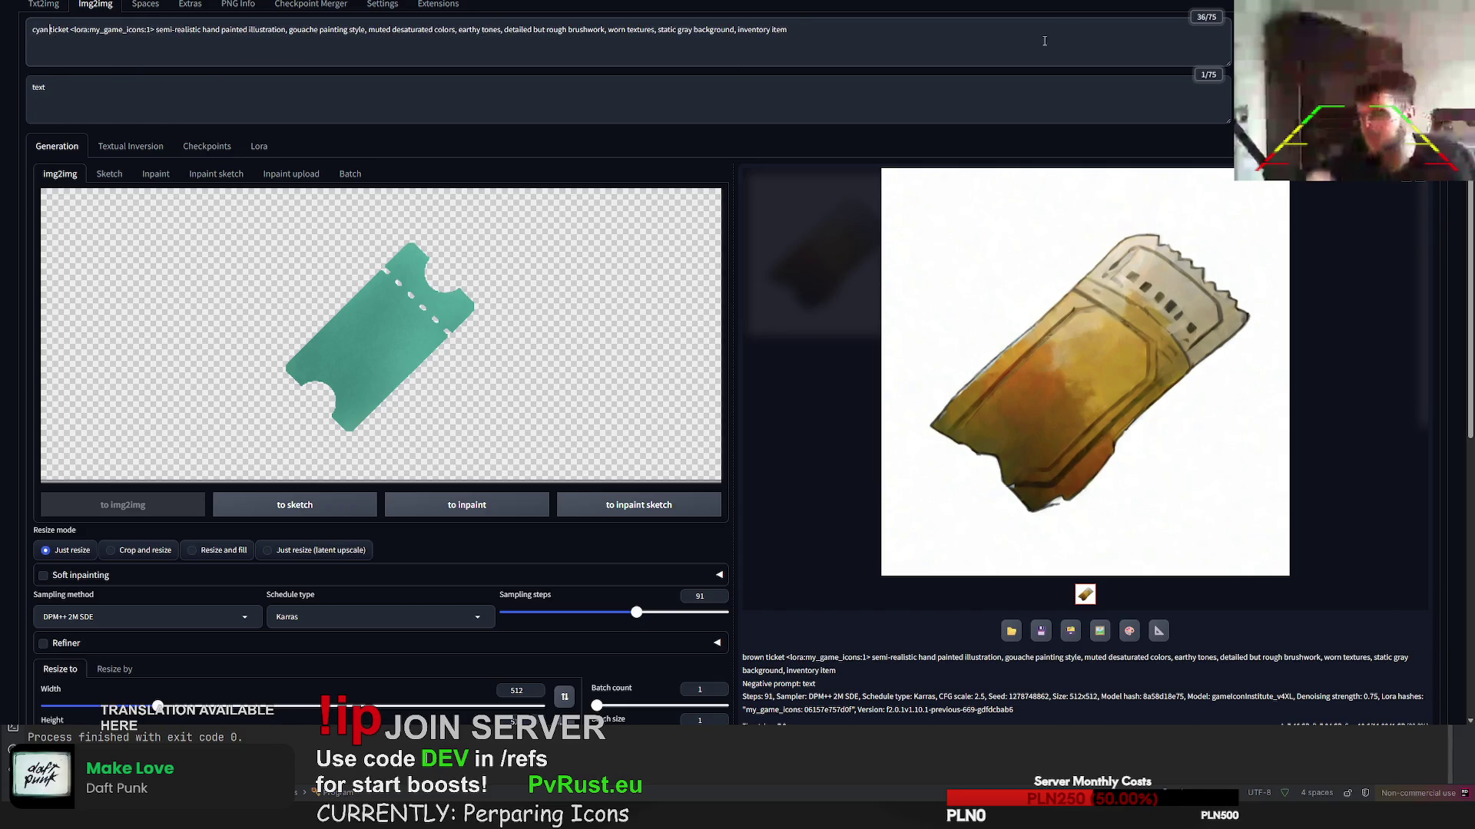
key("ctrl+Return")
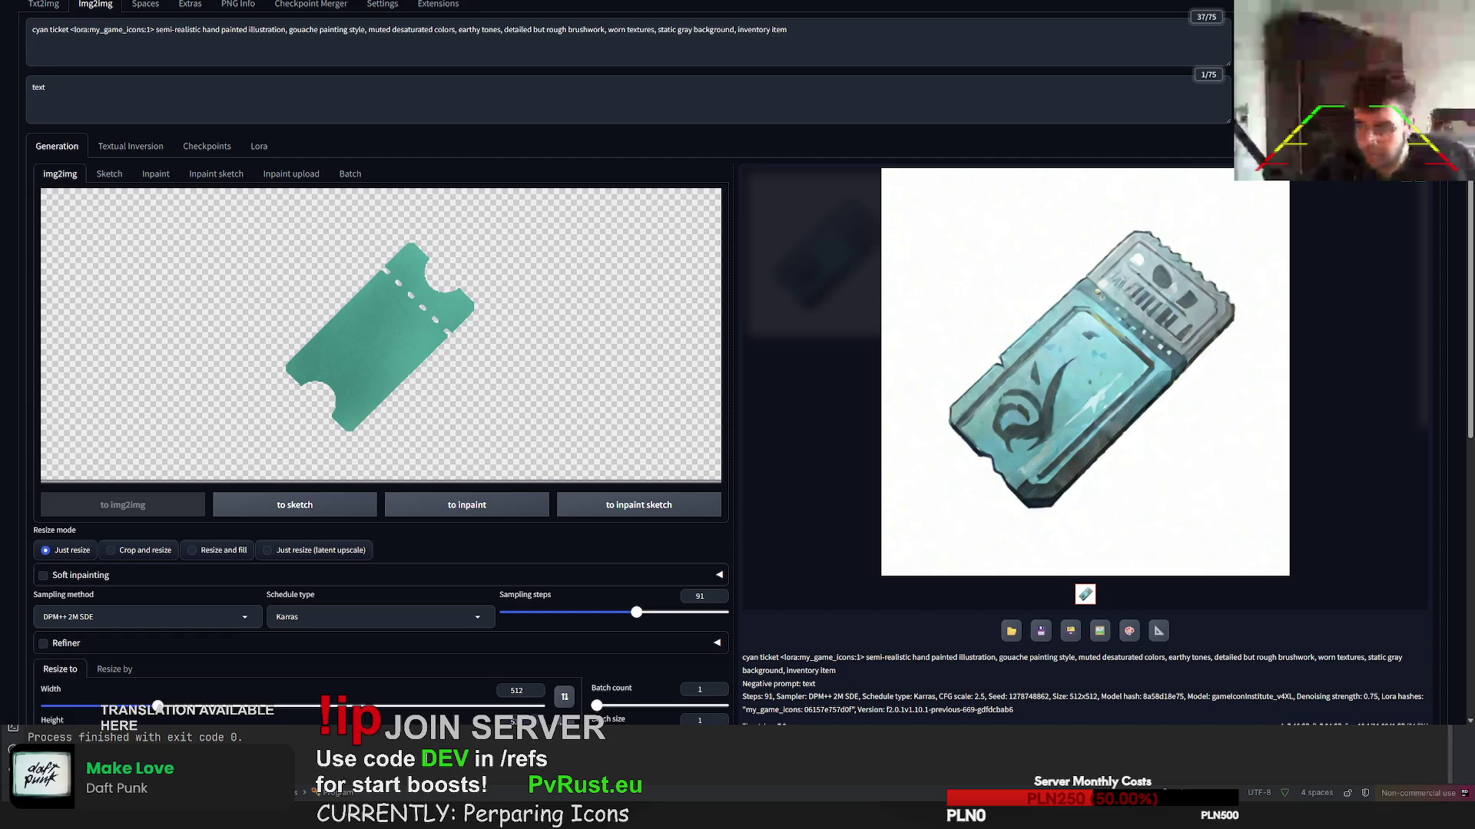
key("ctrl+v")
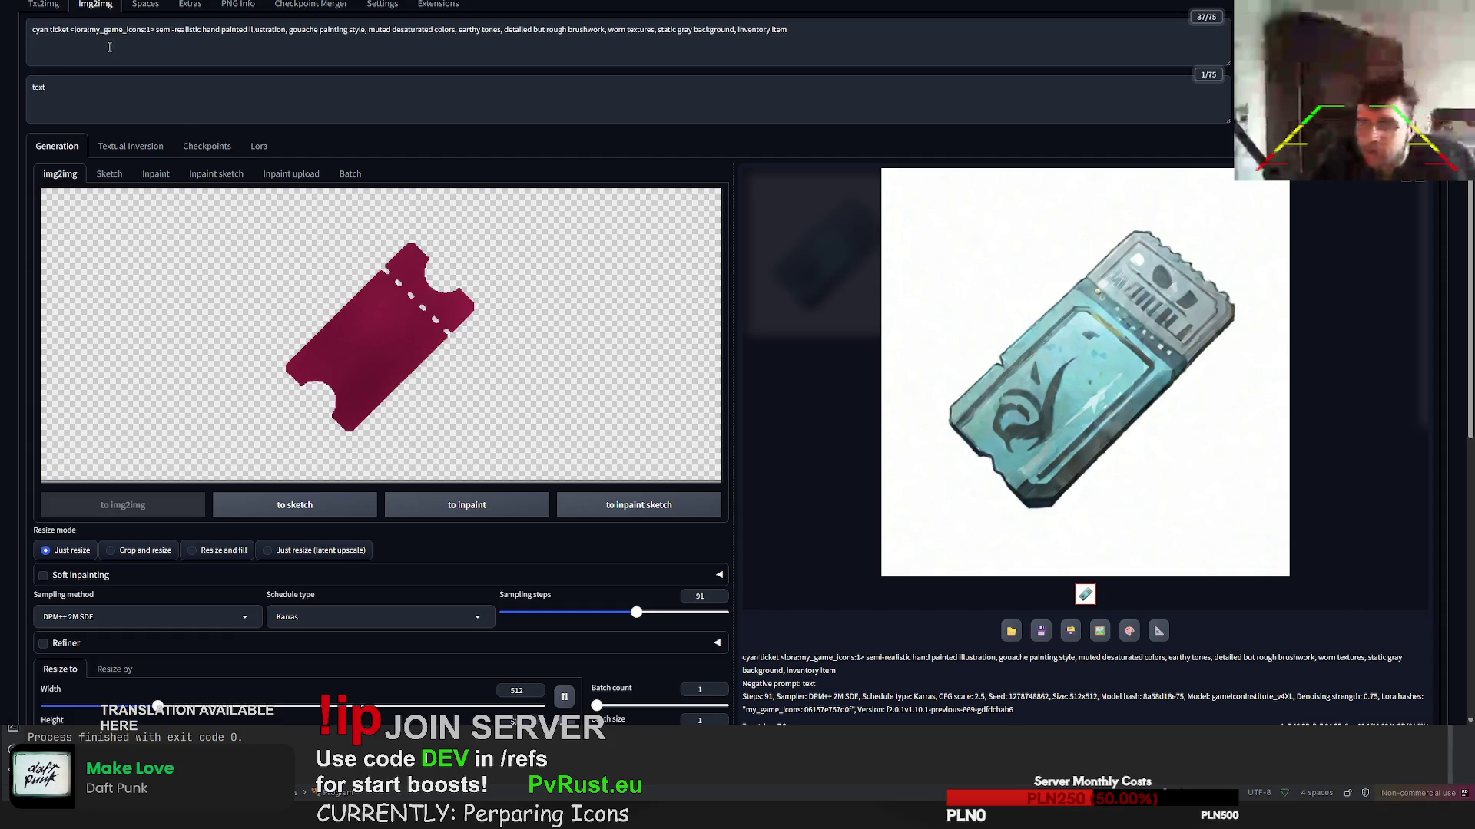
Step: Change the ticket colour to 'purple pink' and generate
double_click(45, 29)
type("purple pin")
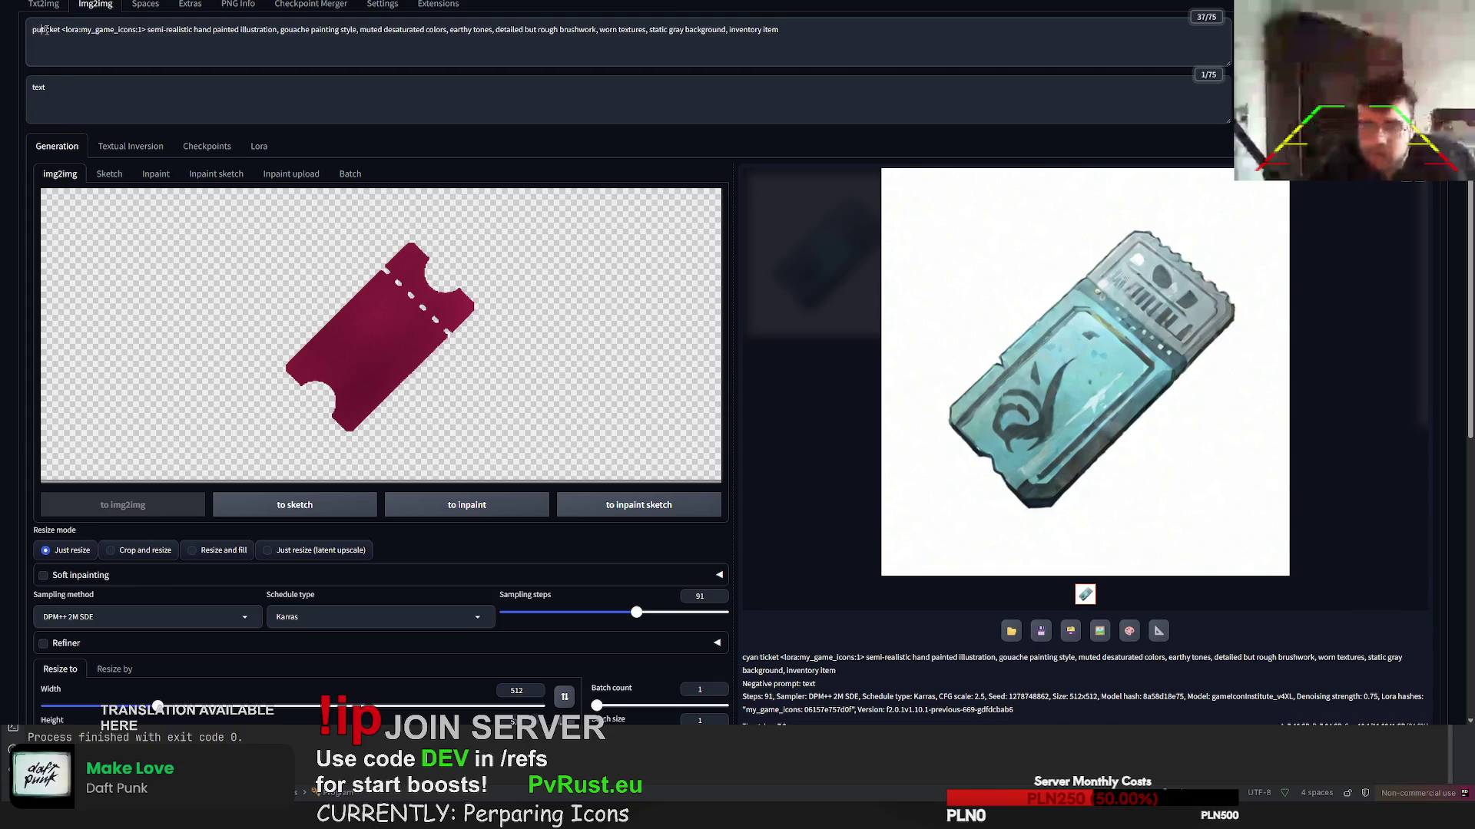
type("k")
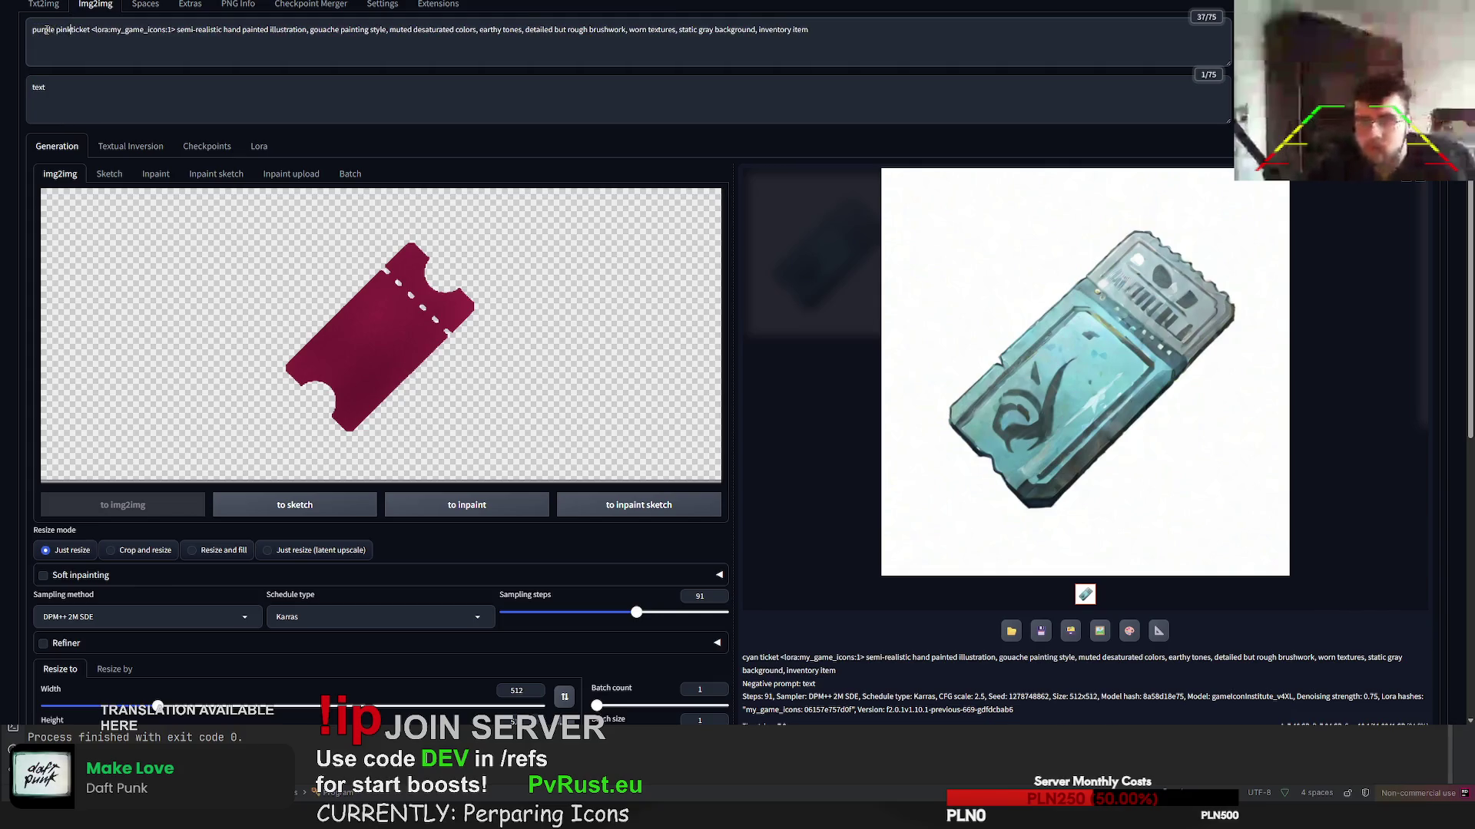
left_click(1352, 46)
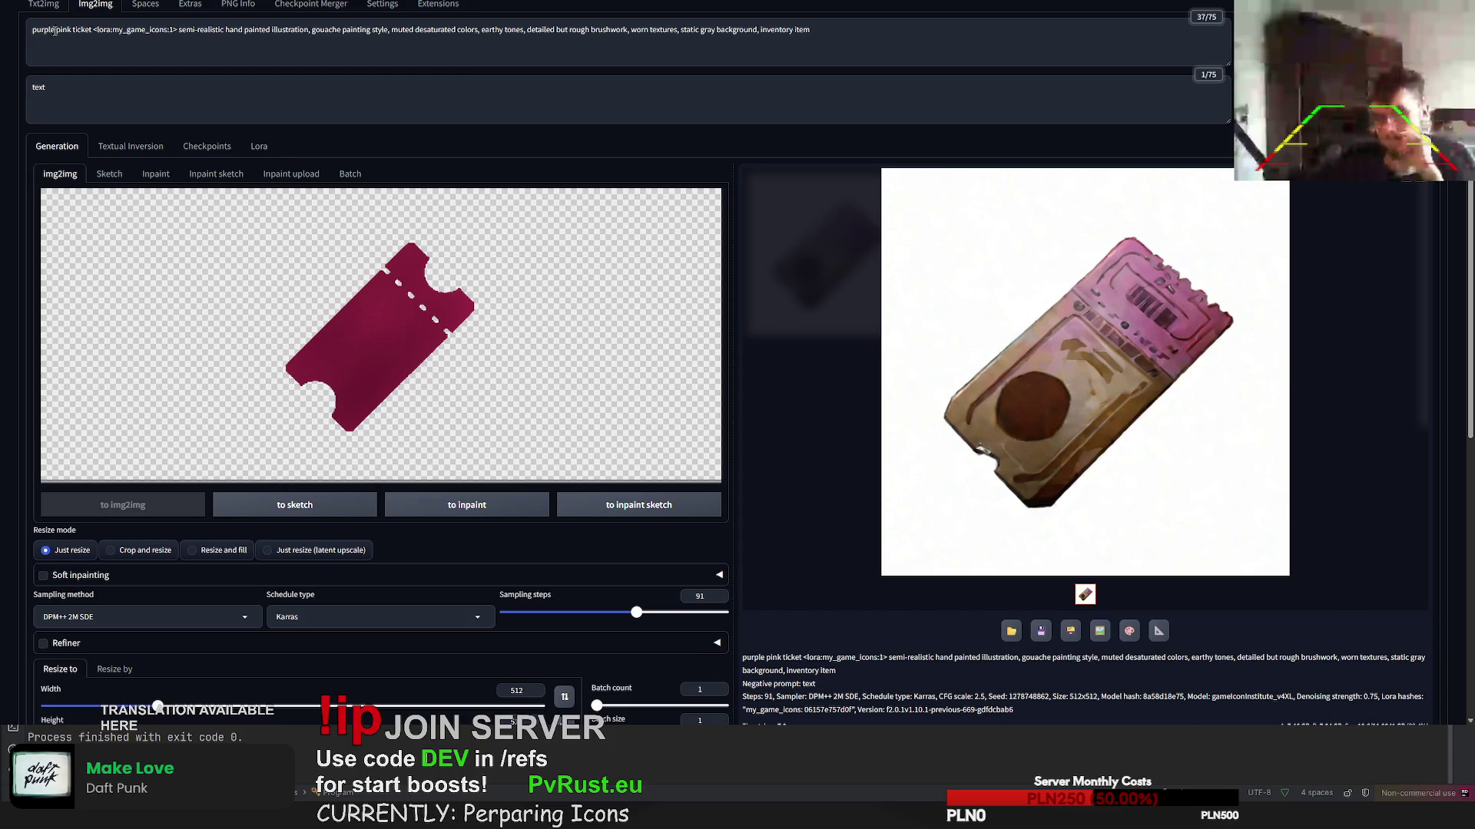
Step: Regenerate as 'magenta ticket', then paste the mystery box image as the new source
left_click_drag(72, 30, 25, 35)
type("magenta")
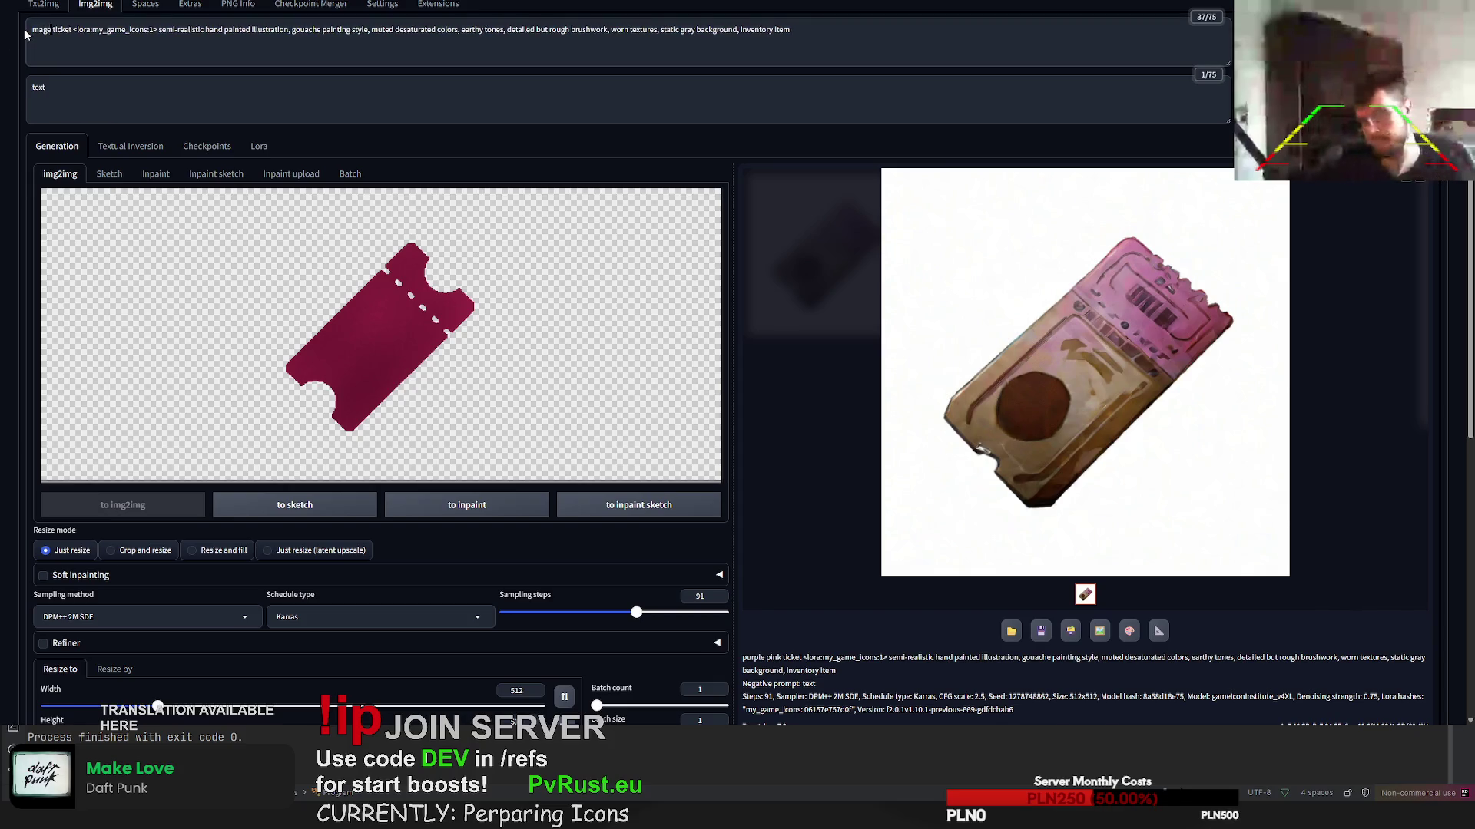
left_click(1306, 39)
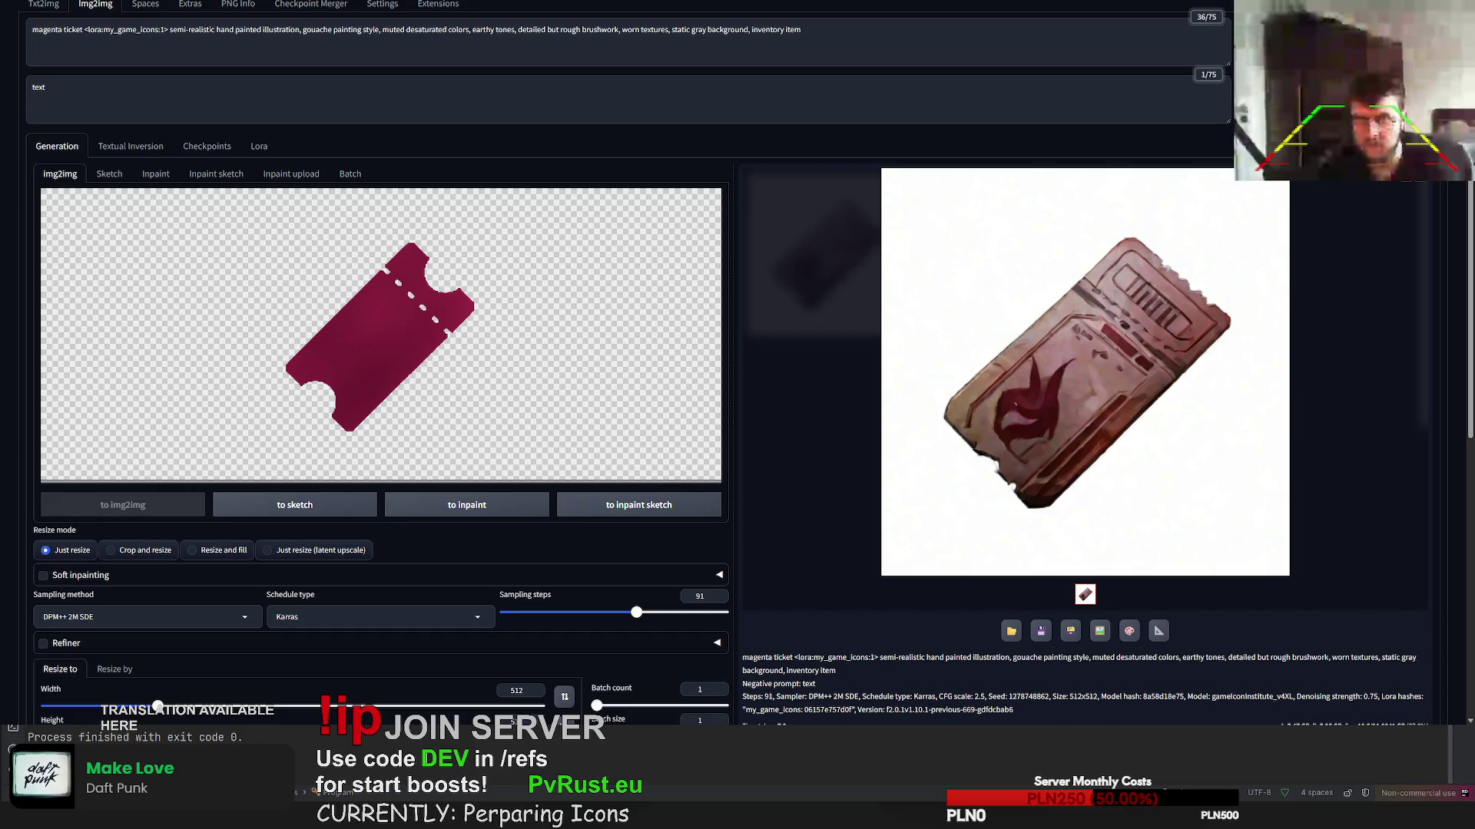
key("ctrl+v")
mouse_move(32, 29)
left_mouse_down()
mouse_move(82, 31)
mouse_move(3, 25)
left_mouse_up()
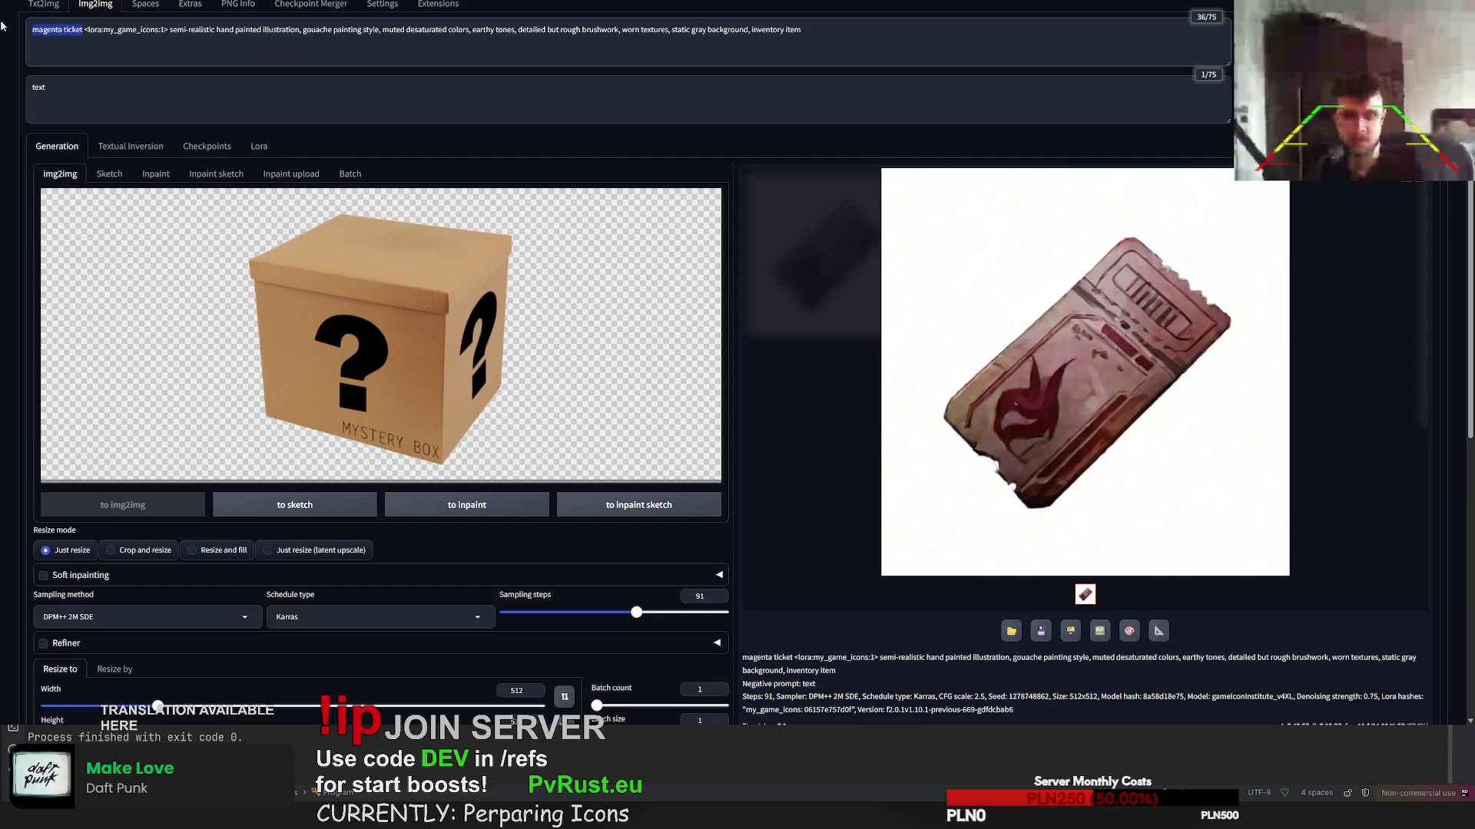
Step: Prompt 'carton box with question mark', clear the negative prompt, and generate three variations
type("carton box with")
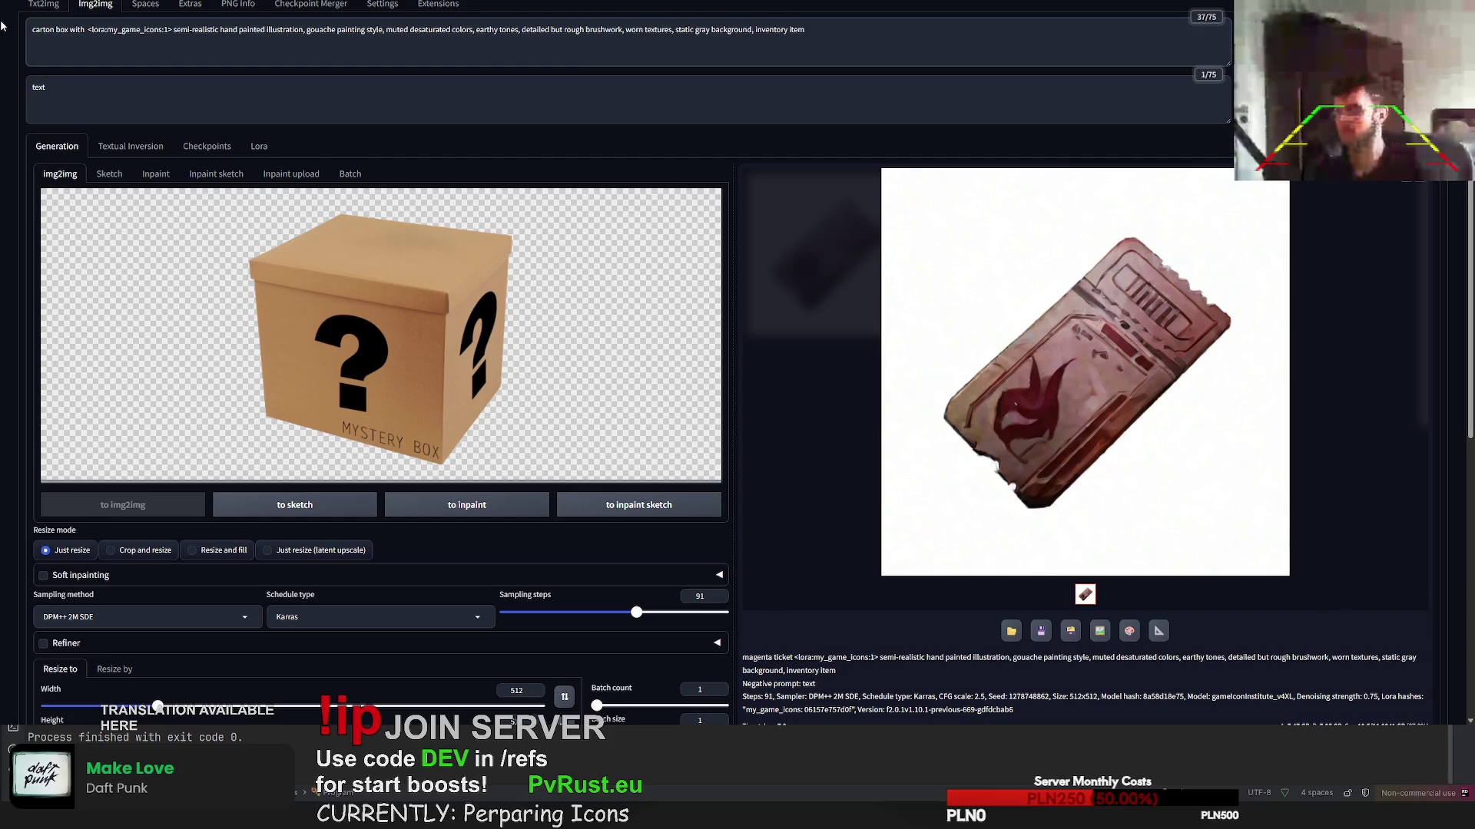
type(" question mark")
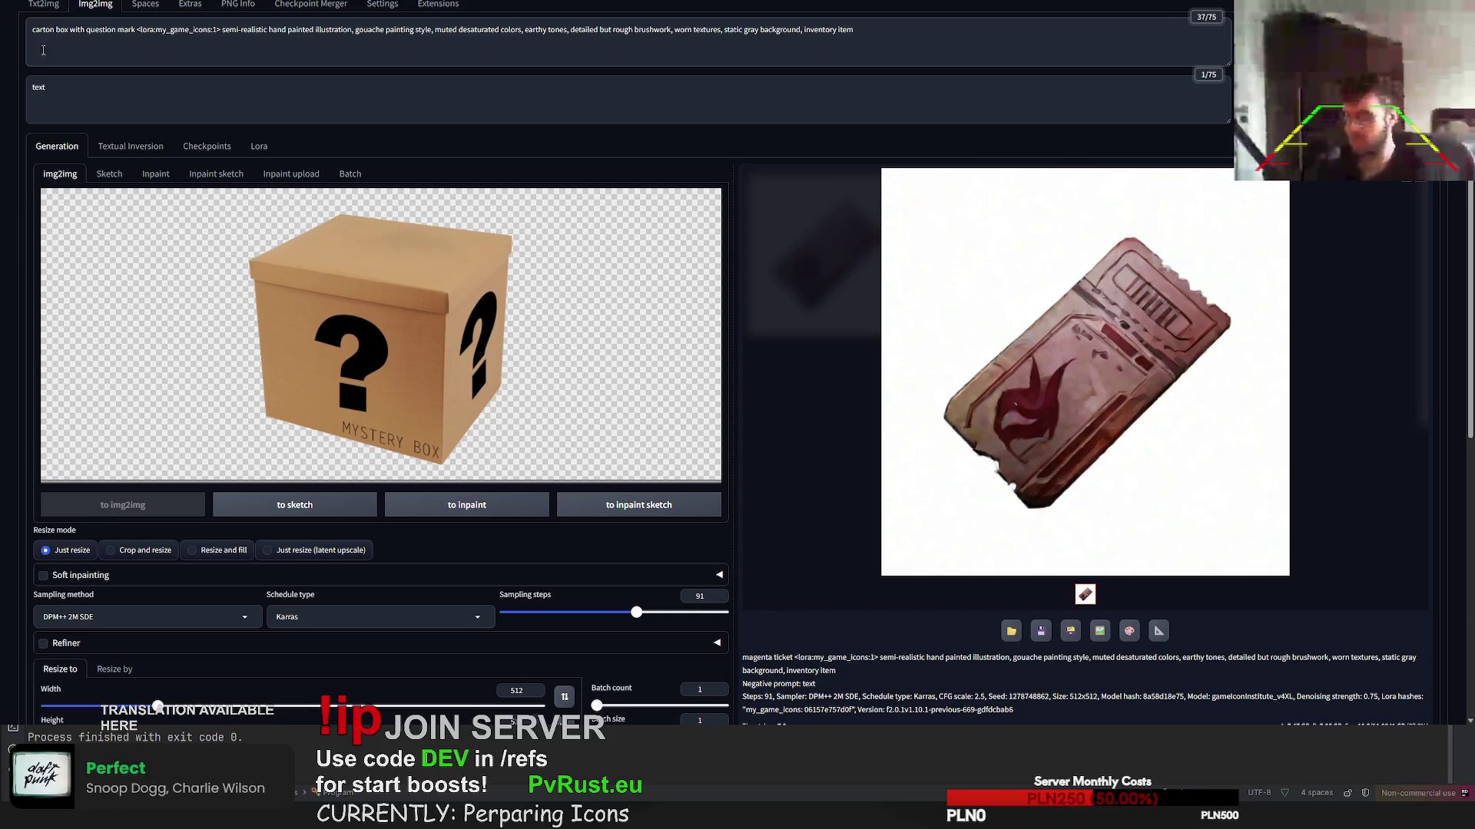
key("Tab")
key("ctrl+a")
key("BackSpace")
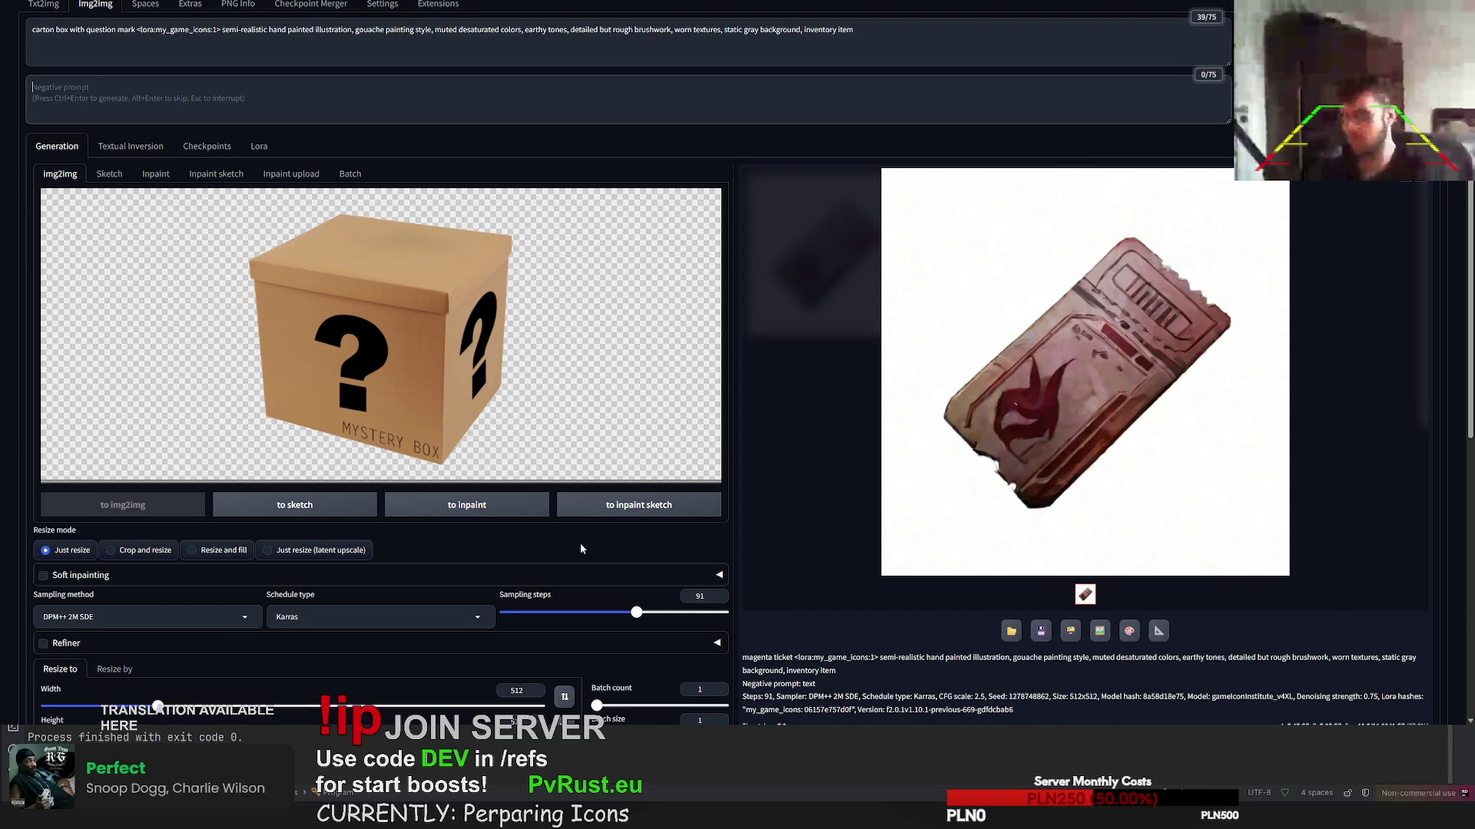
scroll(640, 583, "down", 3)
scroll(1248, 307, "up", 5)
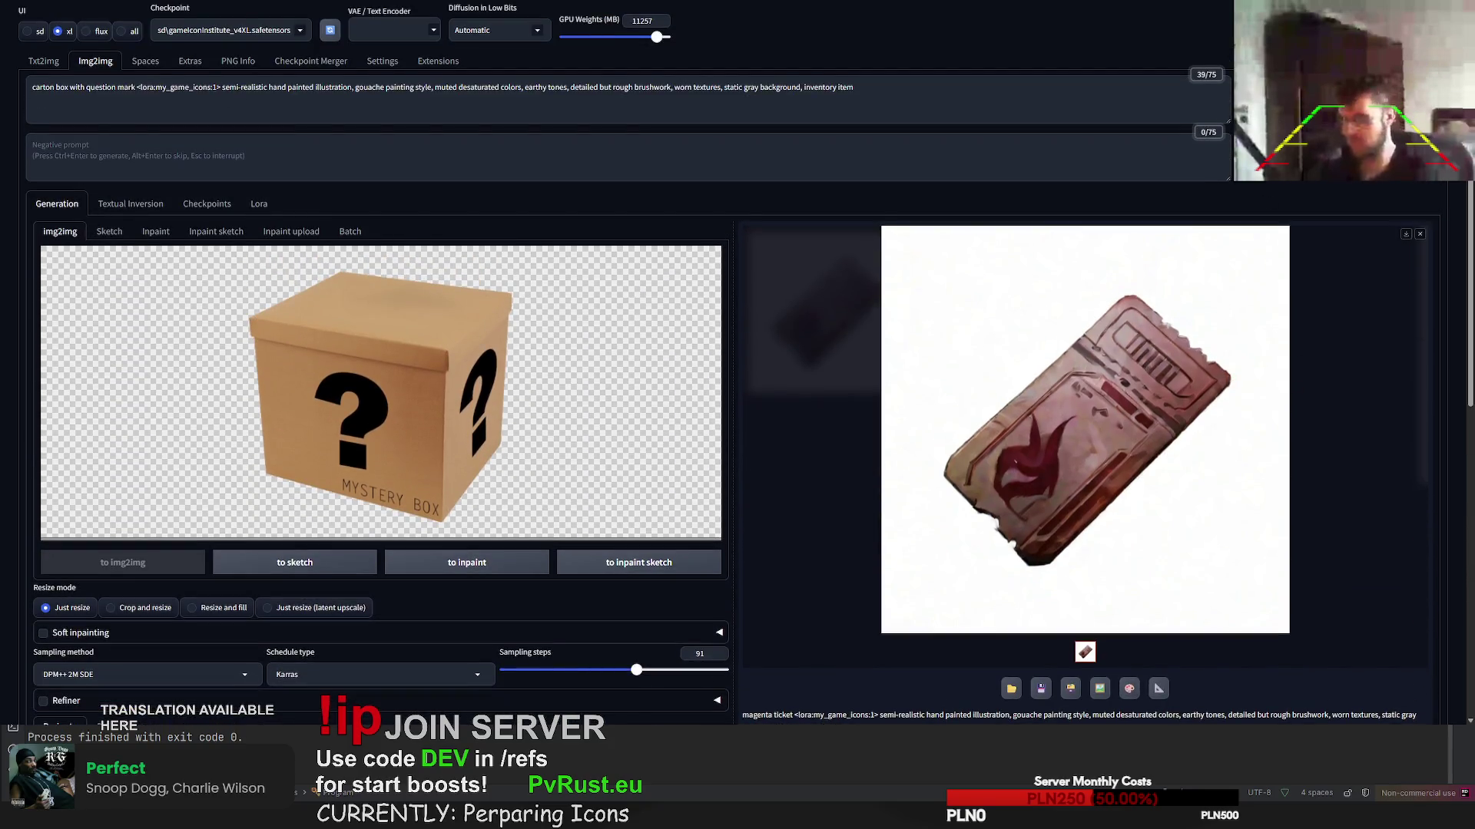
key("ctrl+Return")
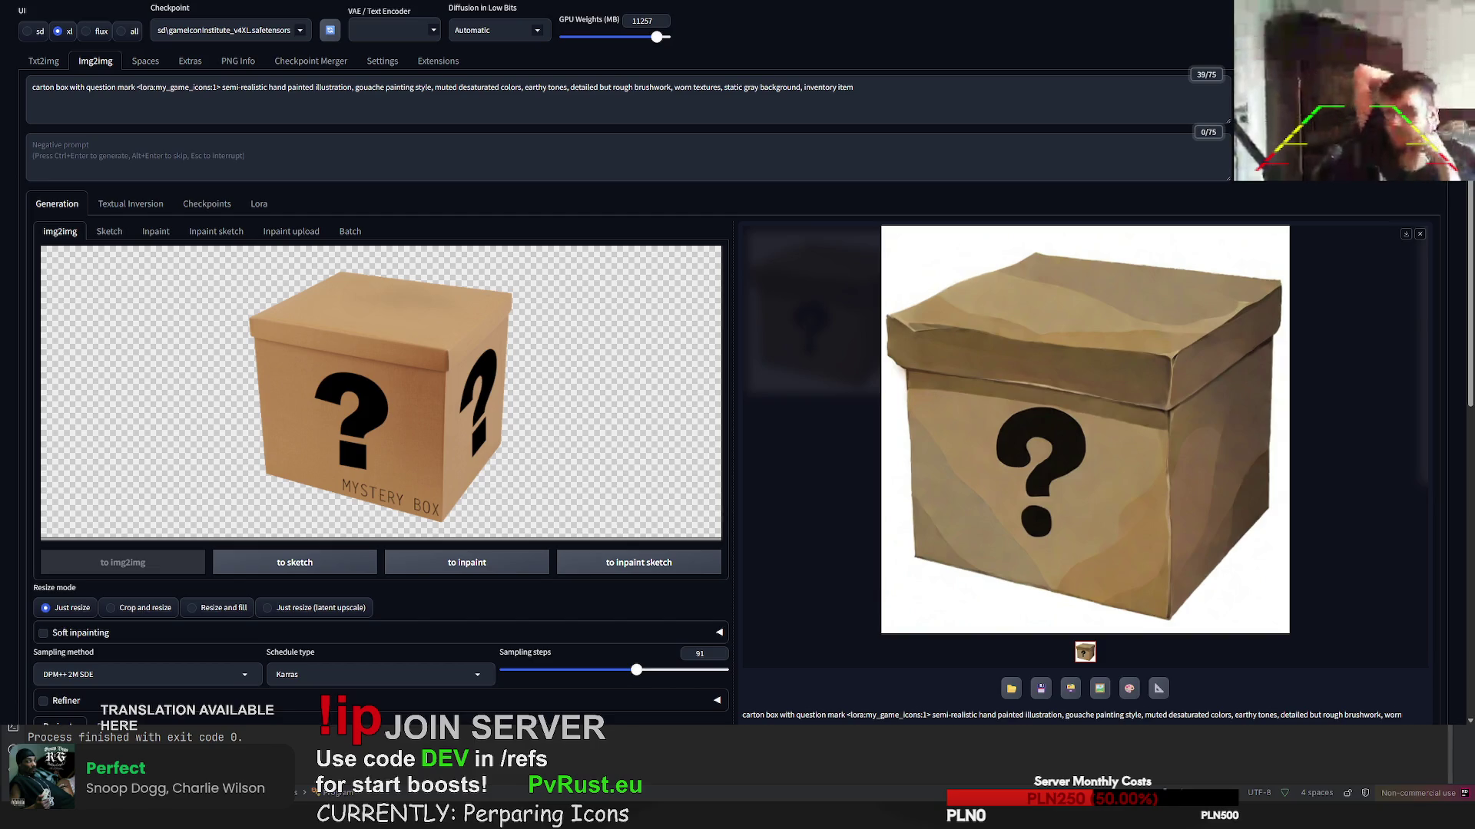
key("ctrl+Return")
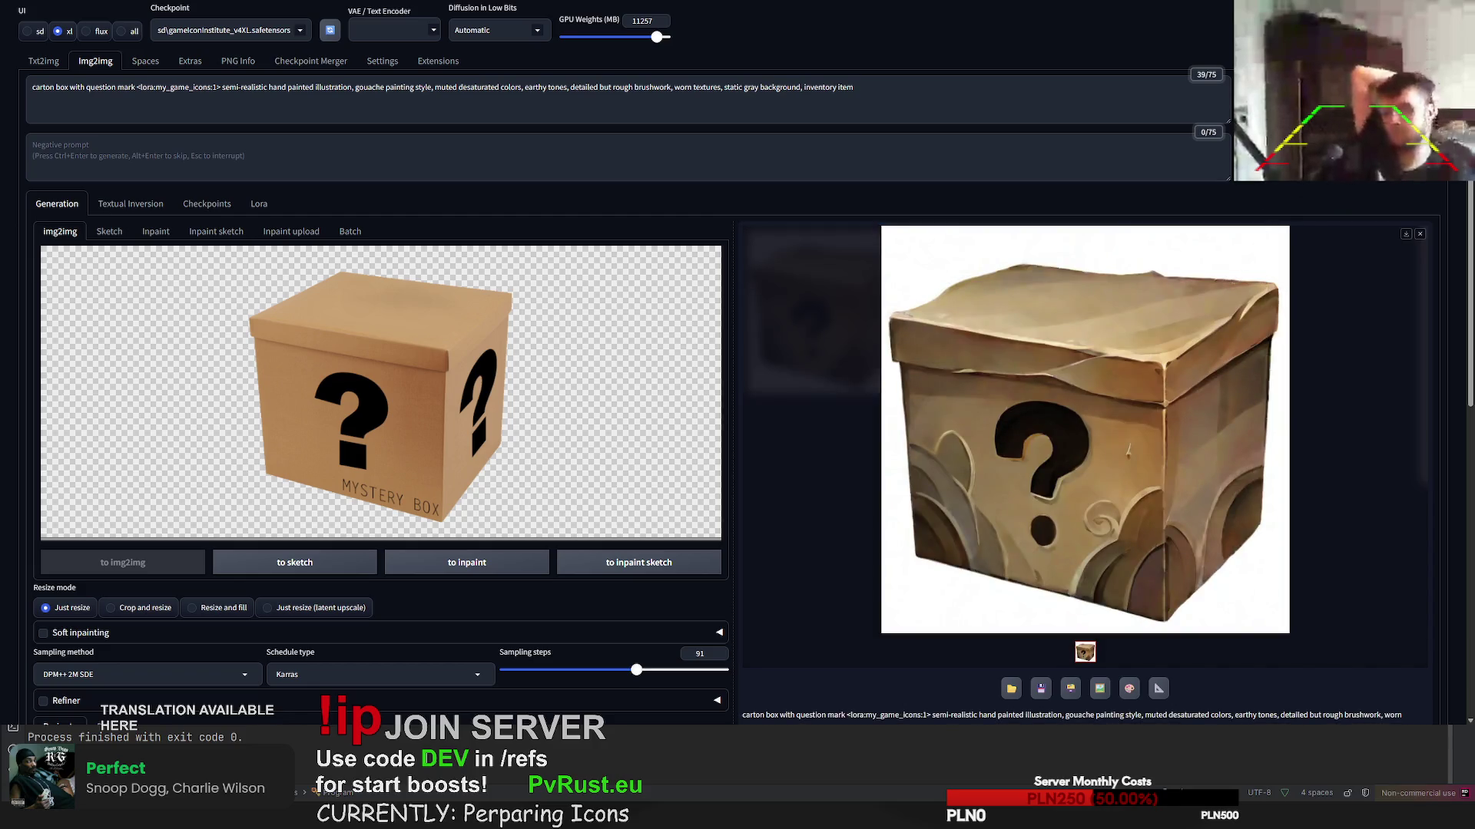
key("ctrl+Return")
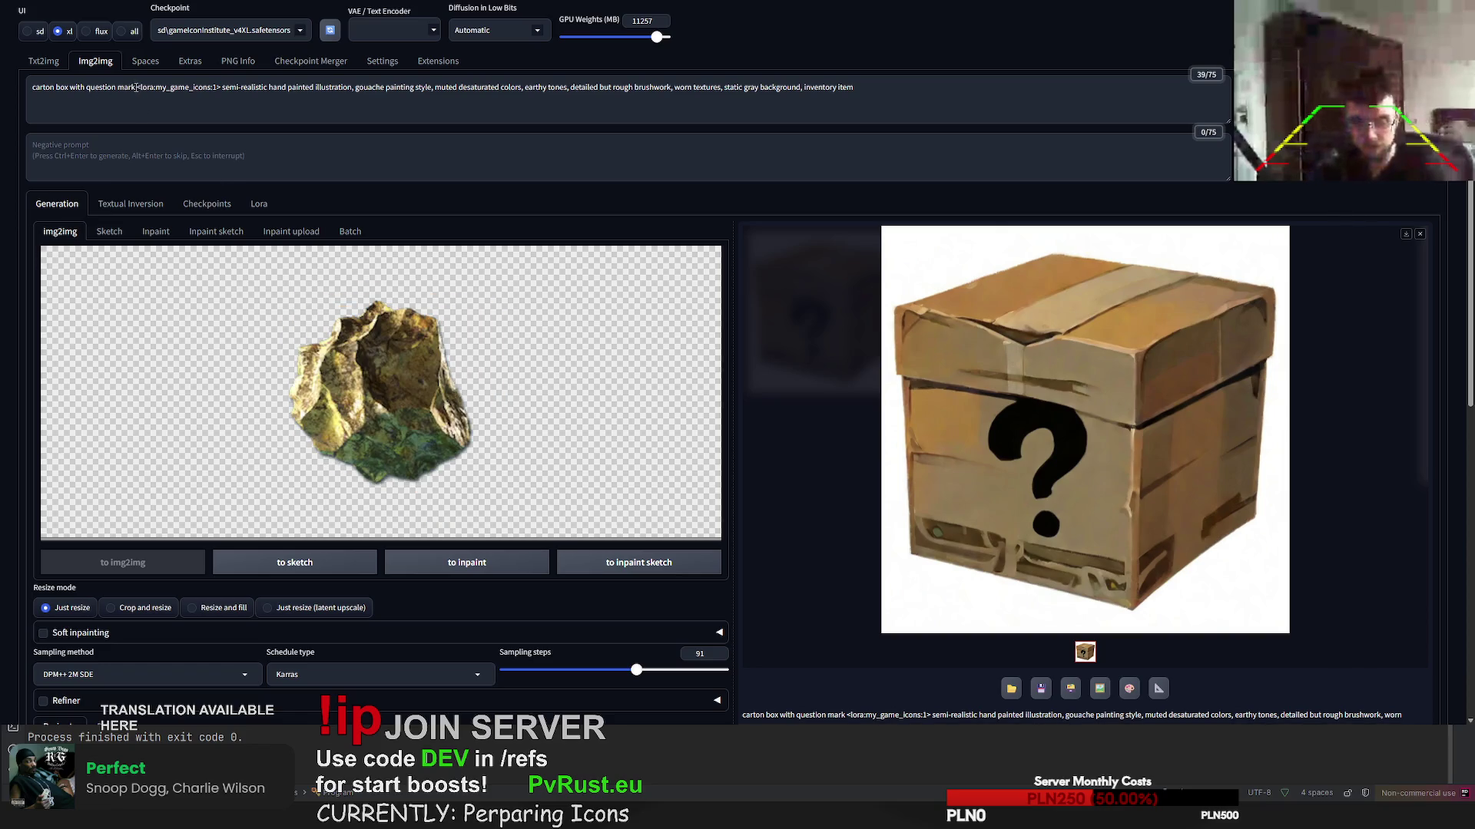
Step: Replace the prompt subject with 'gold chunk' and generate three variations
left_click_drag(136, 86, 2, 89)
type("gold")
type("chunk")
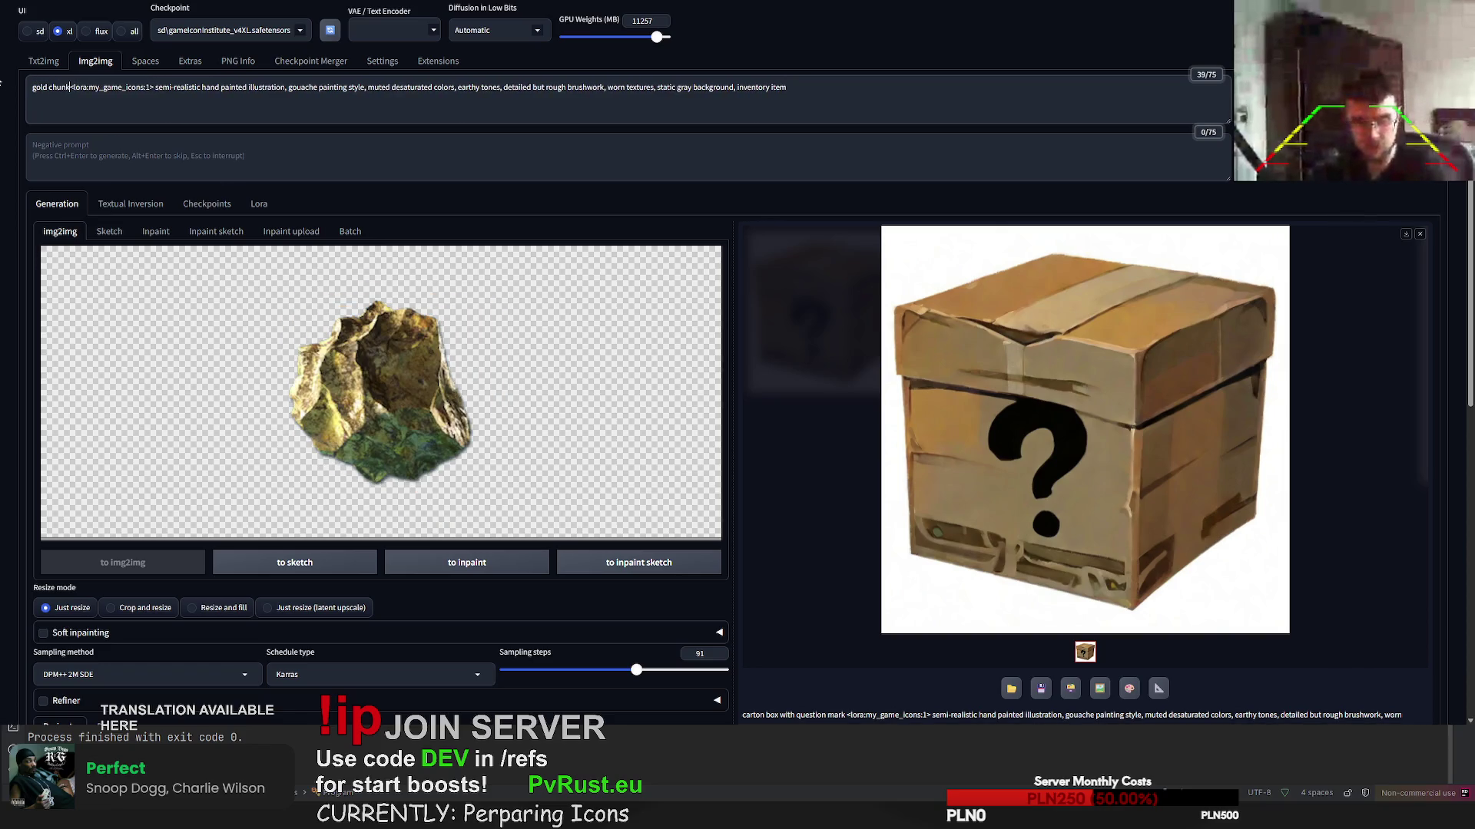
key("ctrl+Return")
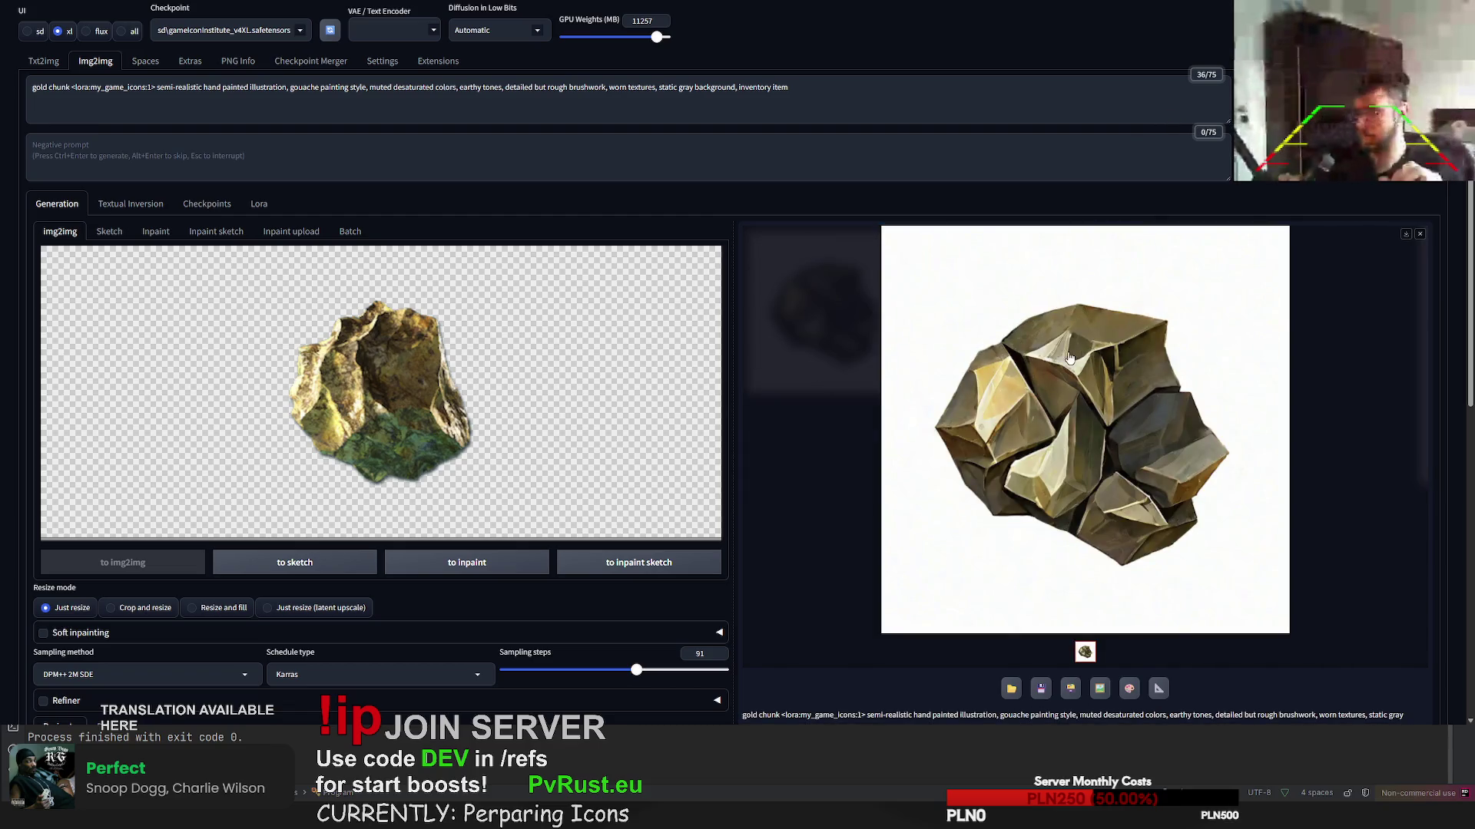
key("ctrl+Return")
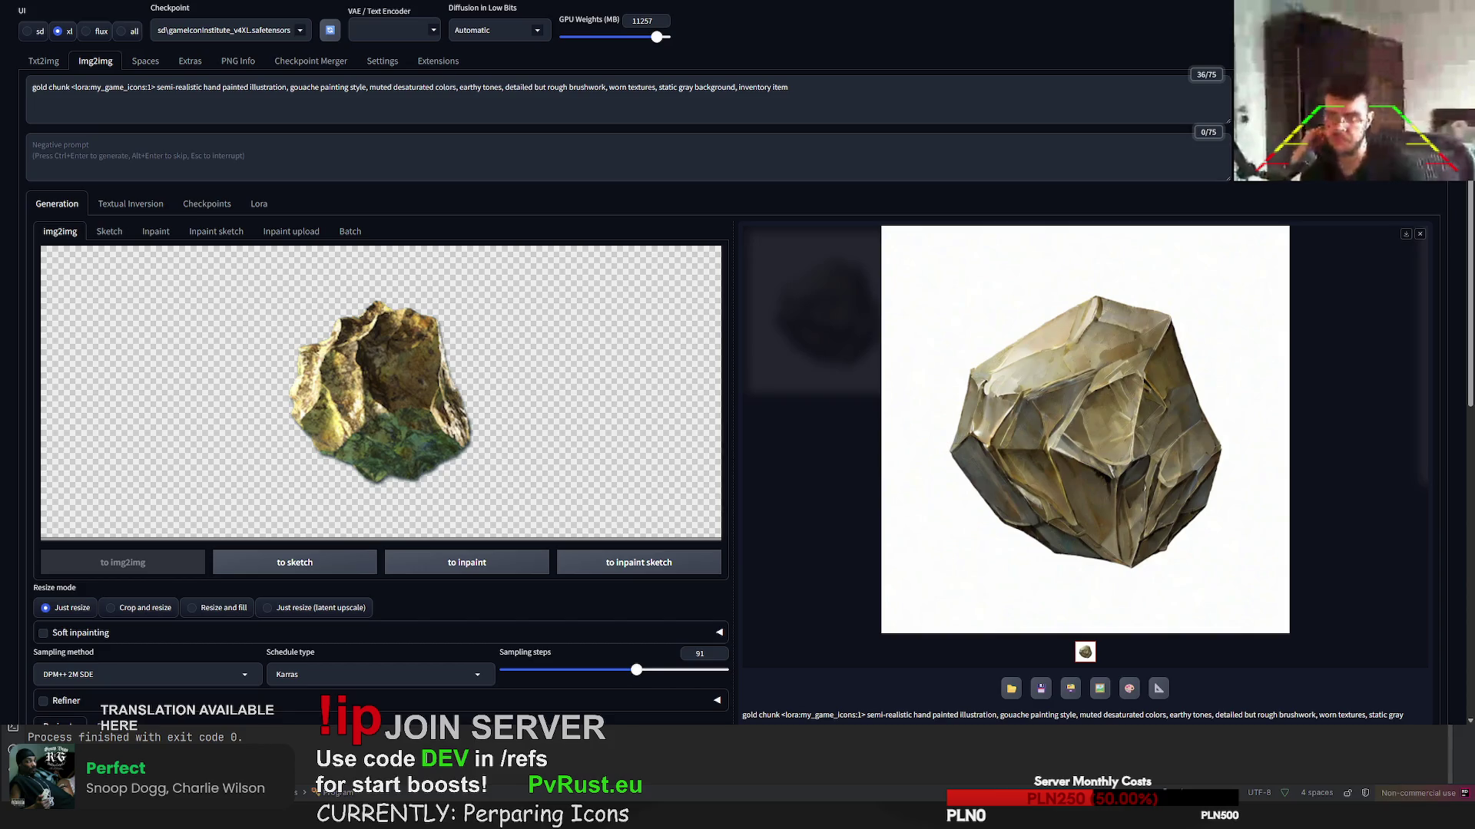
key("ctrl+Return")
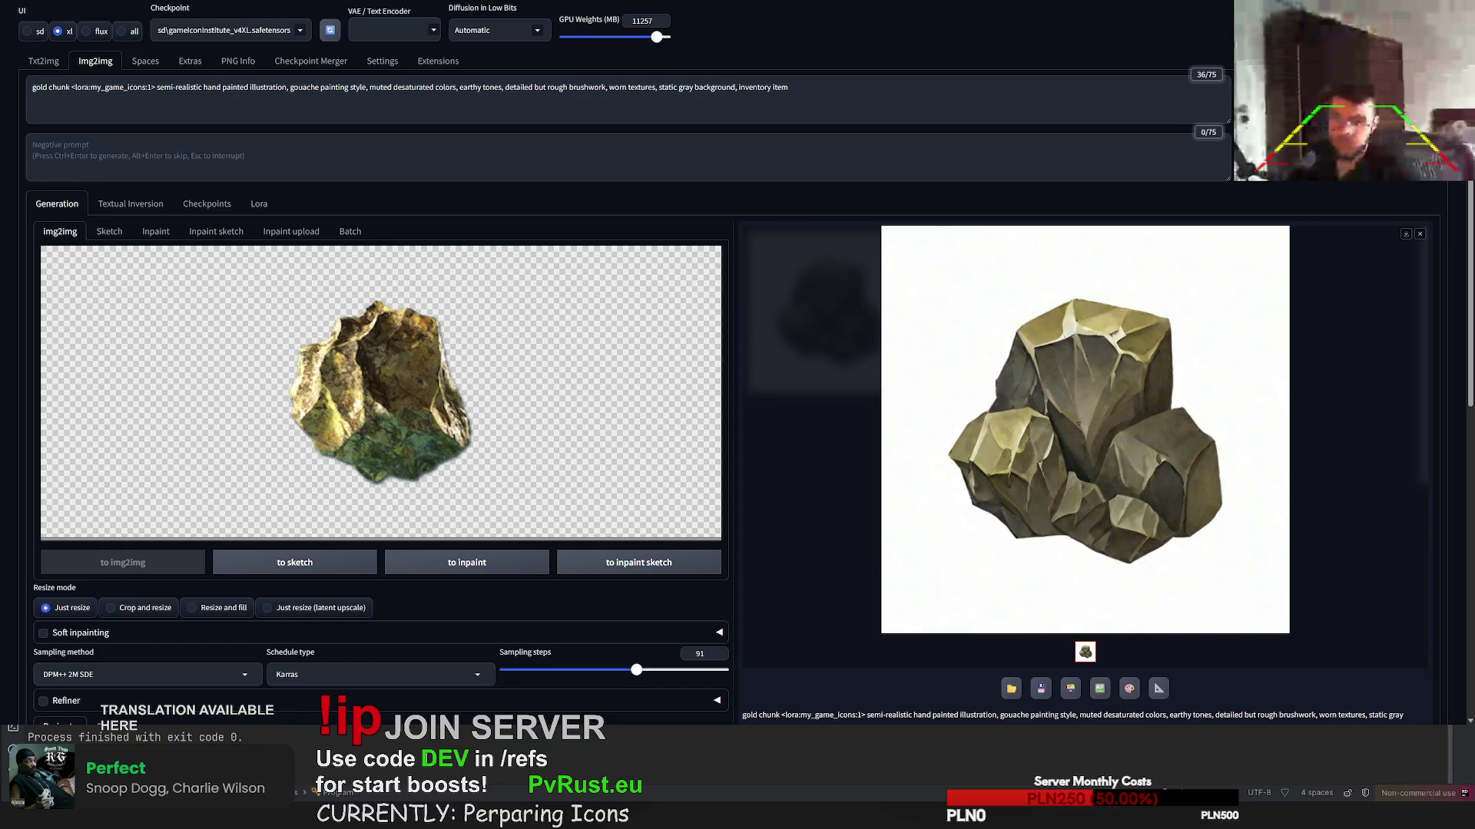
Step: Prefix the prompt with 'bright shiny' and generate the shiny gold chunk
left_click(32, 85)
type("bright shiny")
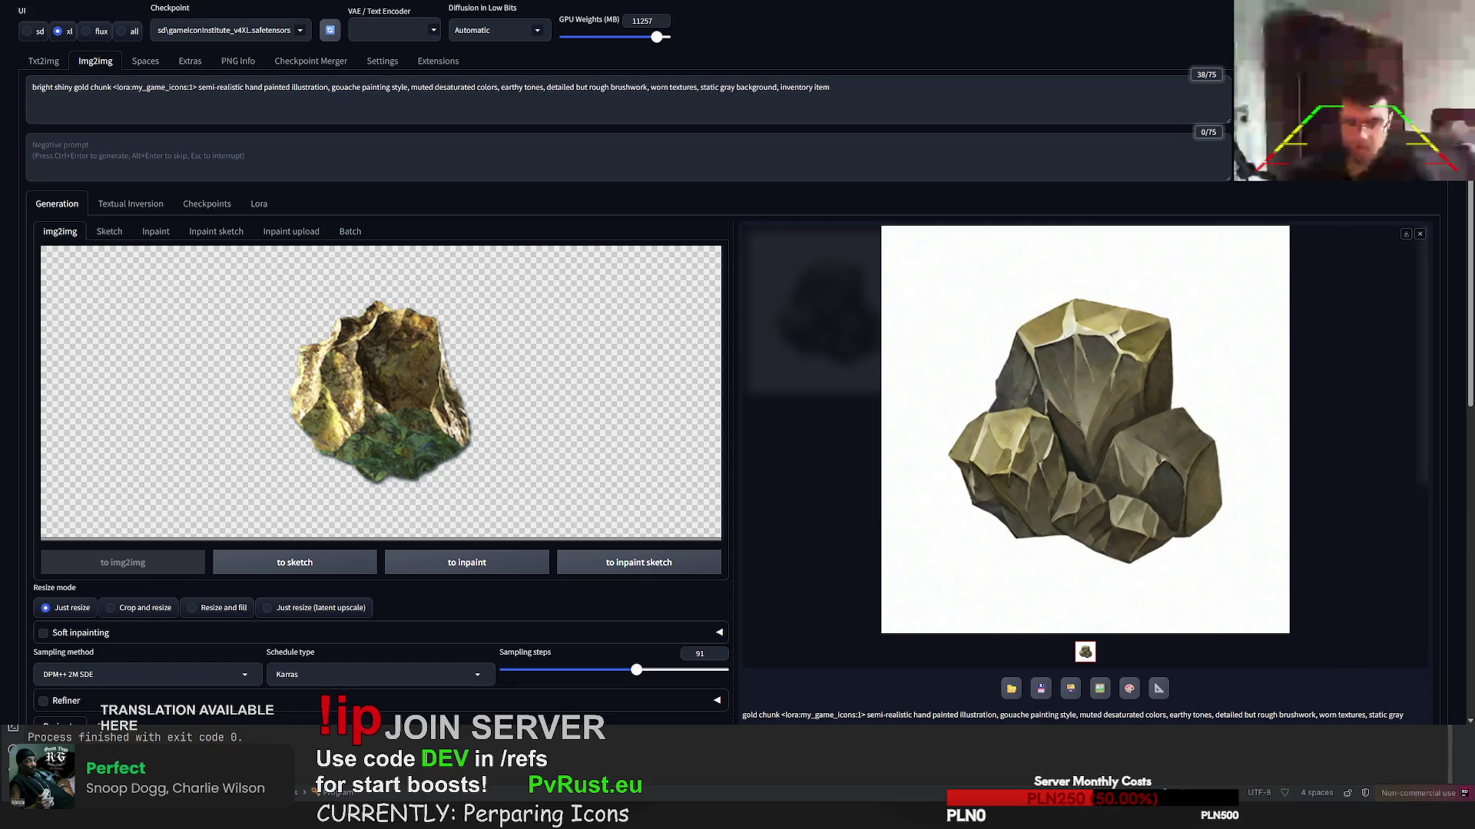
key("ctrl+Return")
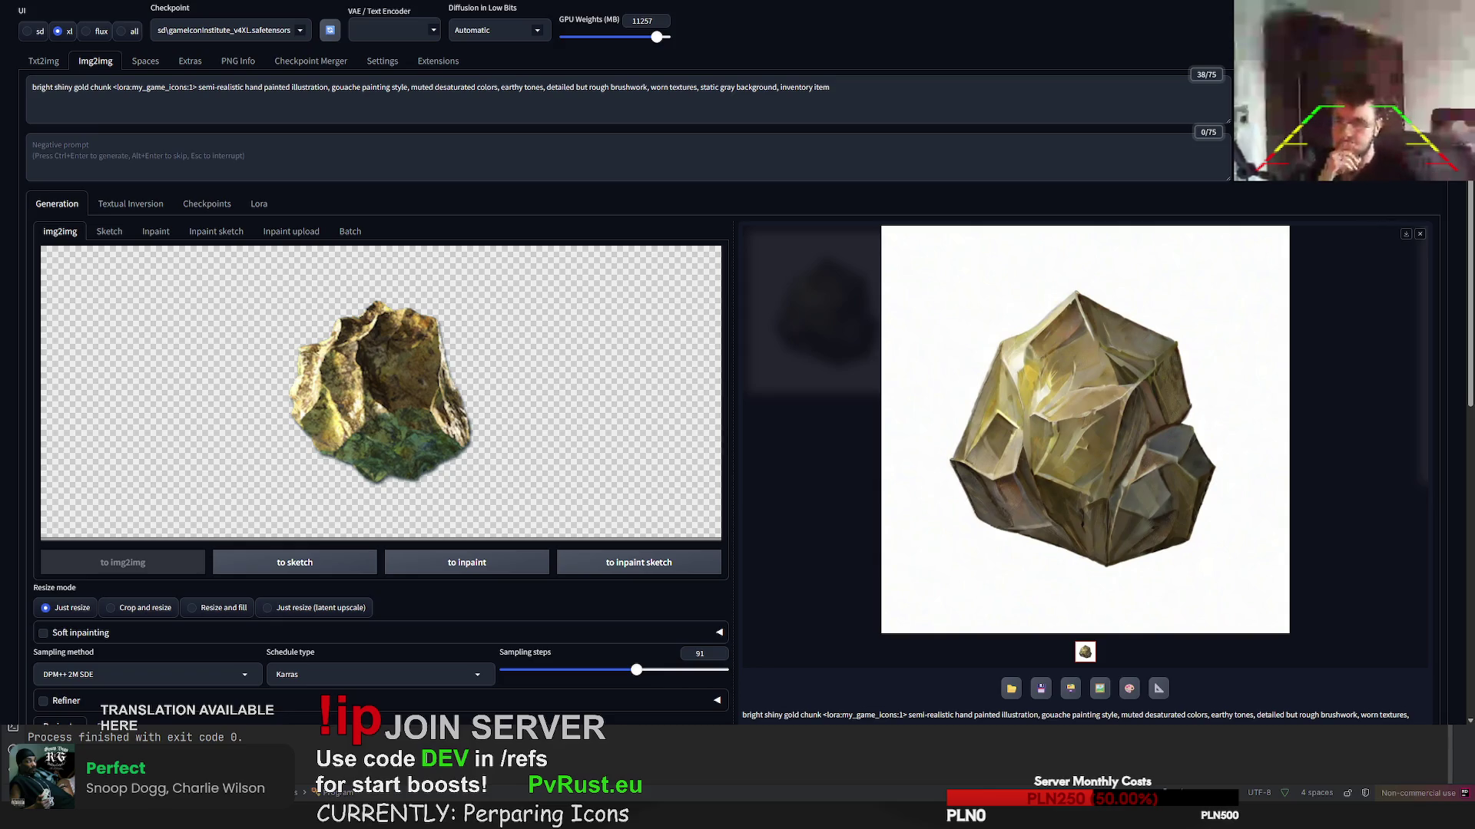
left_click_drag(838, 87, 376, 126)
key("ctrl+c")
left_click(54, 60)
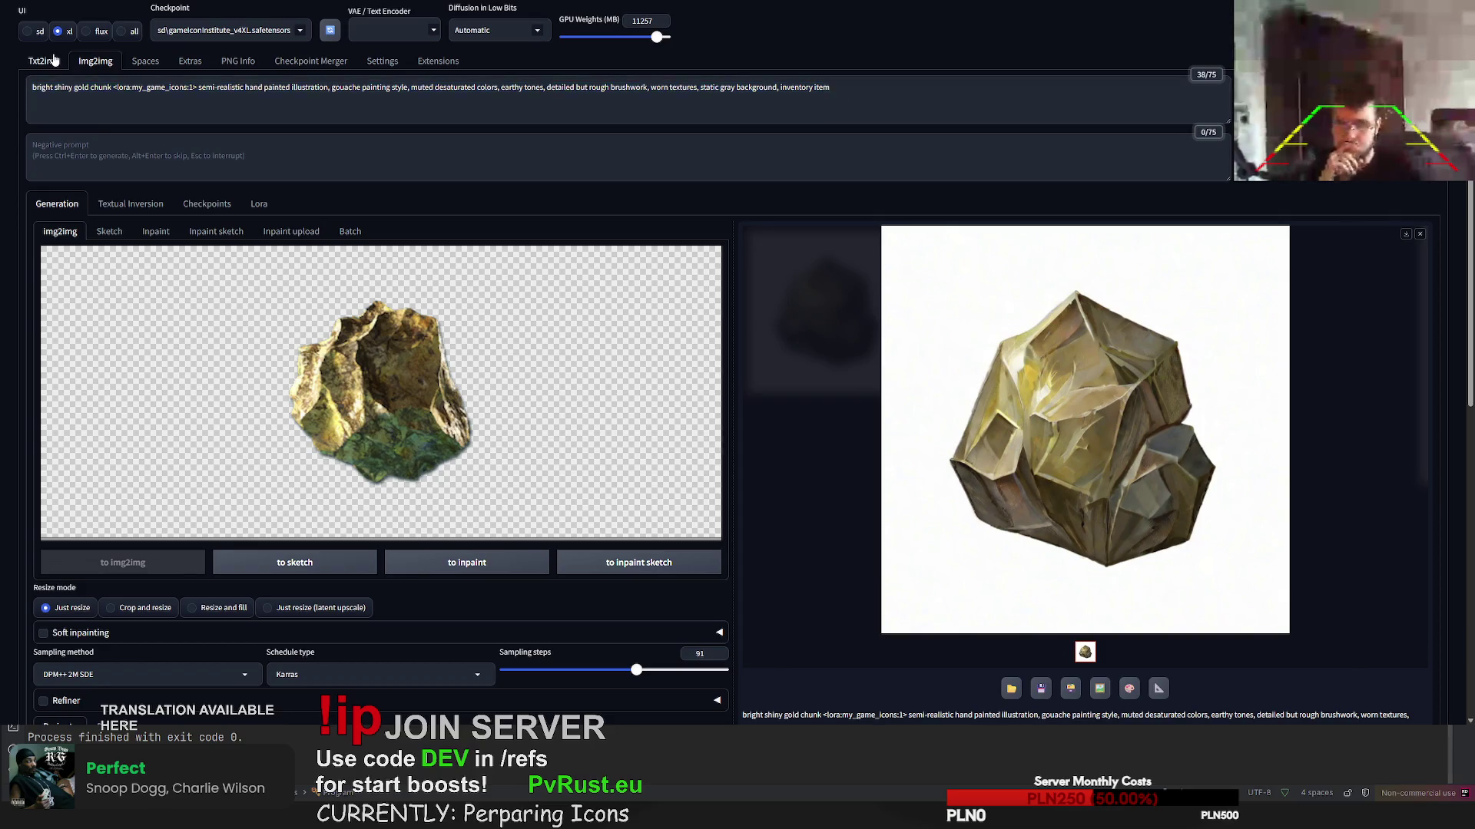
Step: Replace the txt2img prompt with the bright shiny gold chunk prompt and generate three rounds of gold nugget icons
left_click(54, 60)
key("ctrl+a")
key("ctrl+v")
key("ctrl+Return")
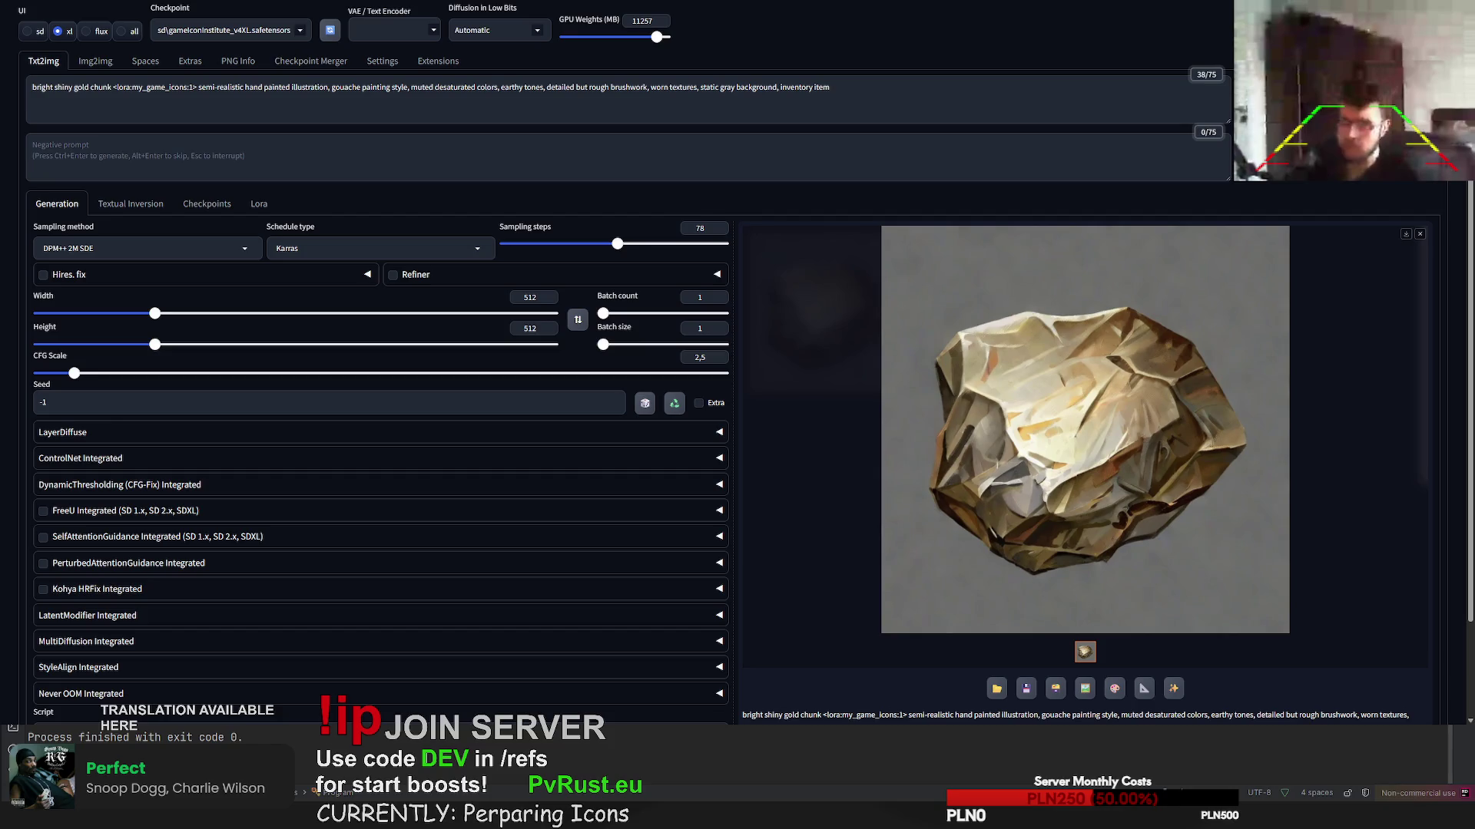
key("ctrl+Return")
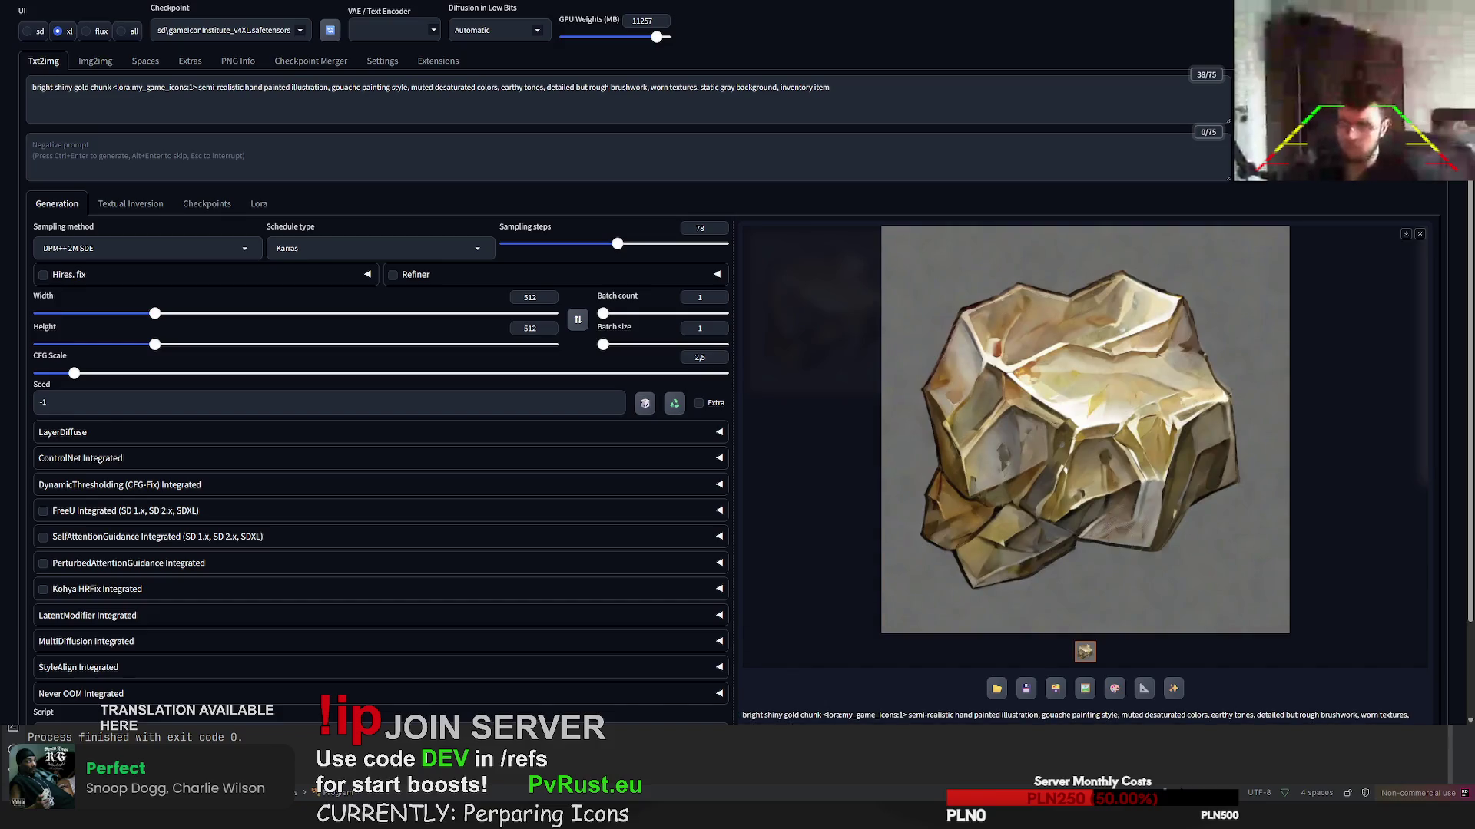
key("ctrl+Return")
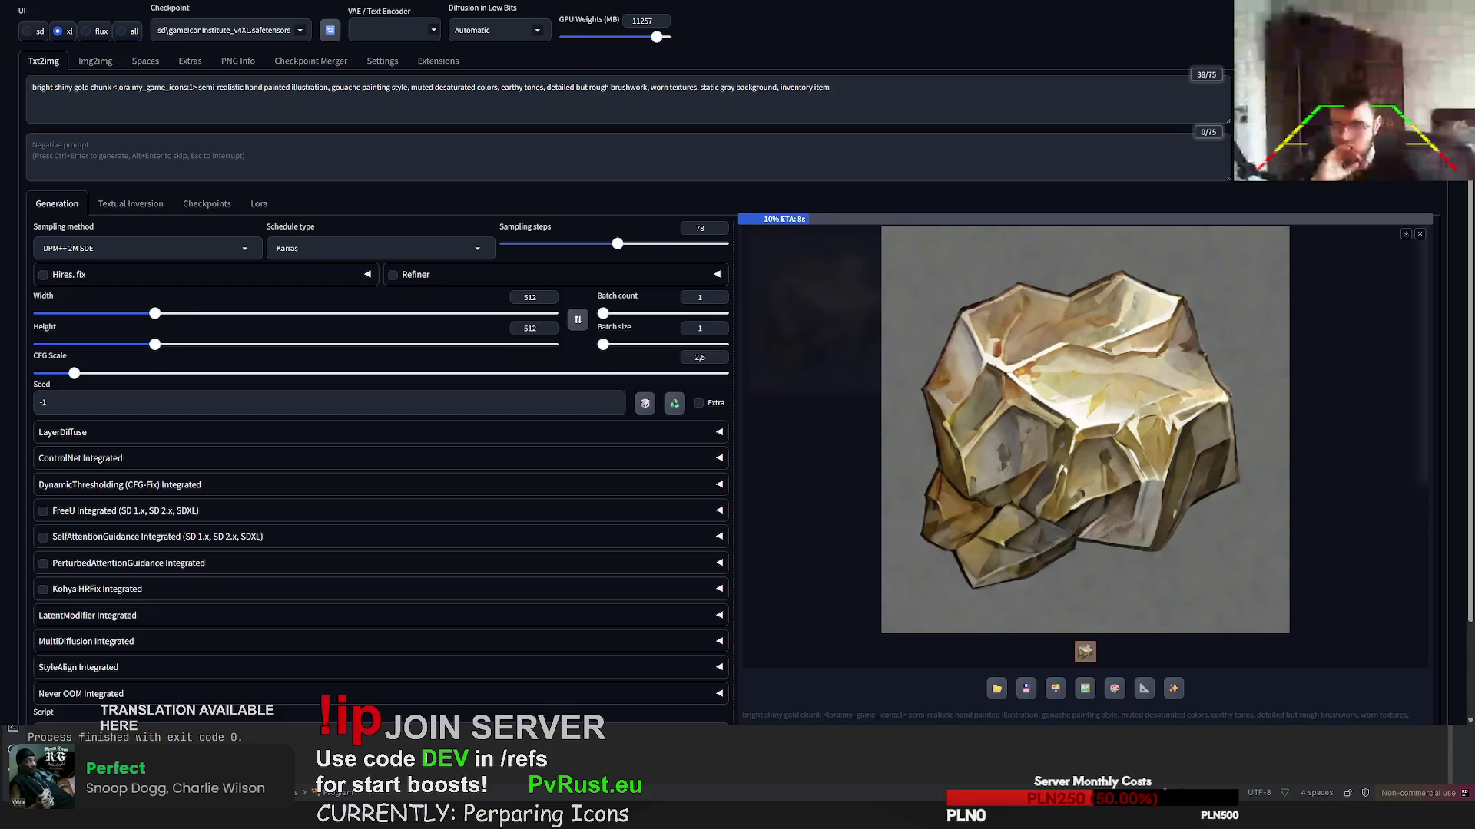
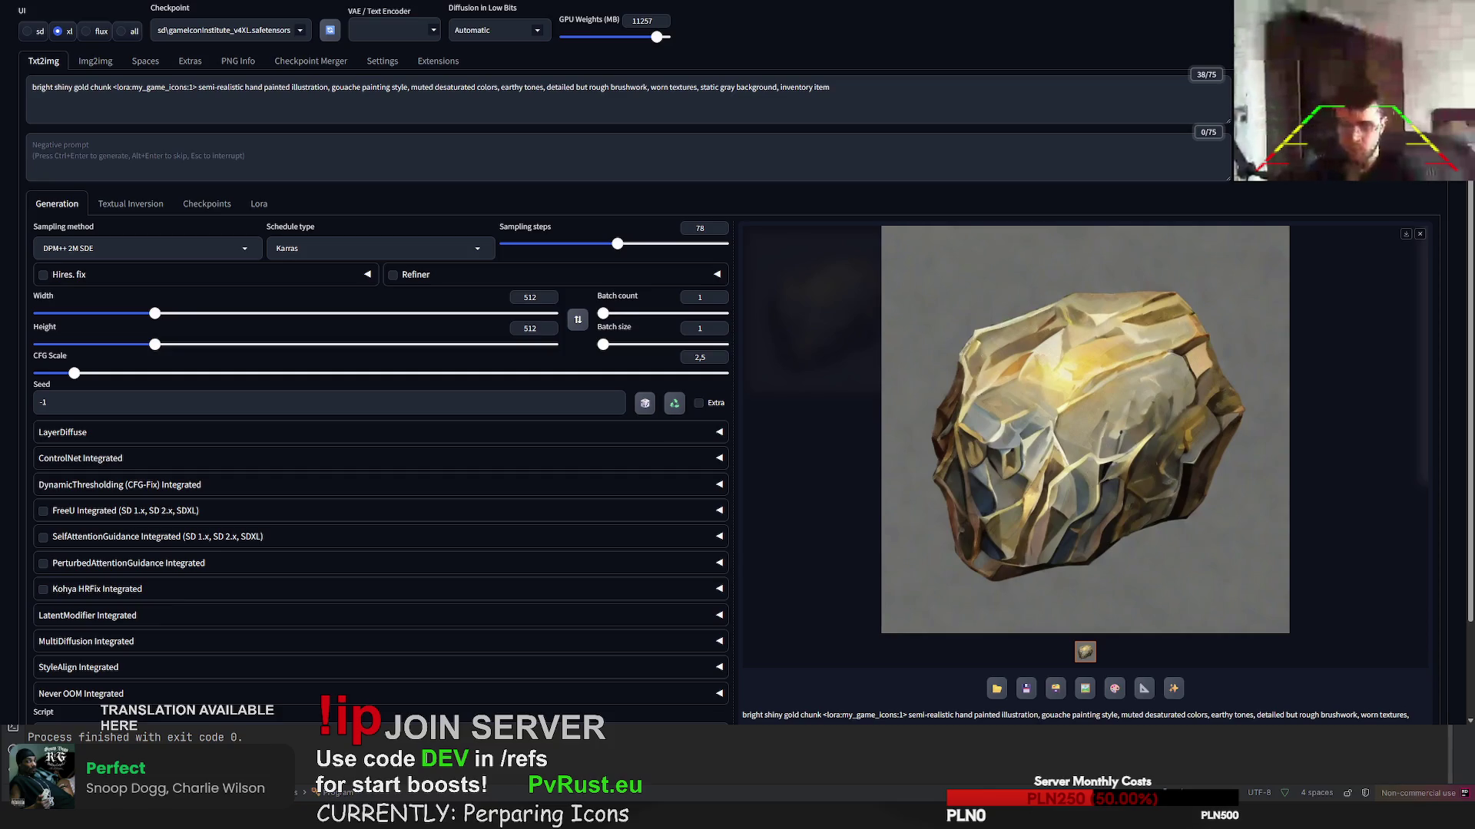
Step: In img2img, change the prompt subject to 'golden buddha statue' and generate an icon
left_click(95, 61)
key("ctrl+v")
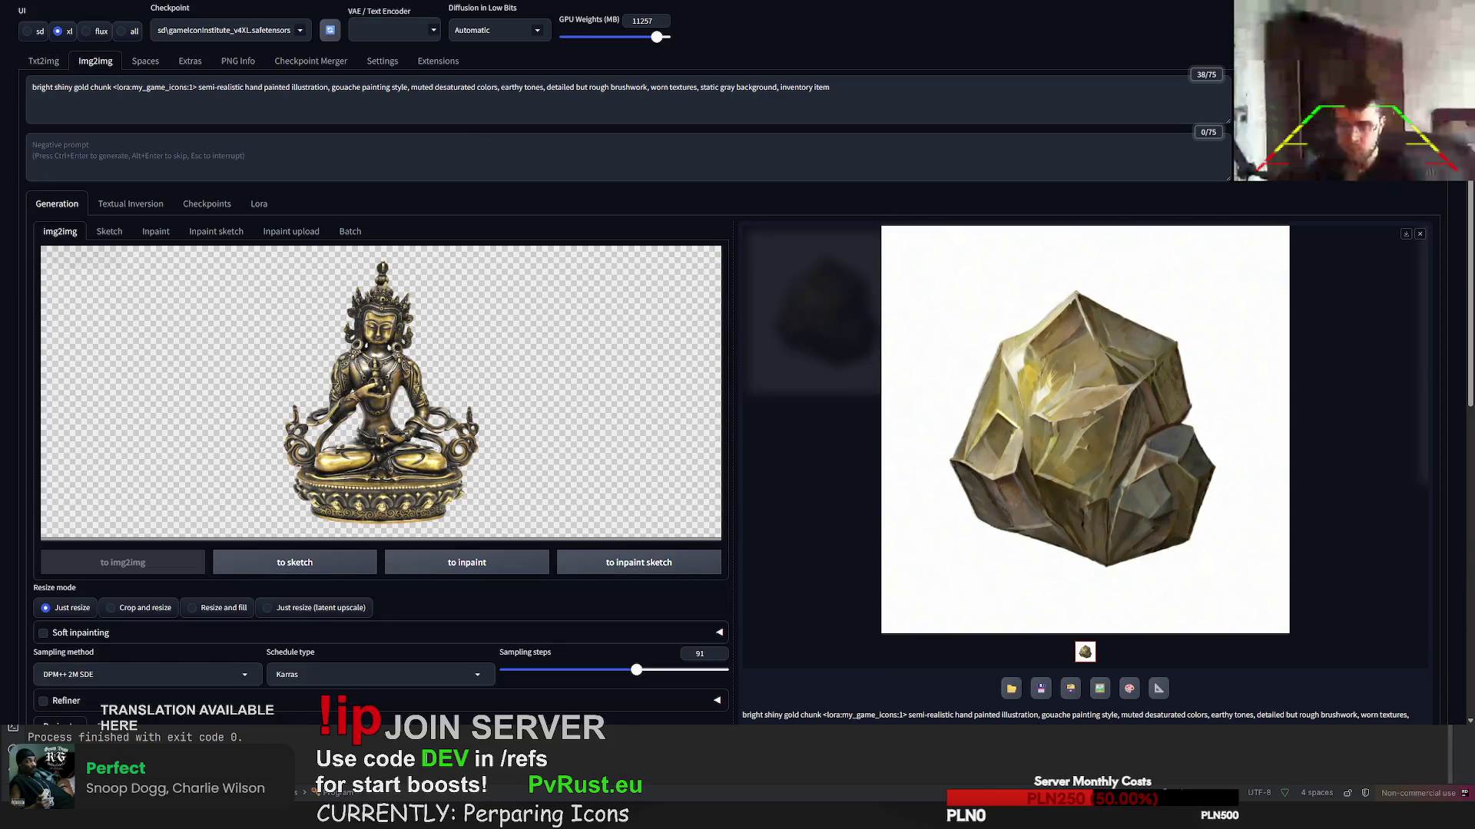
left_click_drag(33, 87, 112, 87)
type("golden buddha statue")
key("Delete")
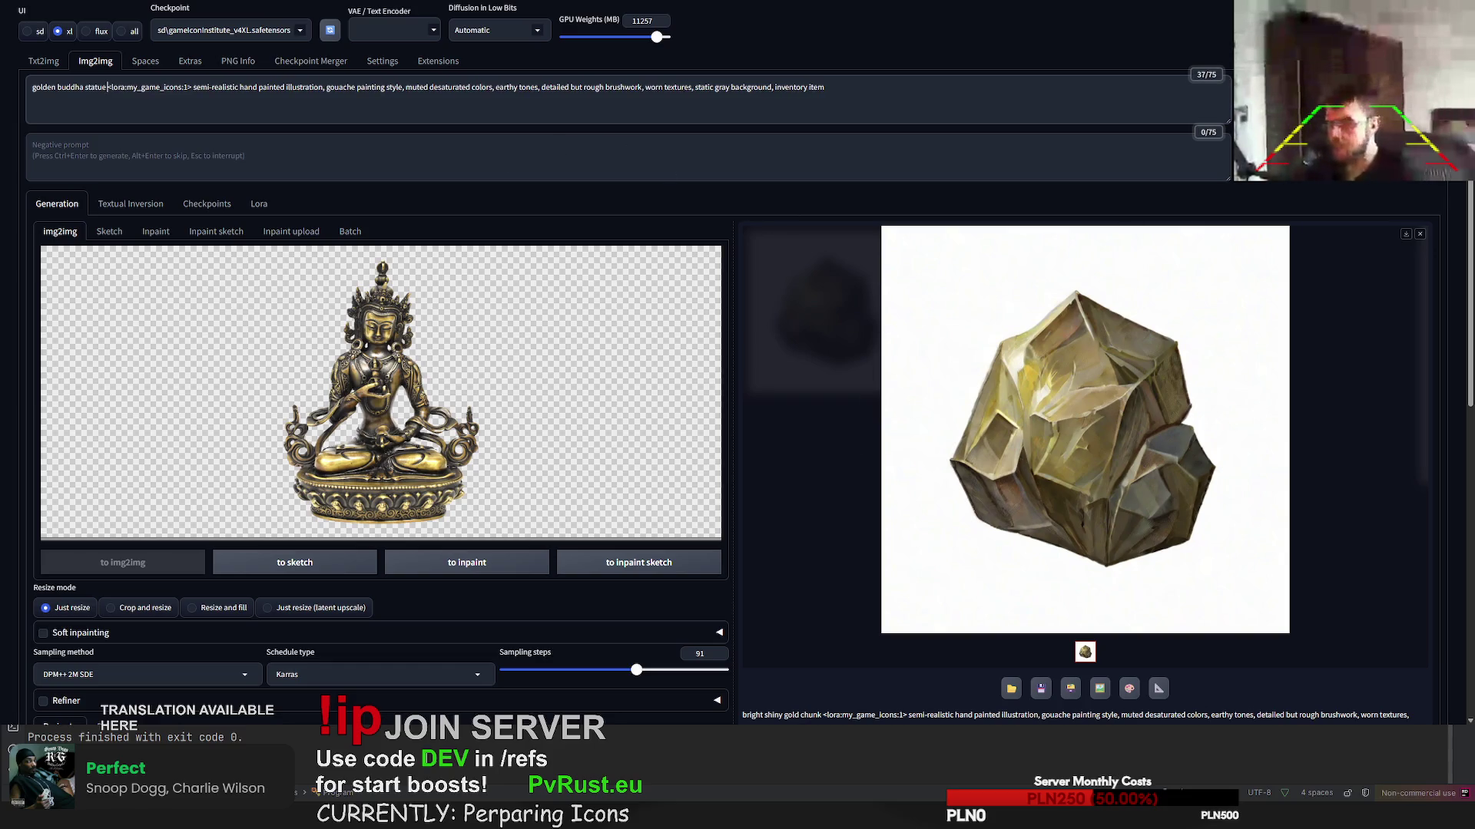
key("ctrl+Return")
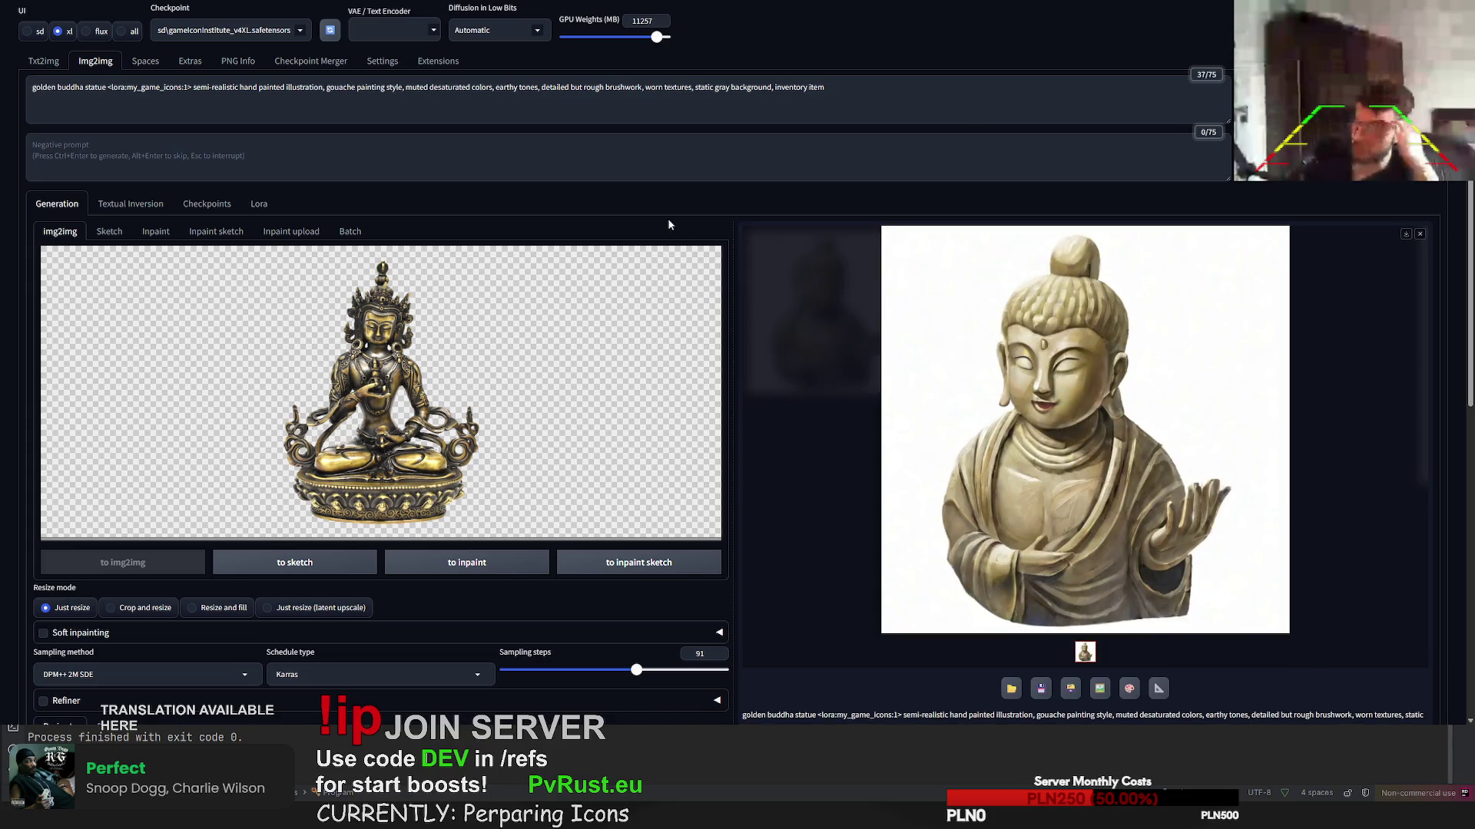
Step: Generate another Buddha statue variation and refit the reference image in the canvas
key("ctrl+Return")
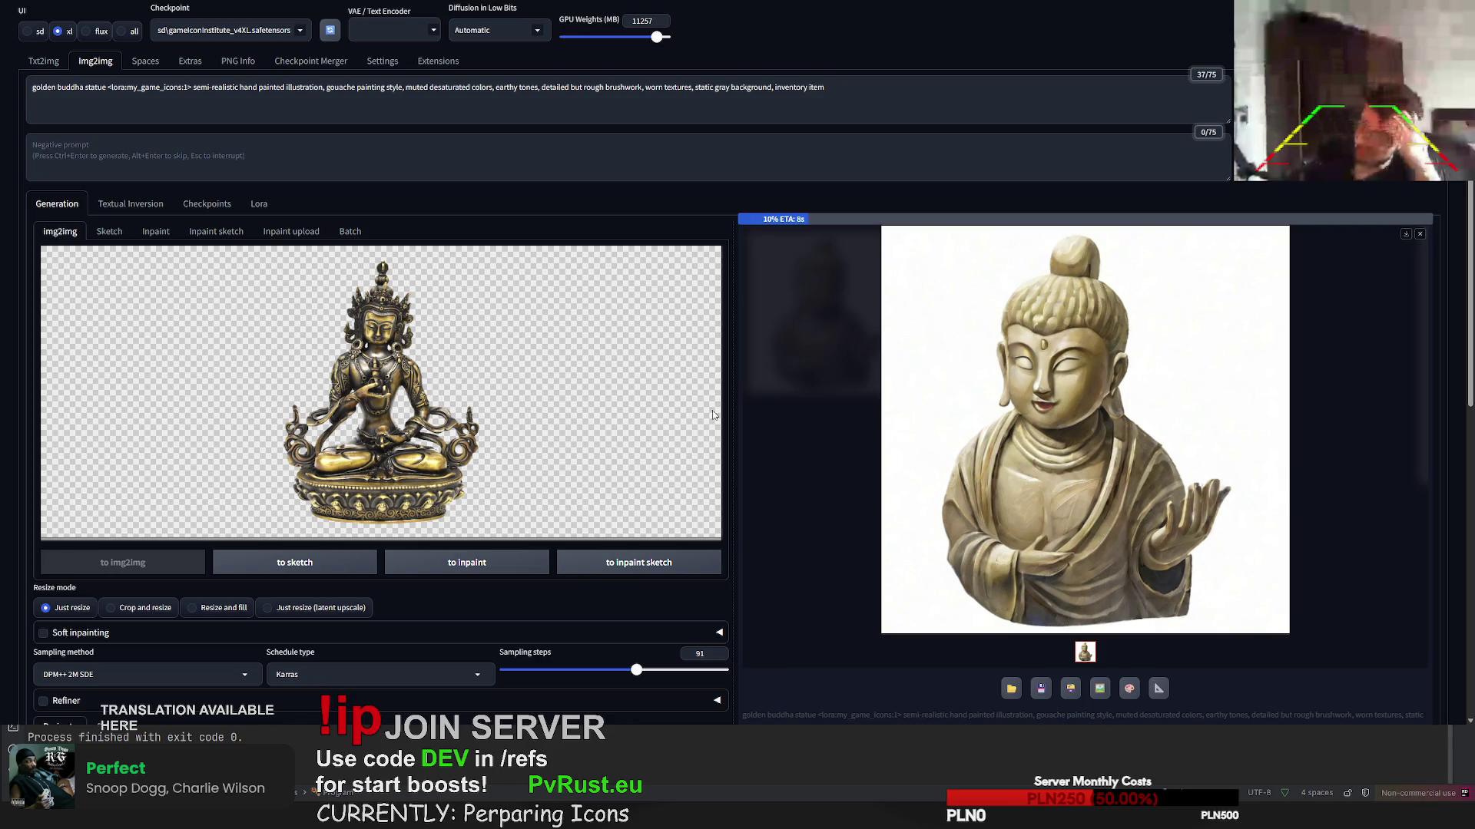
scroll(713, 414, "down", 3)
scroll(574, 608, "down", 5)
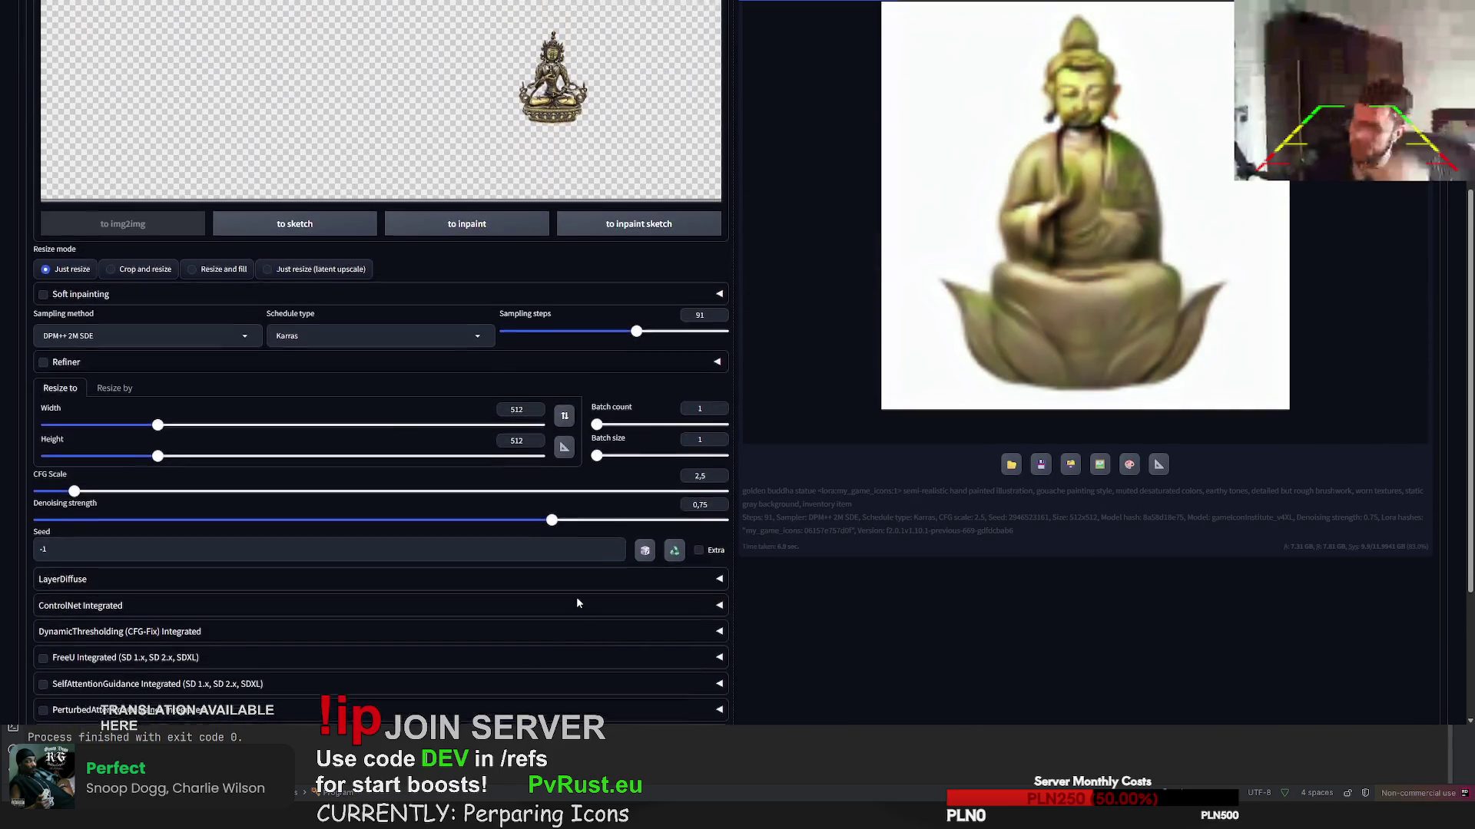
scroll(576, 597, "up", 4)
scroll(577, 366, "up", 5)
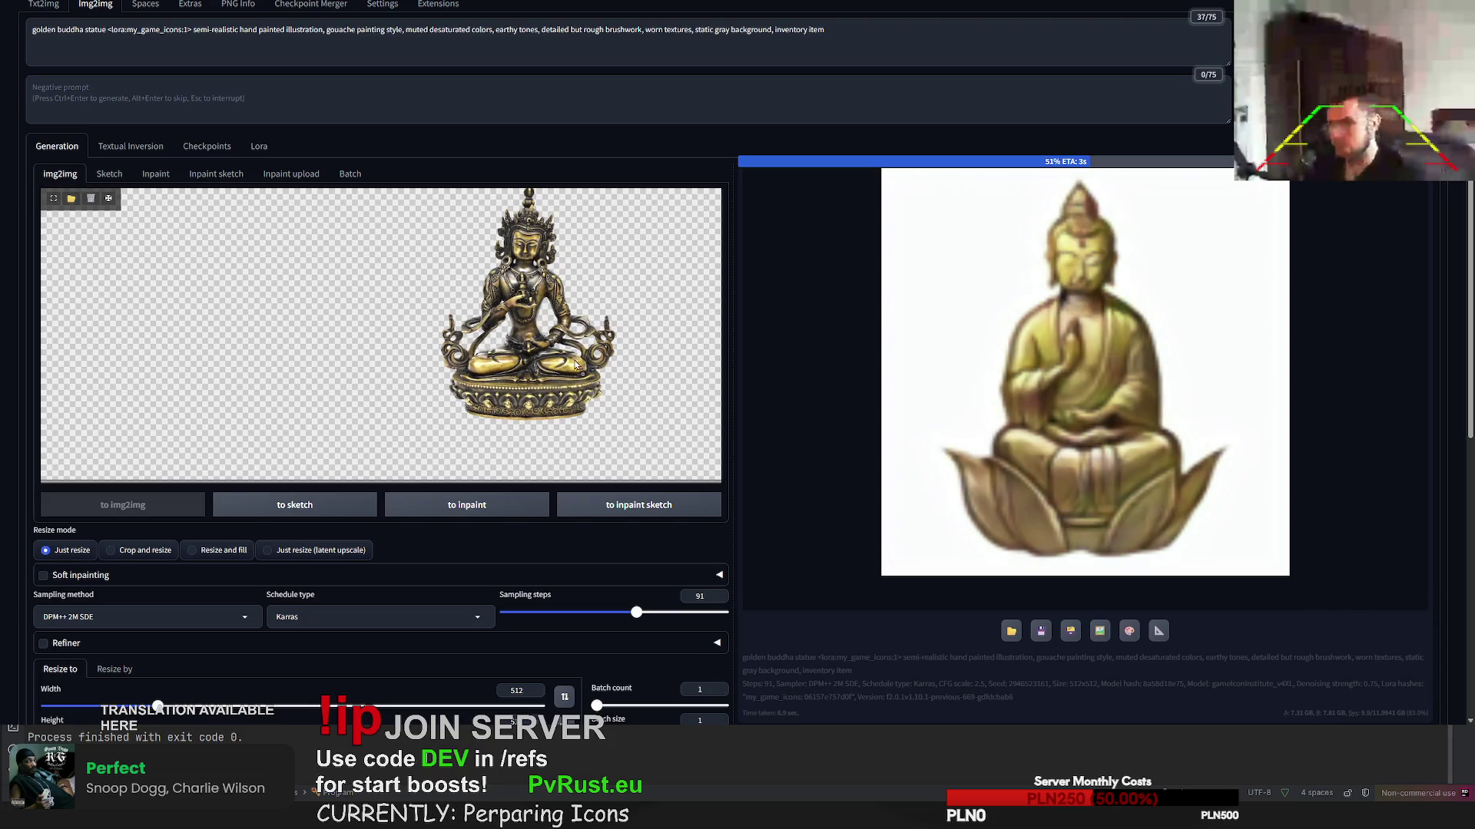
key("r")
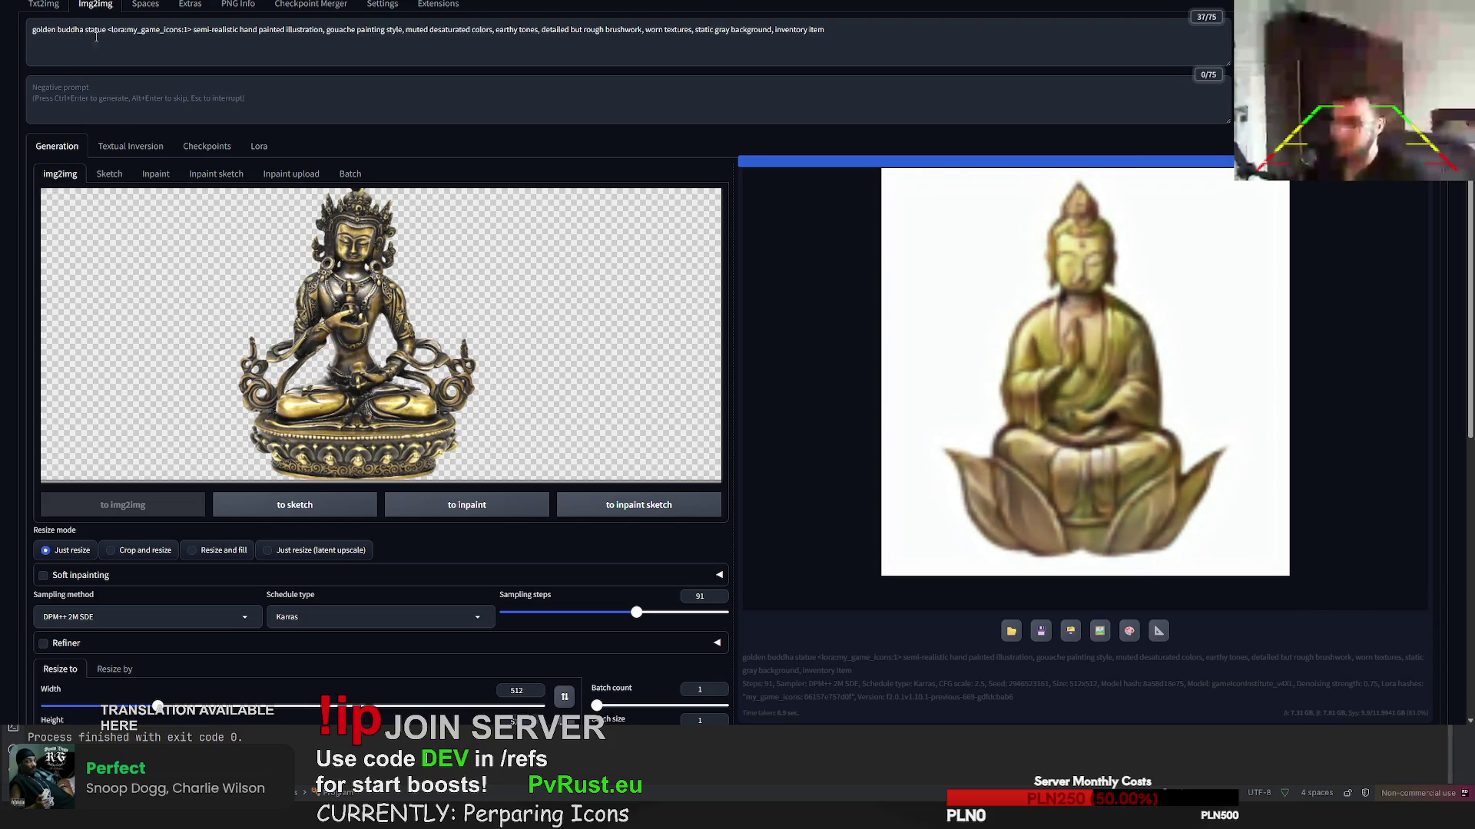
left_click(108, 32)
Step: Add 'sitting on pedestal, fancy headwear' after the statue in the prompt and generate
type("sitting on pedestal")
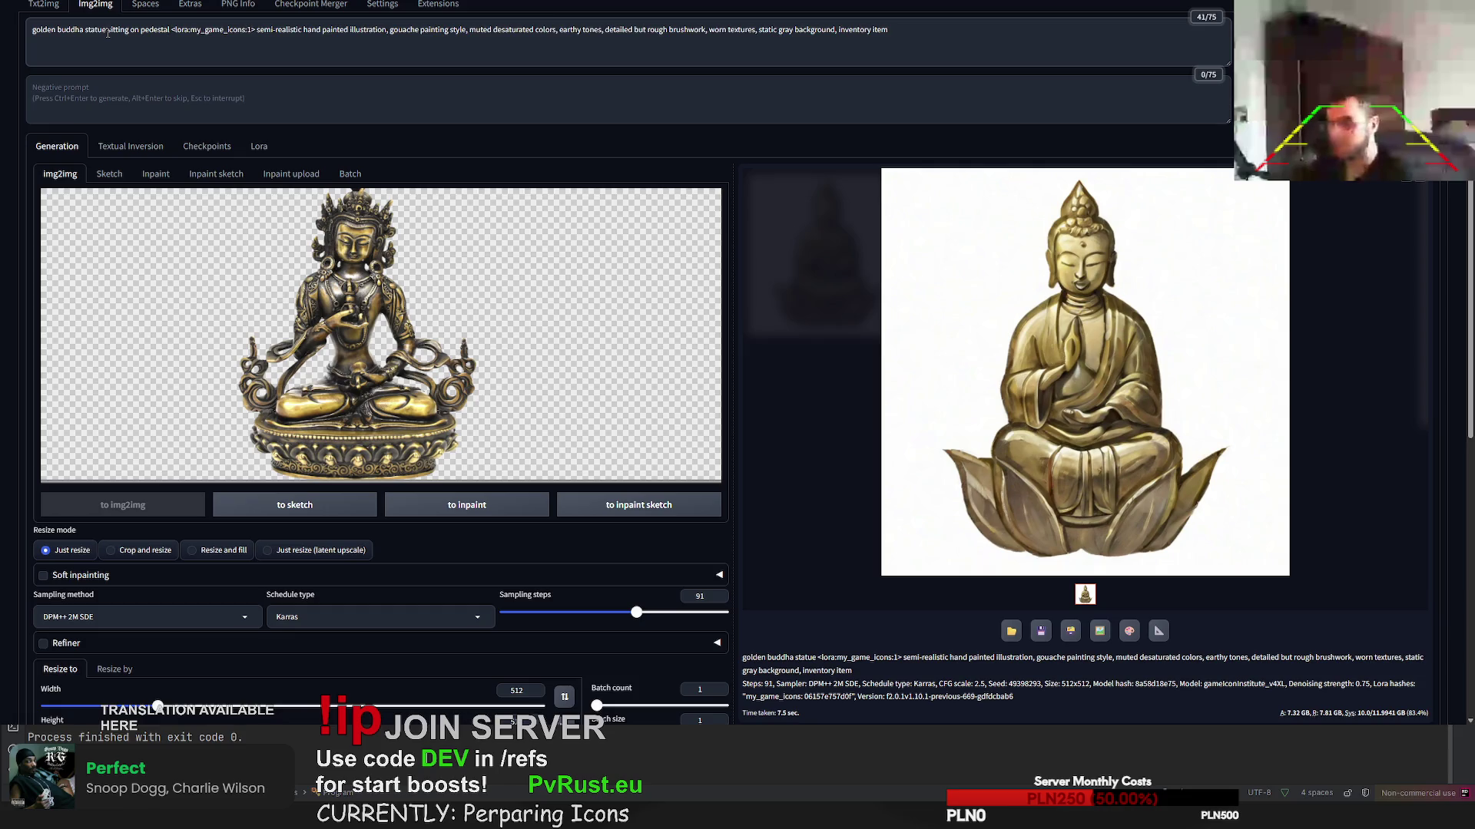
type(" , fancy headwear")
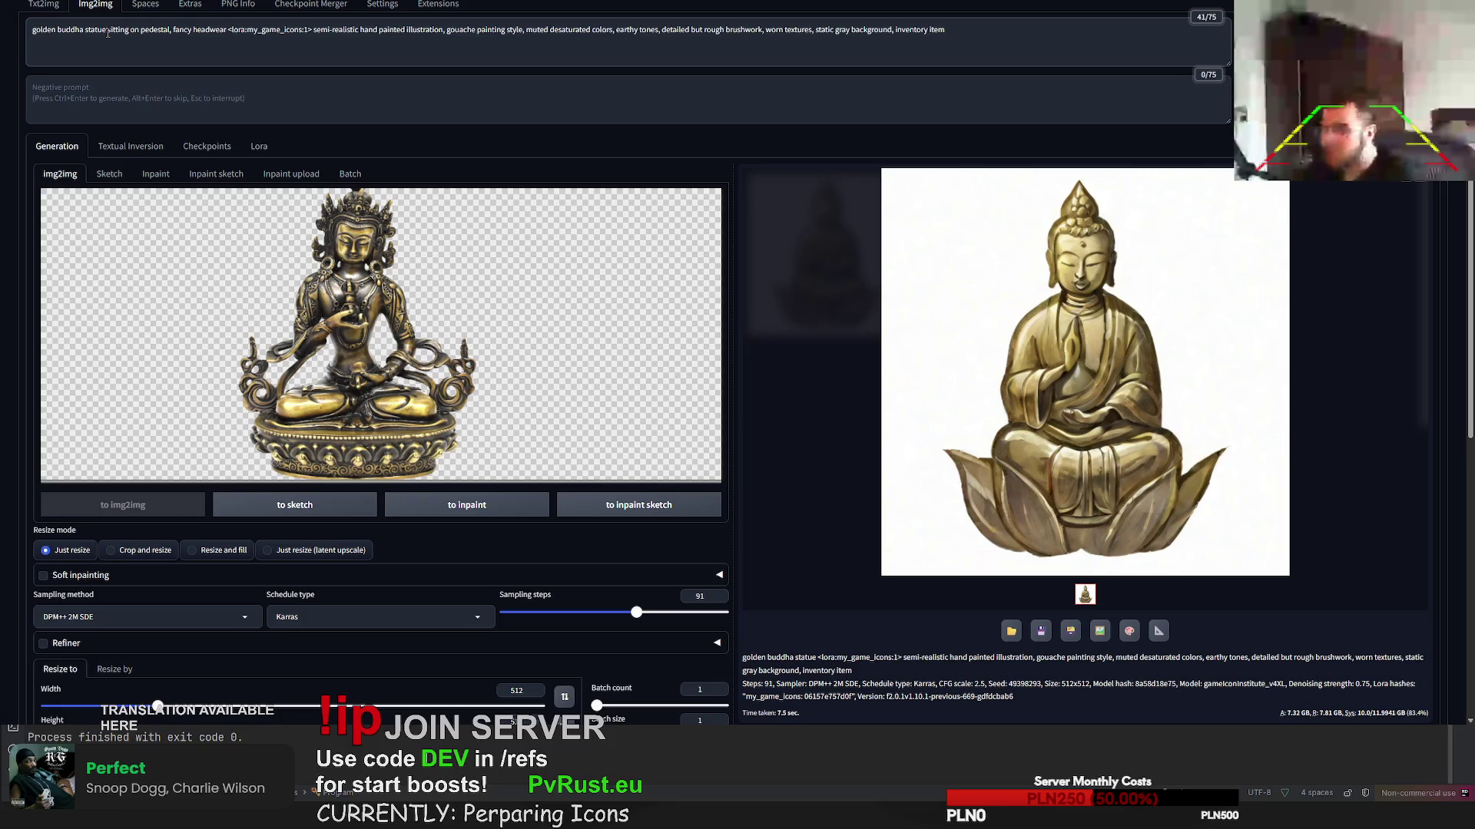
scroll(633, 450, "down", 1)
scroll(379, 212, "down", 3)
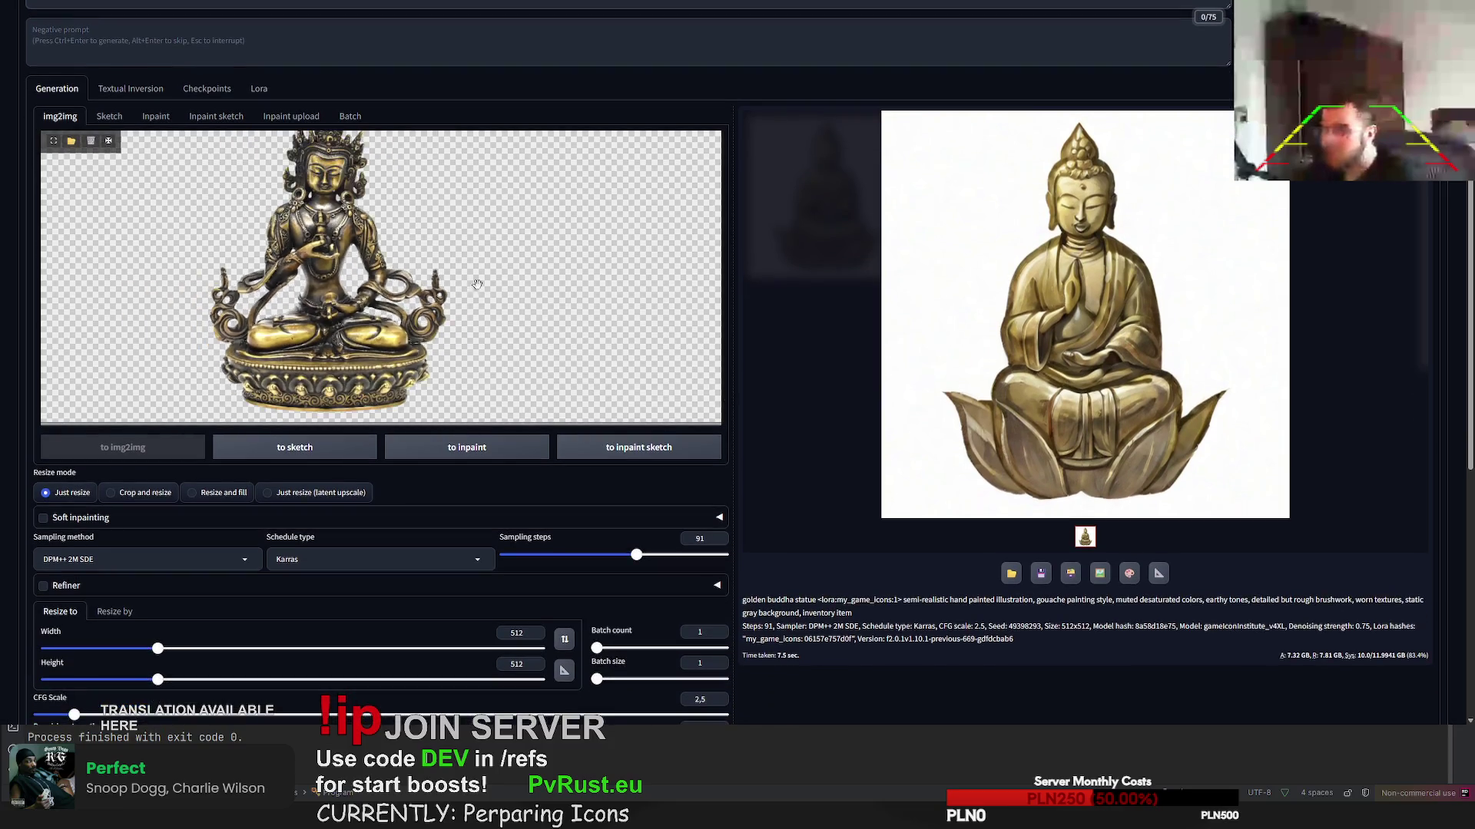
key("ctrl+Return")
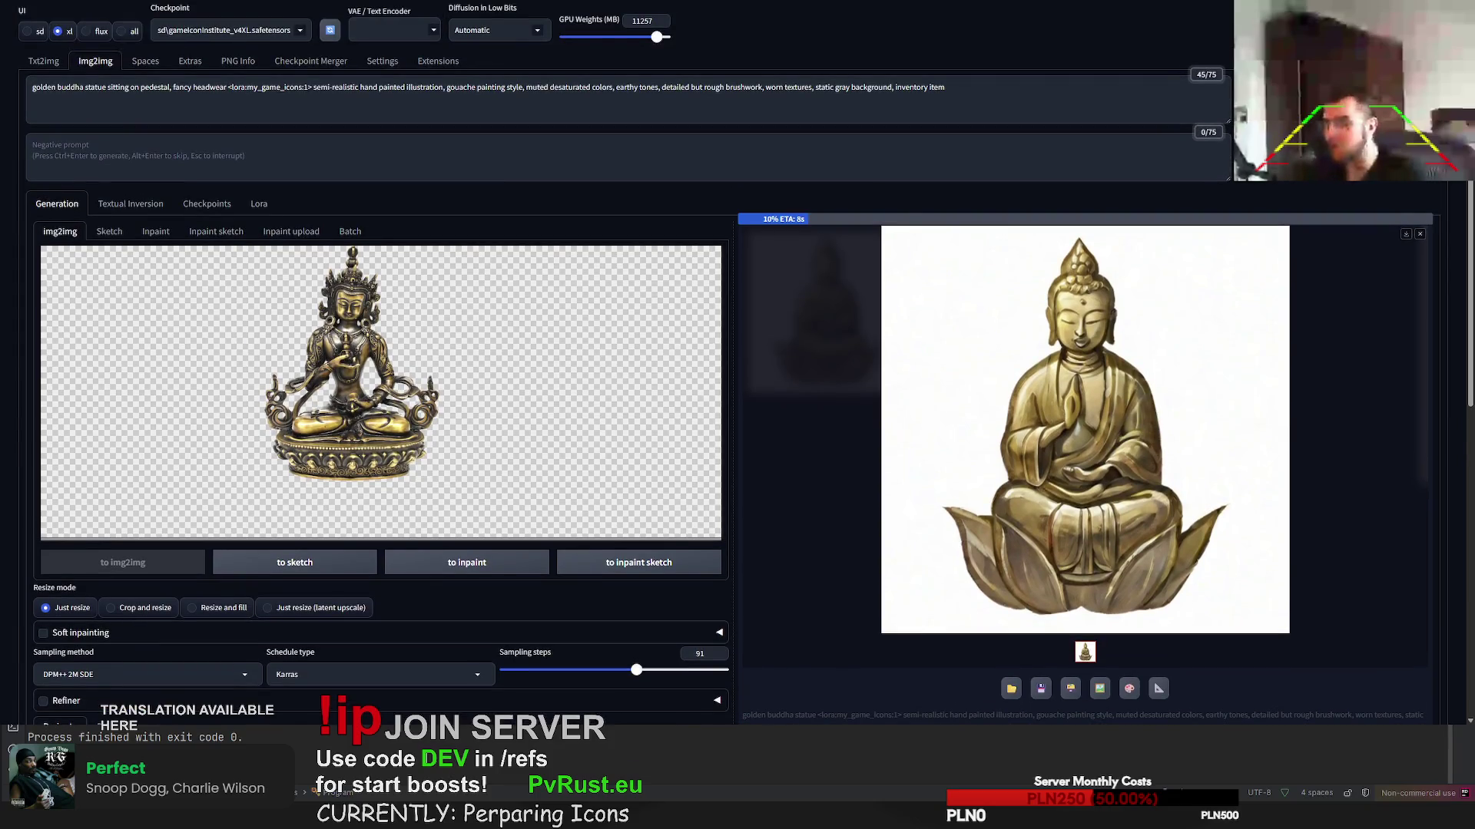
Step: Append ', front view' to the prompt and regenerate the Buddha icon
left_click(228, 87)
type(", front view")
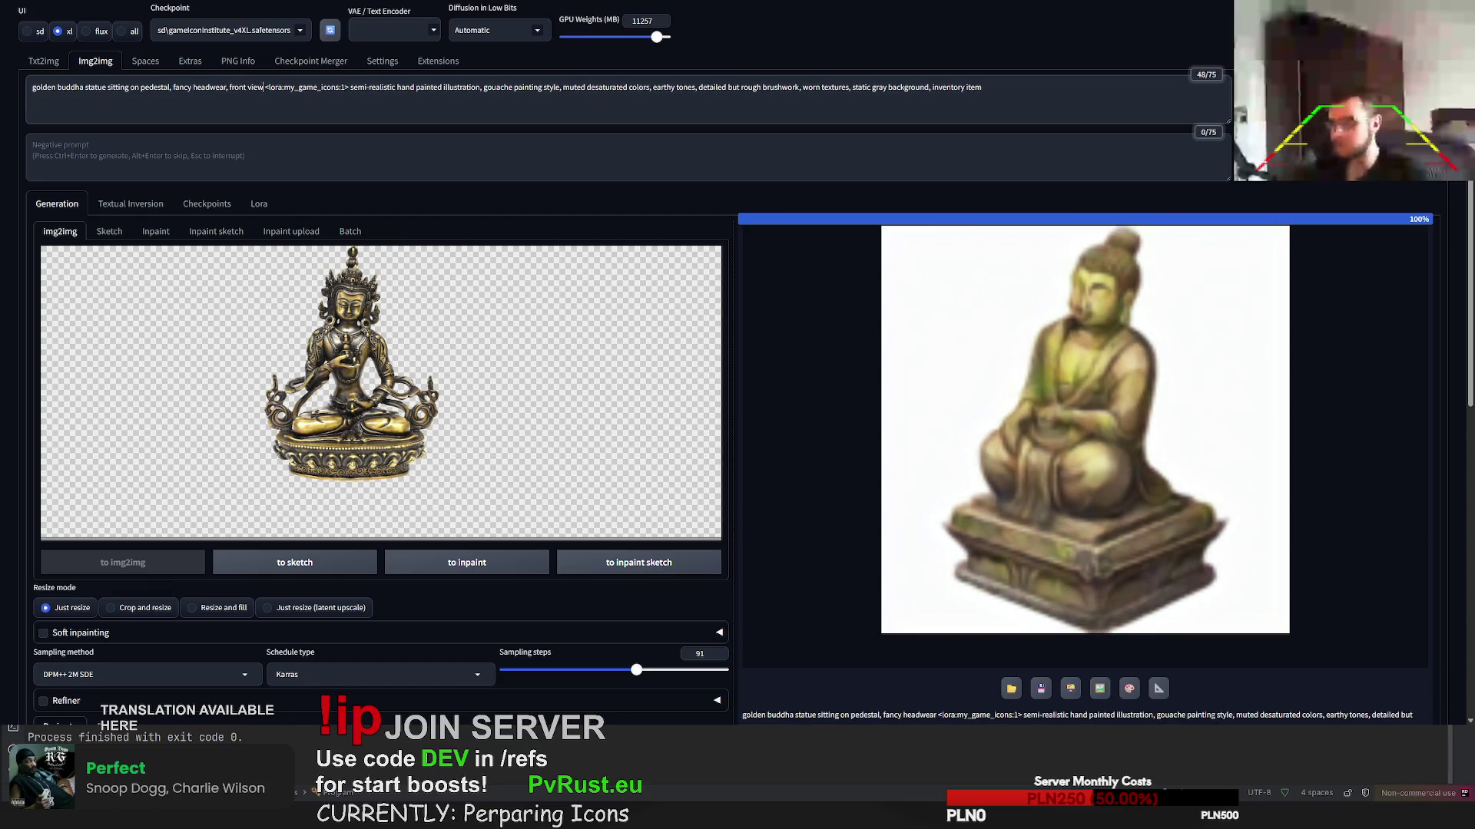
key("ctrl+Return")
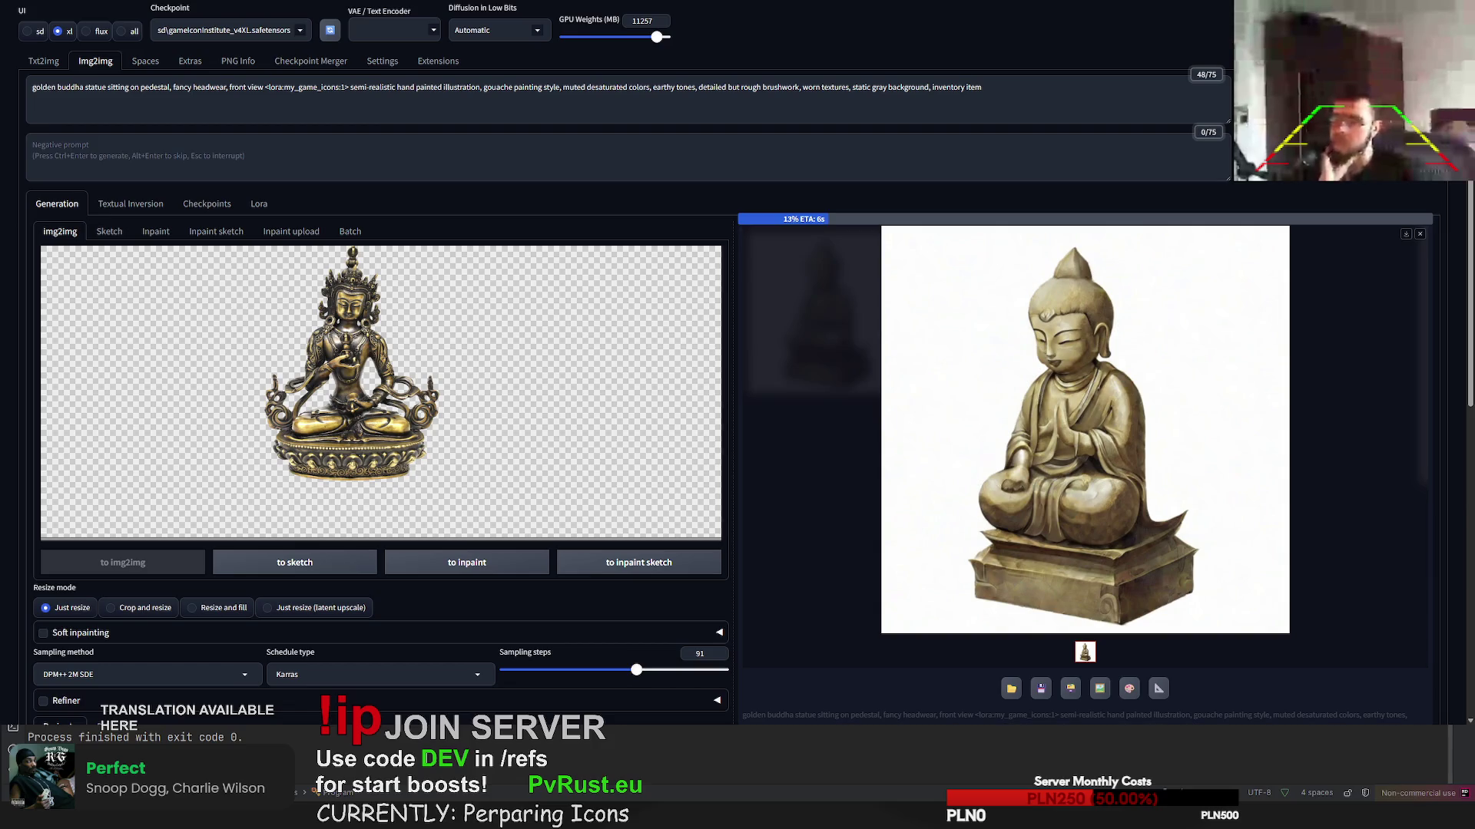
left_click(34, 86)
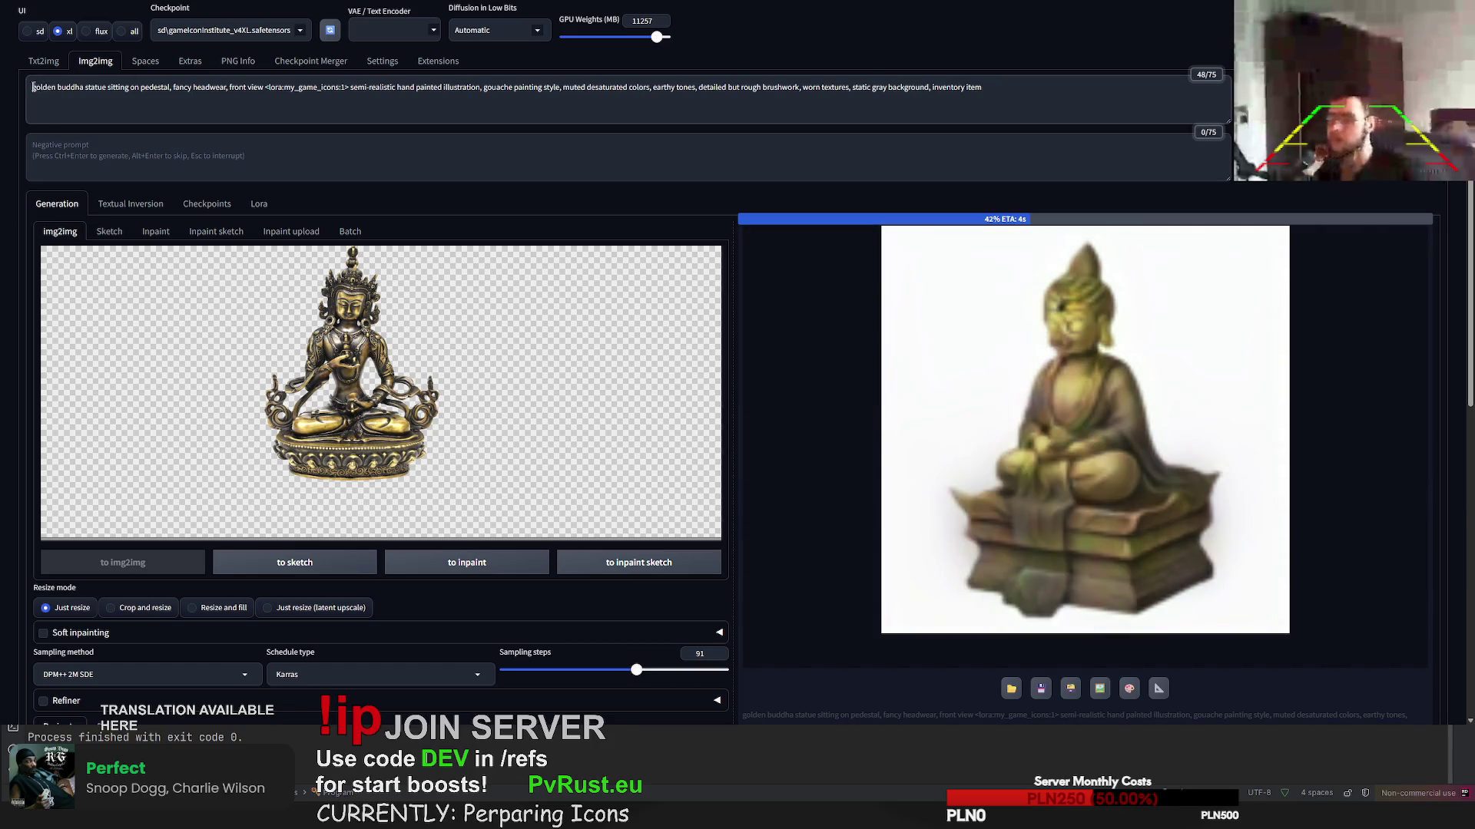
Step: Prefix the prompt with 'shiny', drop 'fancy headwear', and generate after each edit
type("shiny golden")
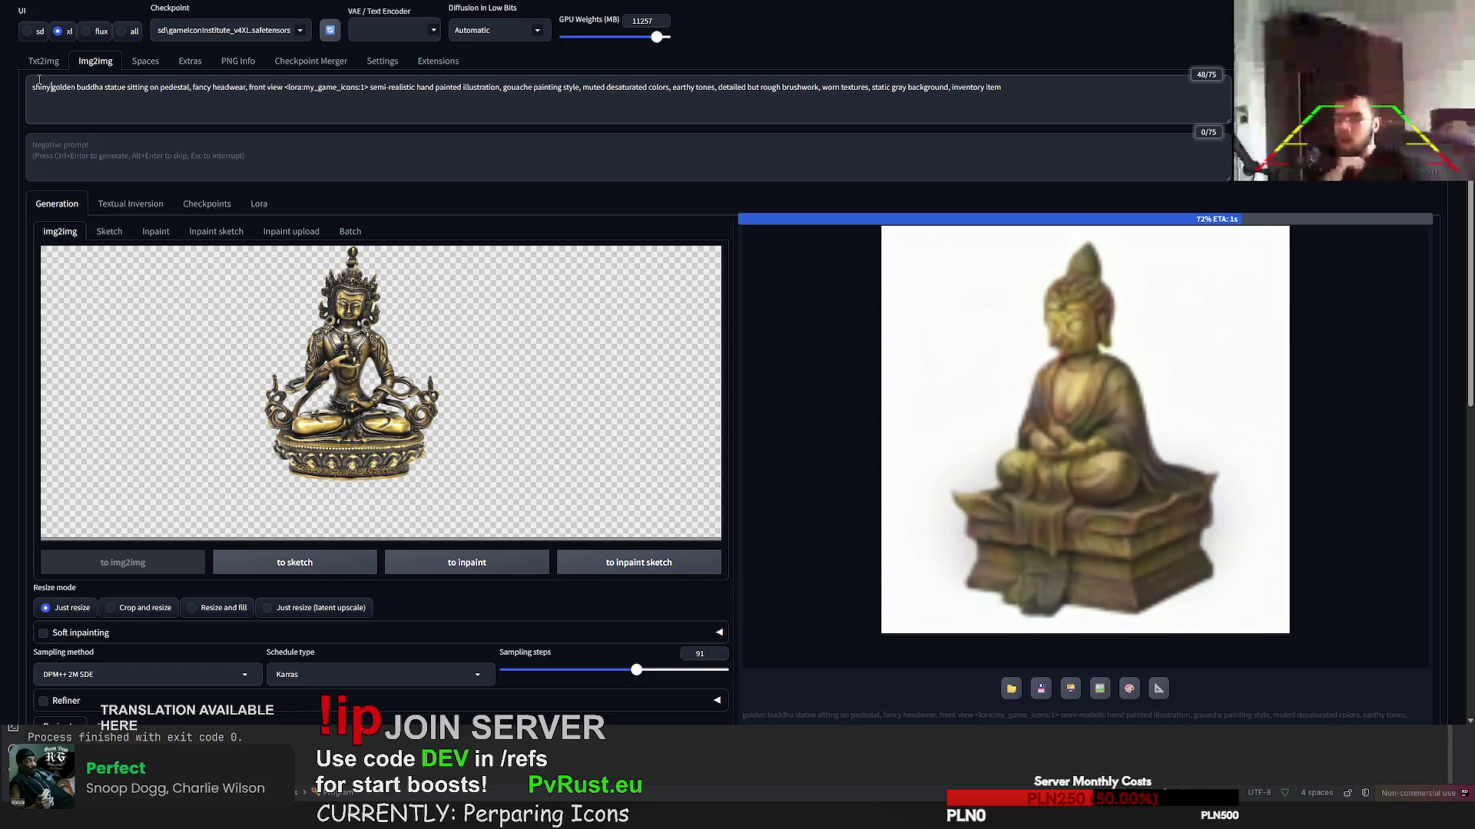
key("ctrl+Return")
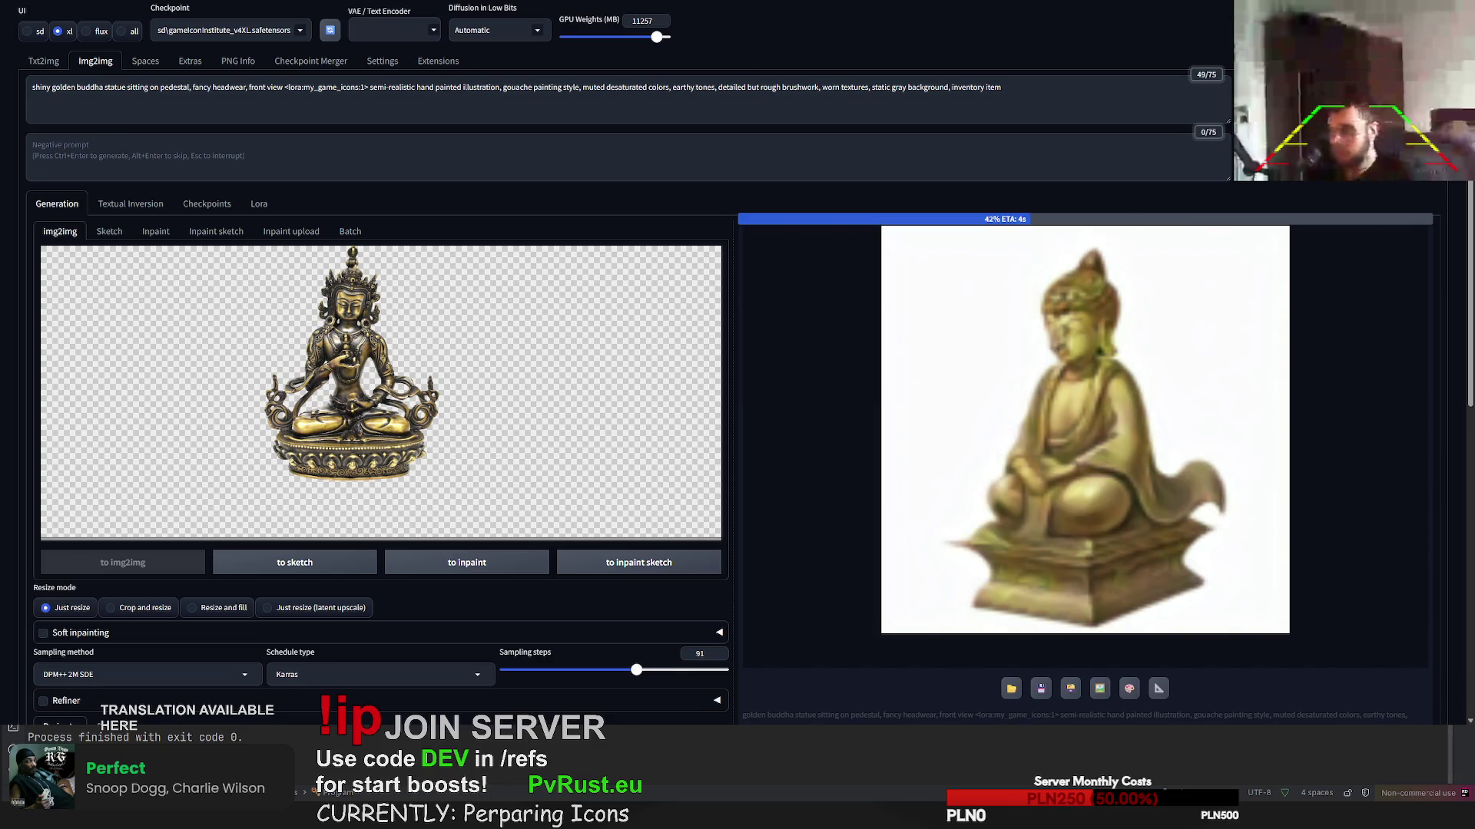
left_click_drag(246, 87, 194, 89)
key("BackSpace")
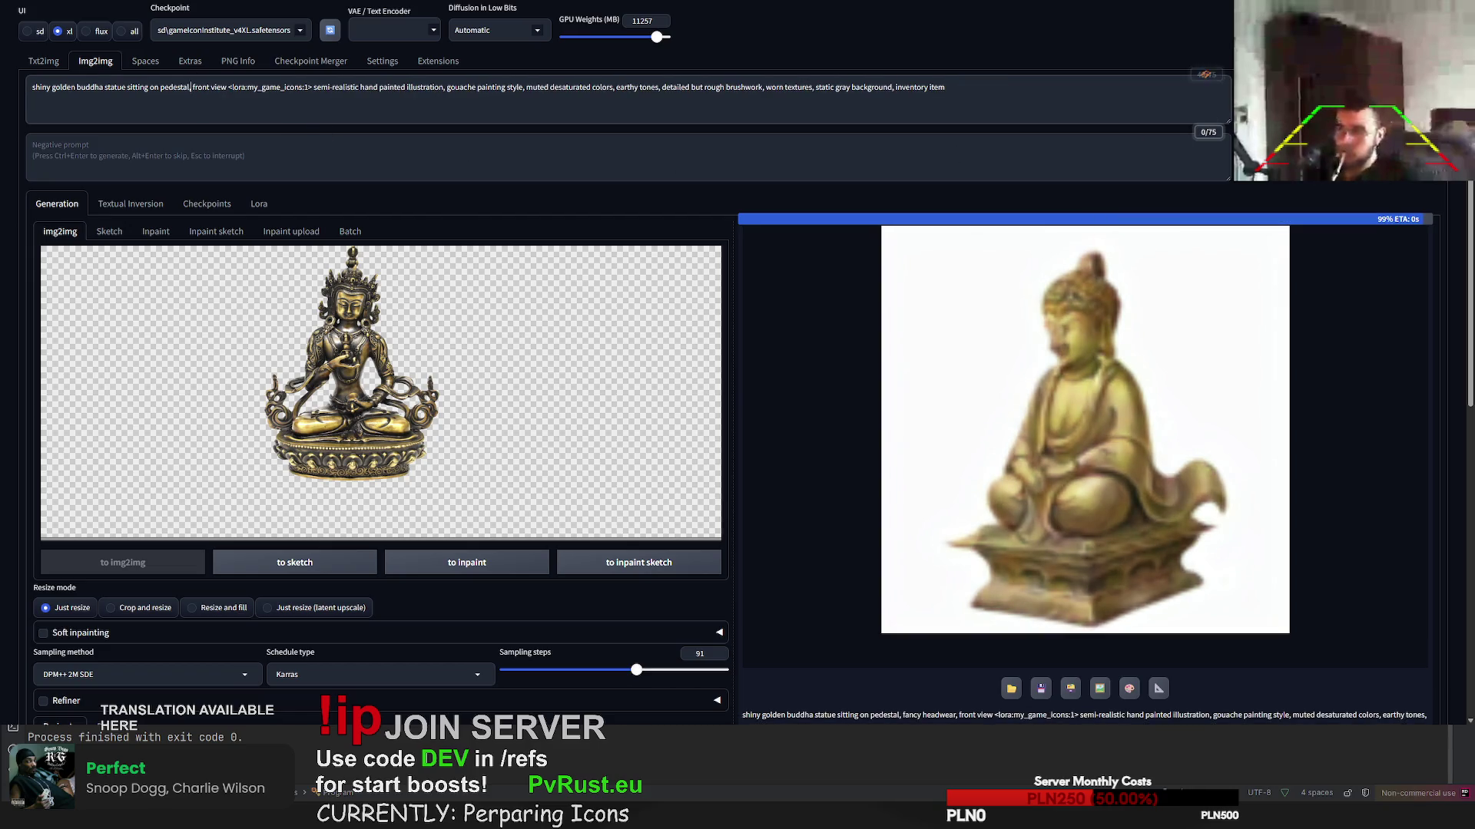
key("ctrl+Return")
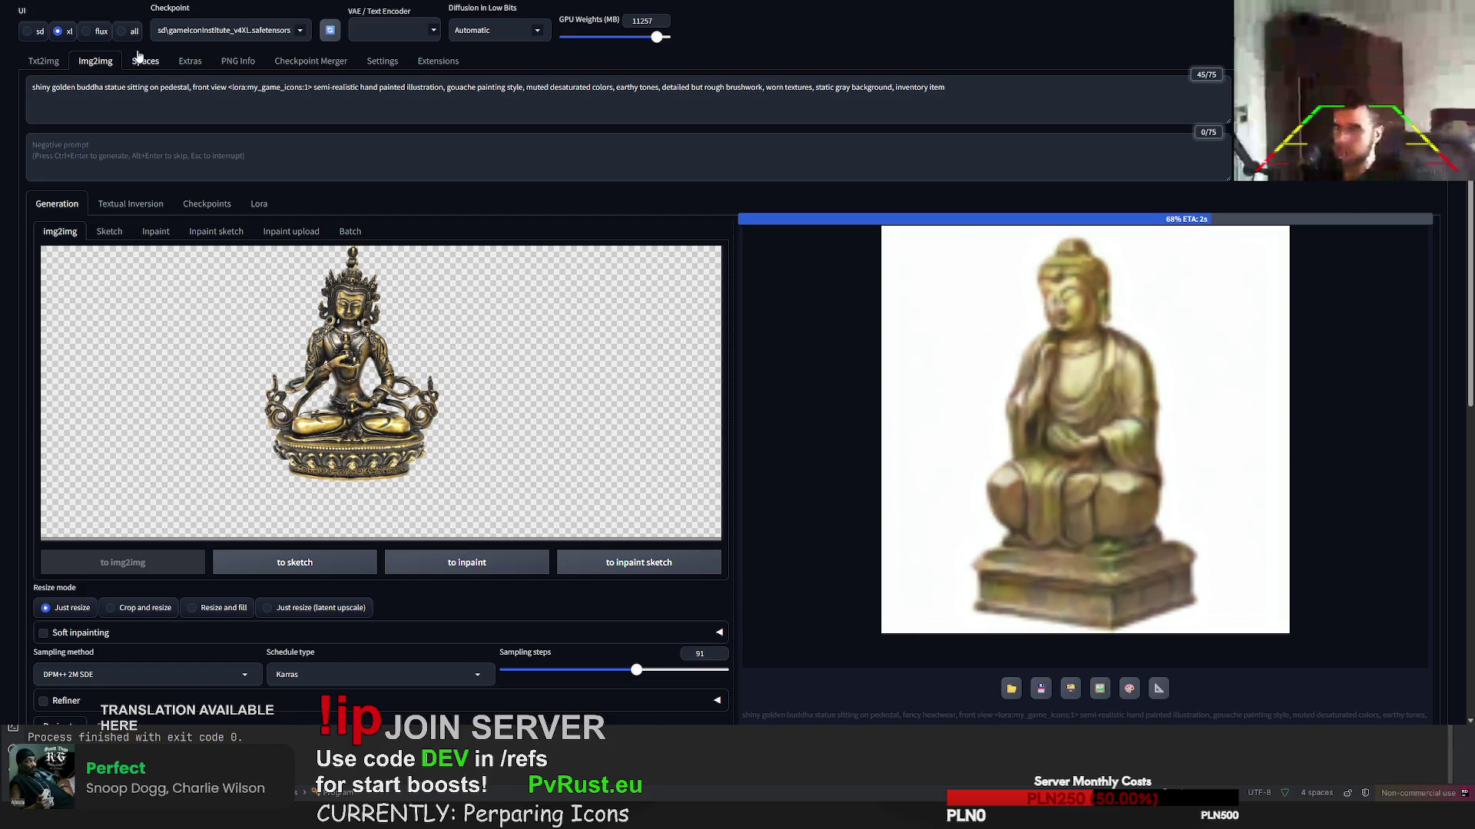
Step: Remove ', front view' from the prompt and generate two more shiny Buddha icons
left_click_drag(191, 87, 227, 96)
key("BackSpace")
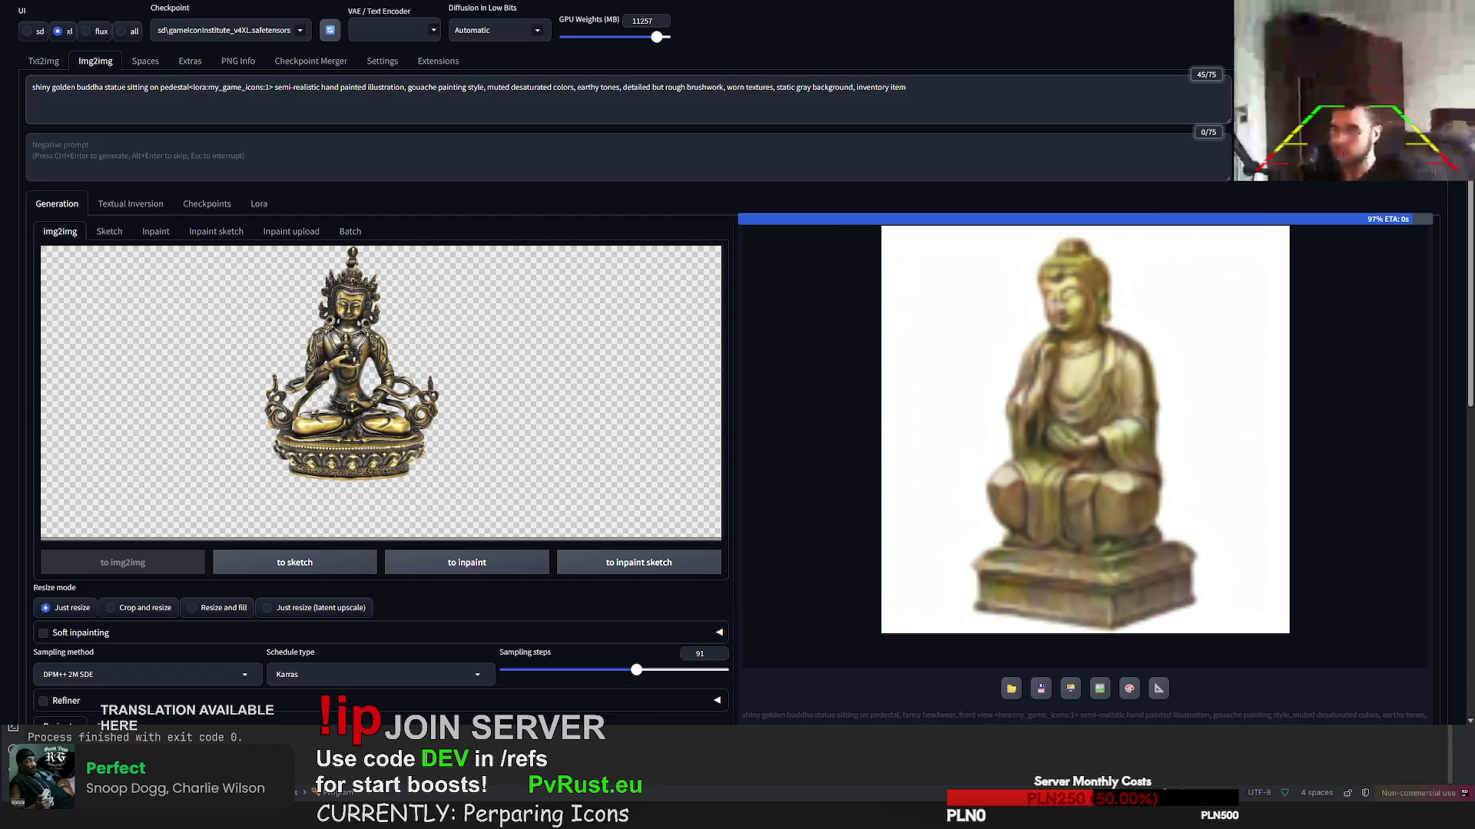
key("ctrl+Return")
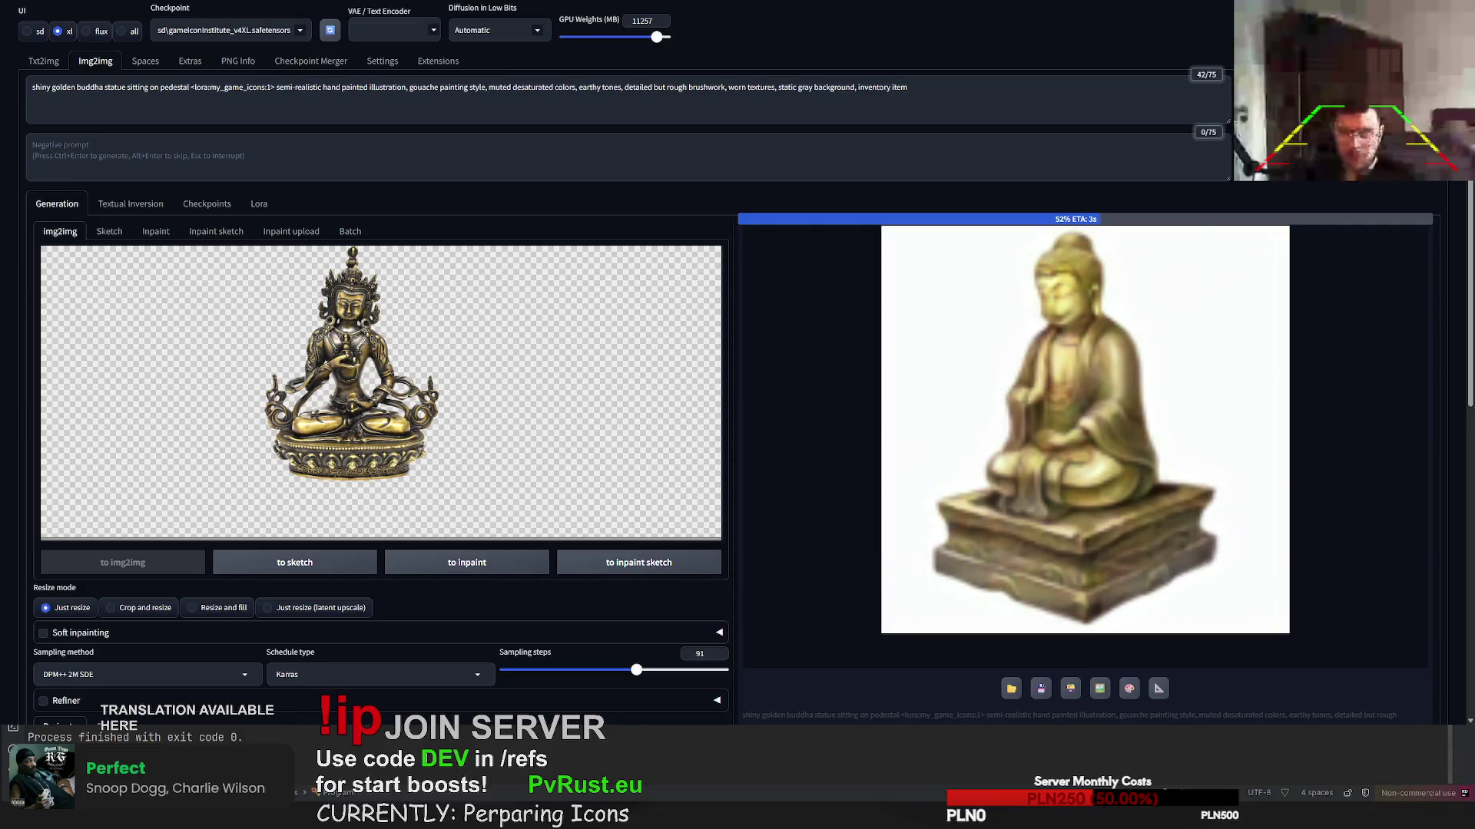
scroll(608, 511, "down", 2)
scroll(737, 384, "down", 3)
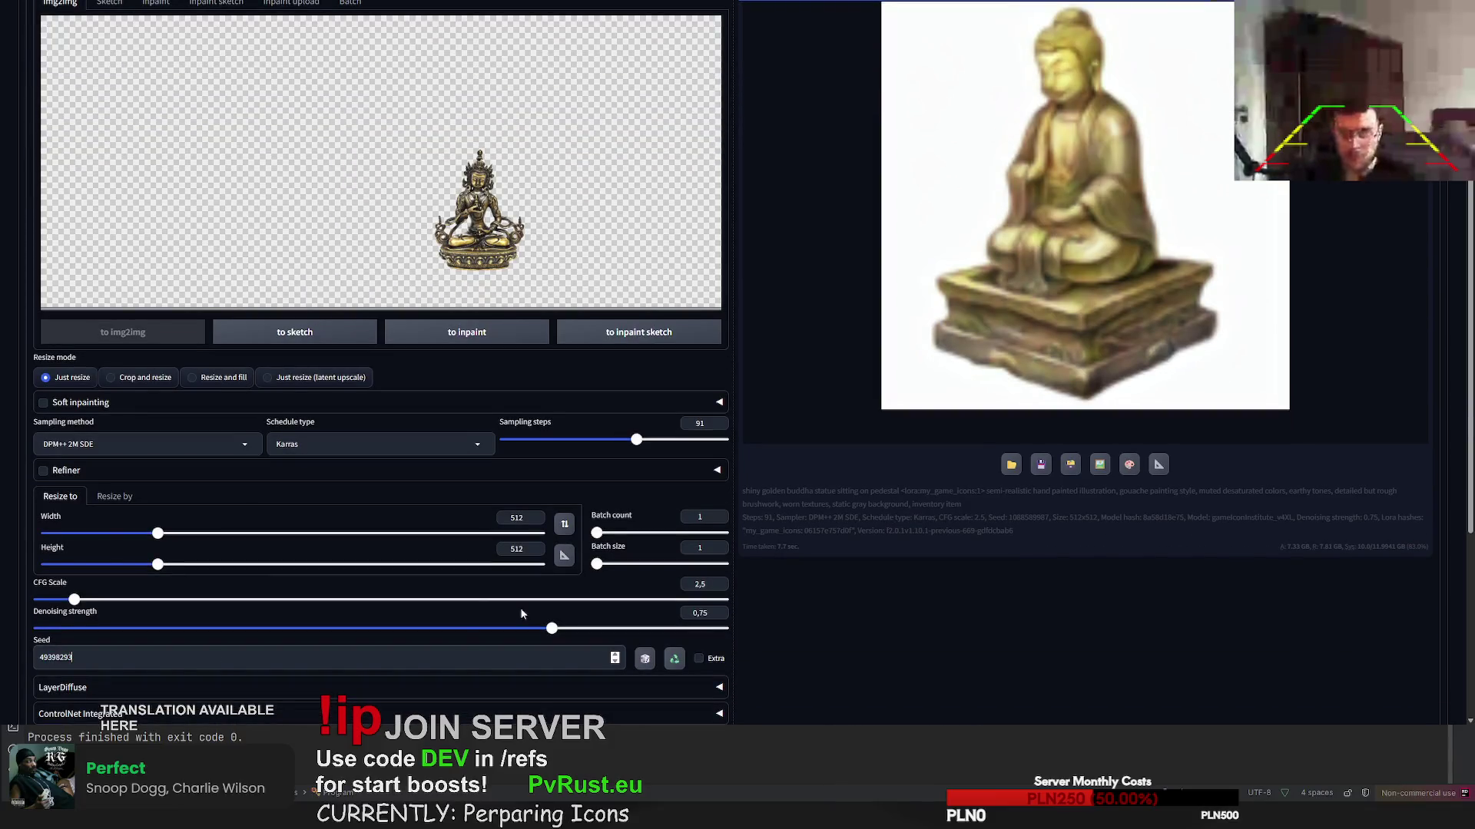
scroll(1301, 432, "up", 3)
key("ctrl+Return")
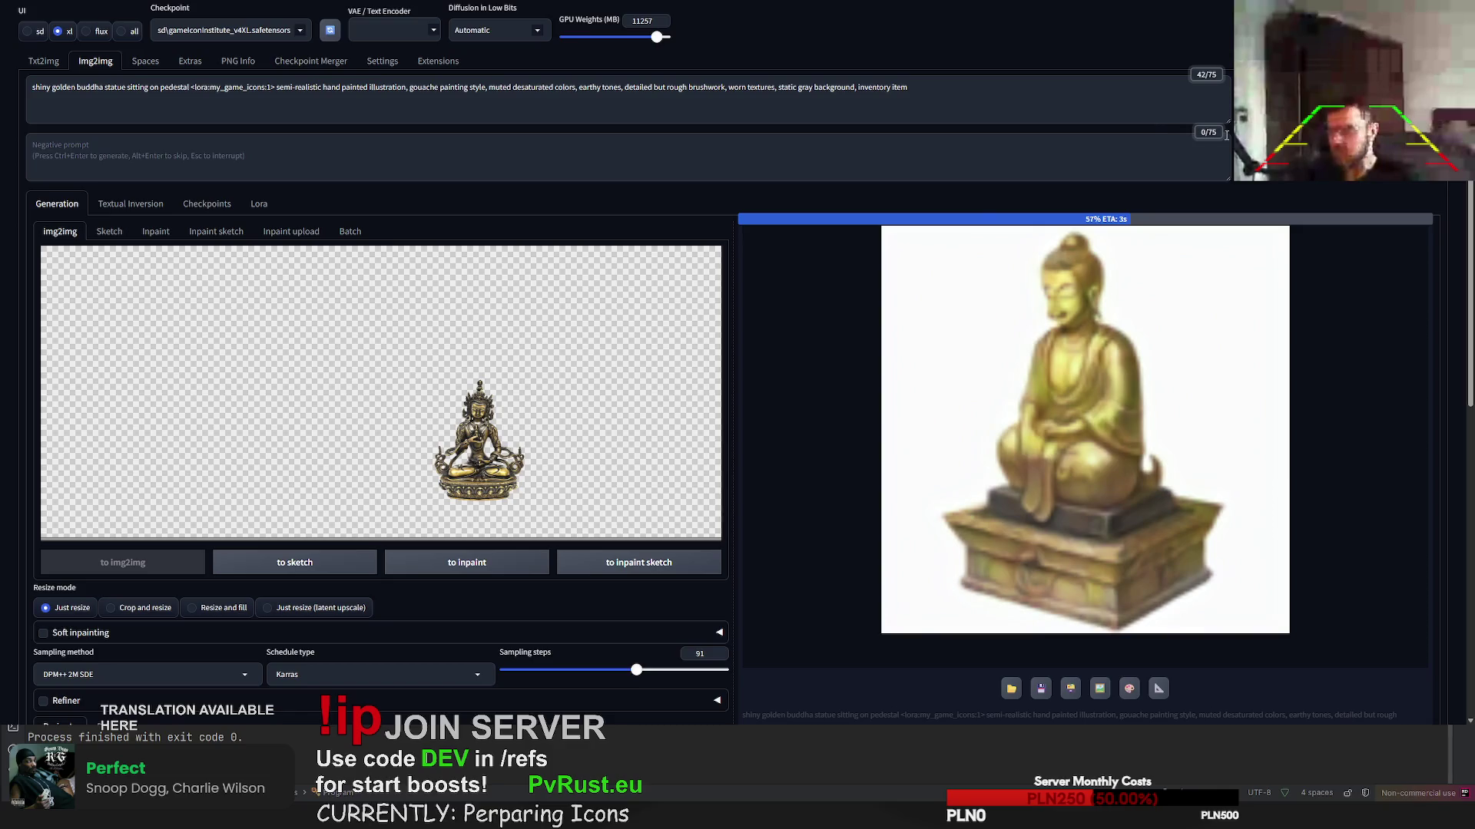
double_click(41, 87)
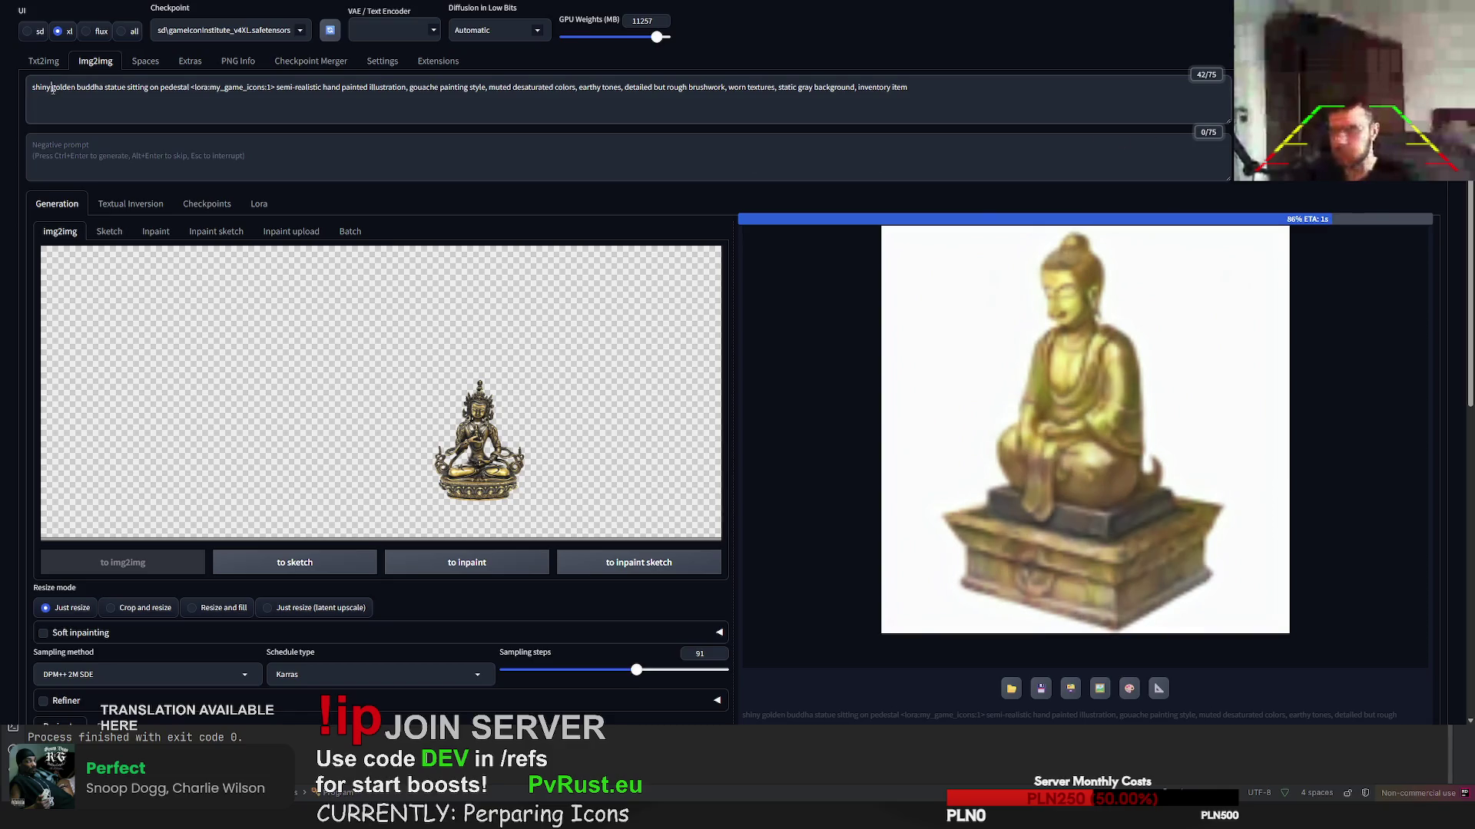
Step: Remove 'shiny' and 'sitting on pedestal' from the prompt and generate a plain golden Buddha
key("BackSpace")
left_click_drag(170, 89, 116, 96)
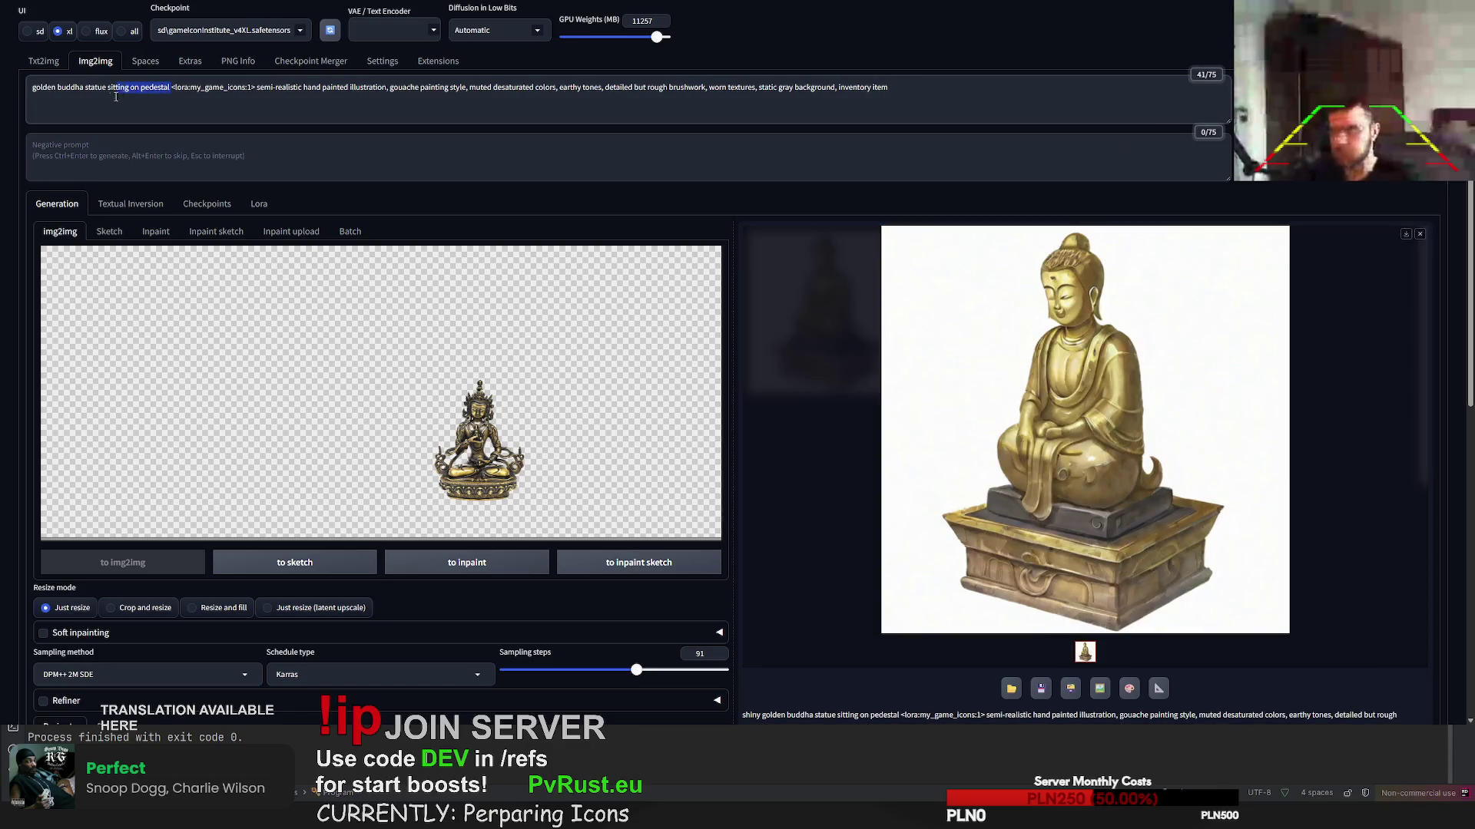
key("BackSpace")
type("e")
key("ctrl+Return")
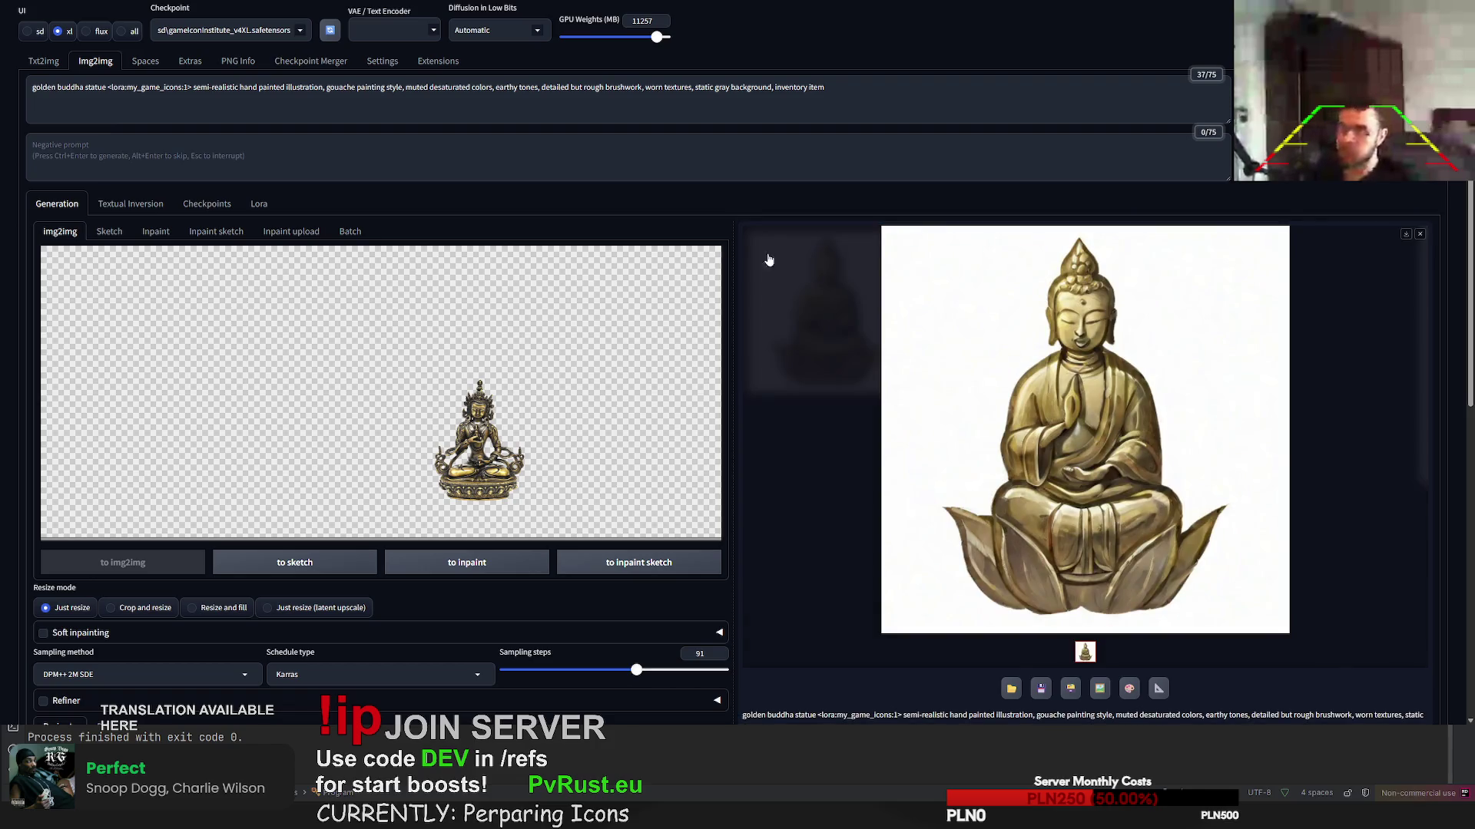
Step: Add 'on pedestal' after statue and generate the Buddha on a pedestal
left_click(108, 88)
type("on pedestal")
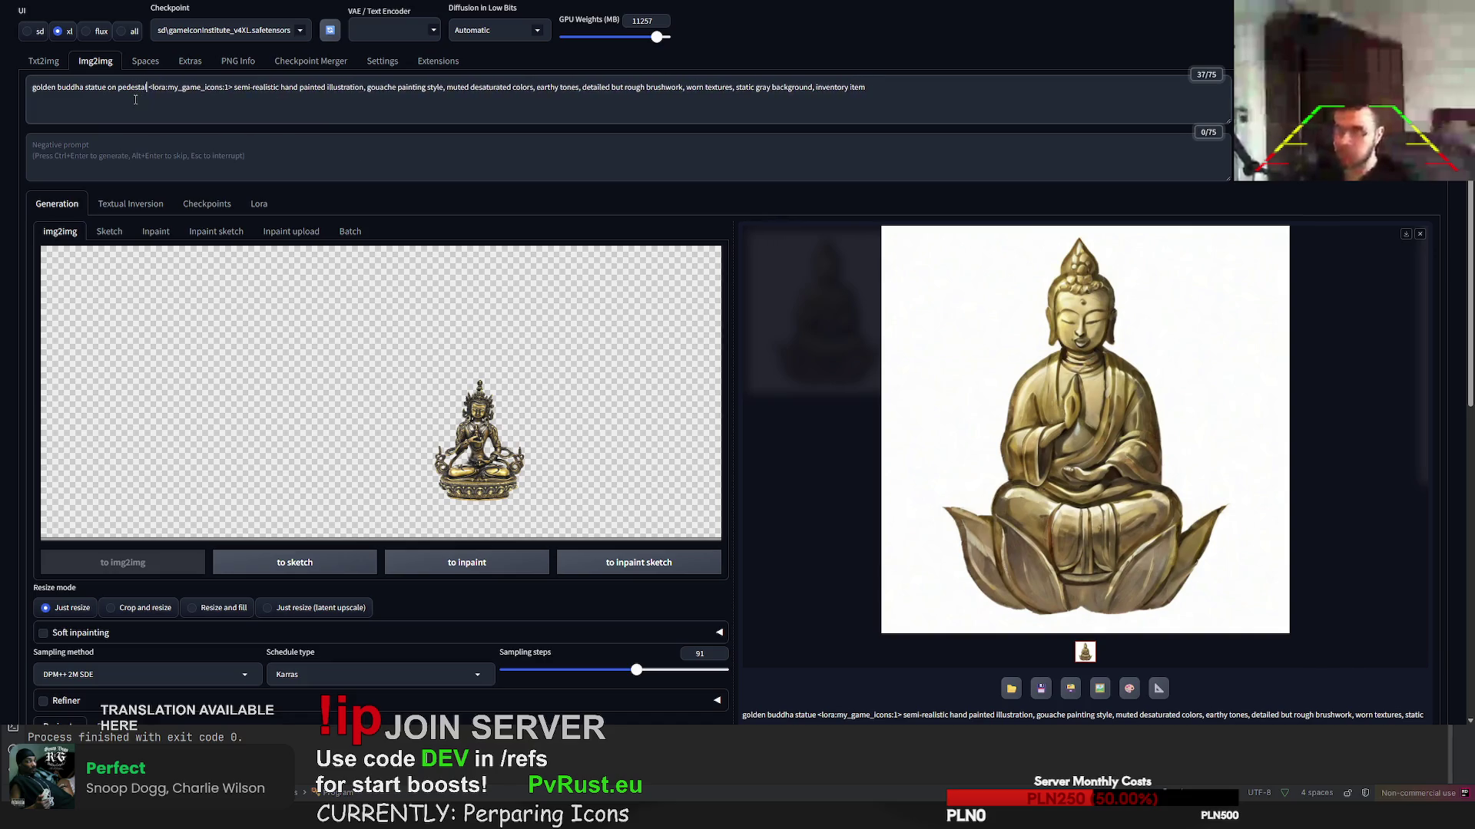
key("ctrl+Return")
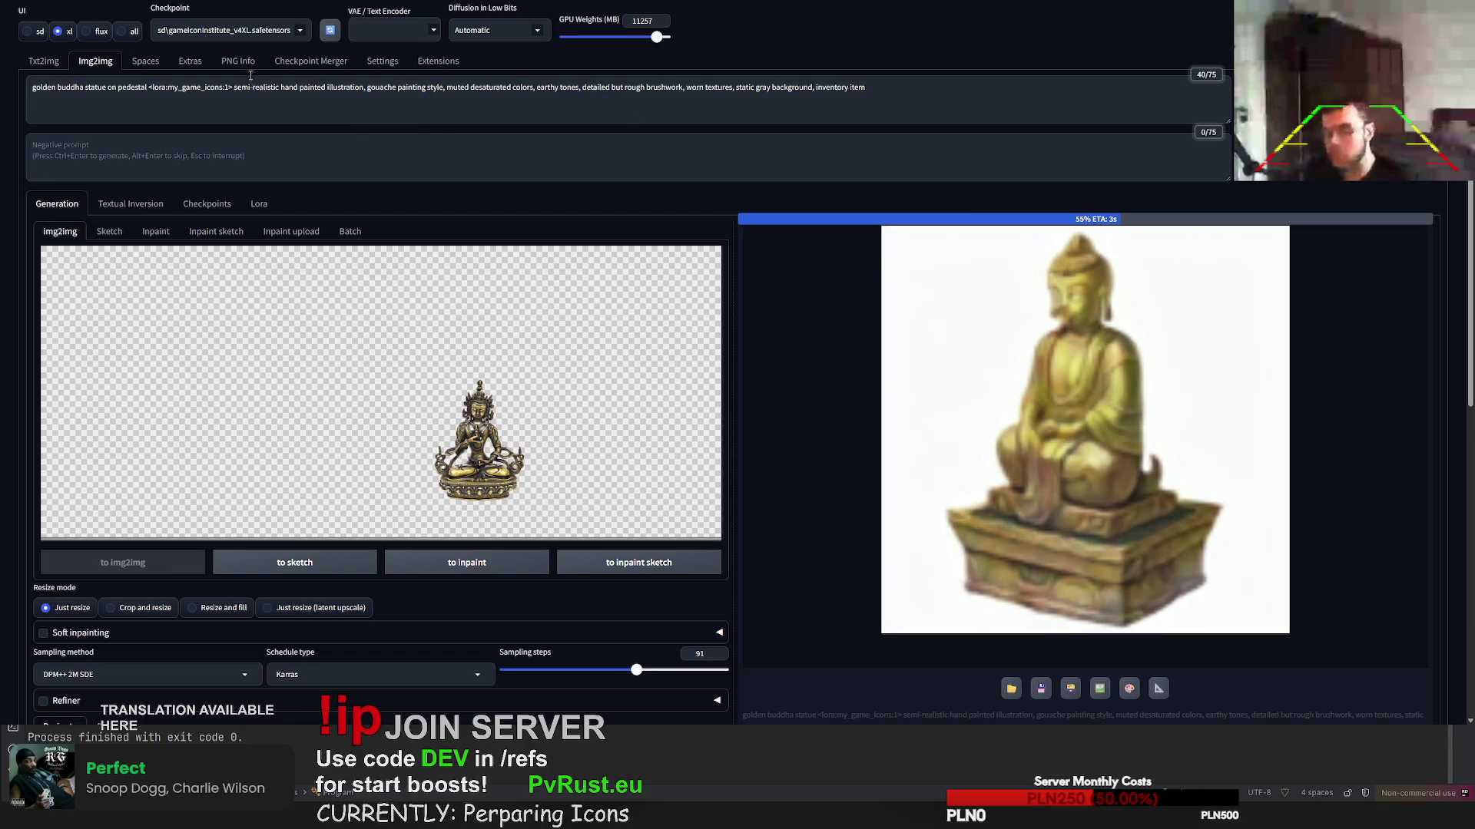
Step: Swap 'on pedestal' for a leading 'shiny', generate, and raise sampling steps from 91 to 135
left_click_drag(147, 89, 106, 89)
key("BackSpace")
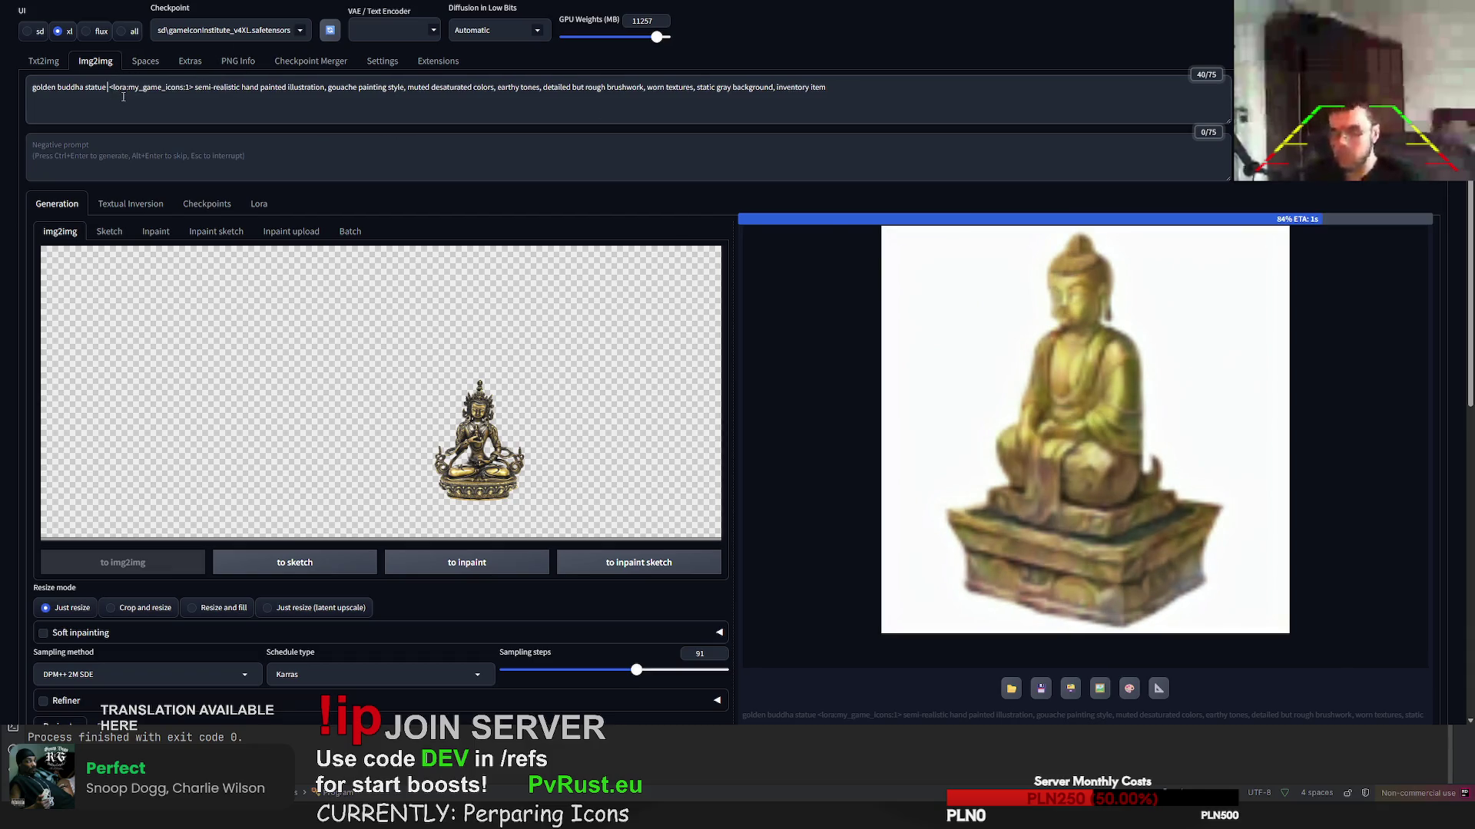
left_click(31, 88)
type("shiny")
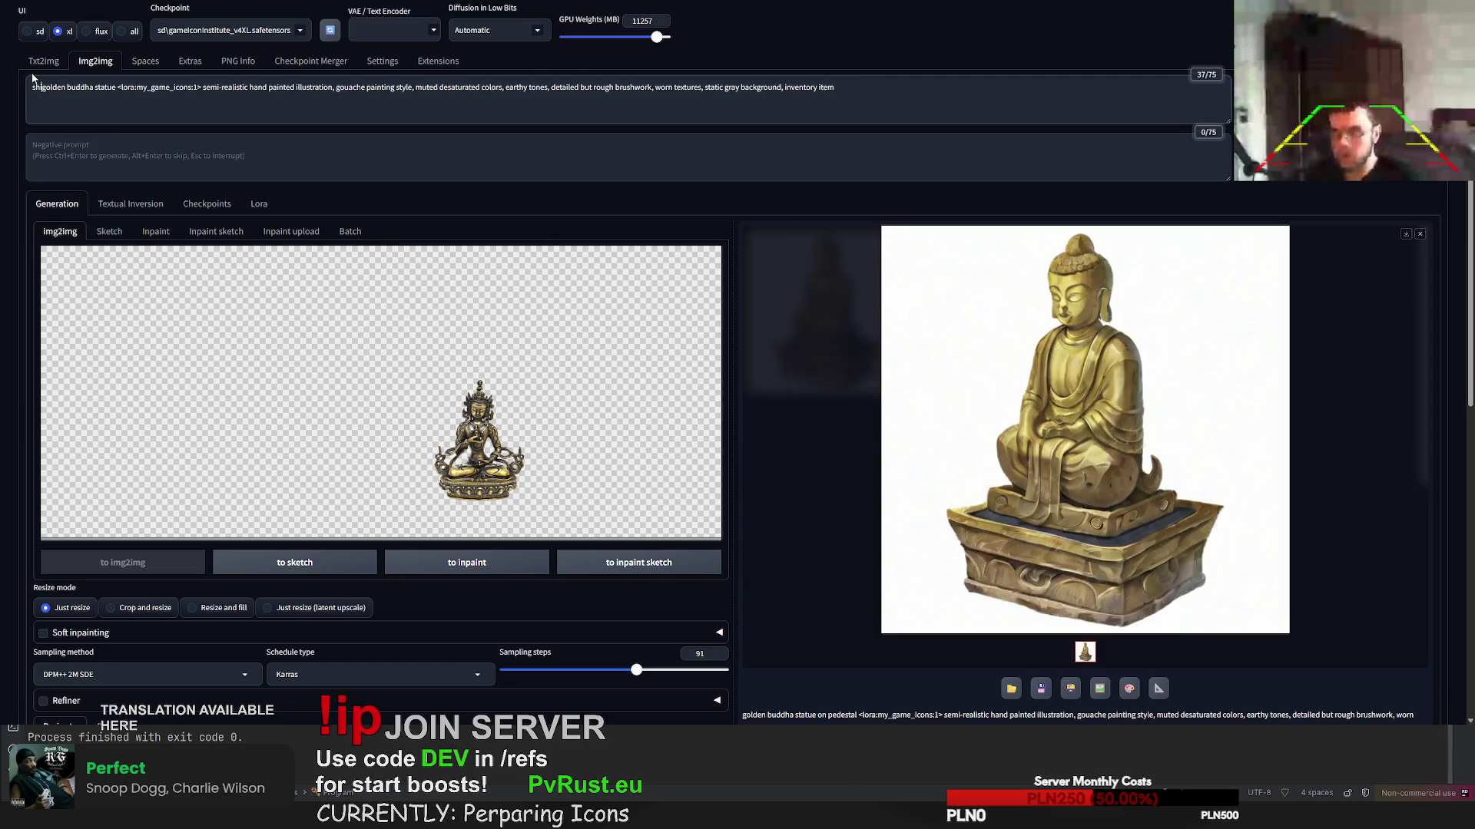
left_click(1275, 100)
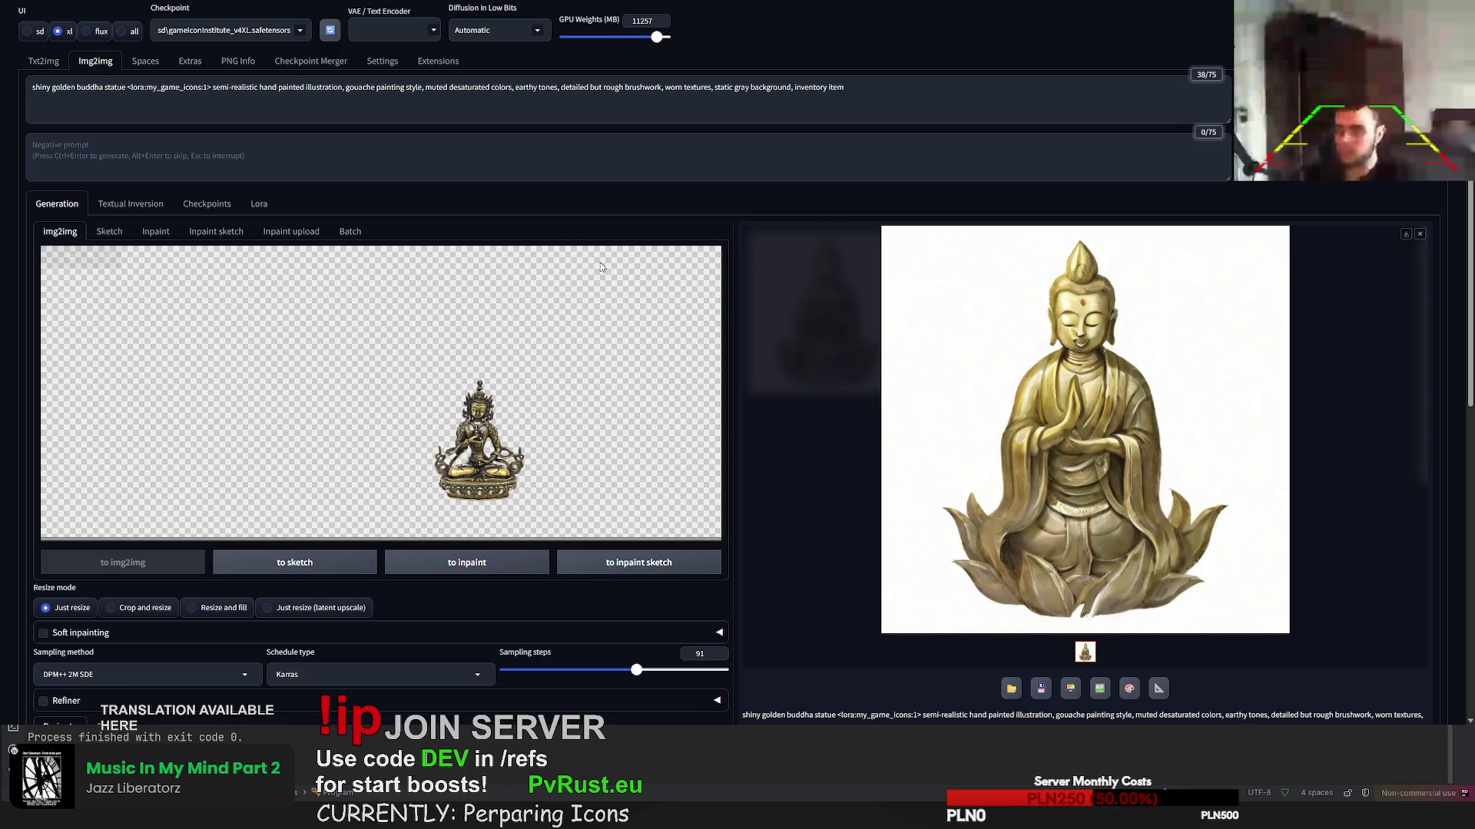
left_click_drag(636, 670, 701, 672)
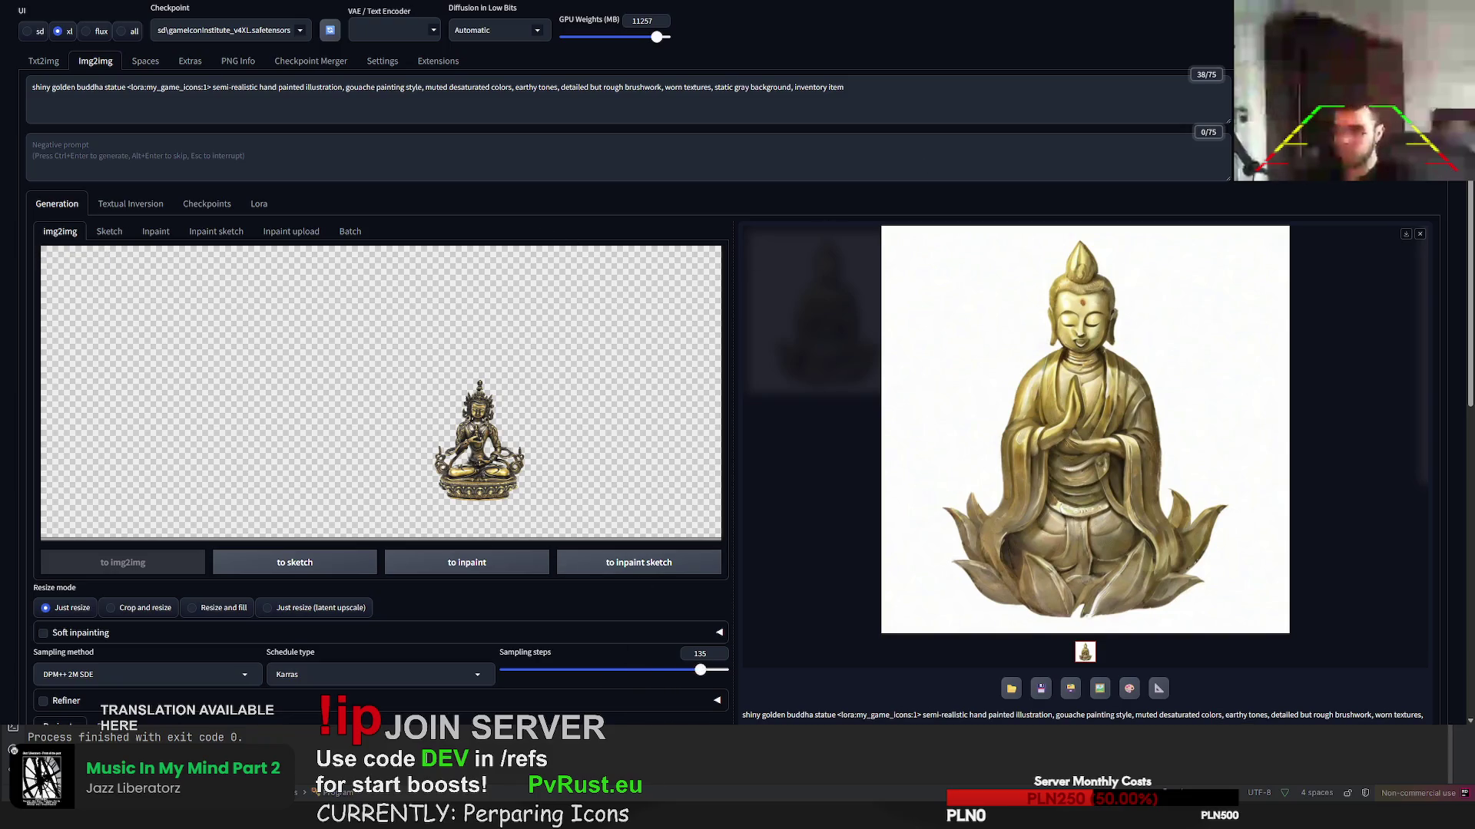
Step: Generate at 135 sampling steps, then raise steps to 150 and regenerate the golden Buddha
key("ctrl+Return")
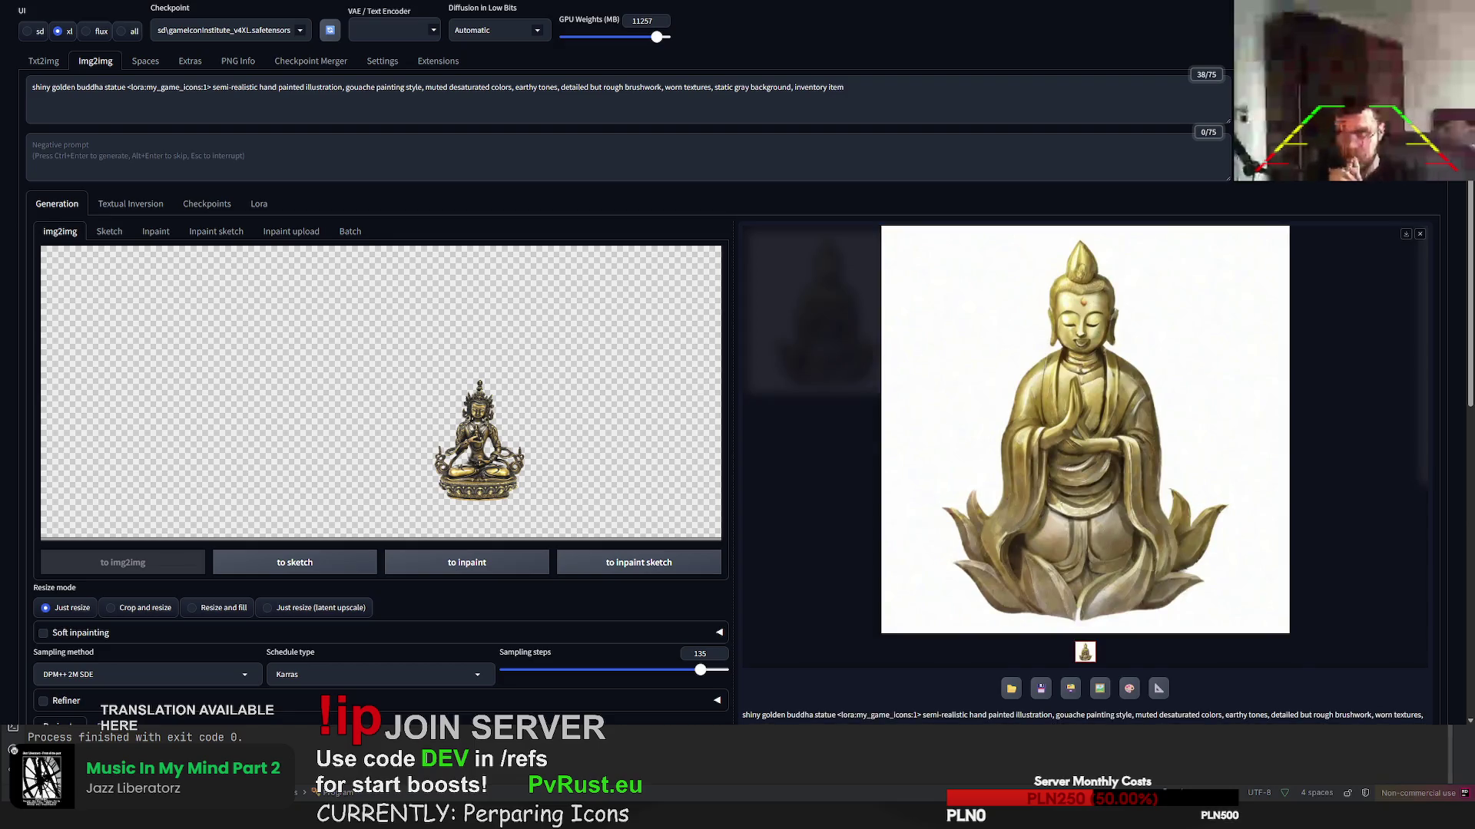
left_click_drag(700, 669, 805, 670)
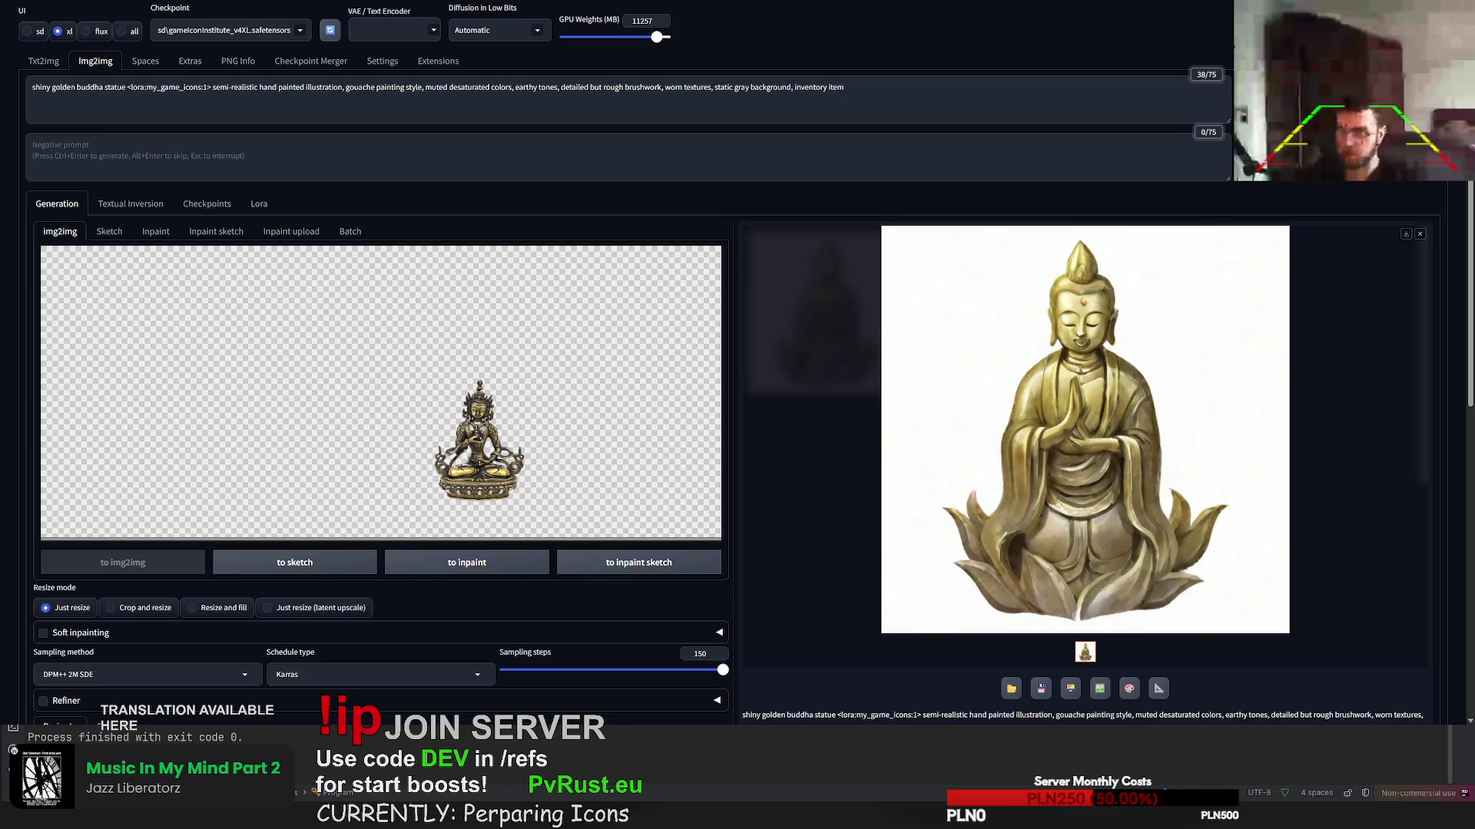
key("ctrl+Return")
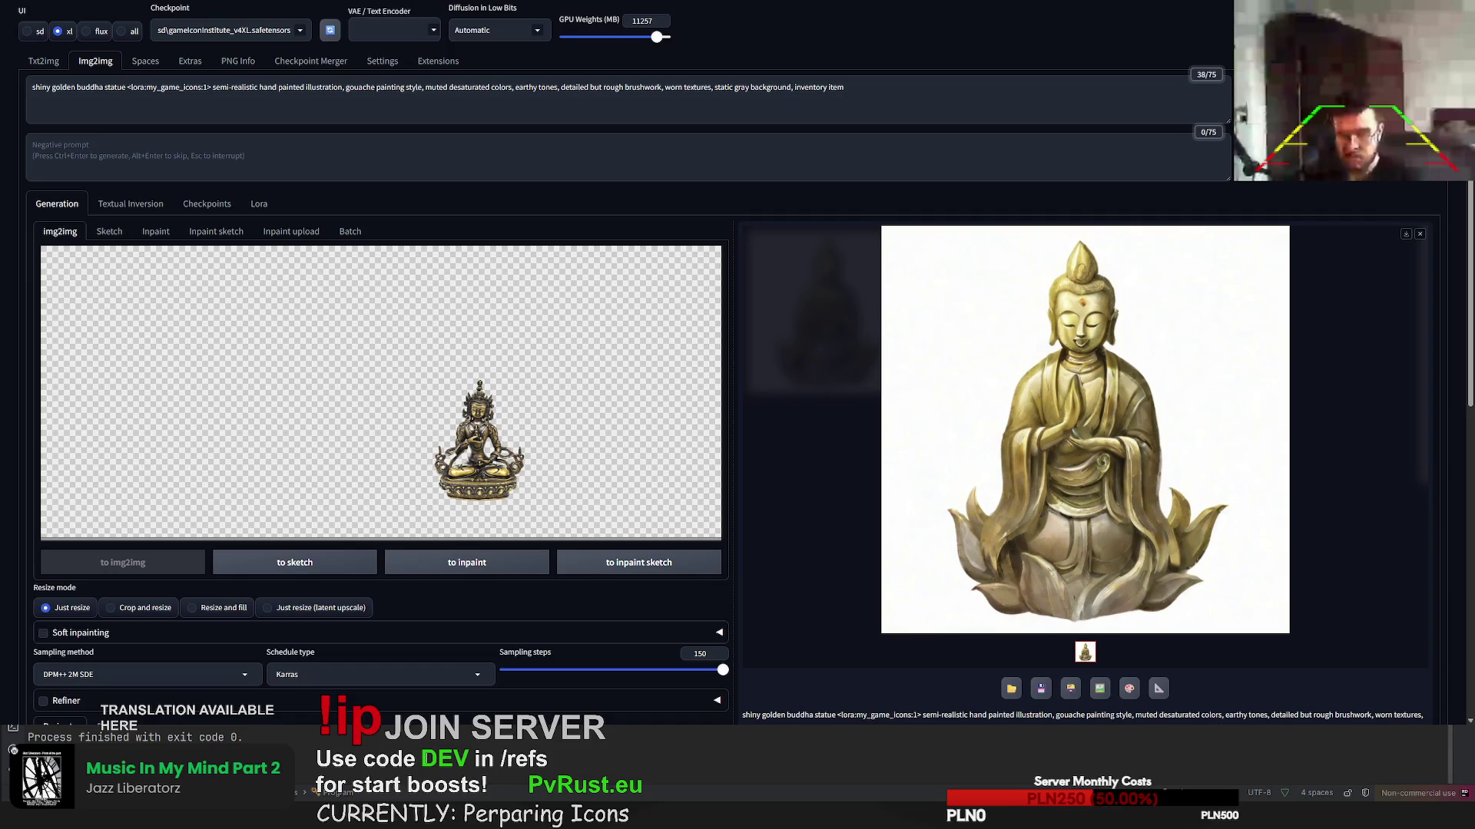
Step: Paste the blue statue as reference, change 'golden' to 'diamond', and generate
key("ctrl+v")
double_click(66, 86)
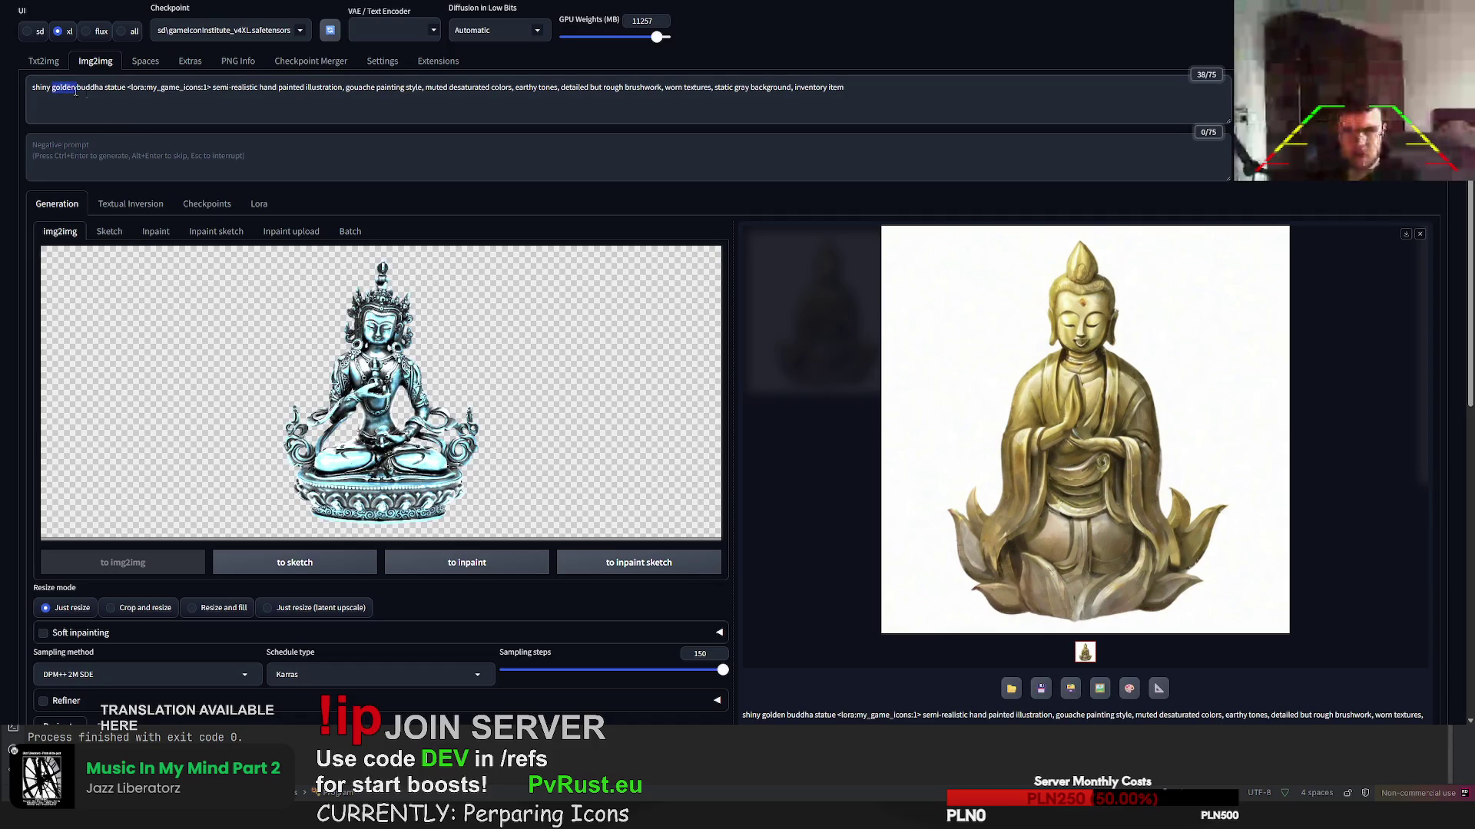
key("BackSpace")
type("diamo")
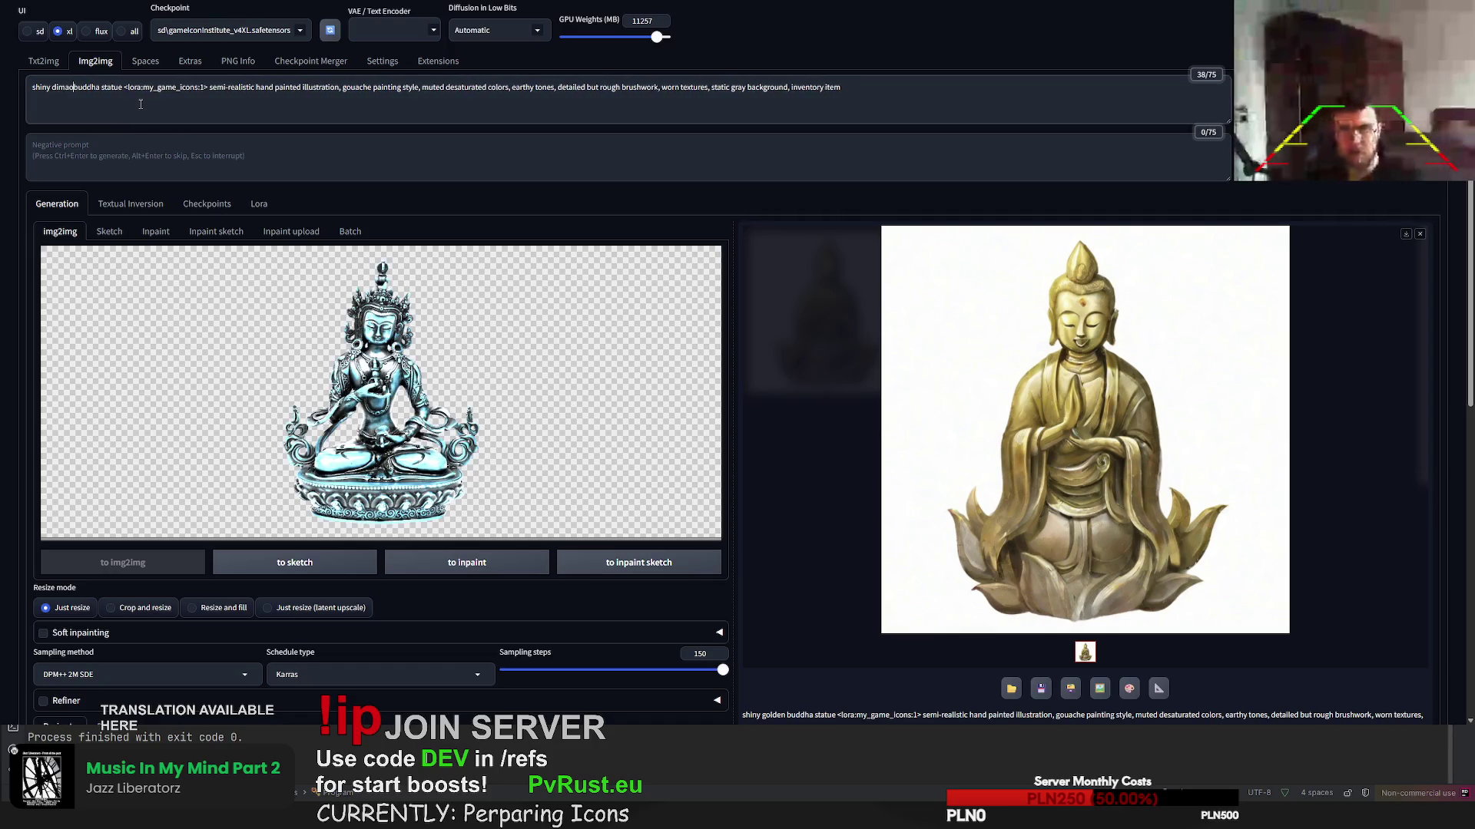
type("nd")
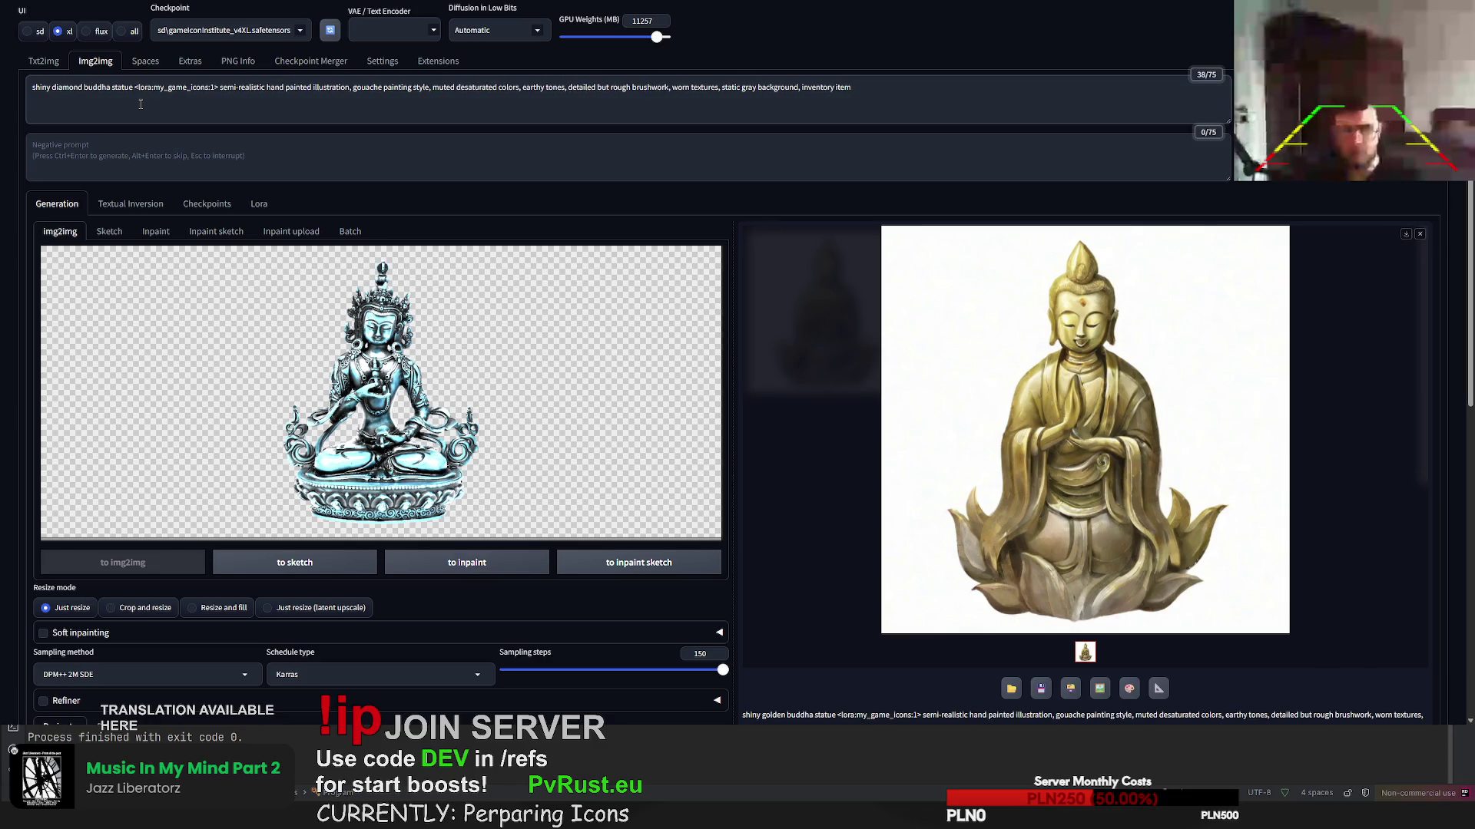
key("ctrl+Return")
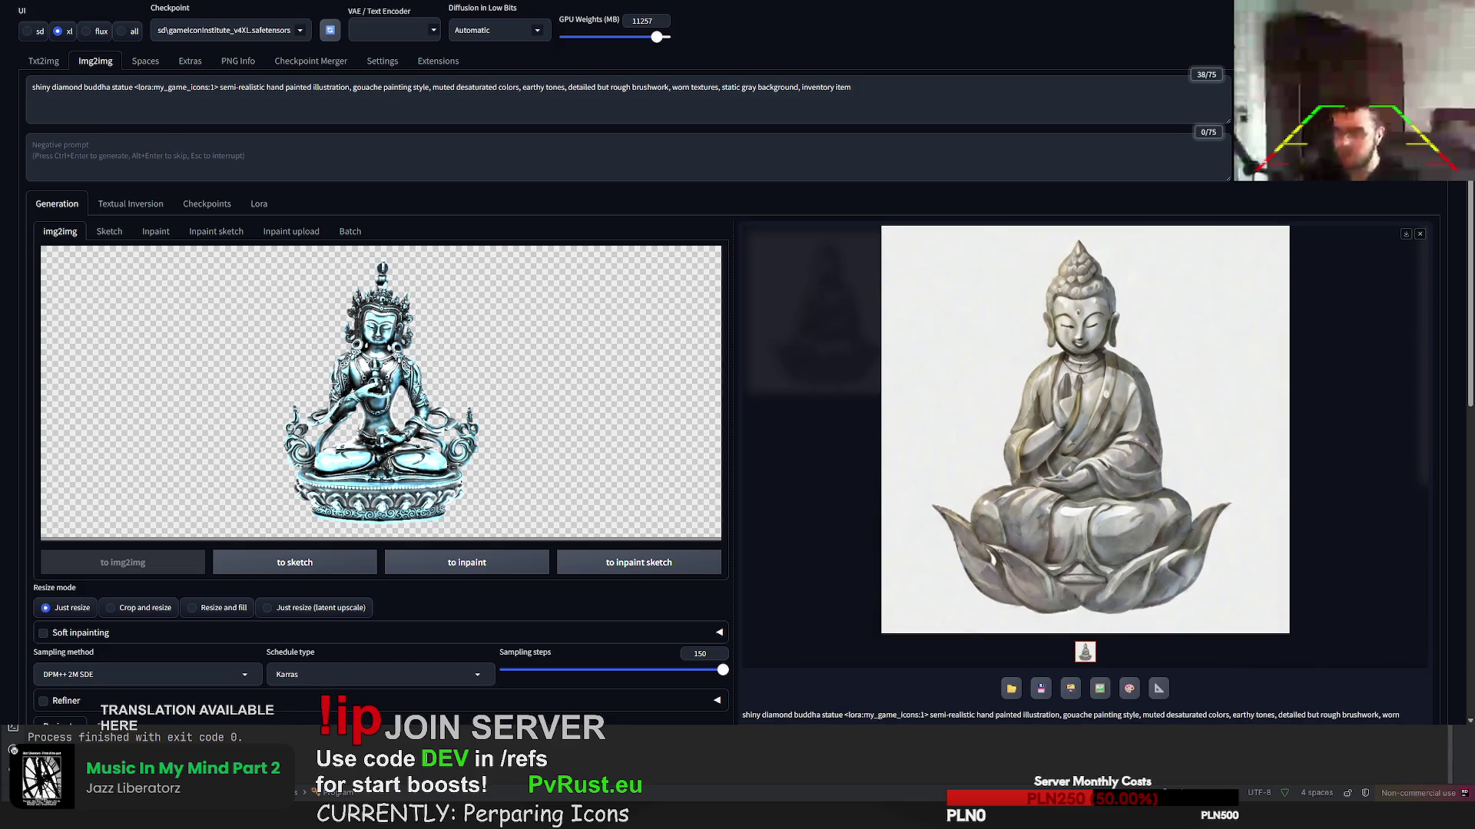
Step: Change the material to 'blue diamond' and generate the Buddha statue
double_click(68, 86)
key("BackSpace")
type("blue d")
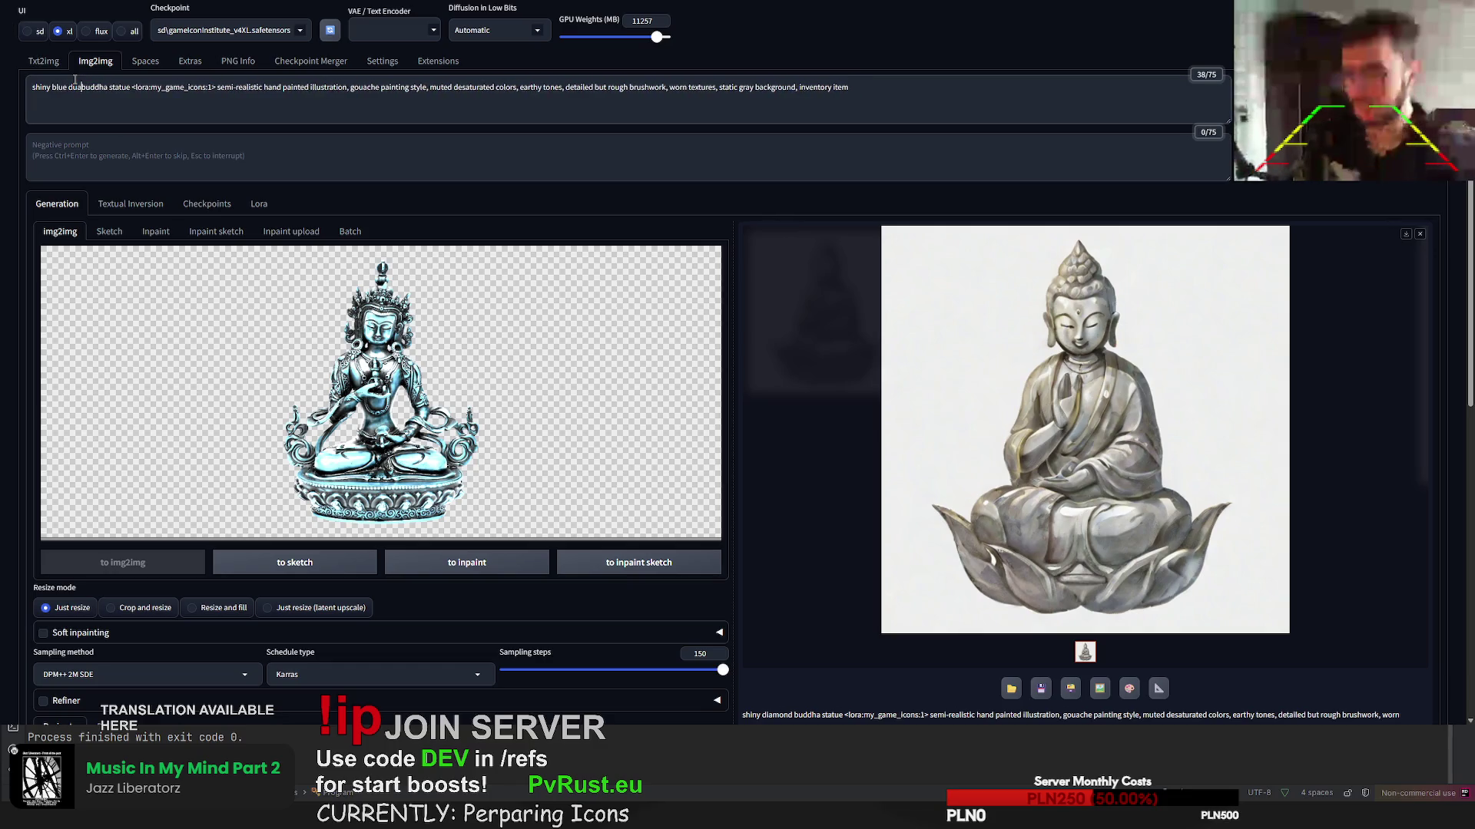
type("iamond")
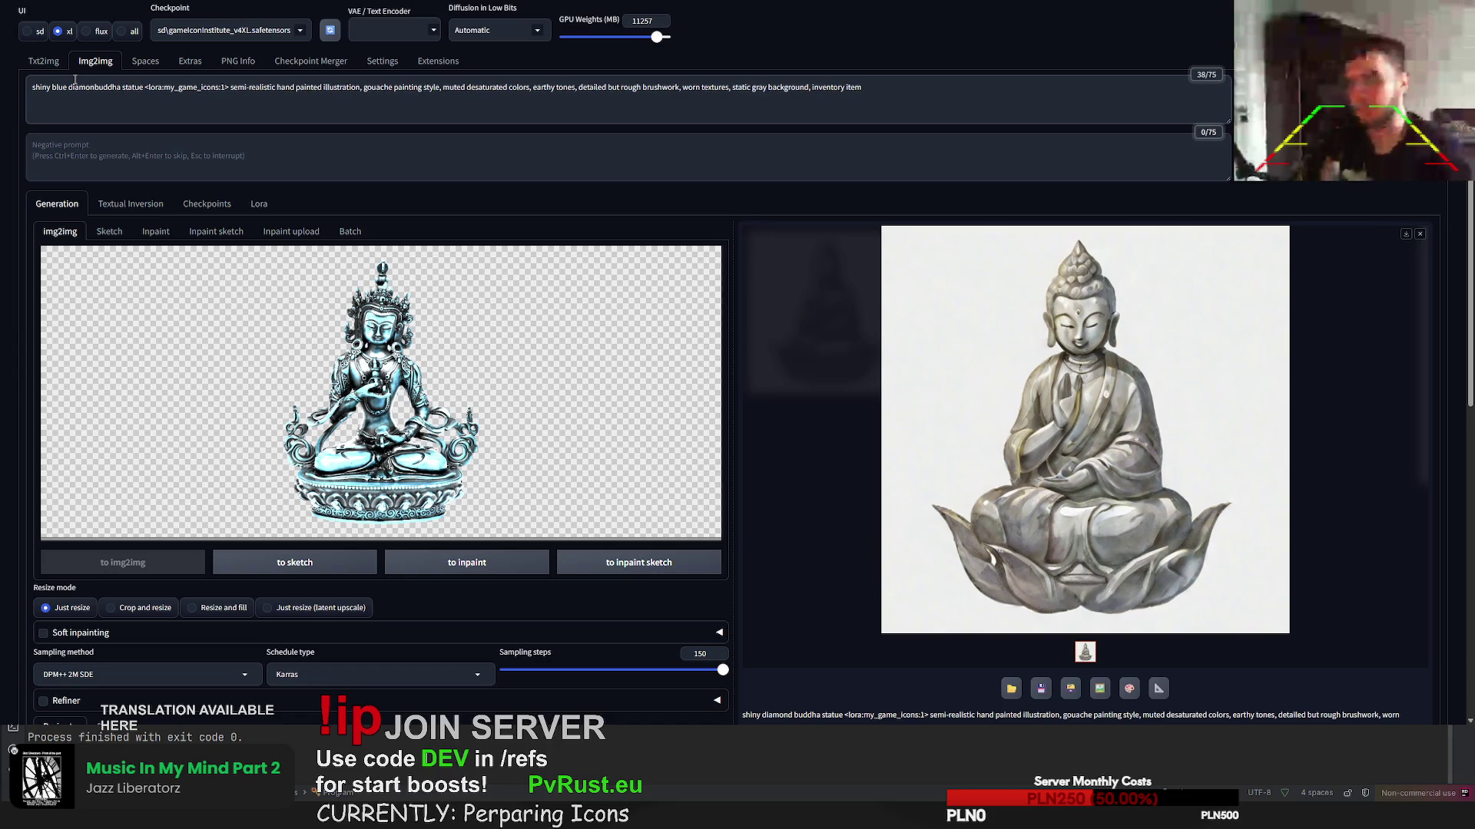
key("ctrl+Return")
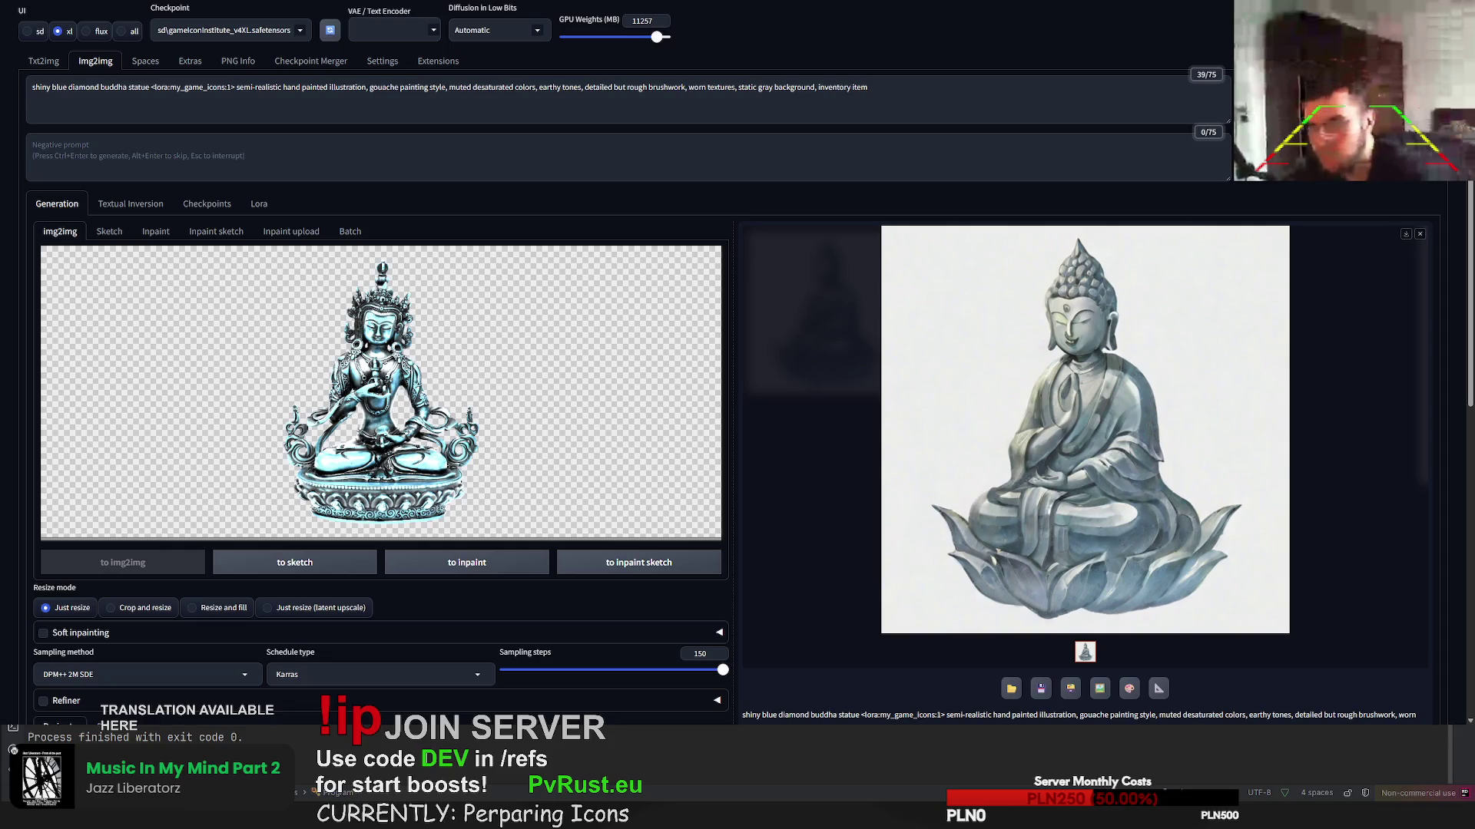
Step: Change the material to 'blue gold' and generate
left_click_drag(101, 87, 72, 86)
type("gold")
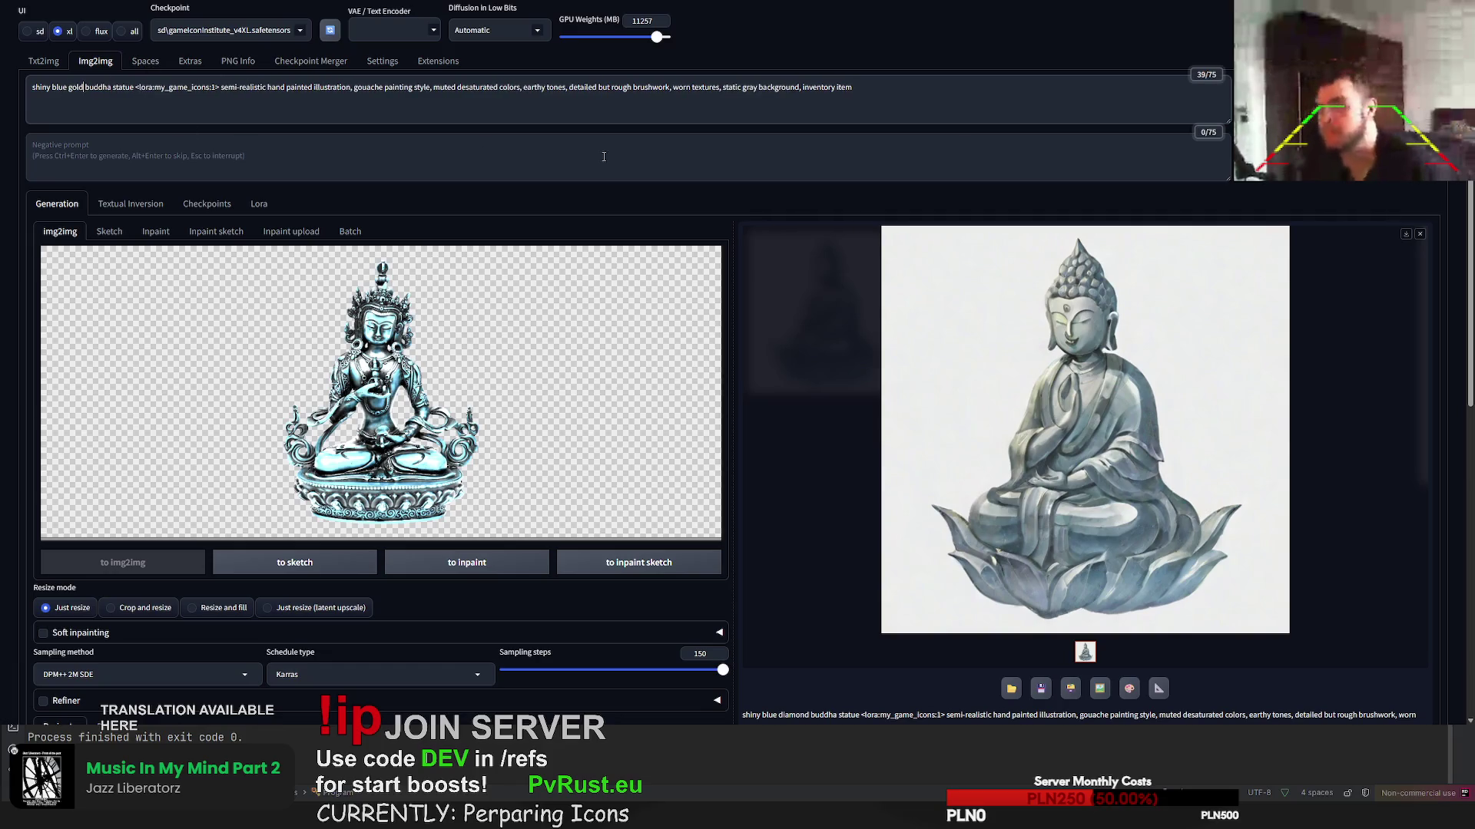
key("ctrl+Return")
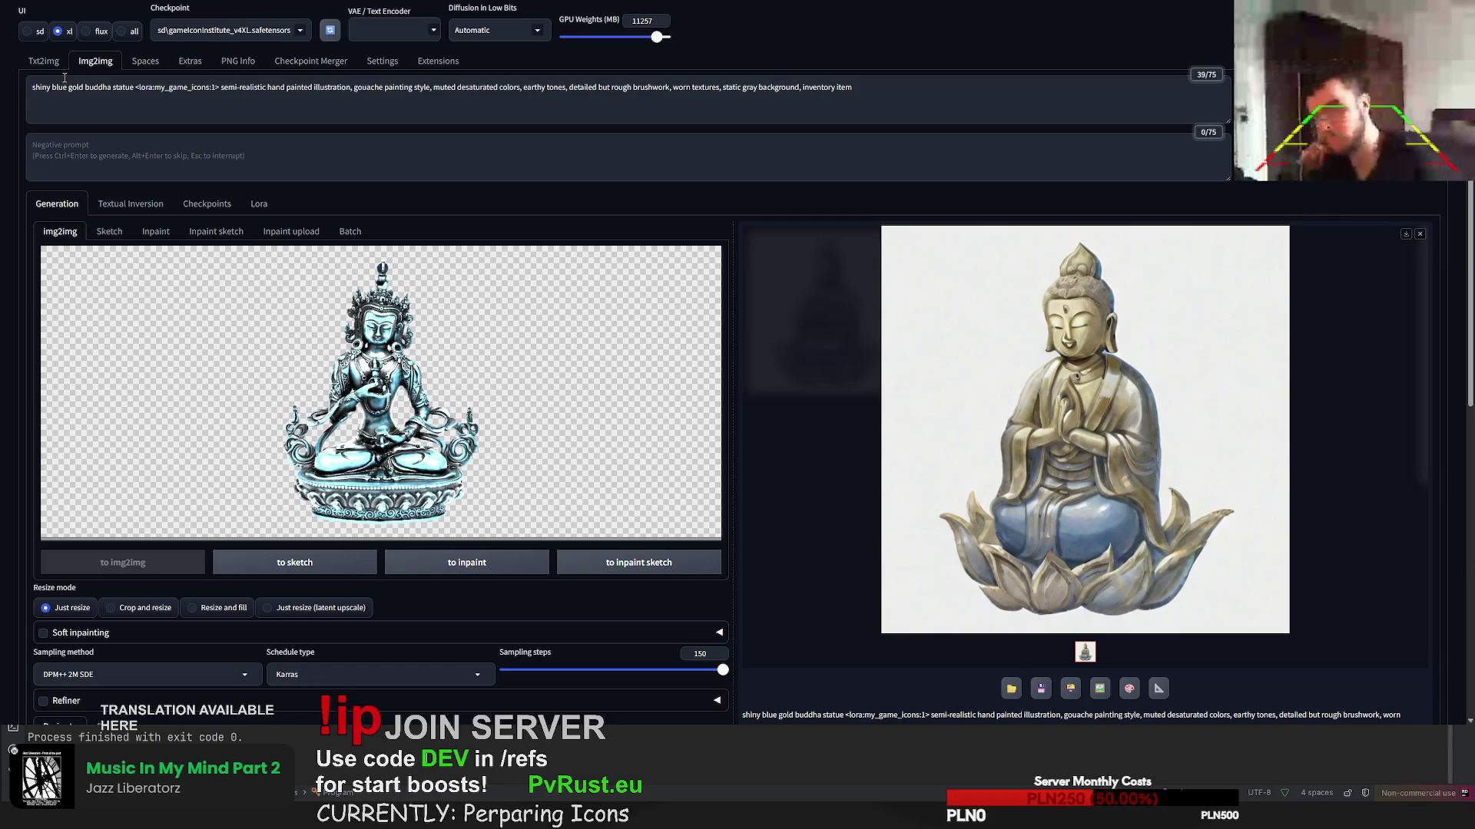
Step: Make it 'gold with diamonds', generate, then paste the crate of bottles as reference
double_click(59, 87)
key("BackSpace")
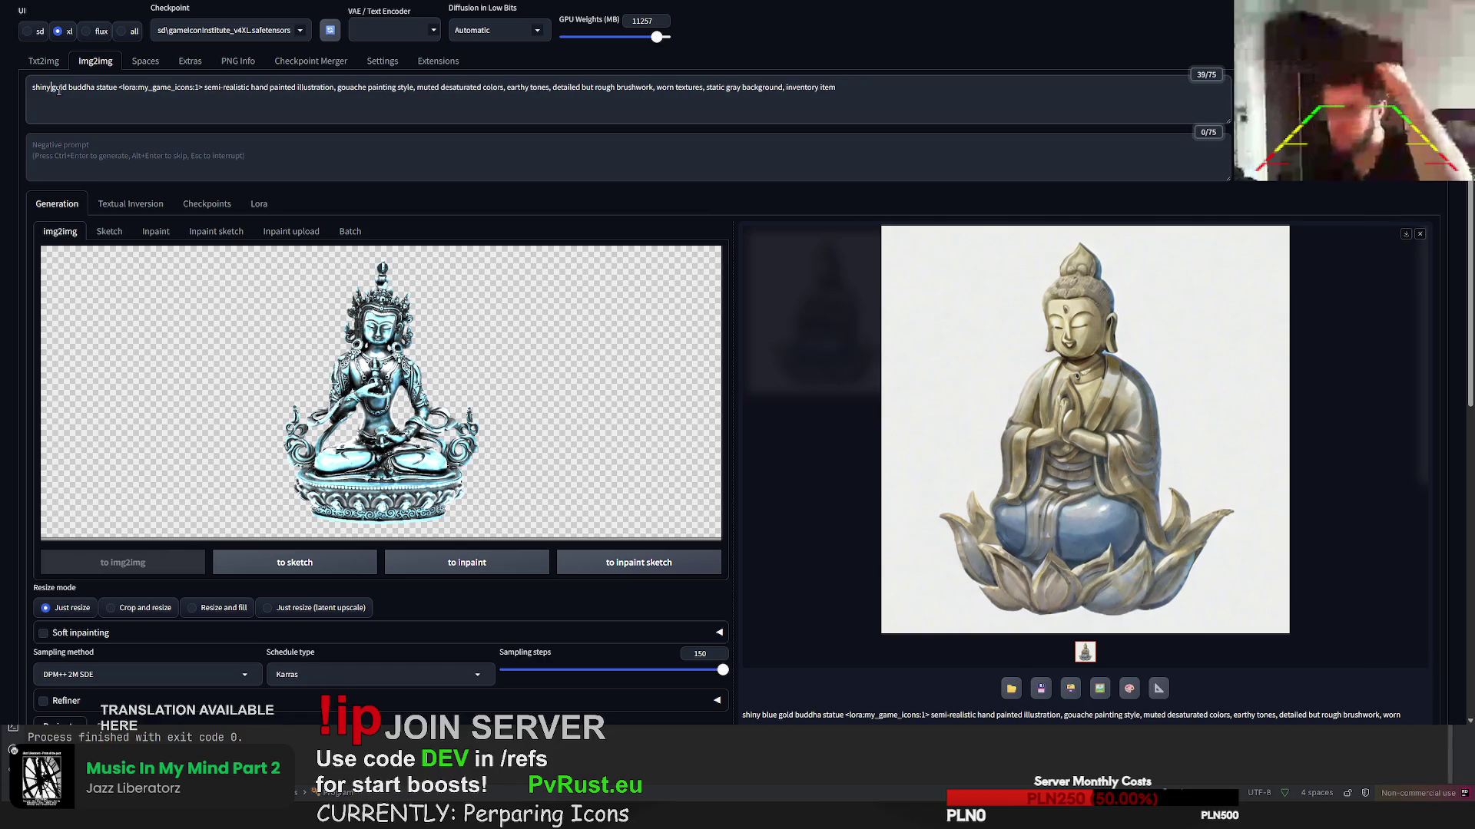
type("with diamonds")
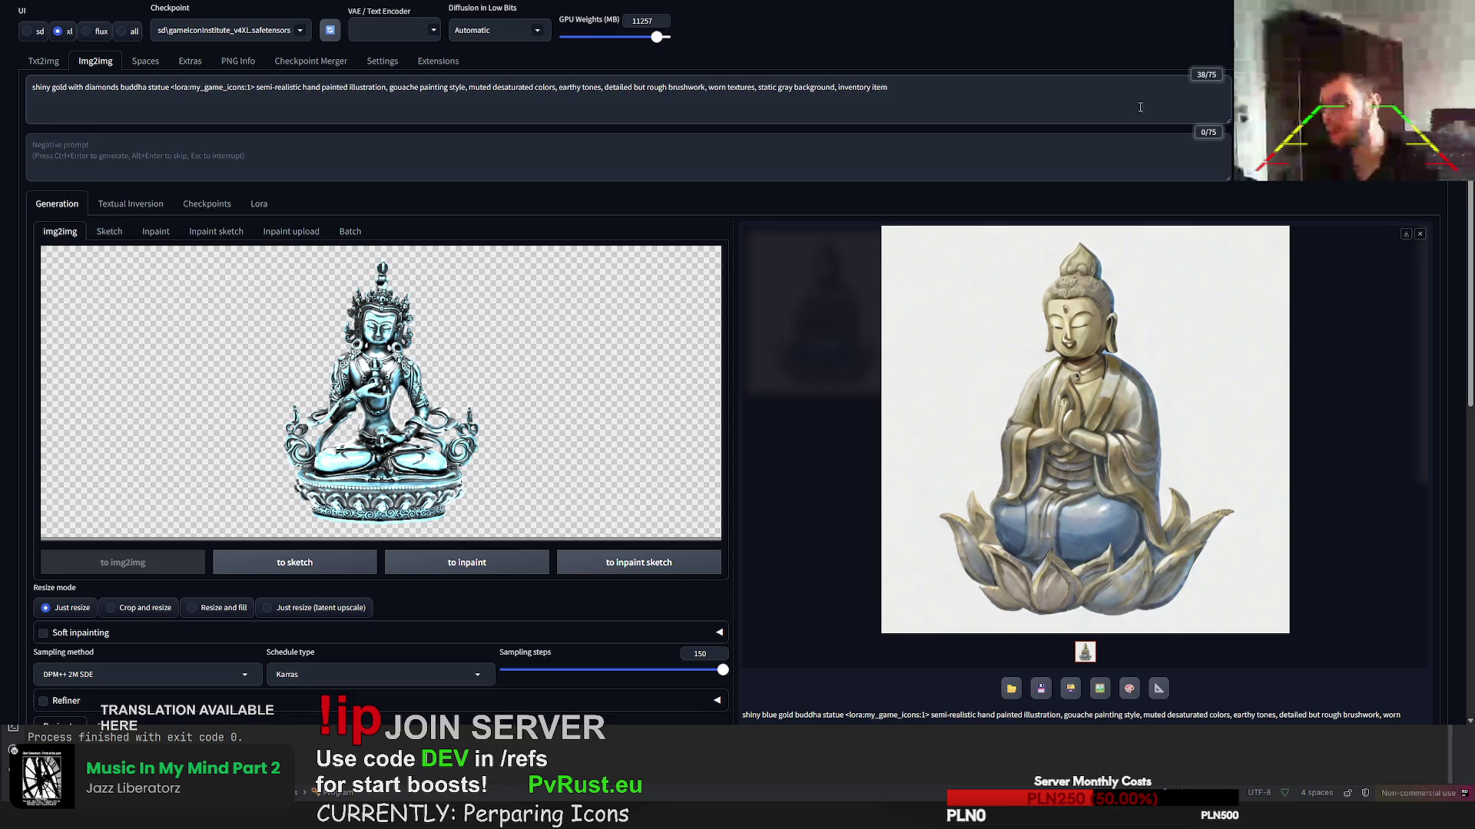
key("ctrl+Return")
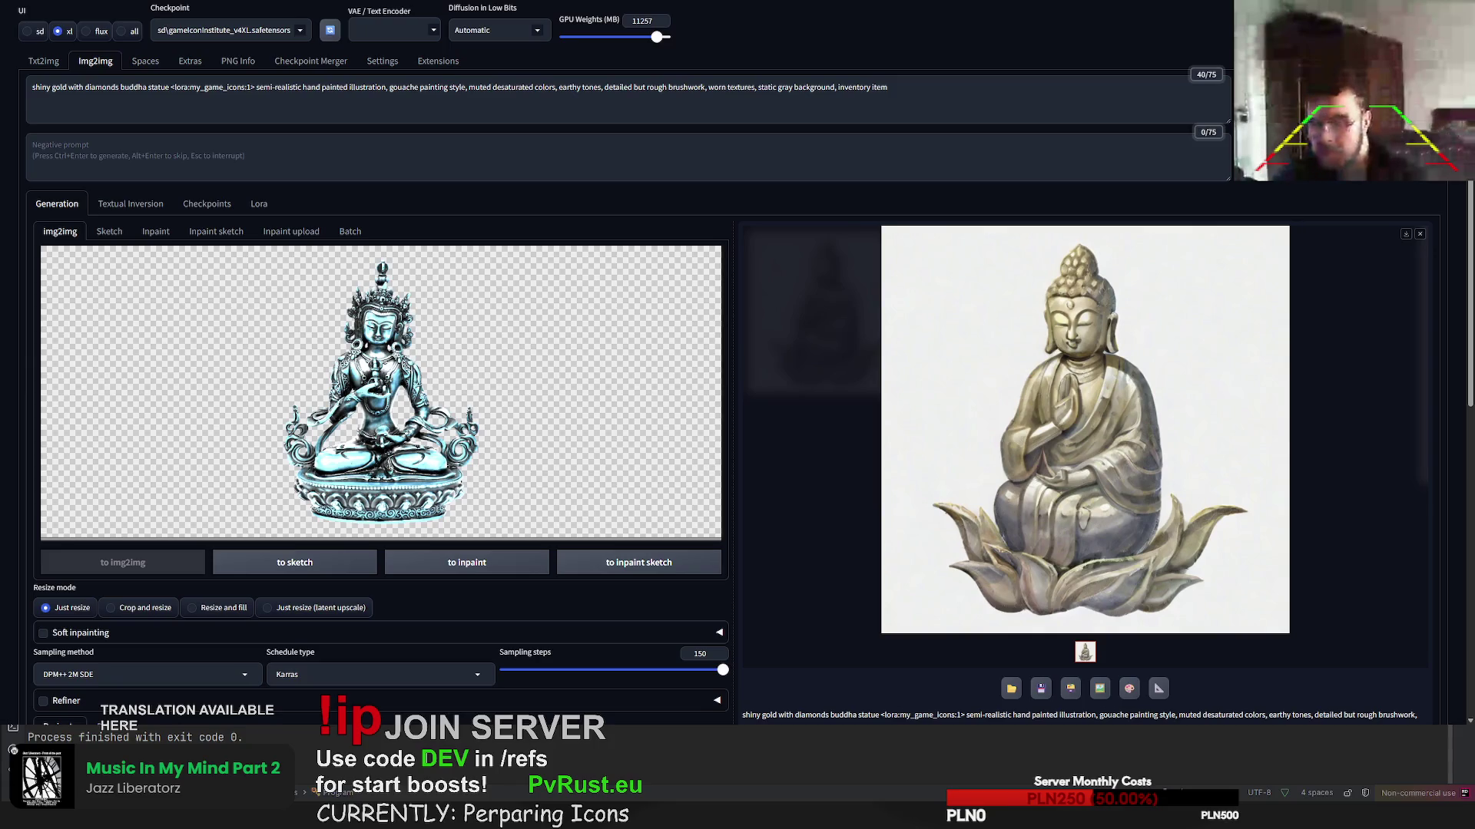
key("ctrl+v")
Step: Change the prompt to 'crate full of blue potions', set sampling steps to 50, and generate
left_click_drag(32, 87, 169, 87)
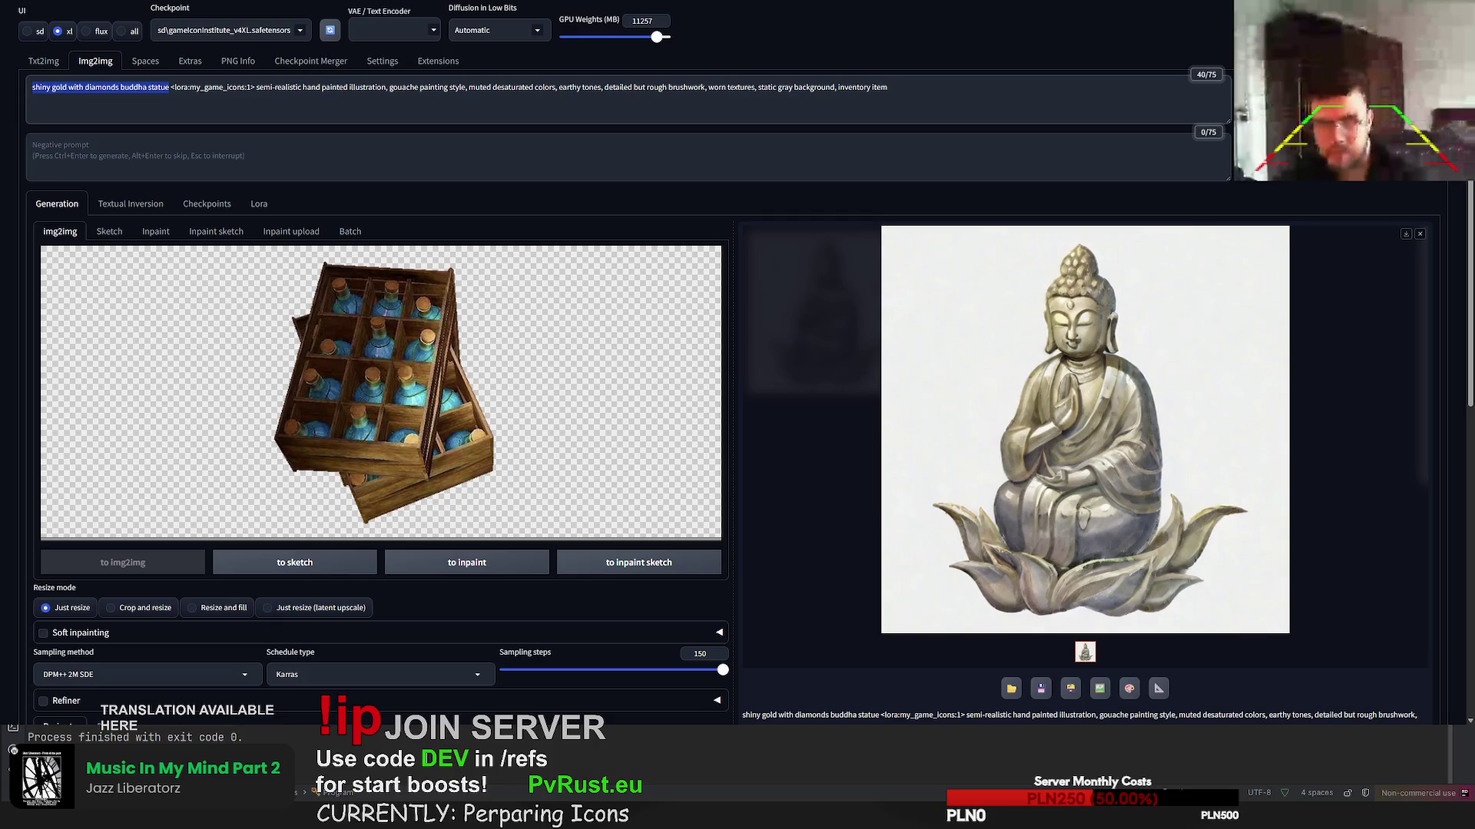
type("crate full of blue potions")
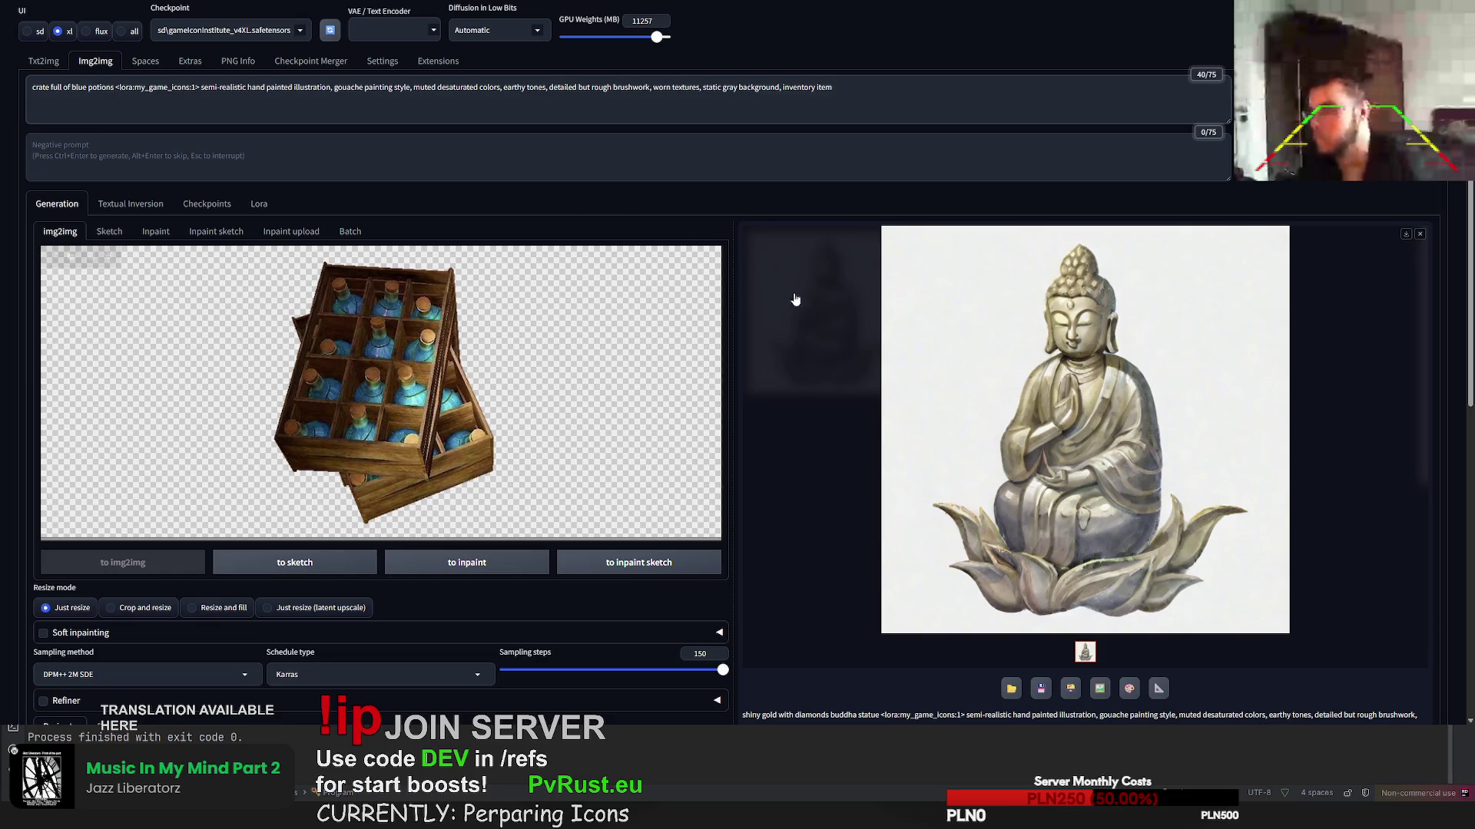
left_click_drag(723, 670, 577, 673)
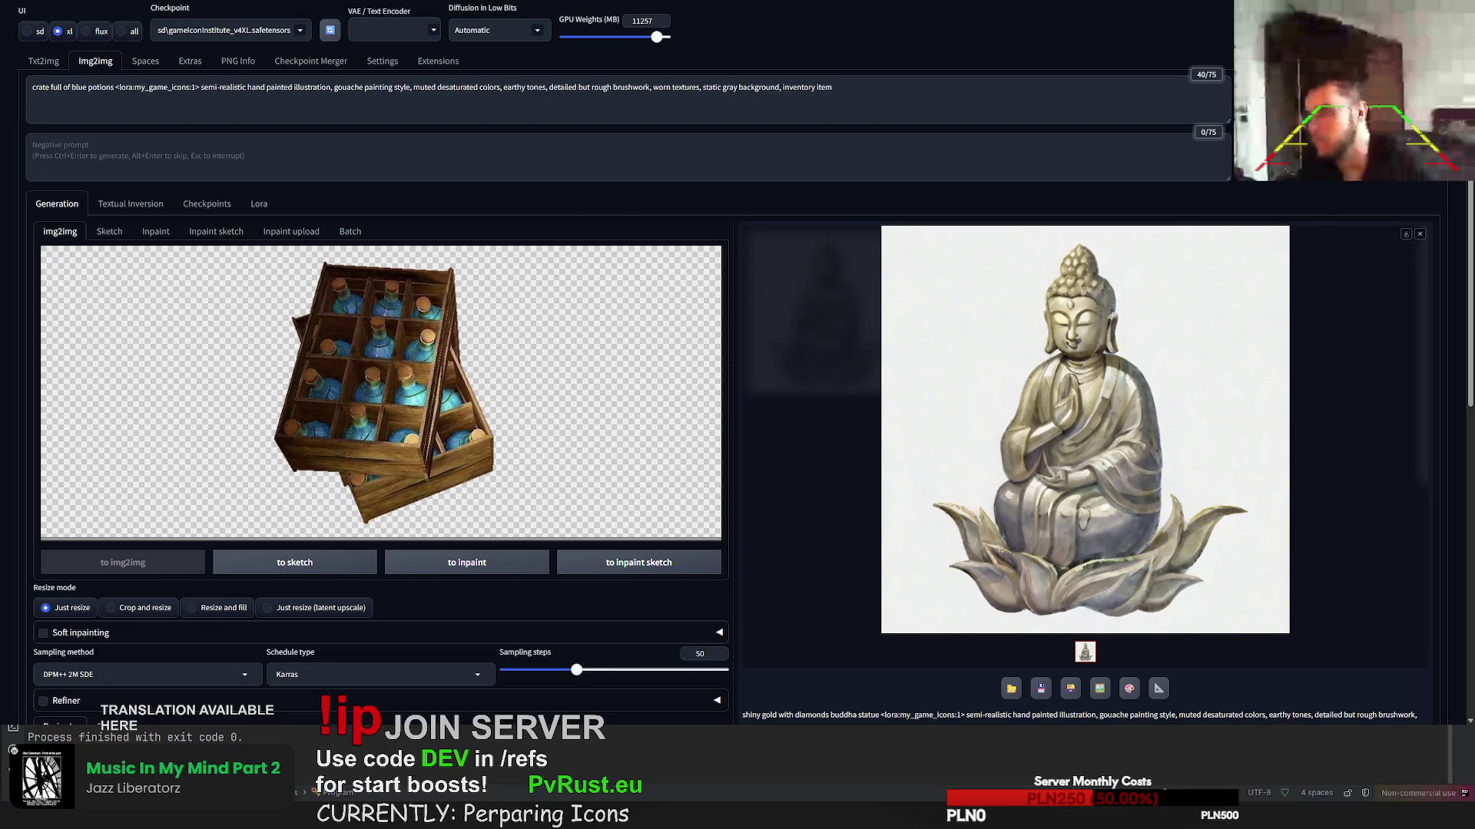
key("ctrl+Return")
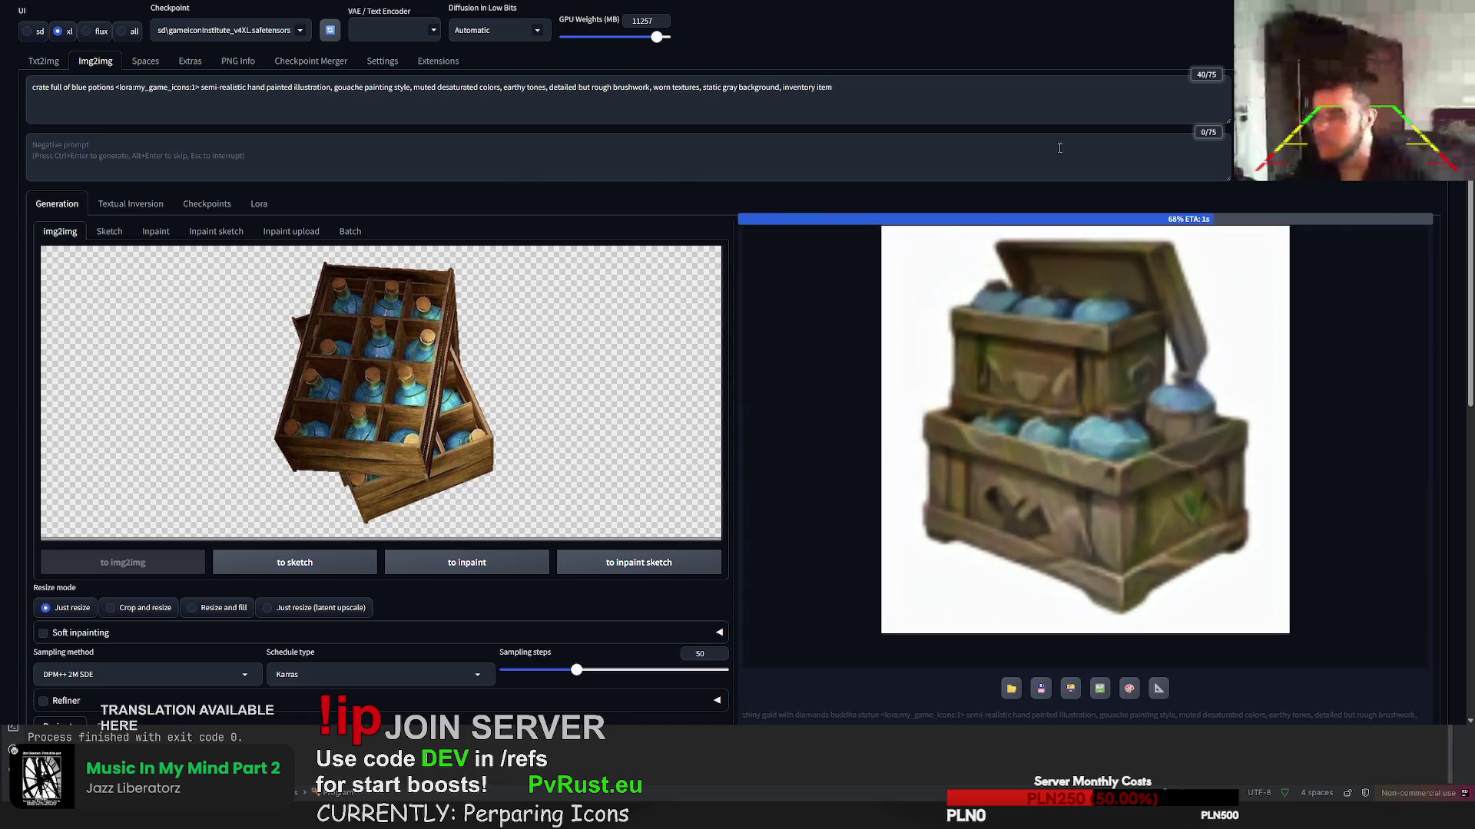
Step: Switch back to a random seed and generate two more crate variations
scroll(466, 570, "down", 5)
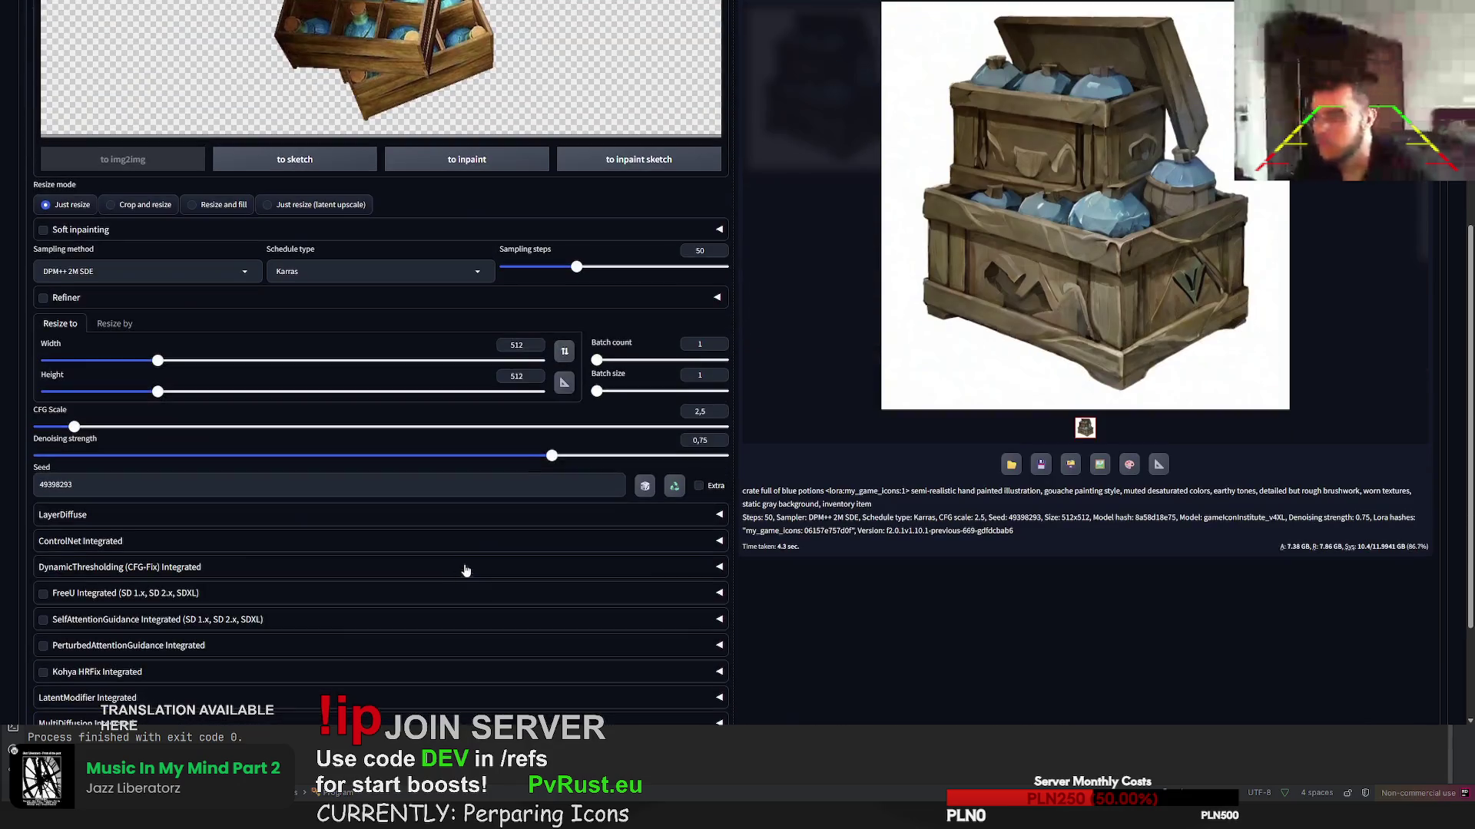
left_click(645, 485)
scroll(711, 465, "up", 5)
key("ctrl+Return")
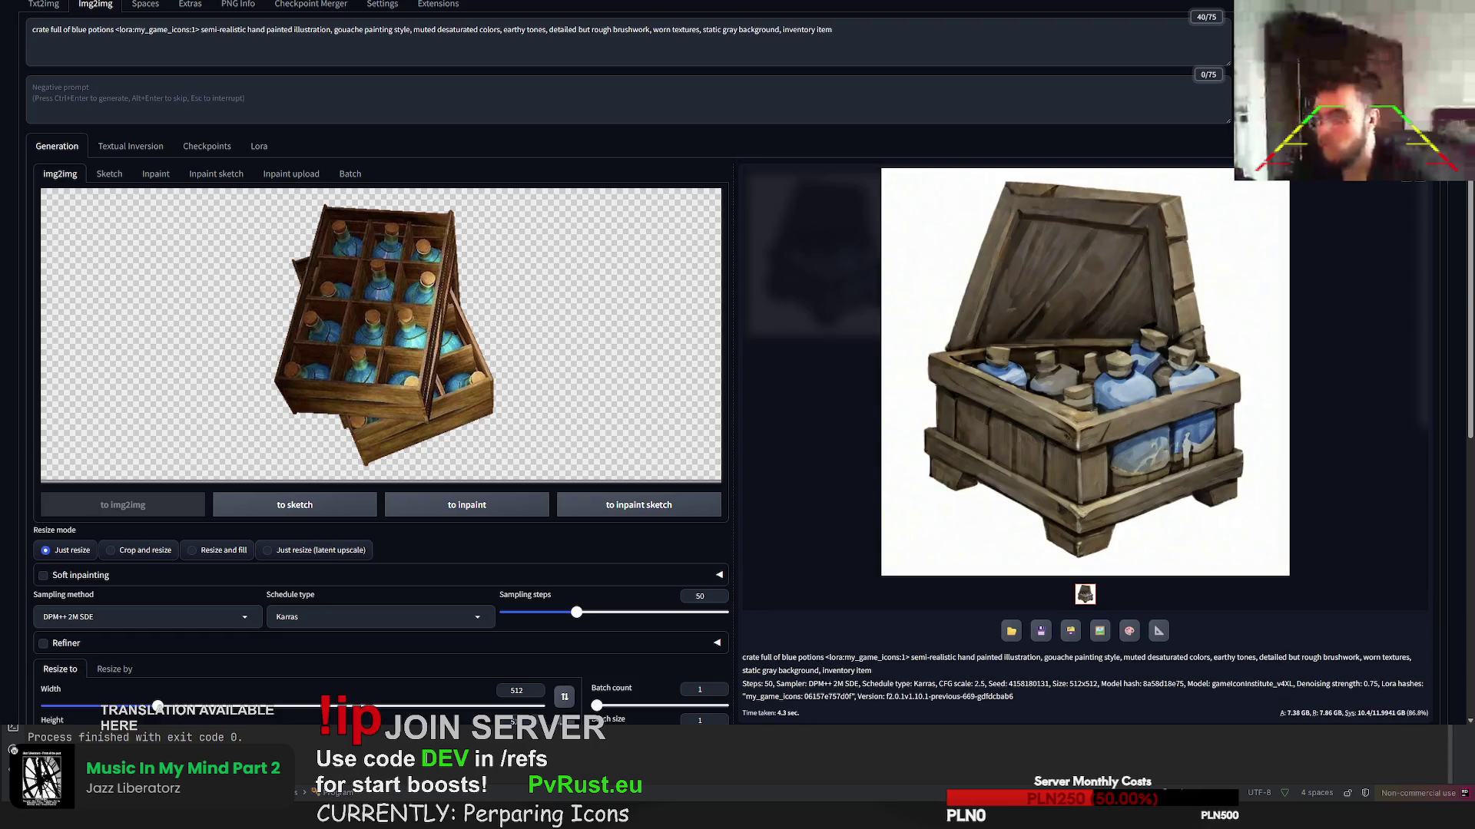
key("ctrl+Return")
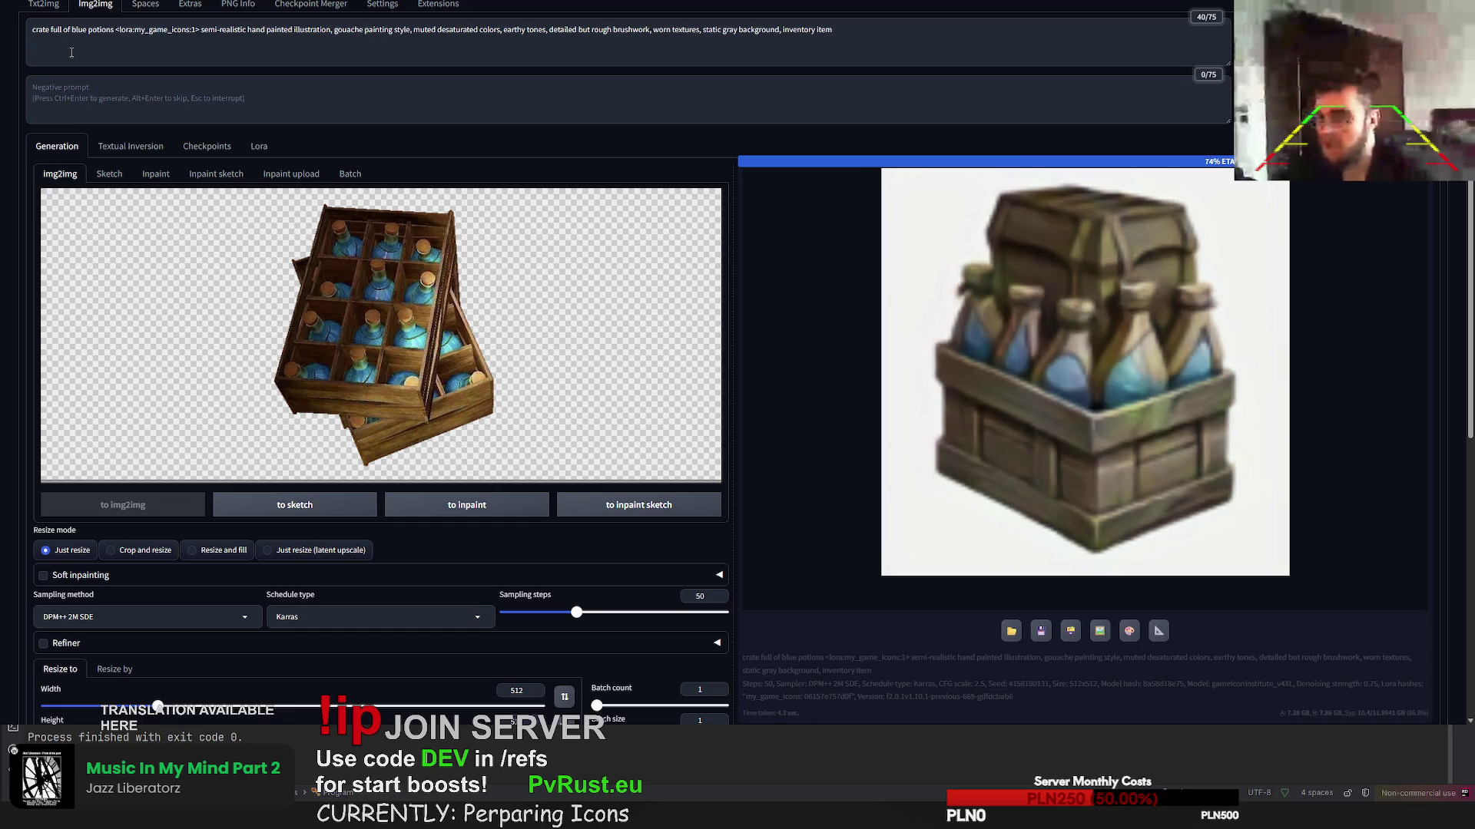
Step: Try a 'crate on top of each other' variant, then revert to 'crate full of blue potions' and regenerate
left_click(51, 29)
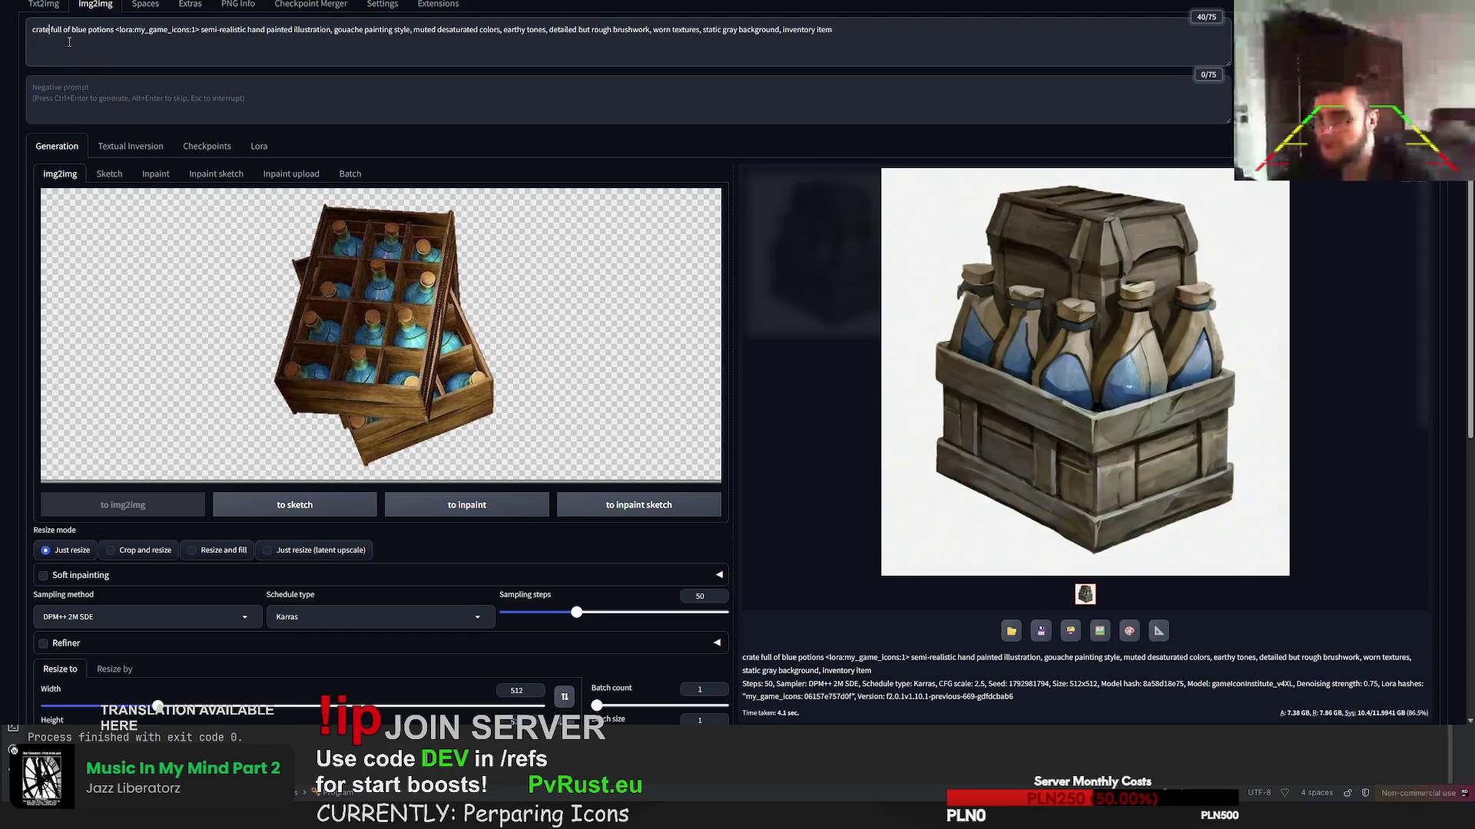
type("on top of each oth")
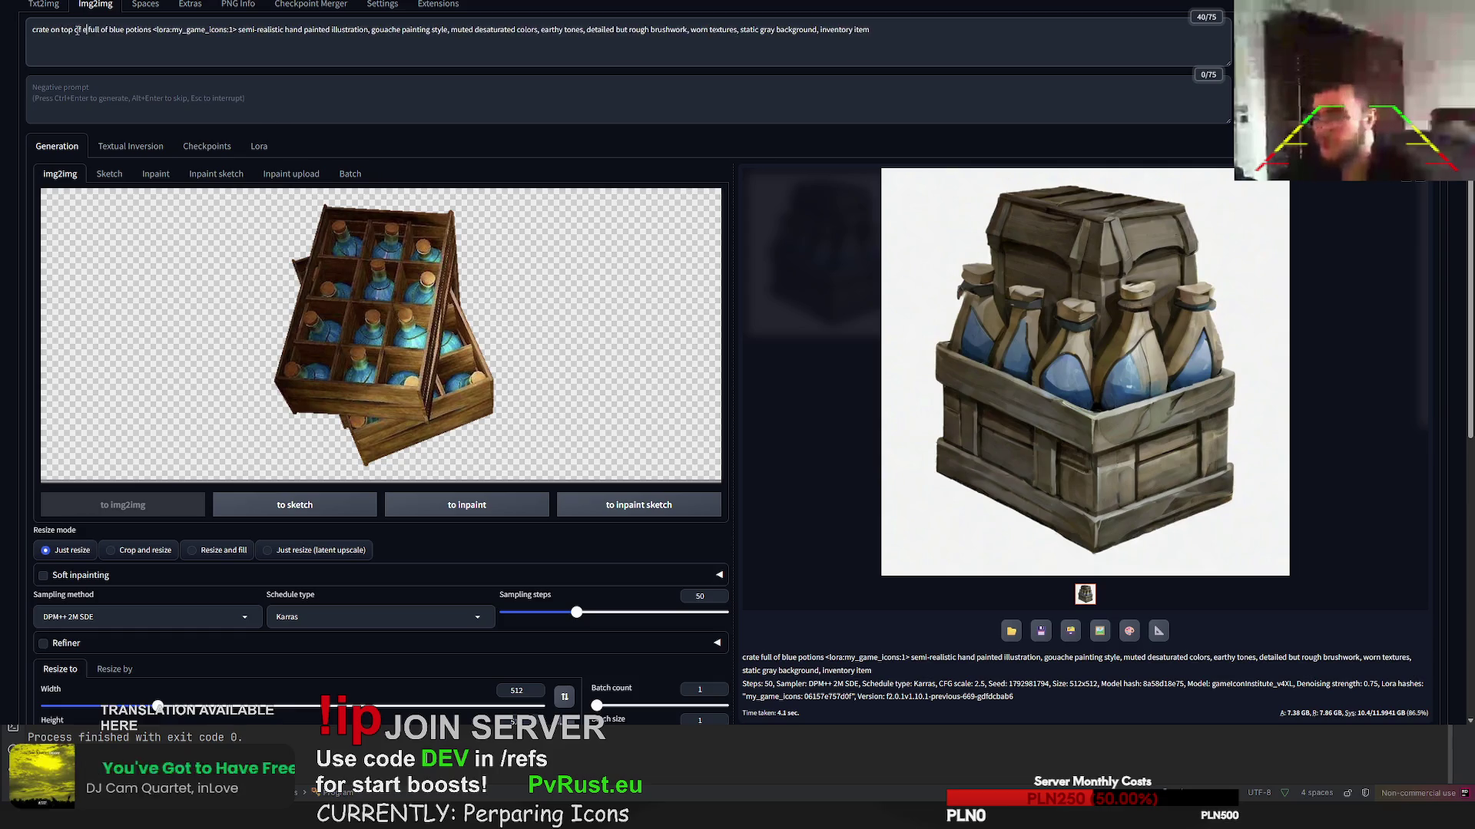
type("er")
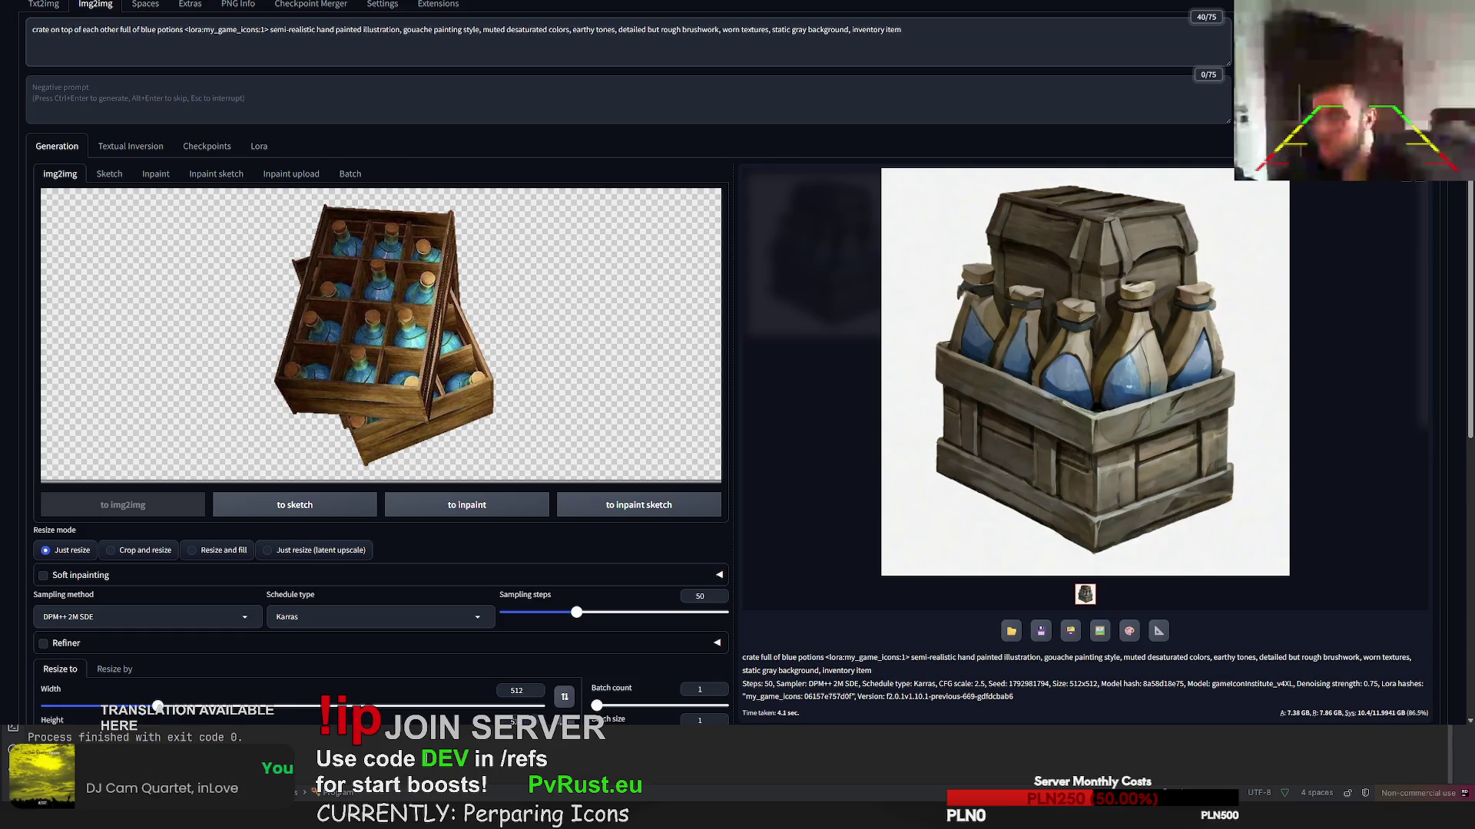
key("ctrl+Return")
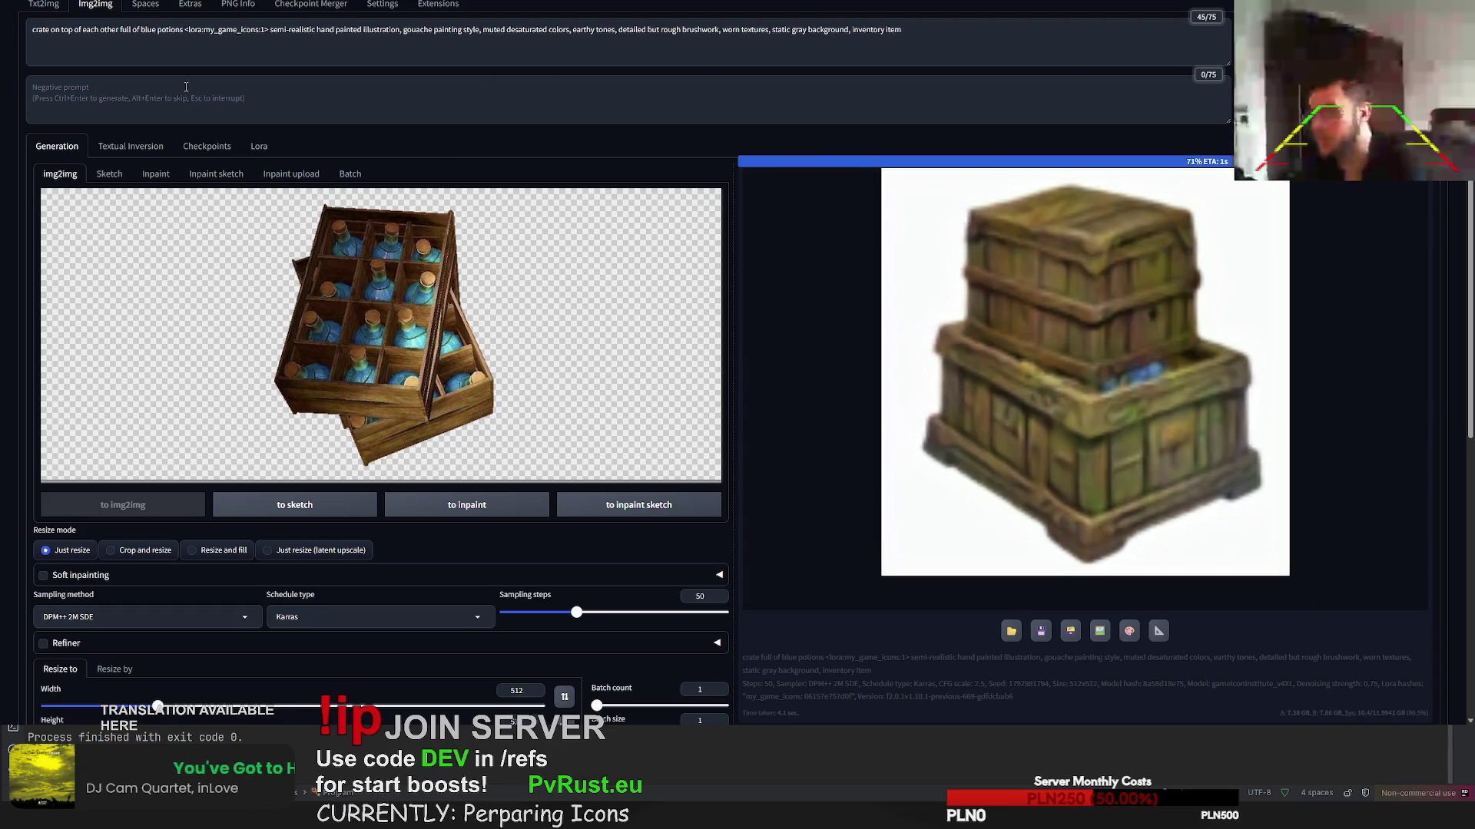
key("shift+Home")
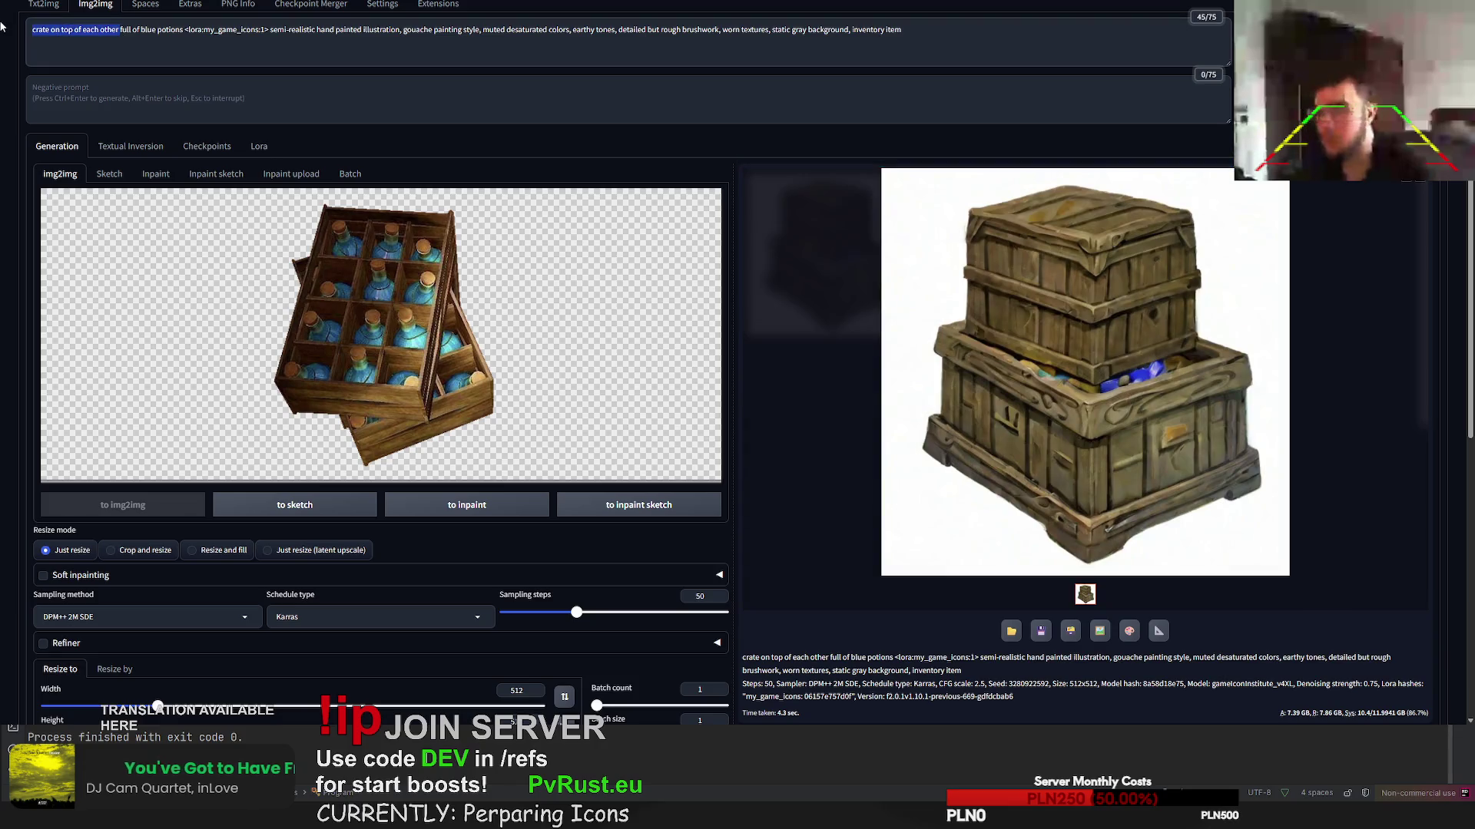
key("BackSpace")
type("crate")
key("ctrl+Return")
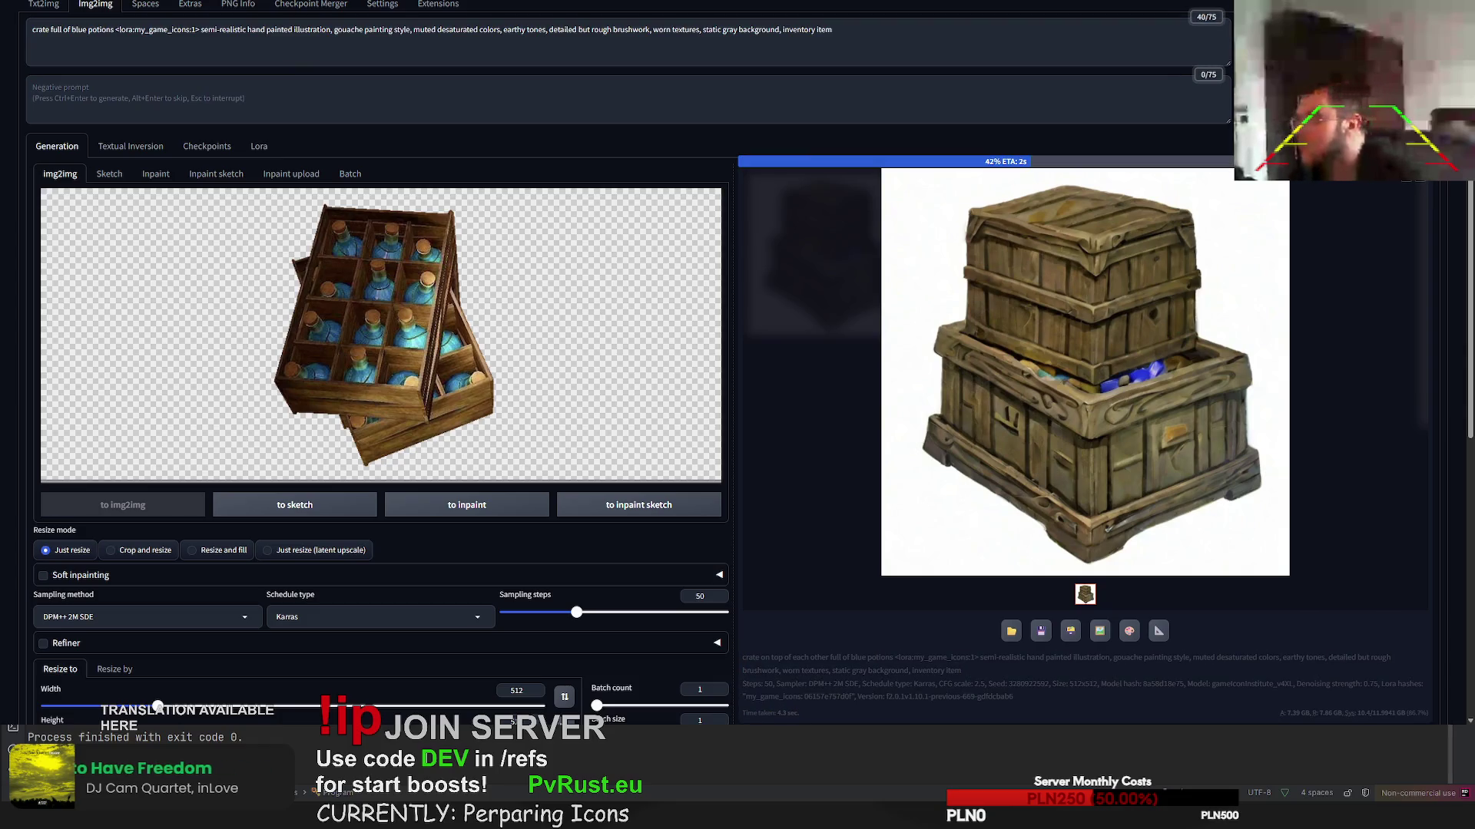
scroll(547, 77, "up", 2)
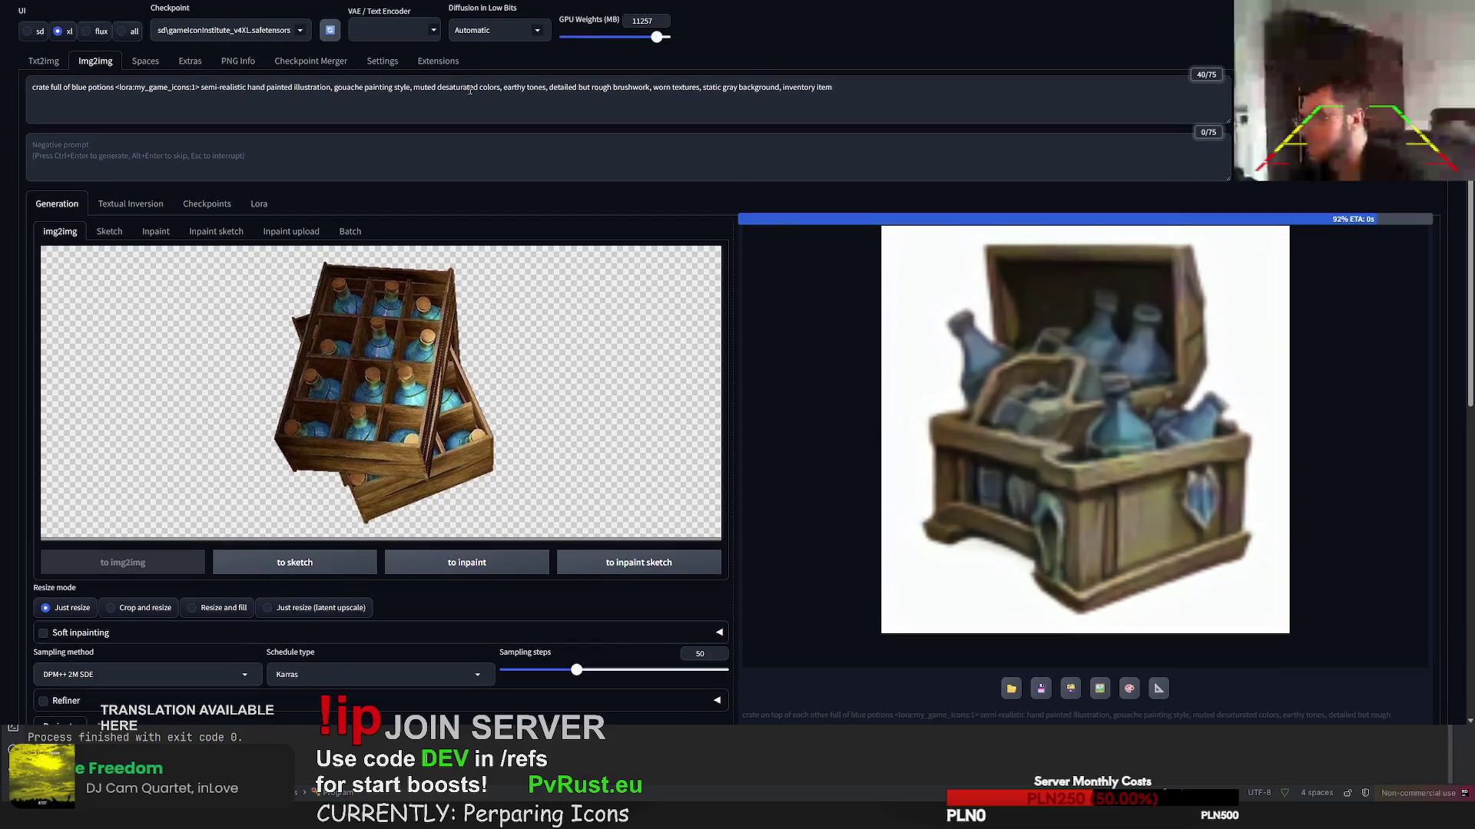
Step: Try a text-only crate render, then back in img2img change 'potions' to 'bottles' and generate
left_click(38, 62)
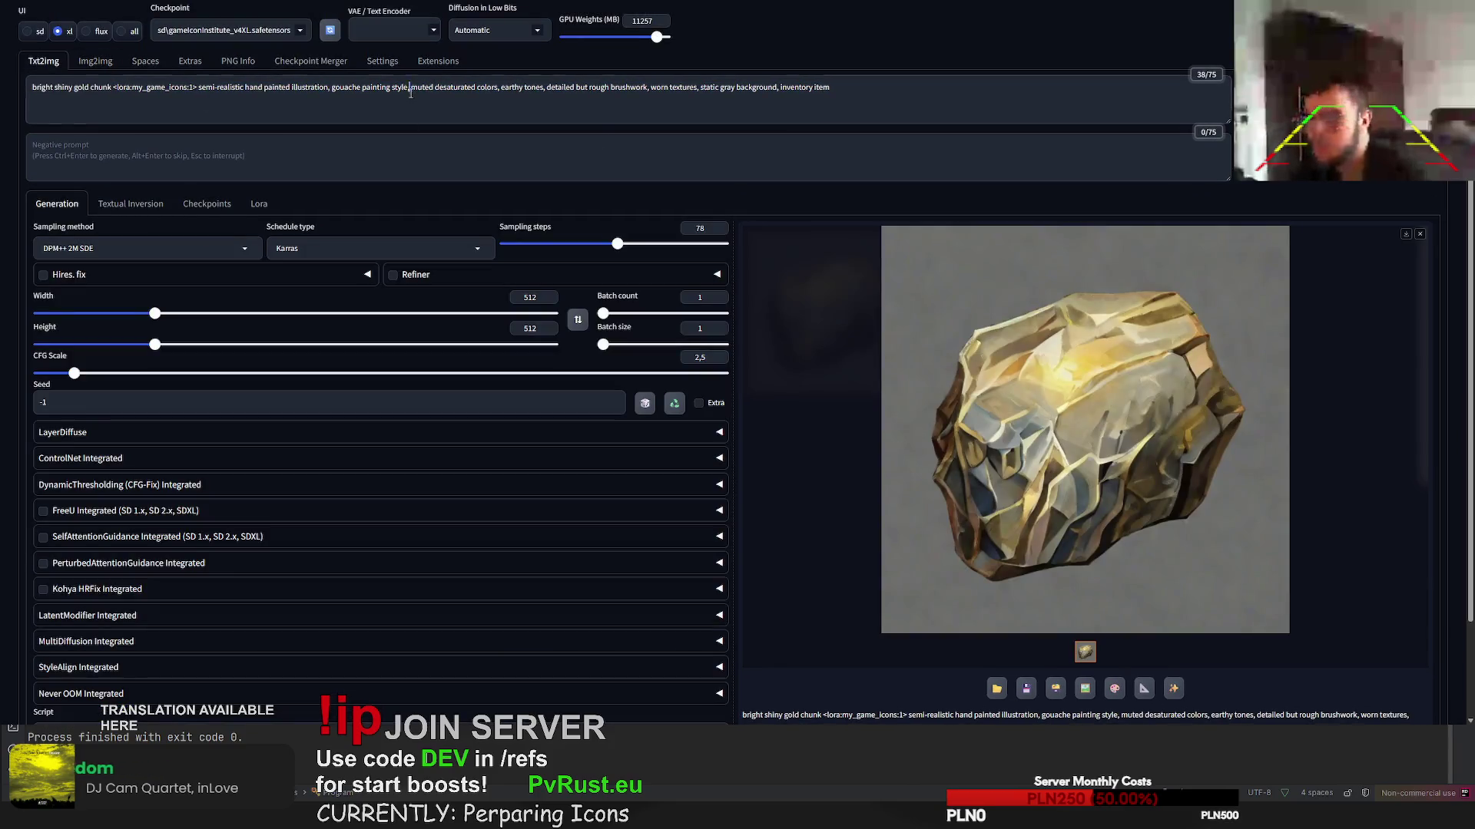
key("ctrl+Return")
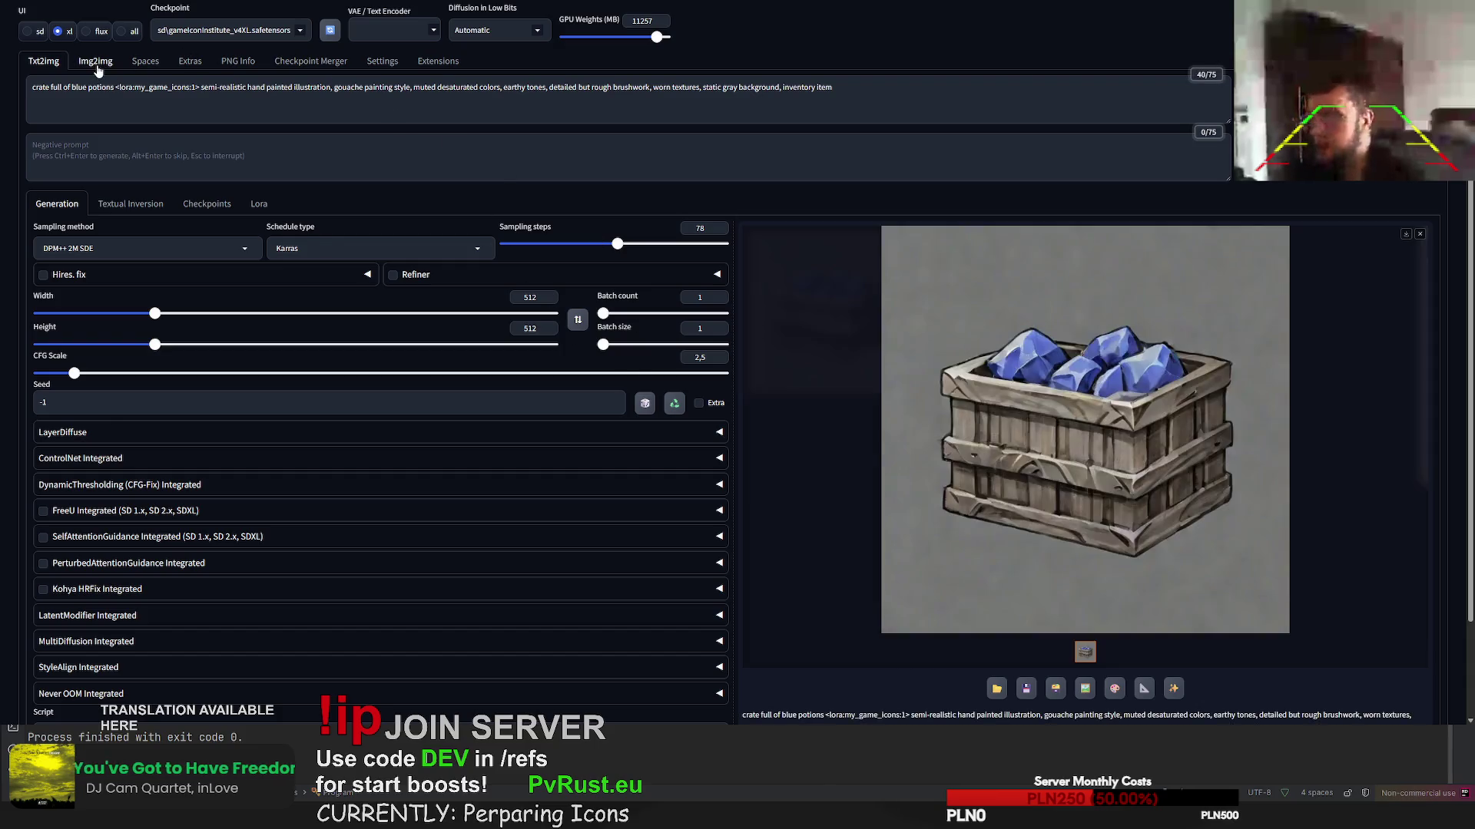
left_click(96, 66)
double_click(107, 88)
type("bottles")
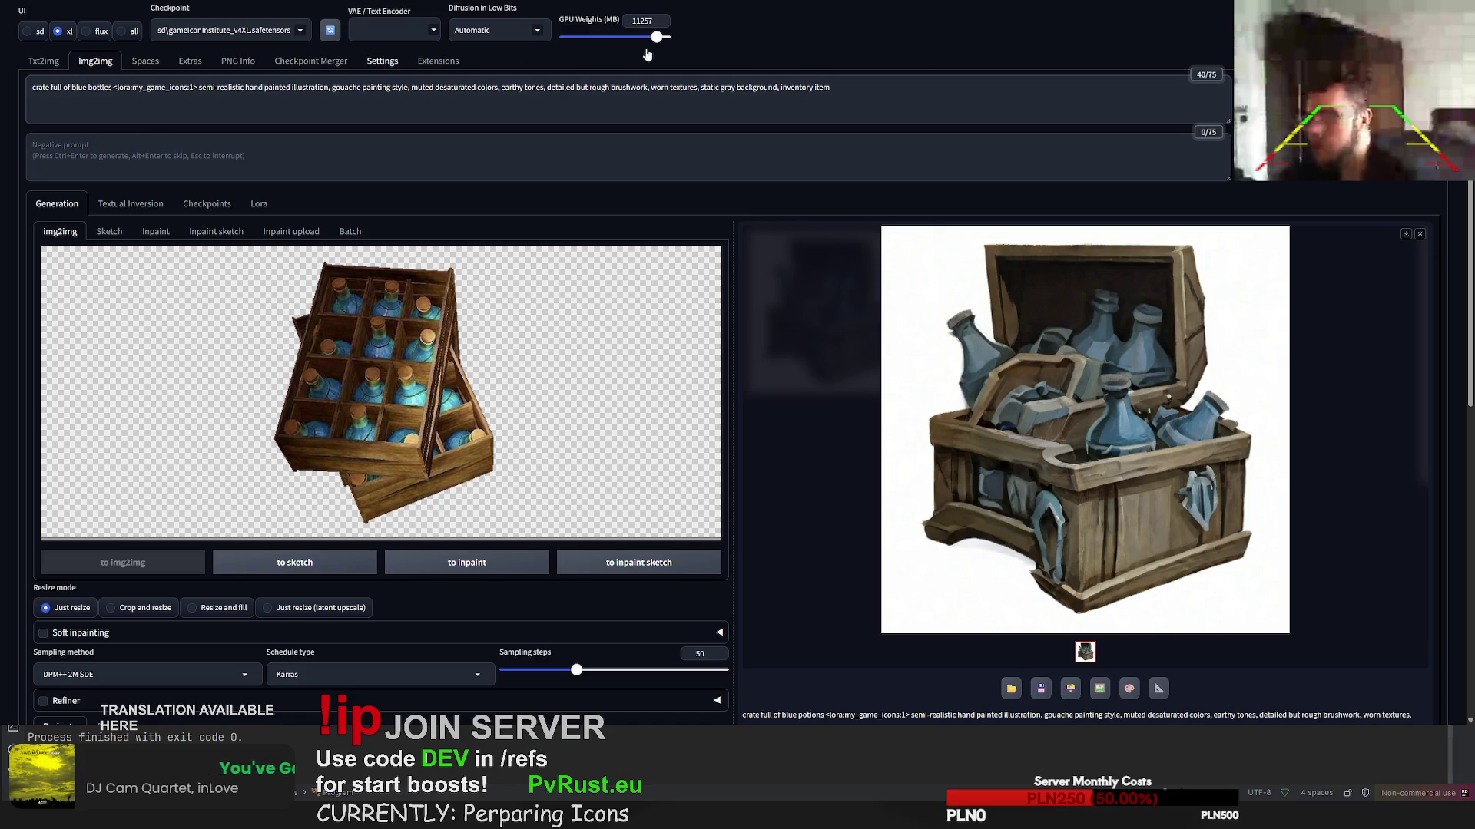
left_click(1344, 89)
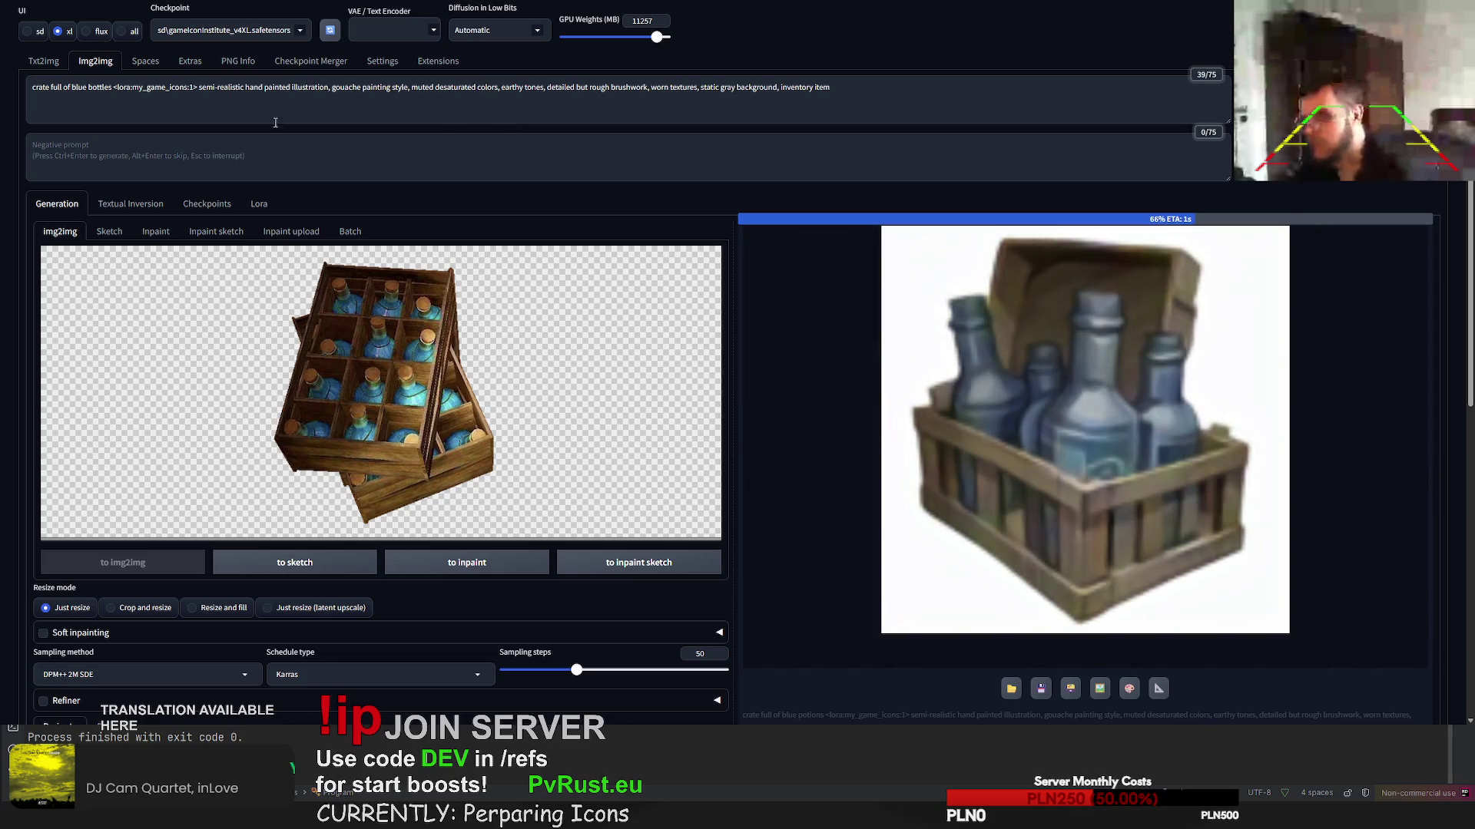
Step: Add 'with cork' after bottles and 'potion' after blue, generating several times
left_click(114, 89)
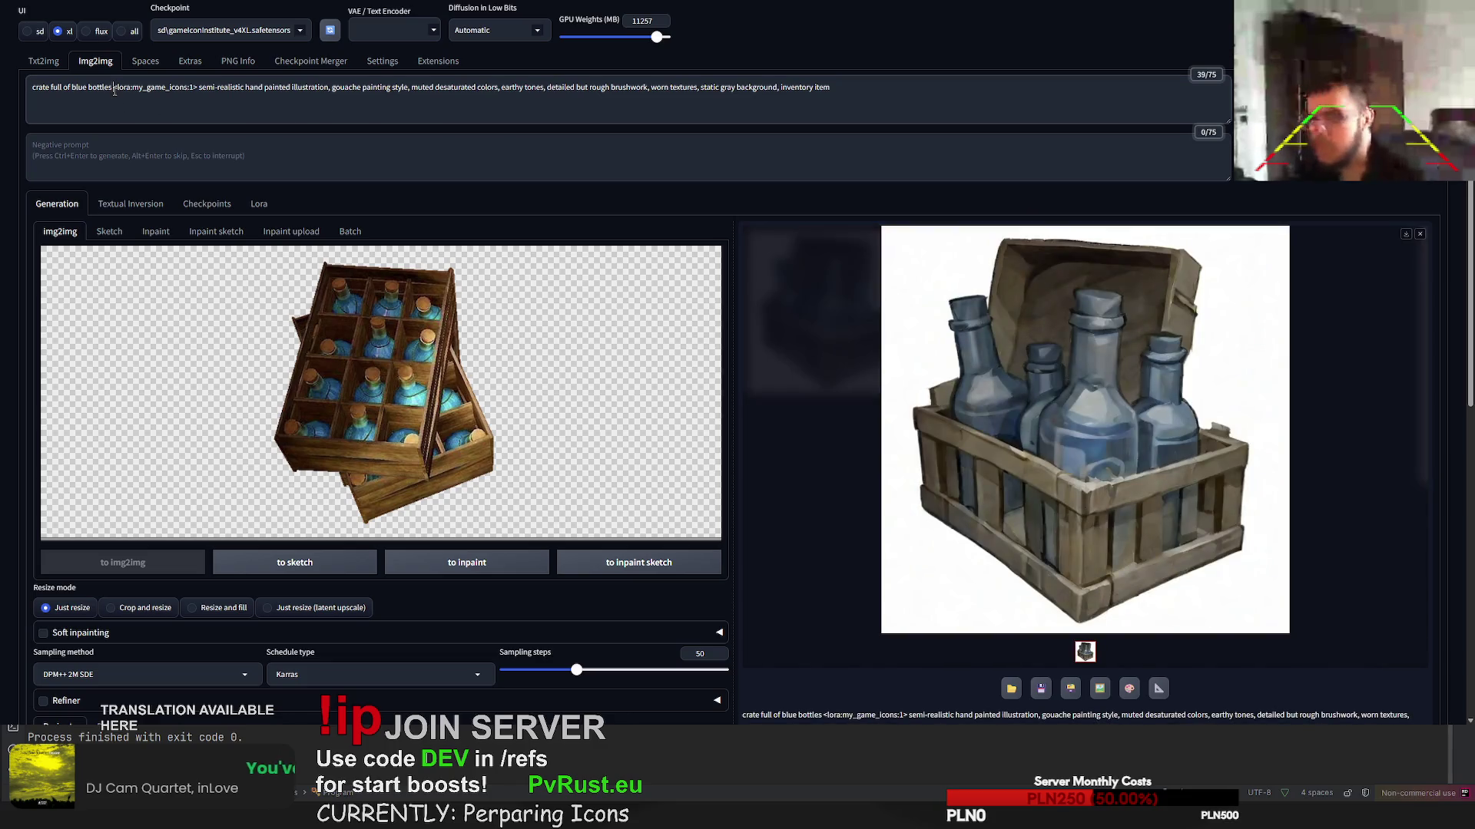
type("with co")
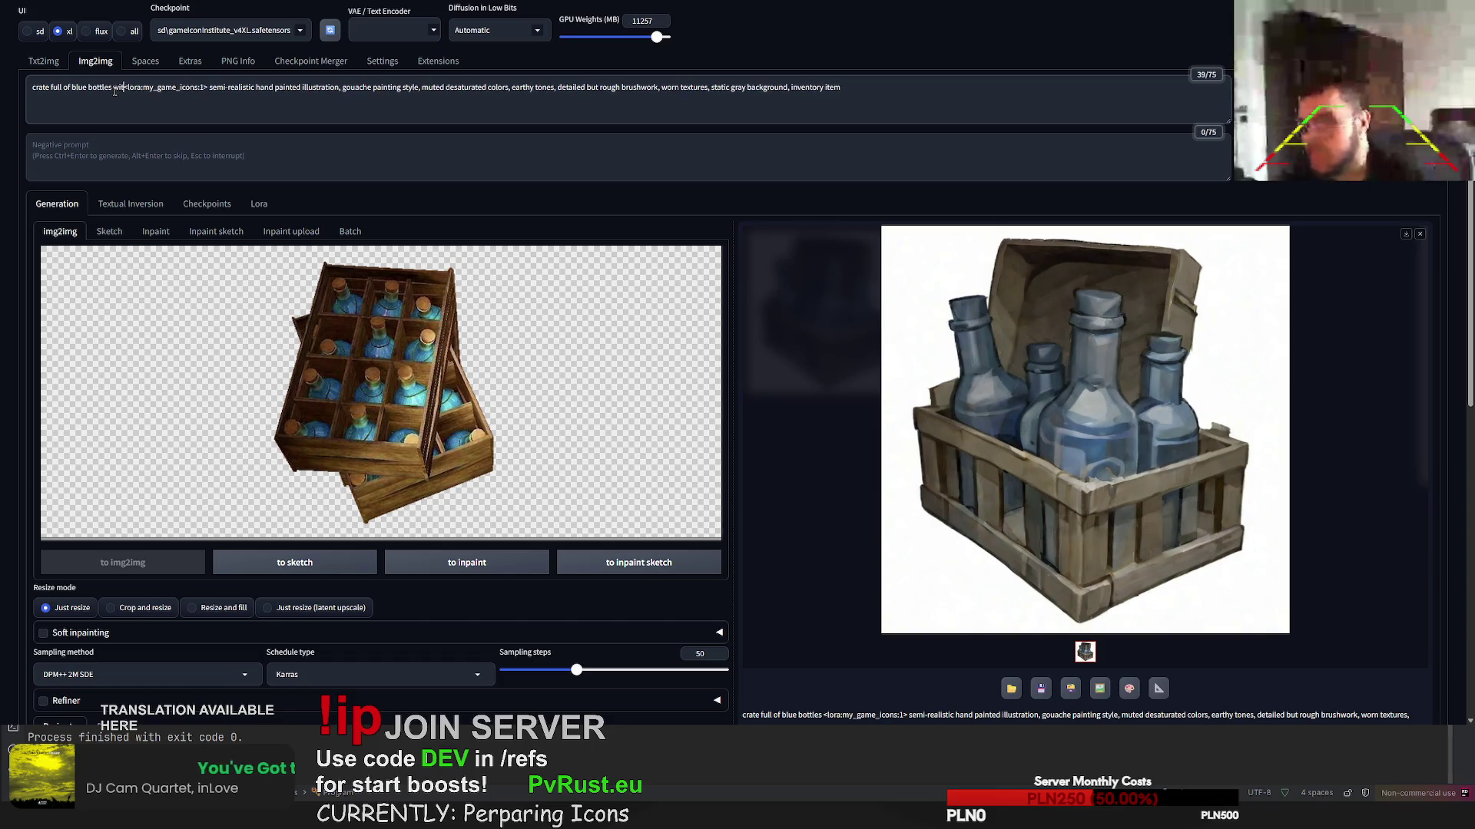
type("rk")
key("ctrl+Return")
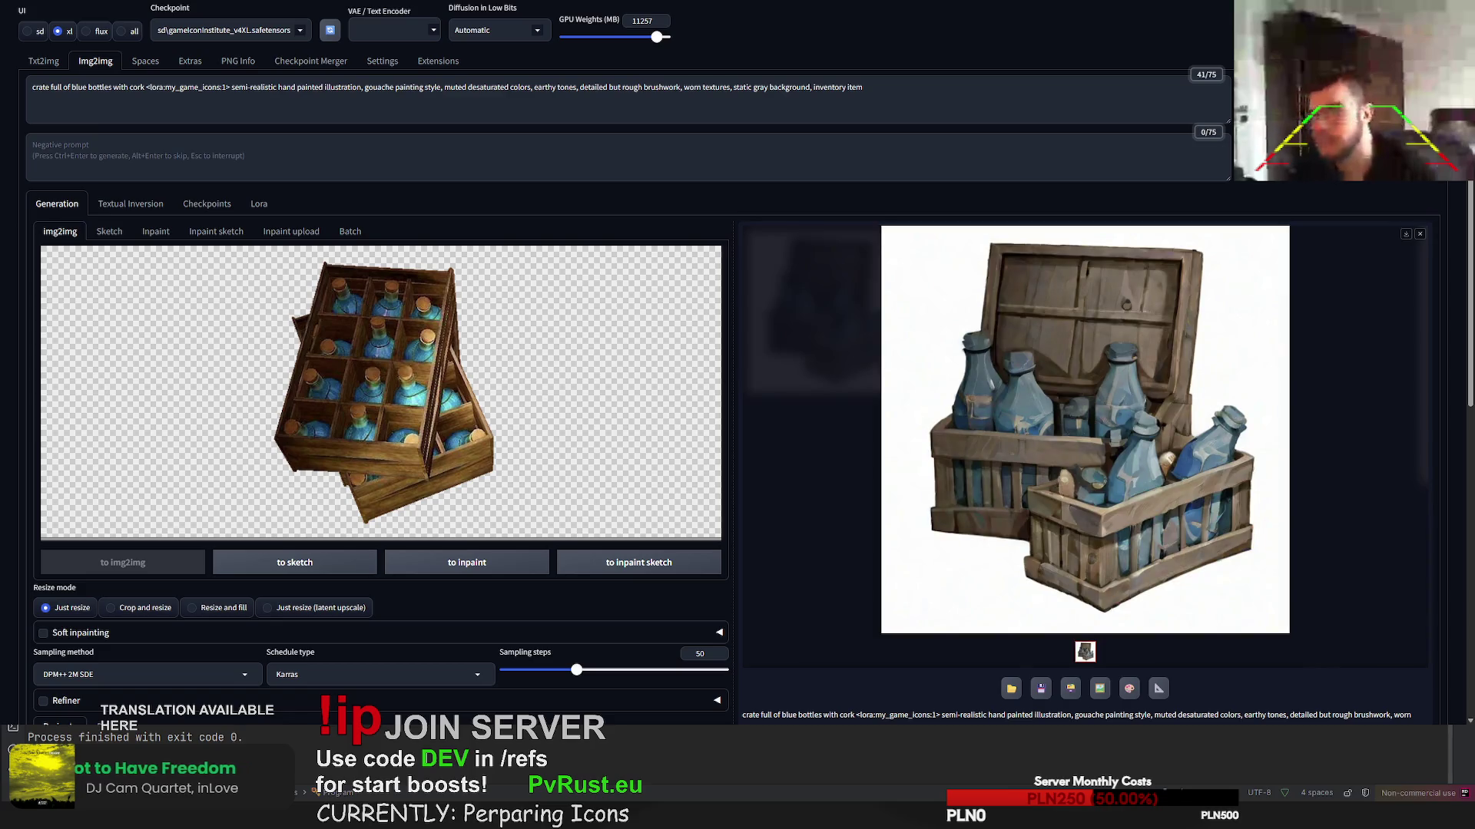
key("ctrl+Return")
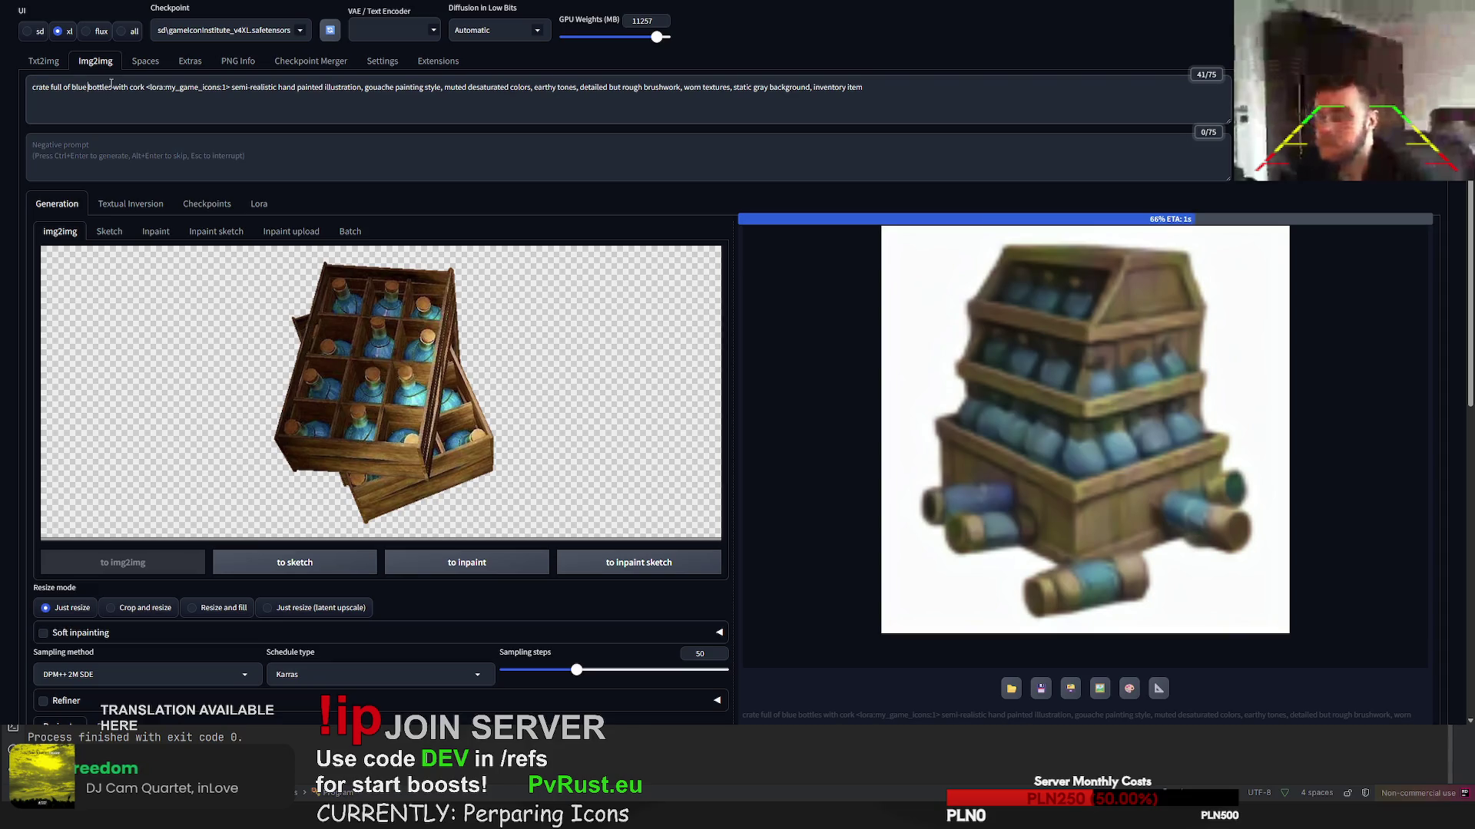
type("potion")
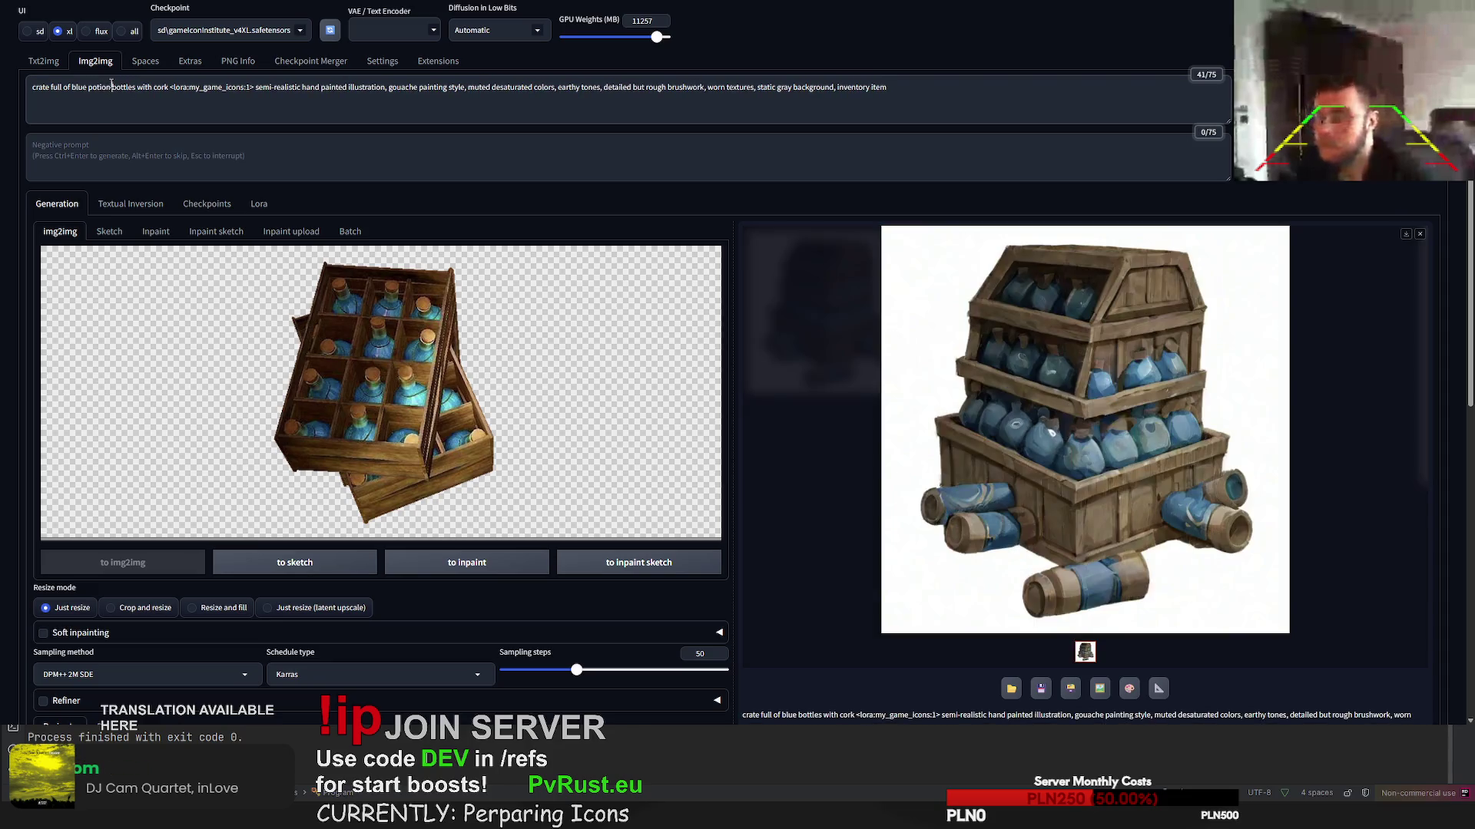
key("ctrl+Return")
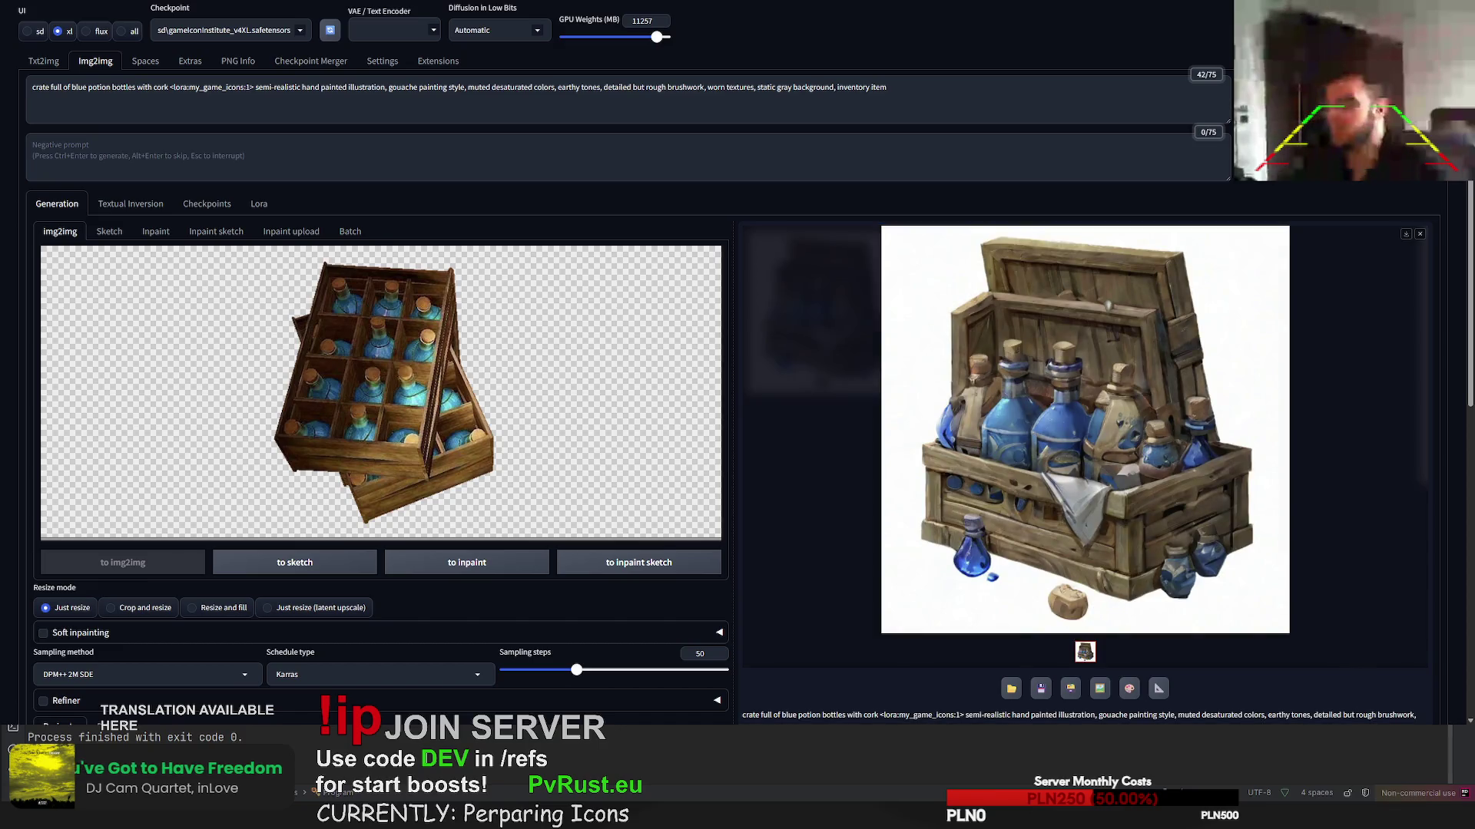
Step: Generate another blue potion crate icon and copy its seed from the generation info
key("ctrl+Return")
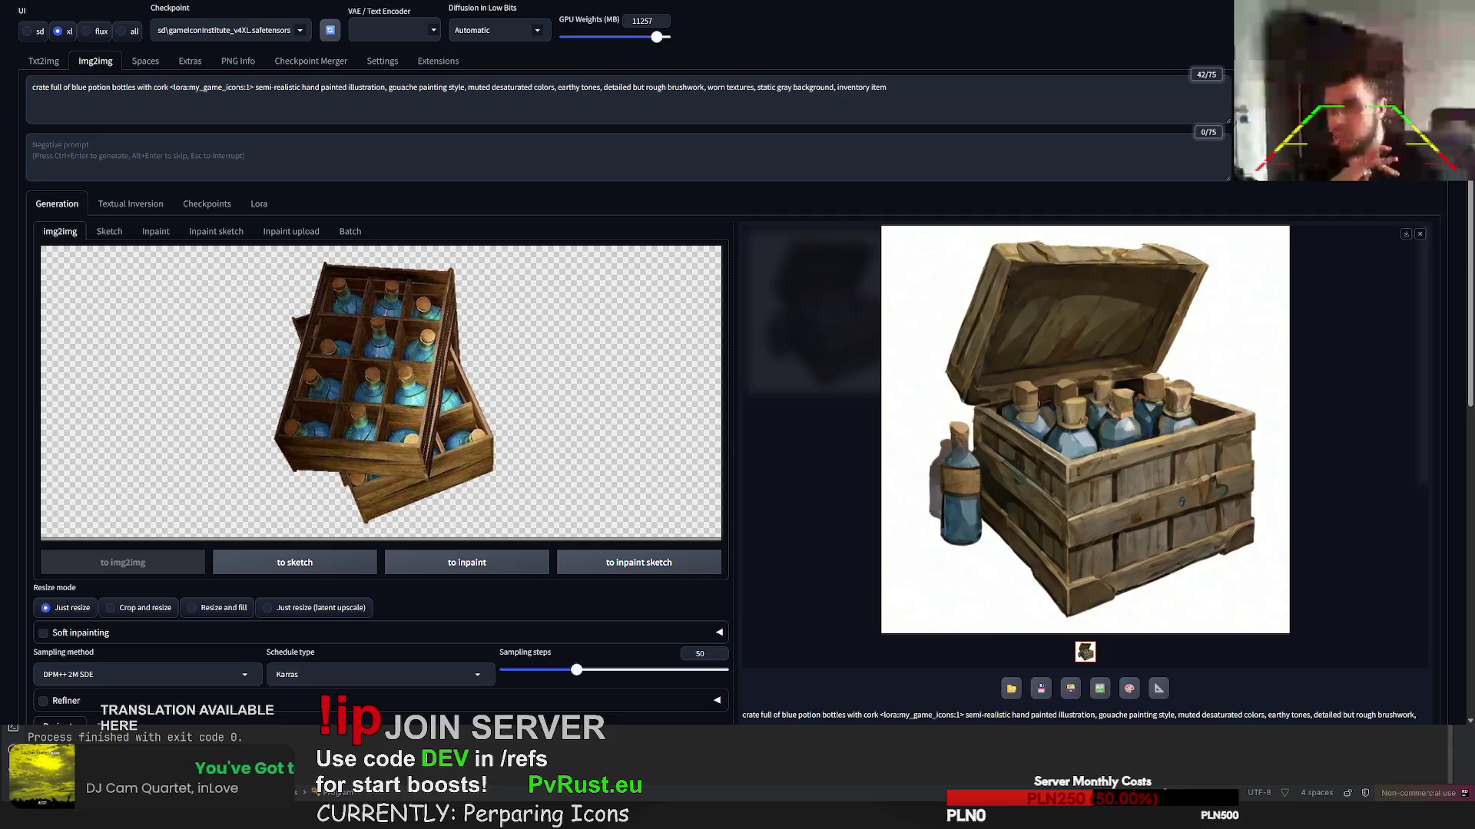
scroll(403, 504, "down", 5)
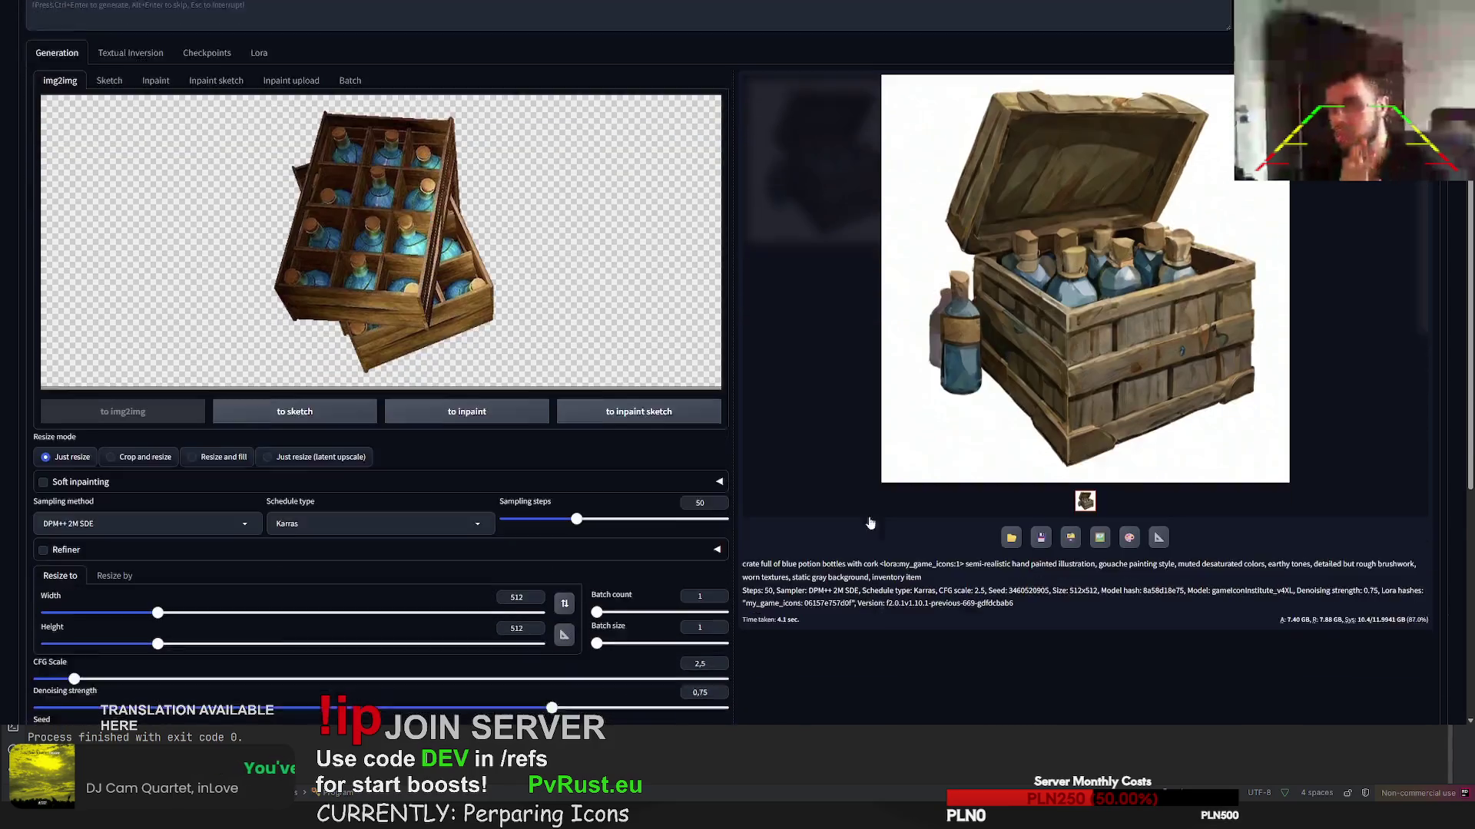
double_click(1025, 522)
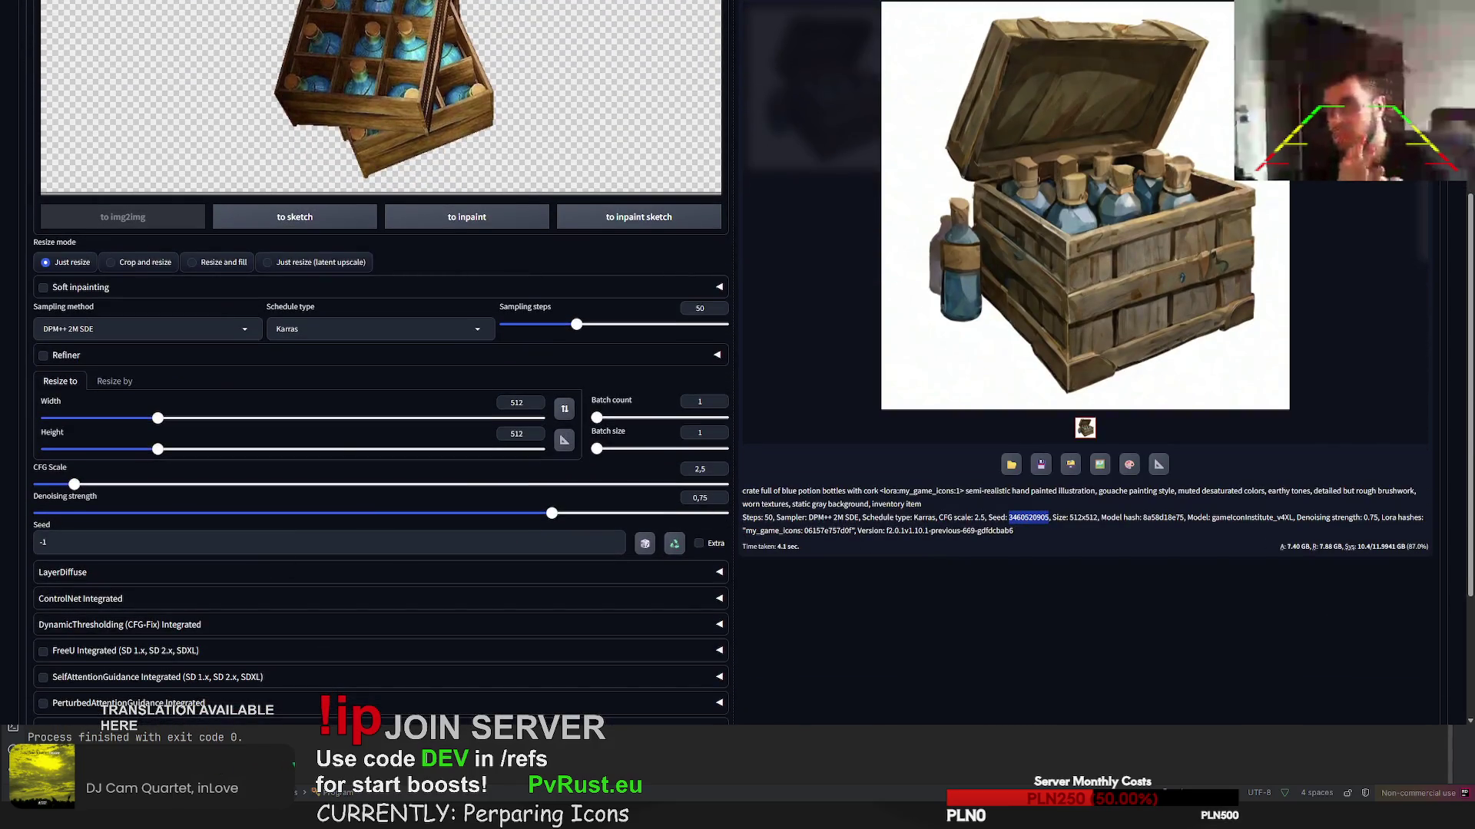
key("alt+Tab")
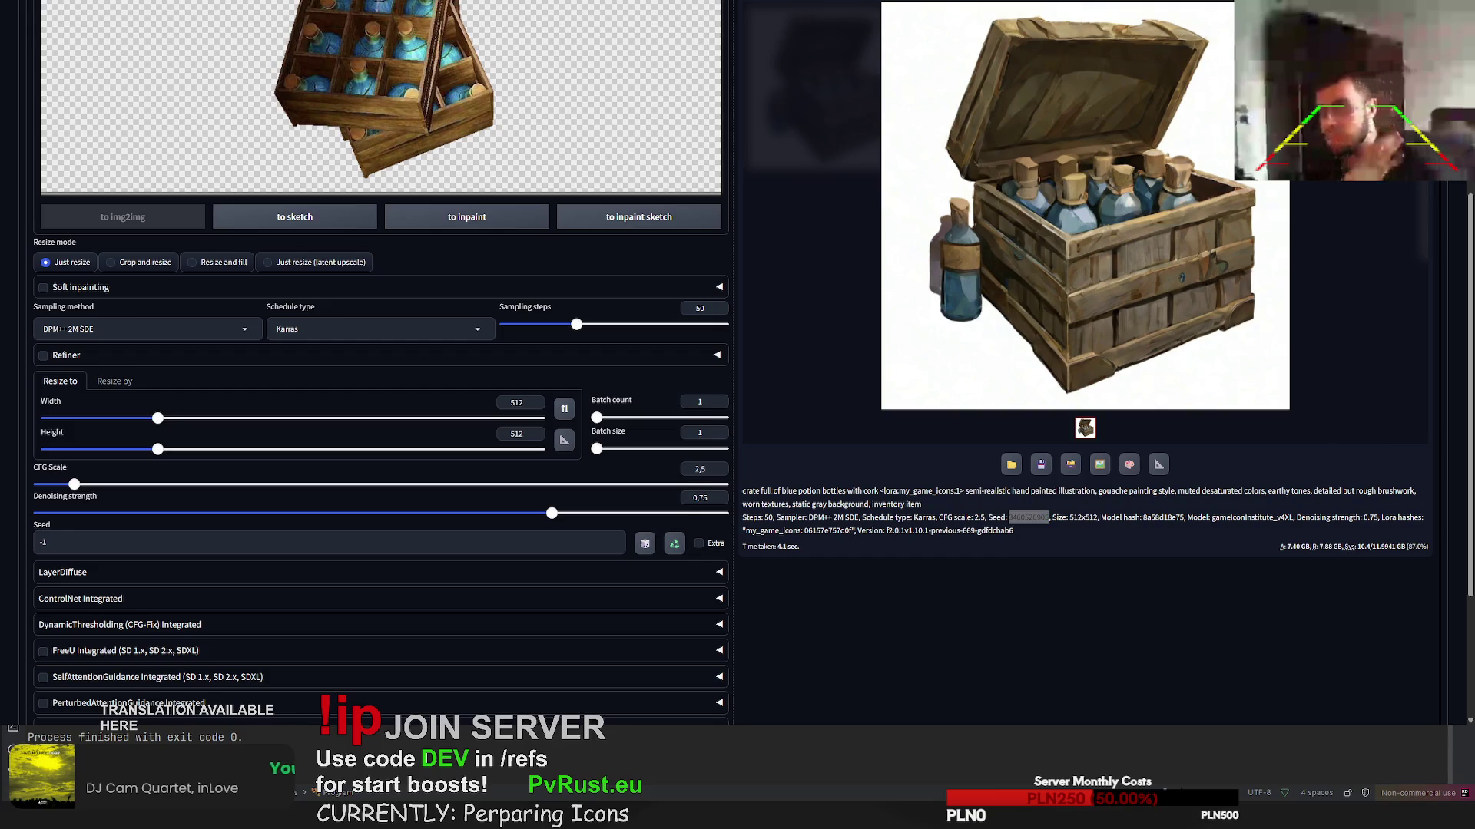
key("Home")
key("ctrl+Return")
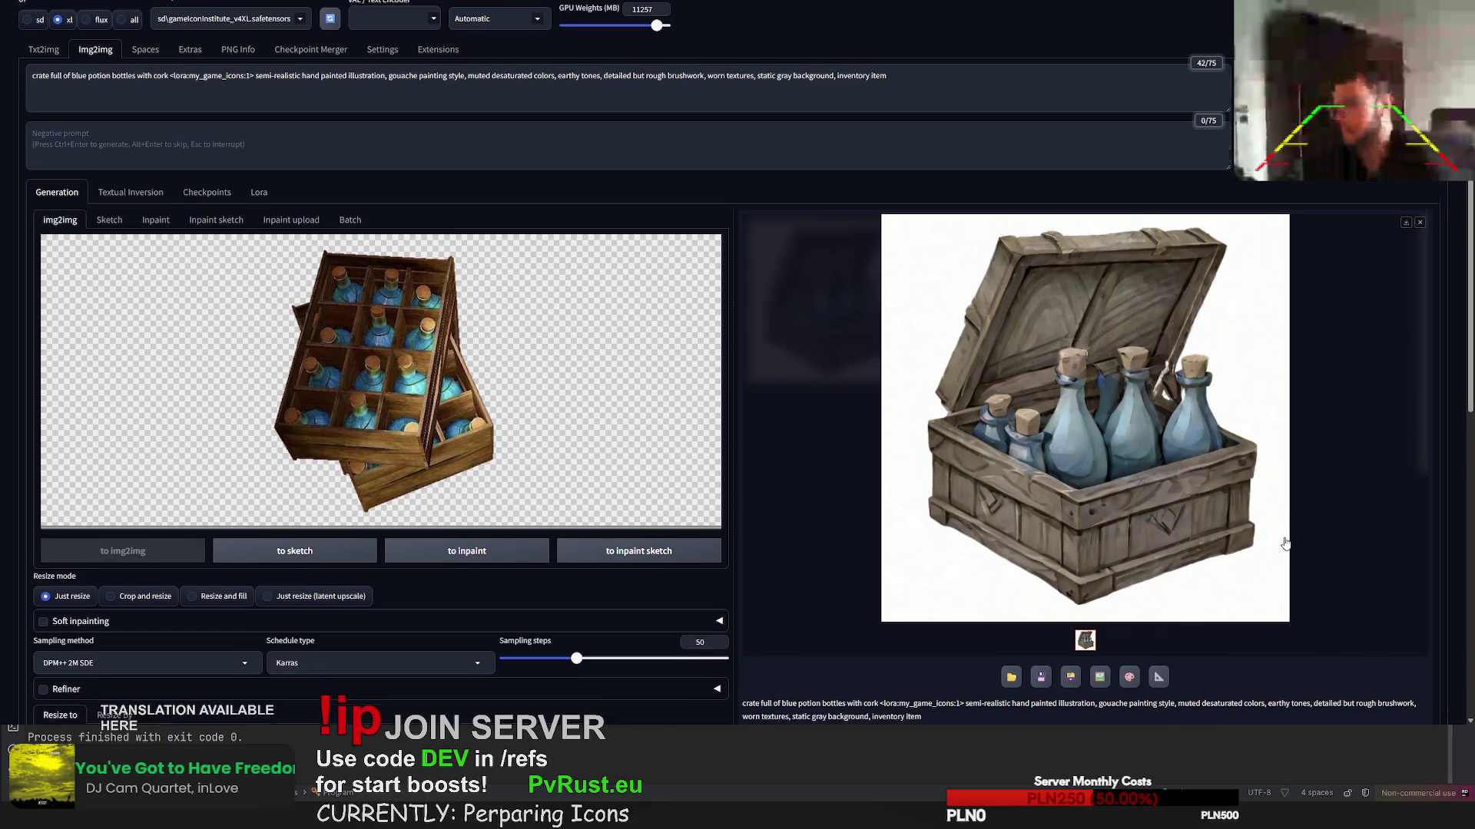
Step: Select the latest image's seed and generate five more crate variations
scroll(1113, 475, "down", 2)
double_click(1028, 625)
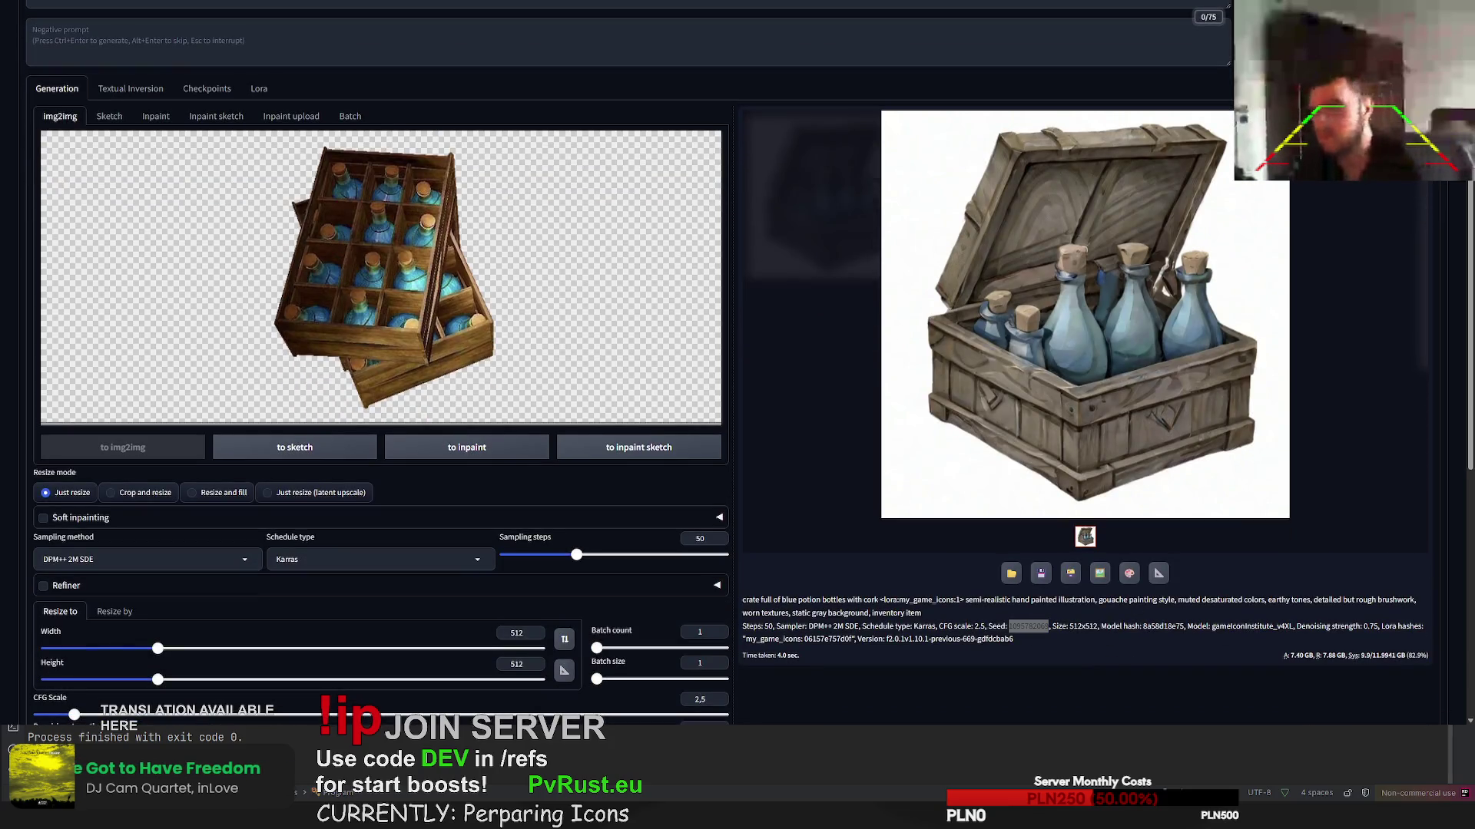
scroll(738, 360, "up", 1)
key("ctrl+Return")
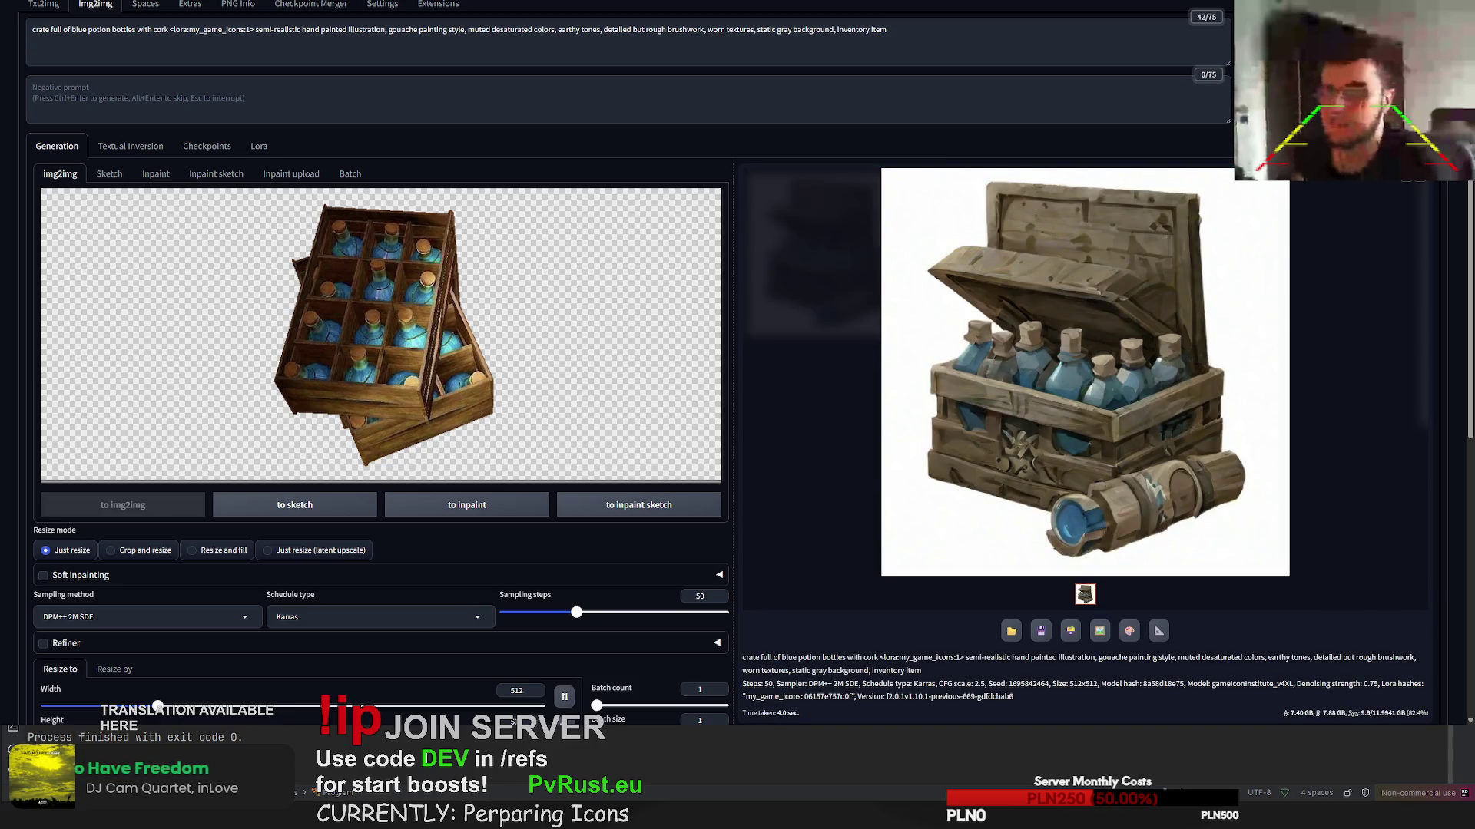
key("ctrl+Return")
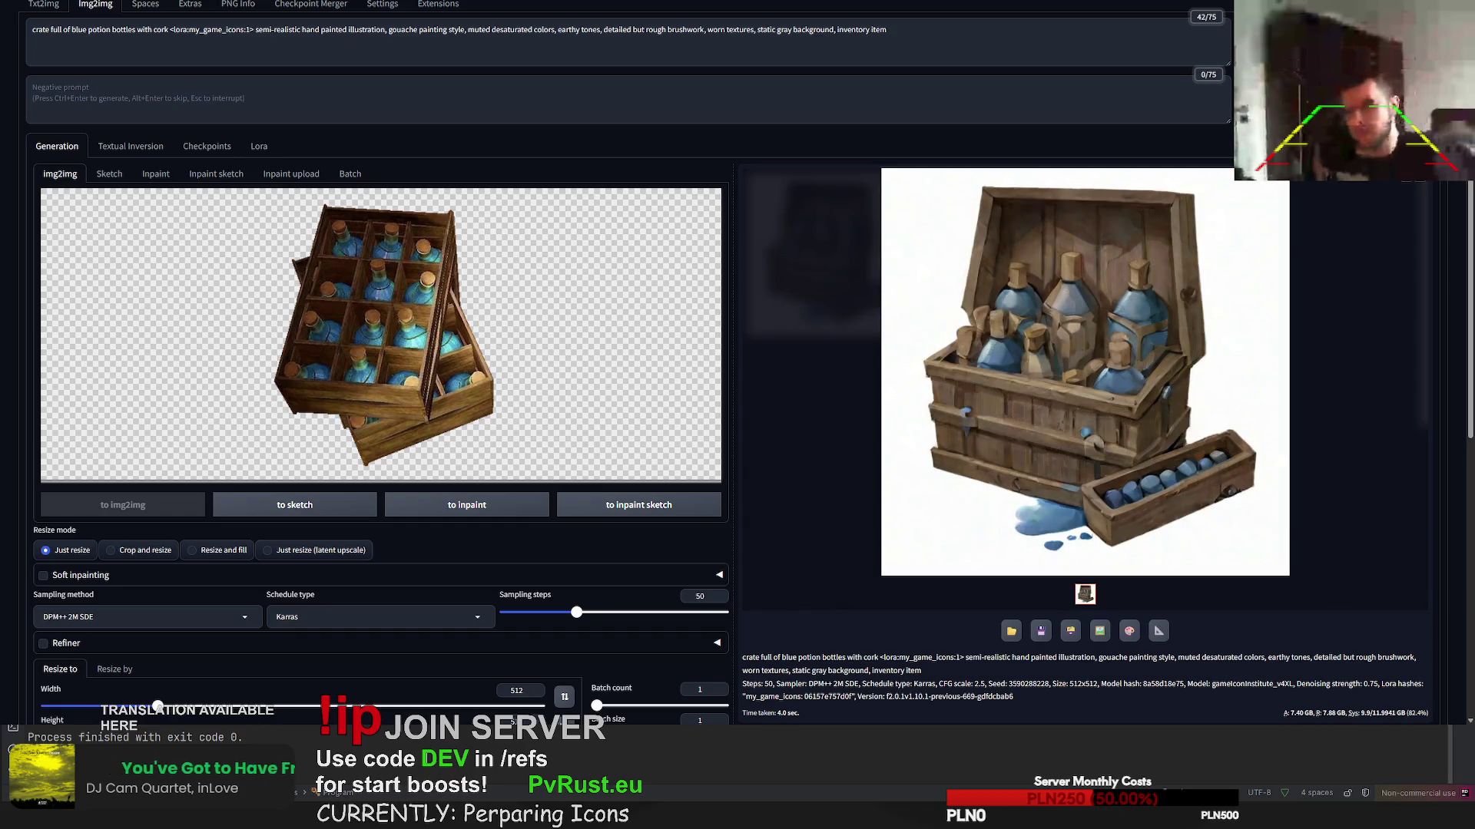
key("ctrl+Return")
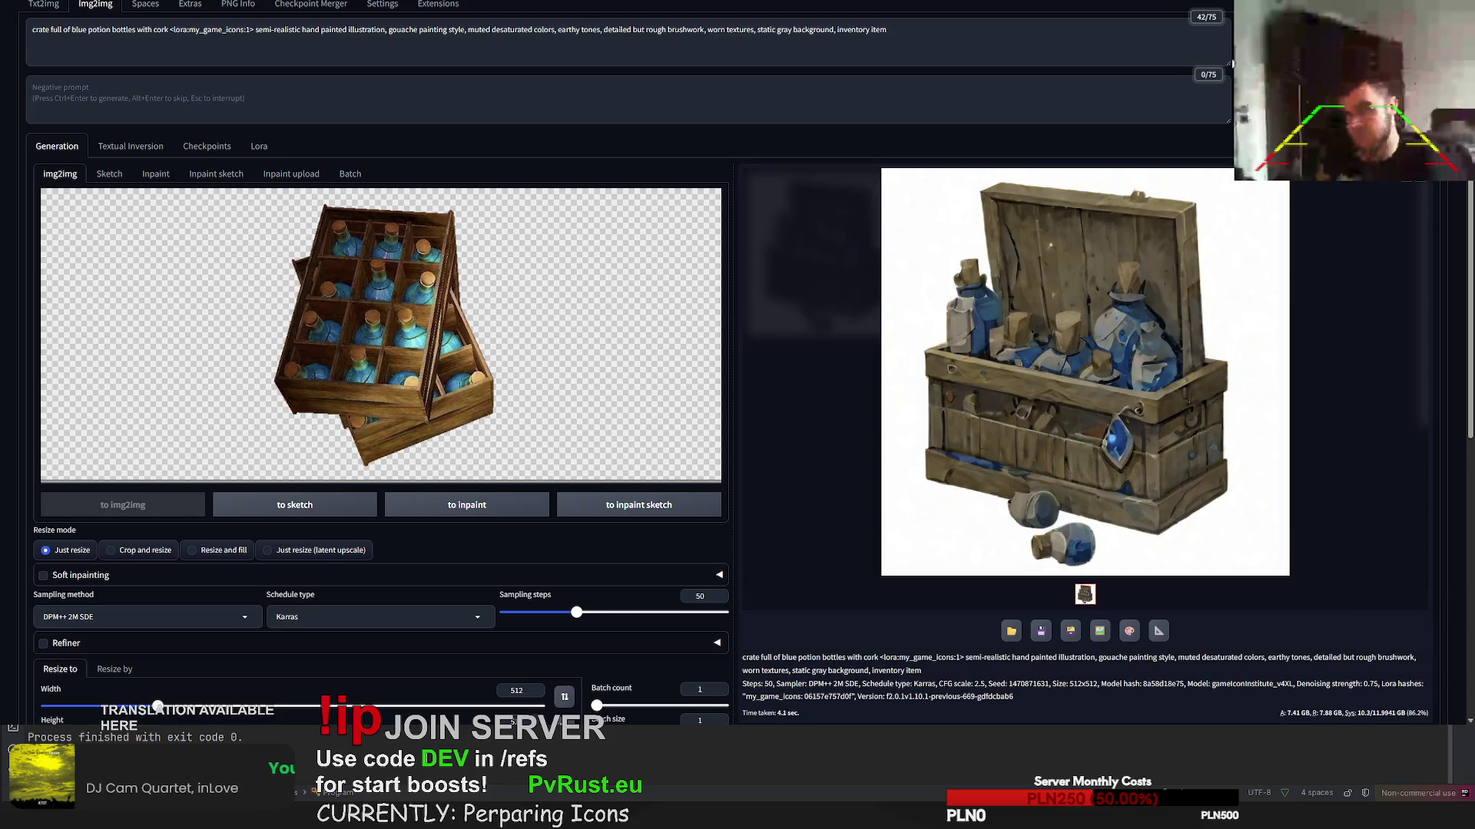
key("ctrl+Return")
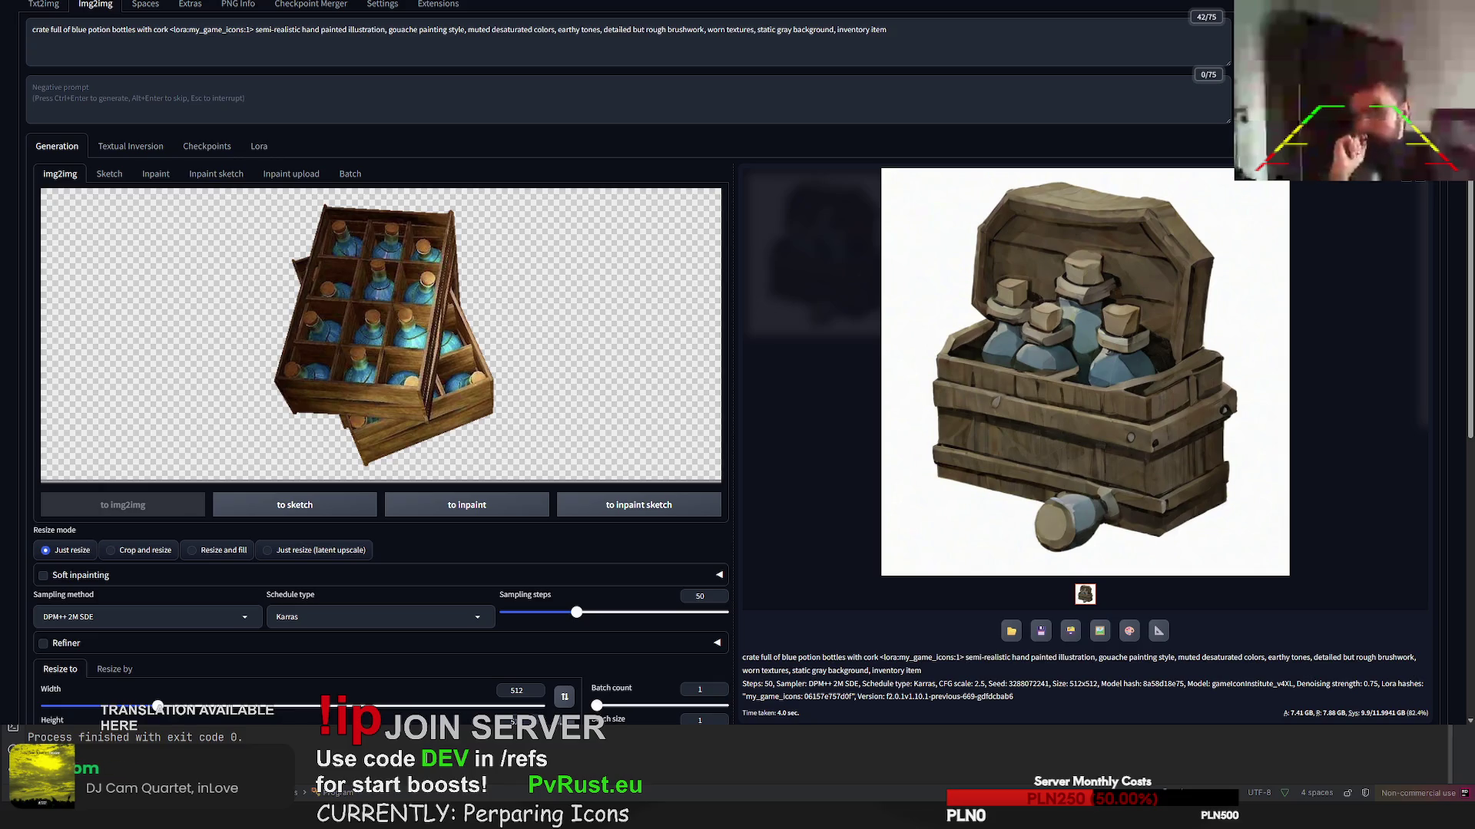
key("ctrl+Return")
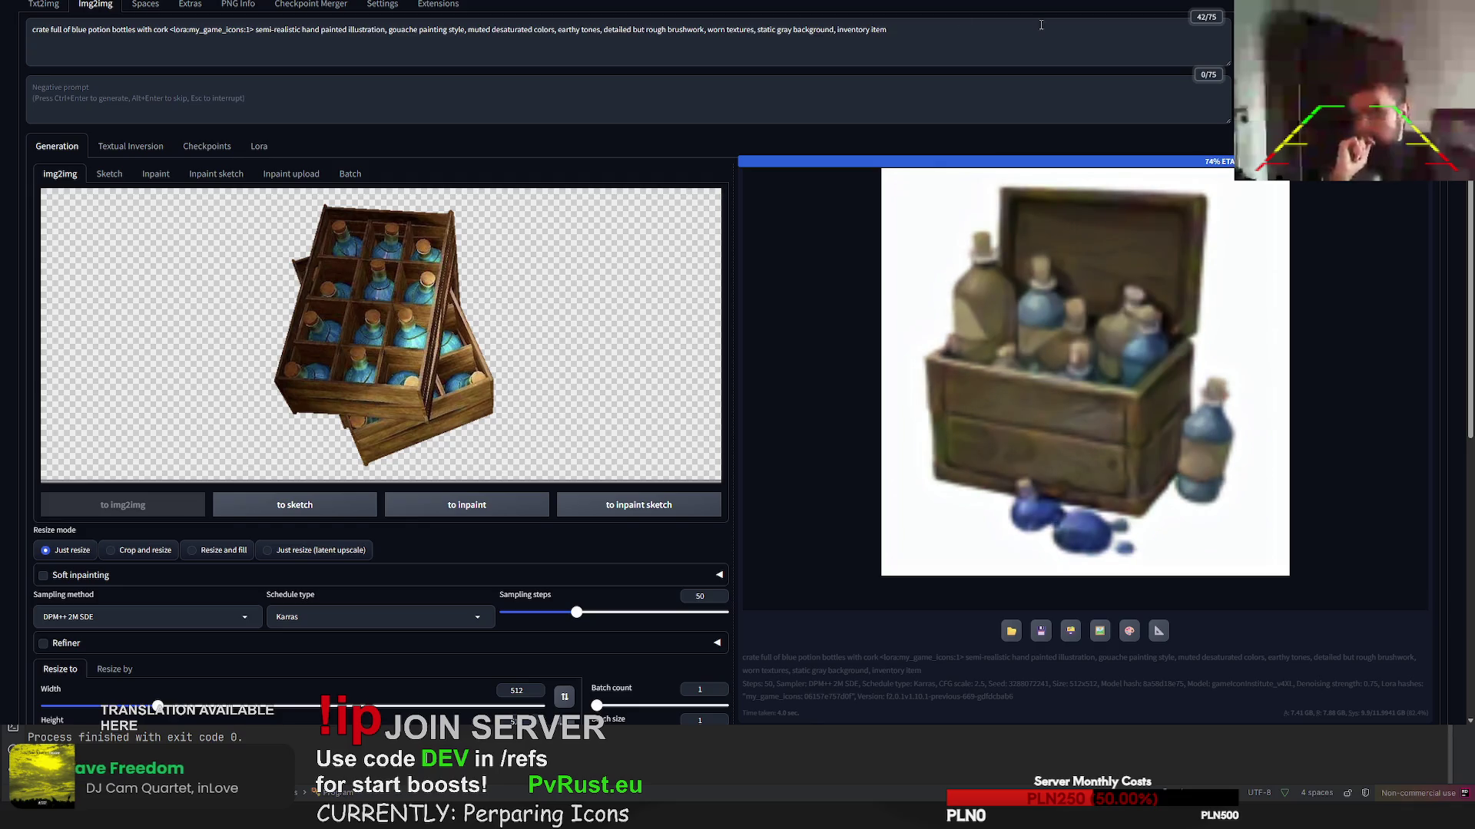
scroll(171, 83, "up", 1)
Step: Change 'crate' to 'box', add 'door' to the negative prompt, and generate after each change
double_click(53, 77)
type("box")
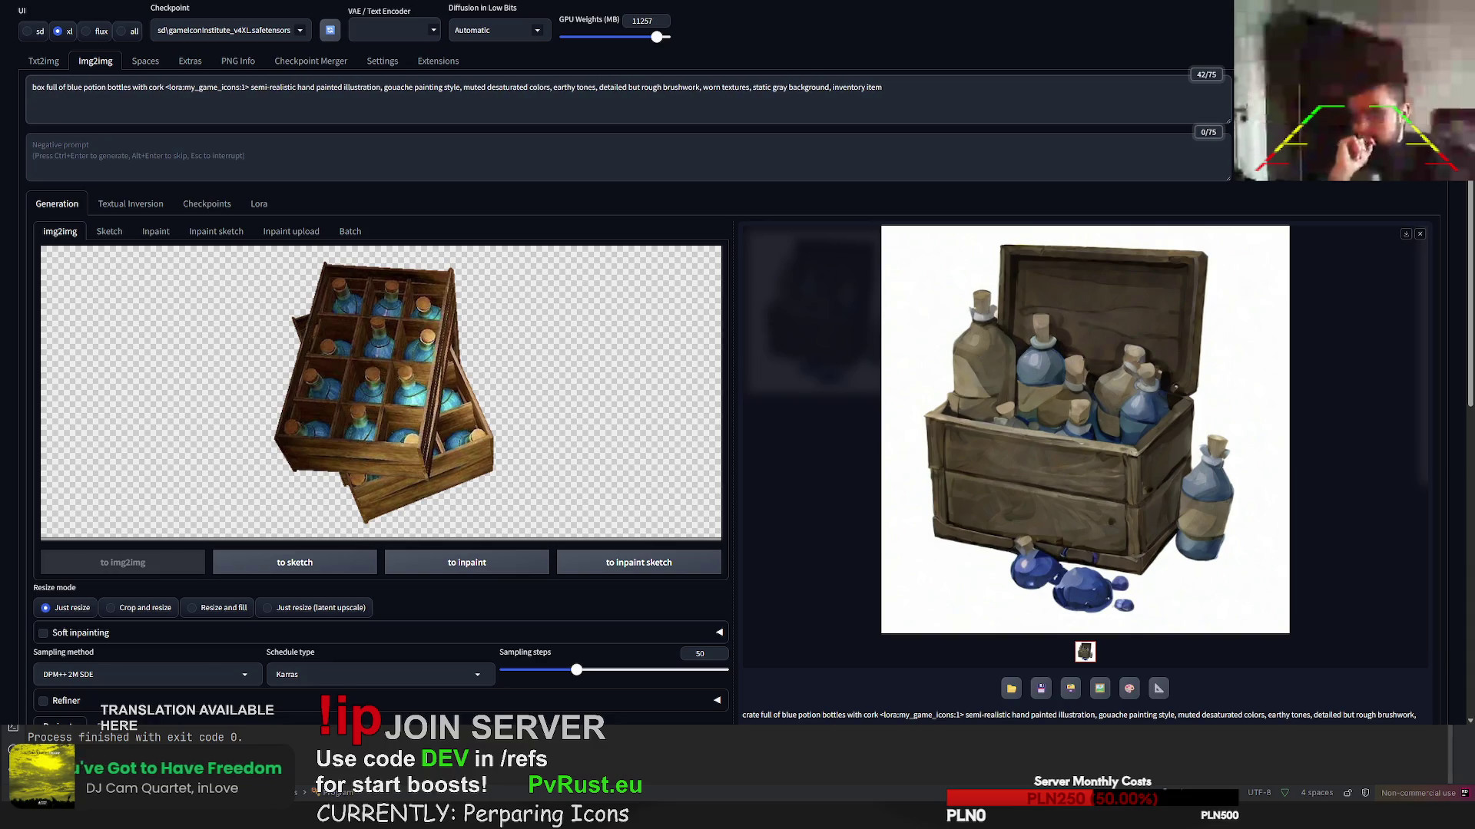
key("ctrl+Return")
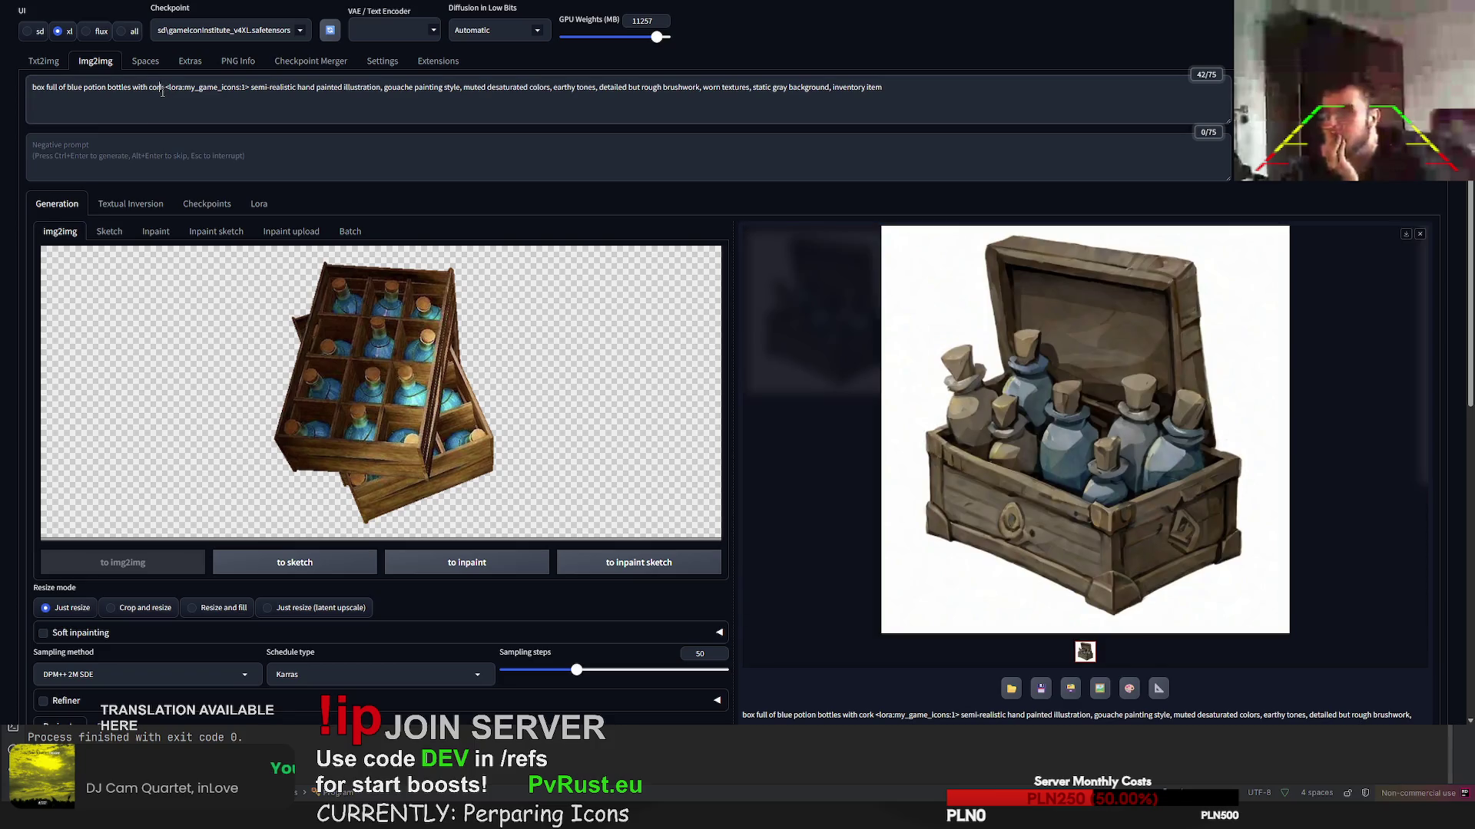
left_click(150, 161)
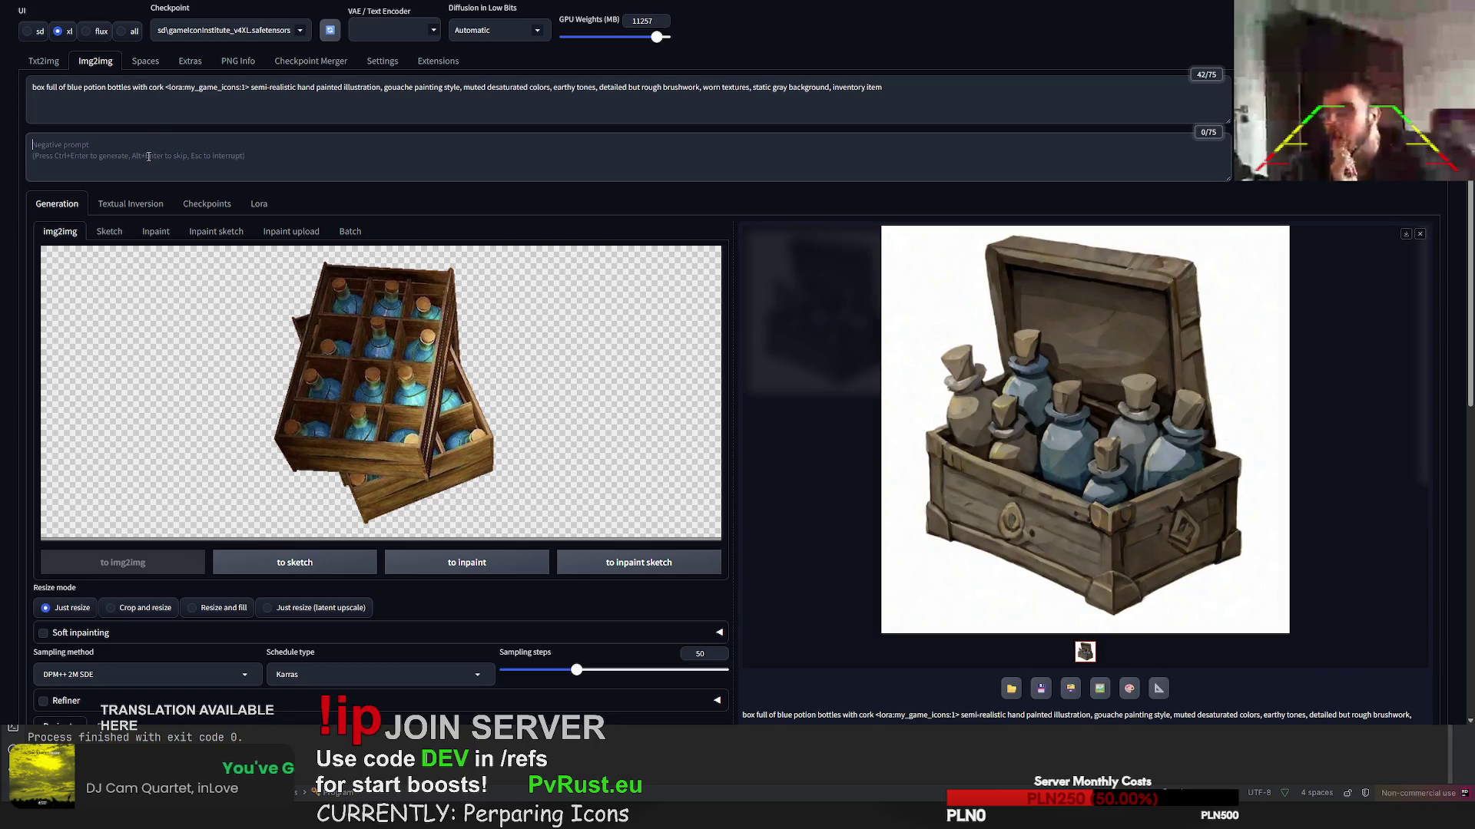
type("door")
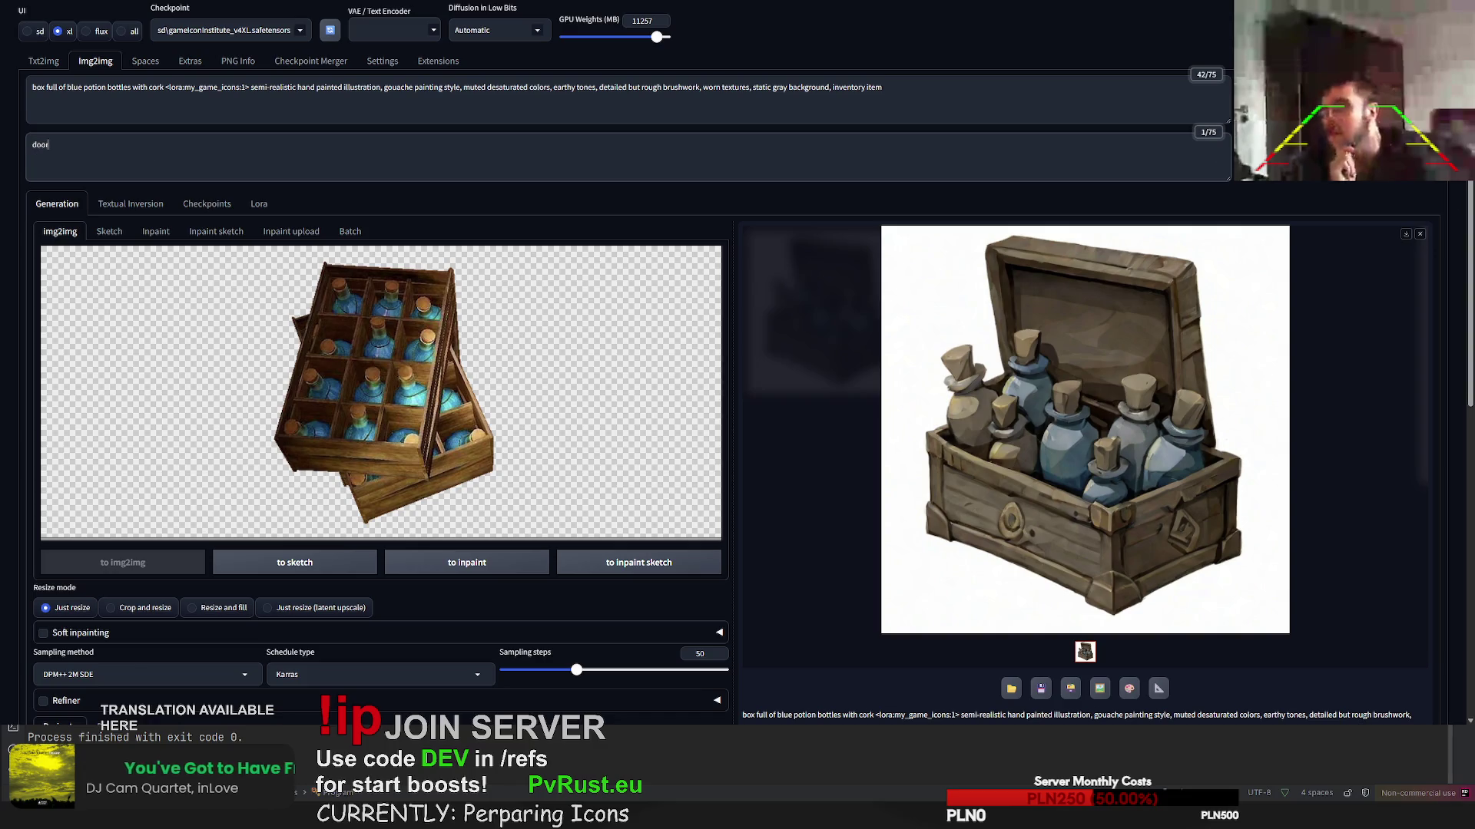
key("ctrl+Return")
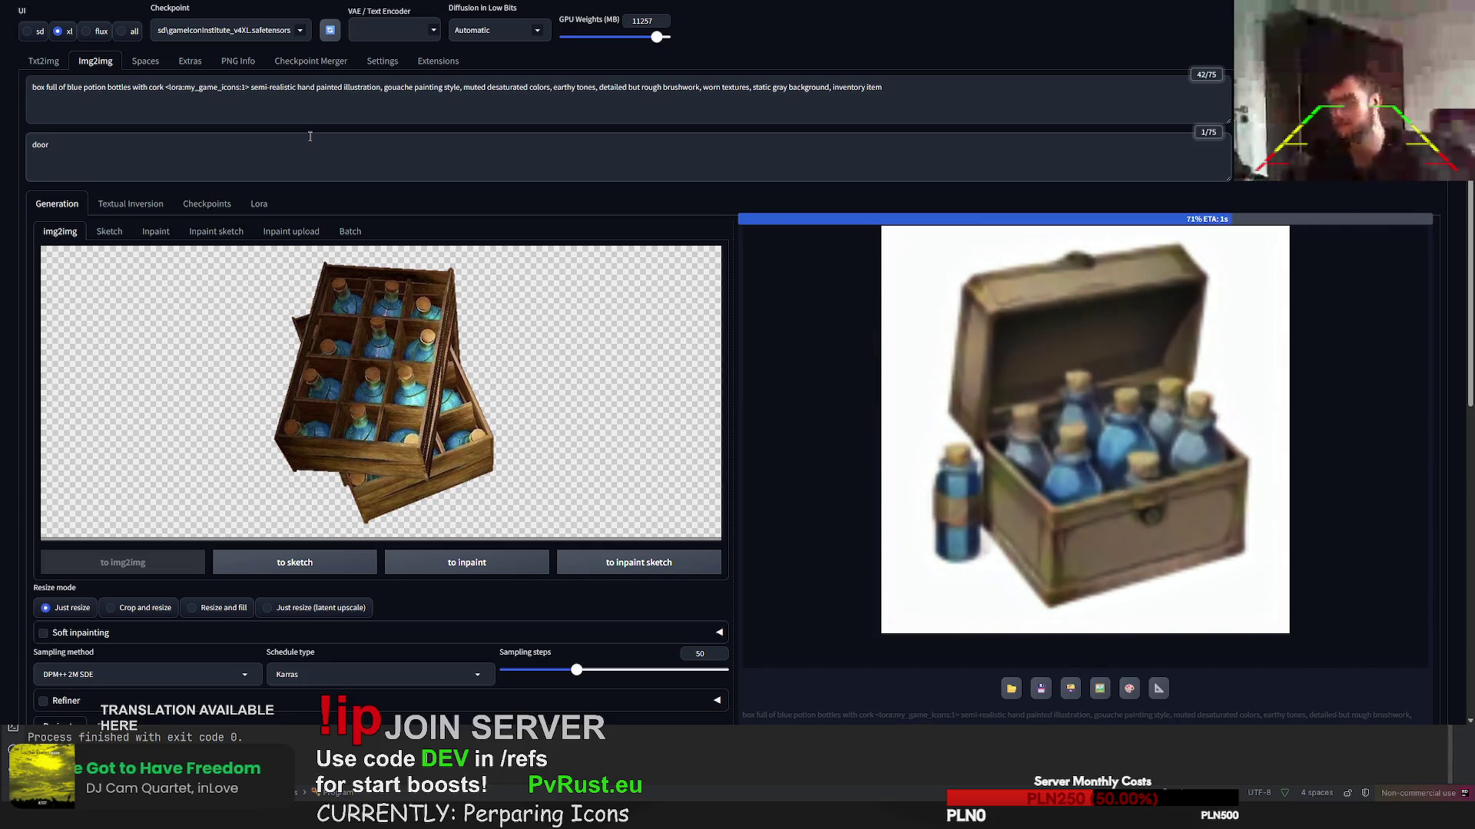
scroll(1288, 536, "down", 2)
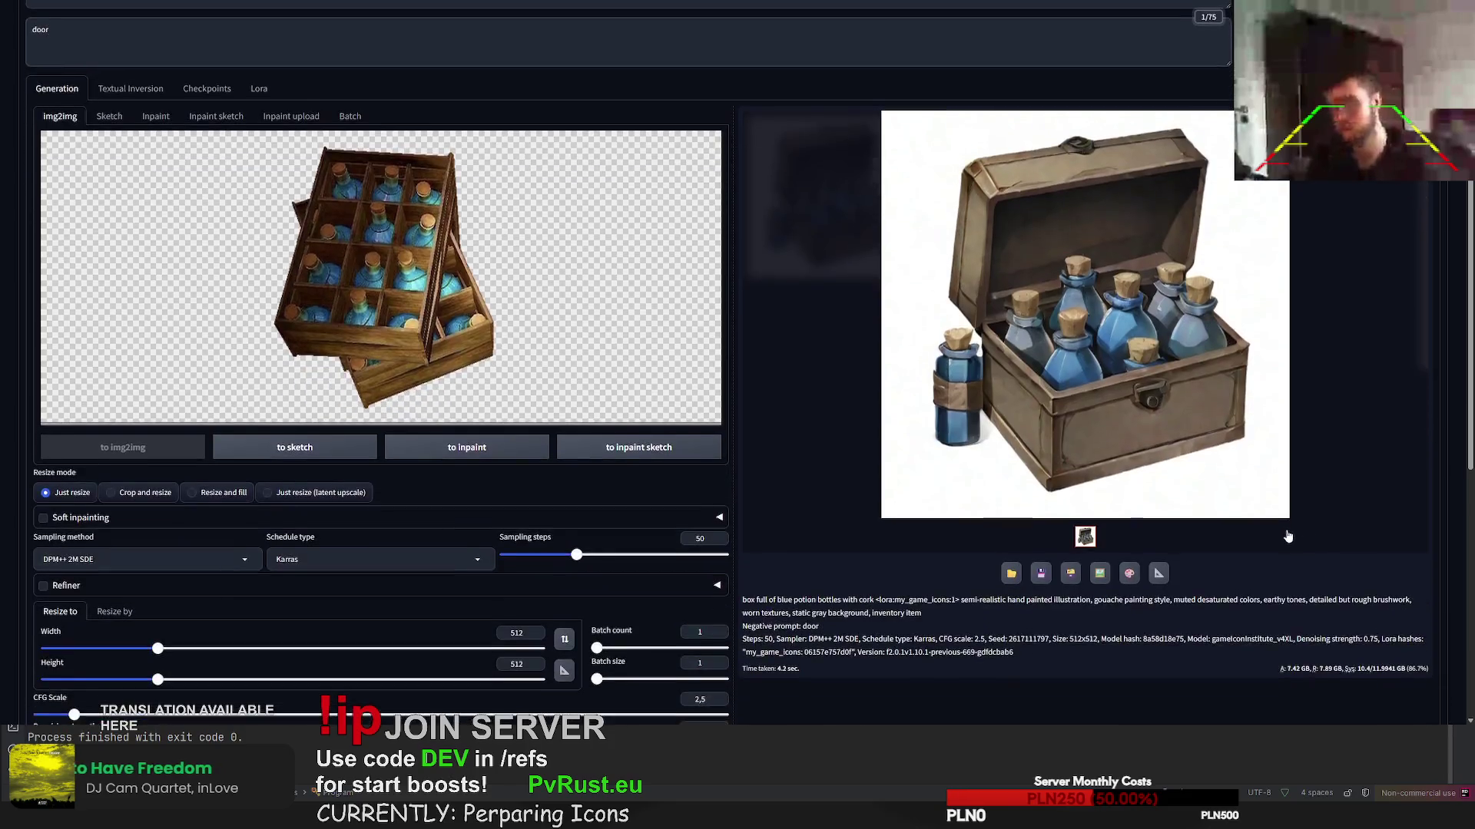
scroll(1287, 536, "down", 1)
double_click(1021, 581)
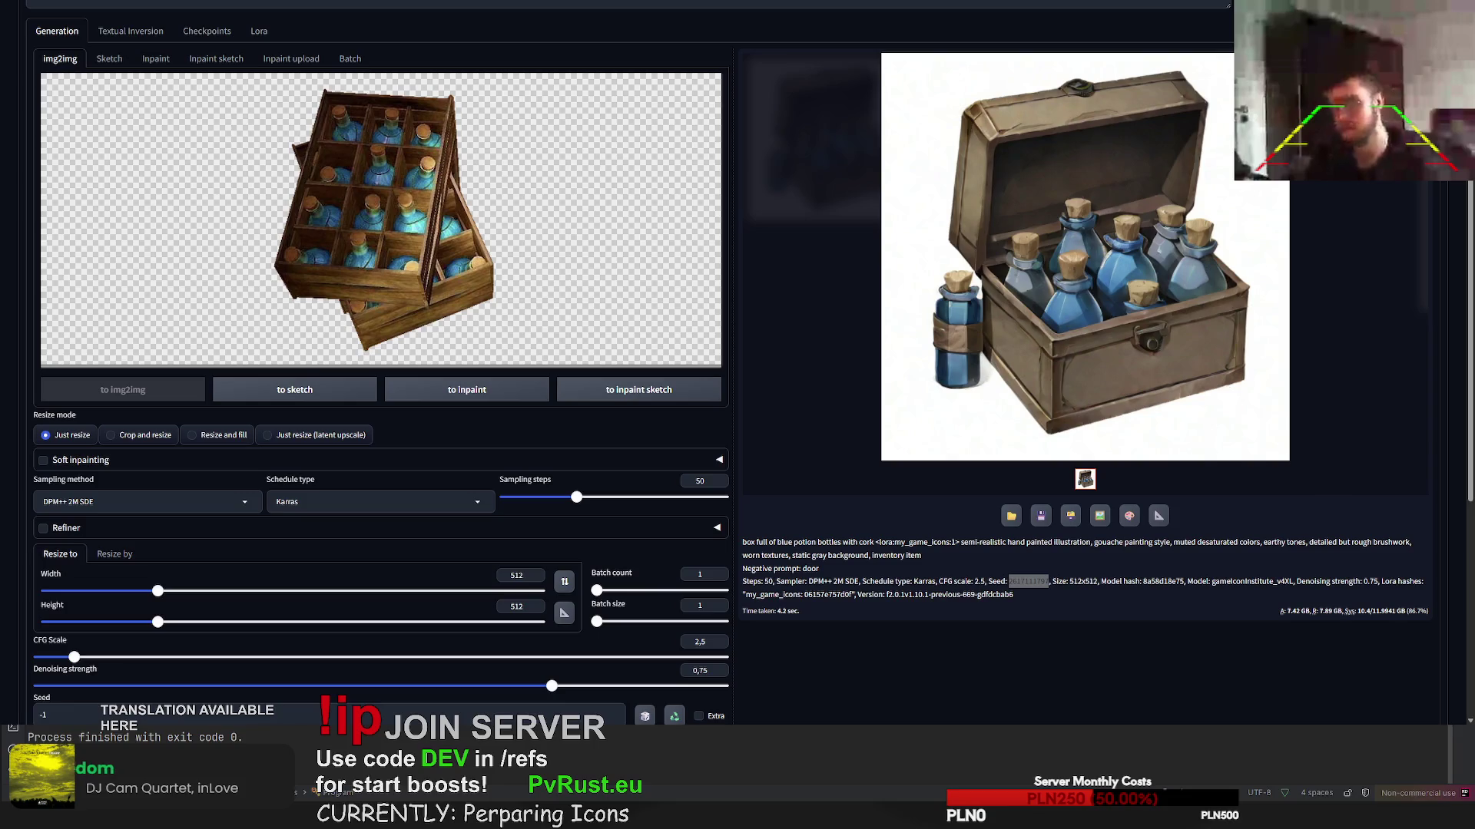
scroll(1021, 581, "down", 2)
left_click(674, 600)
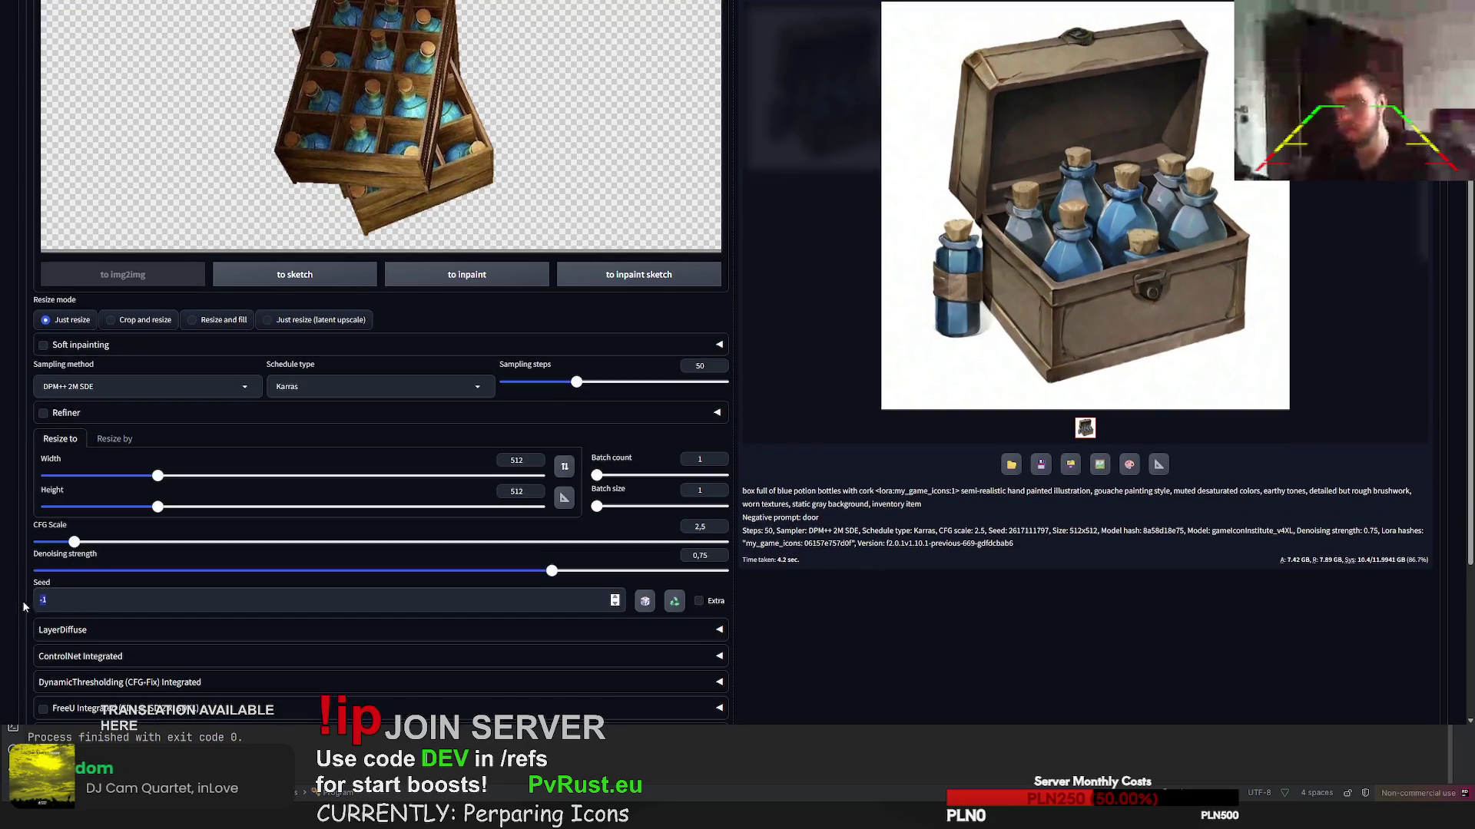
left_click_drag(576, 381, 619, 382)
left_click(673, 381)
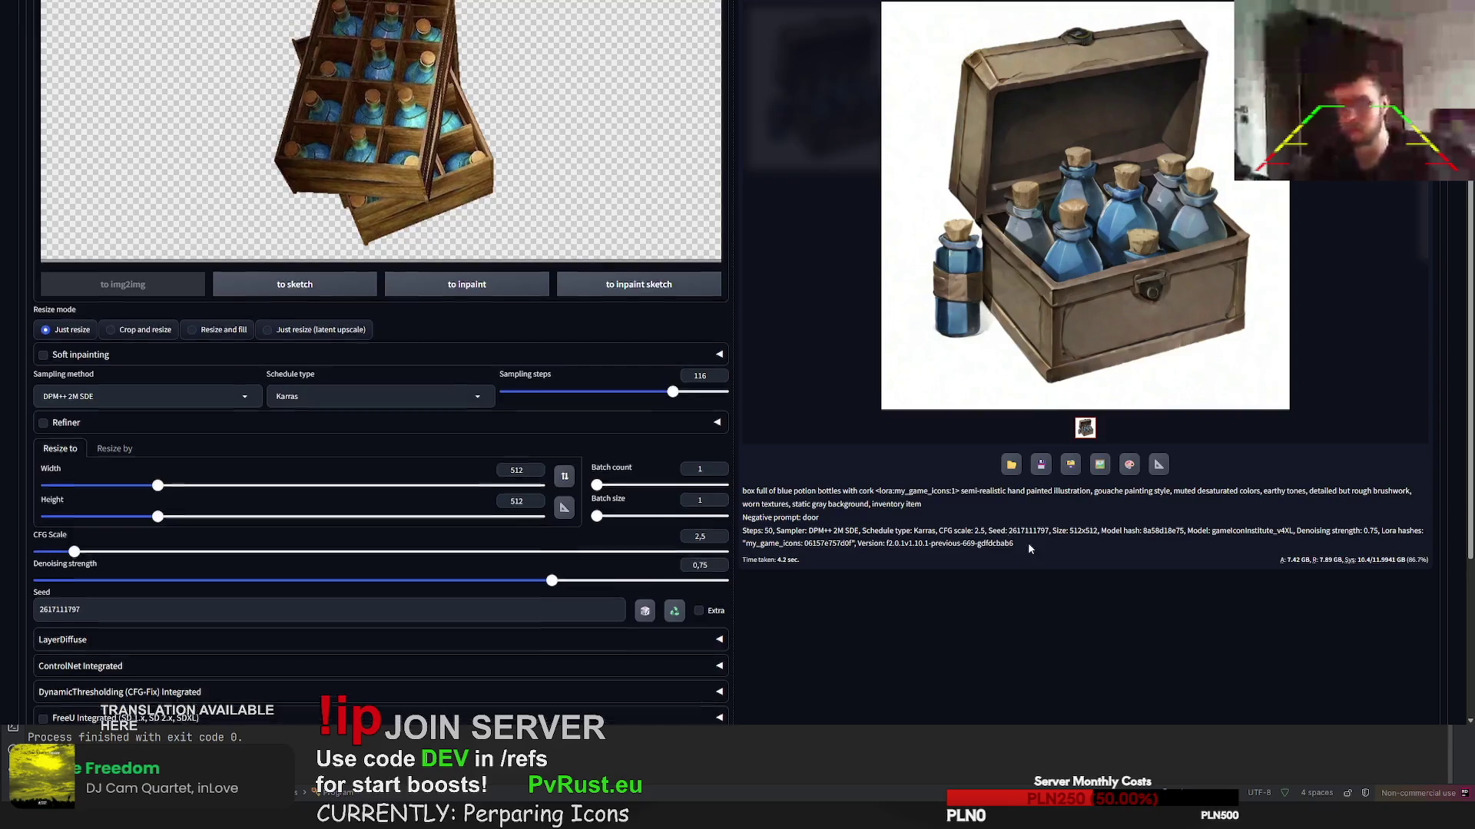
scroll(675, 391, "up", 4)
key("ctrl+Return")
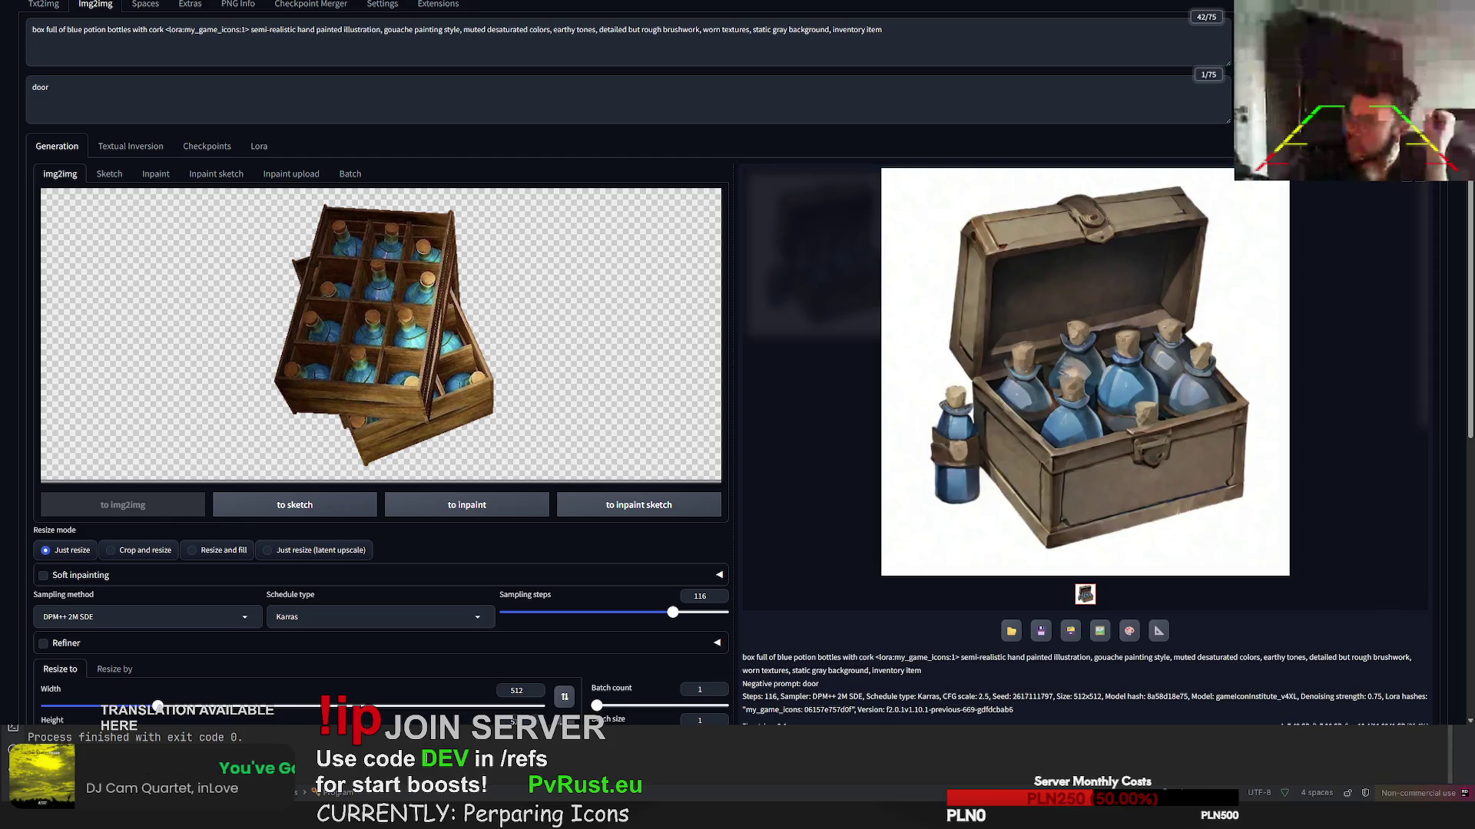
Step: Remove the word 'door' from the negative prompt and render the potion chest icon again
left_click(648, 94)
scroll(384, 231, "up", 1)
scroll(222, 478, "down", 5)
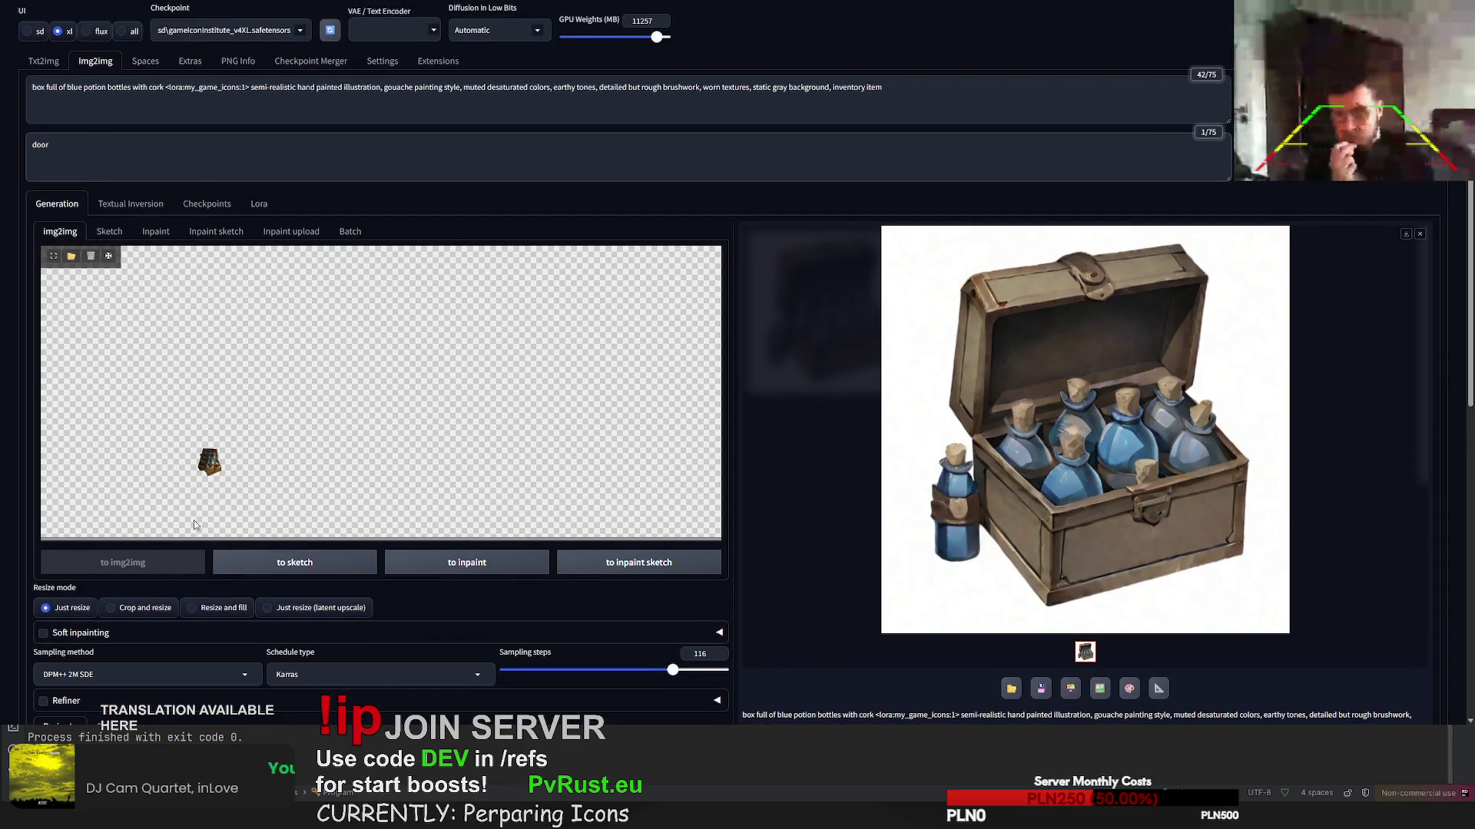
scroll(223, 478, "up", 3)
scroll(384, 584, "down", 4)
left_click_drag(85, 658, 33, 645)
scroll(313, 658, "up", 3)
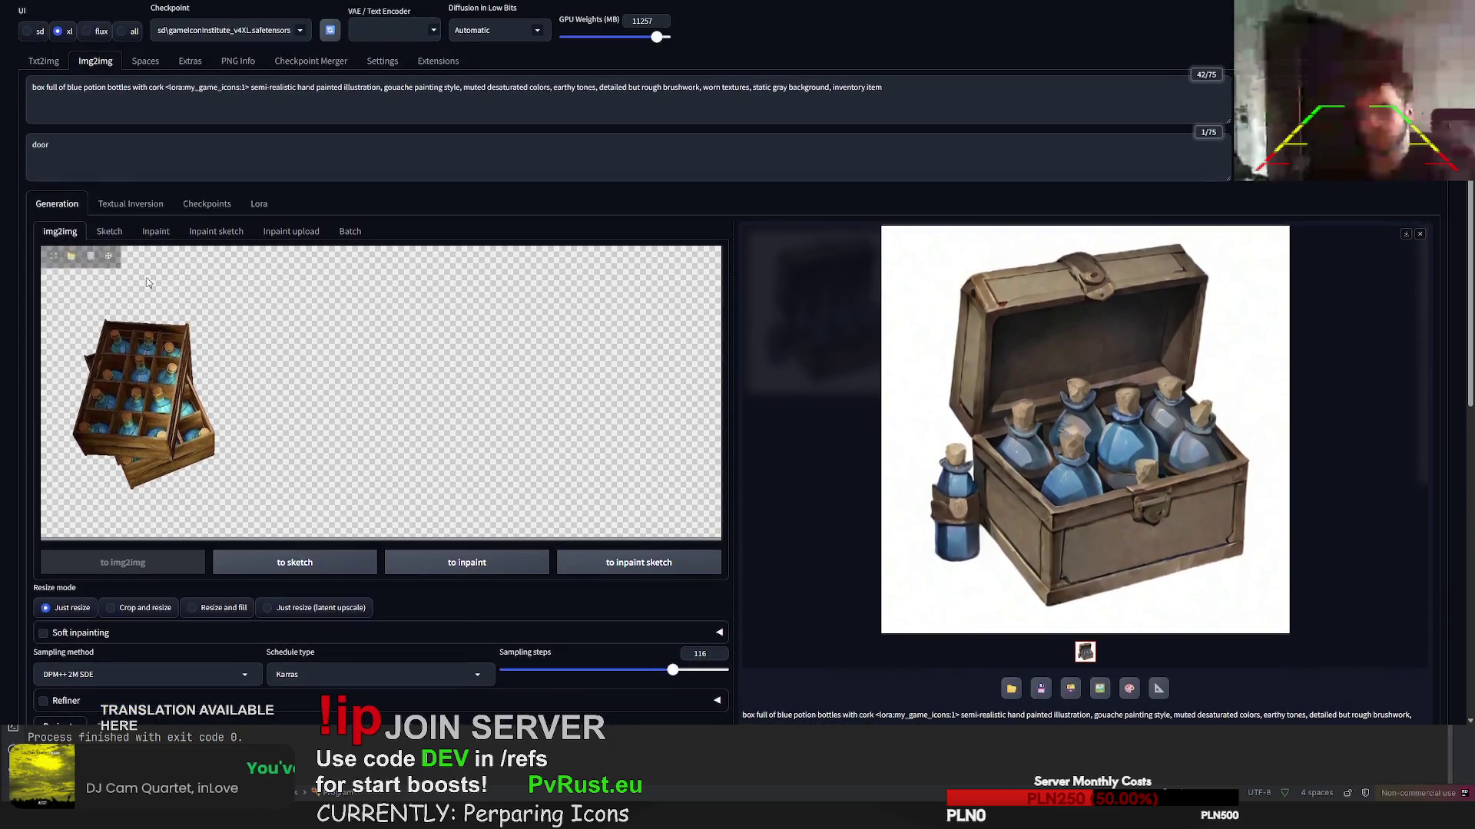
double_click(40, 144)
key("BackSpace")
key("ctrl+Return")
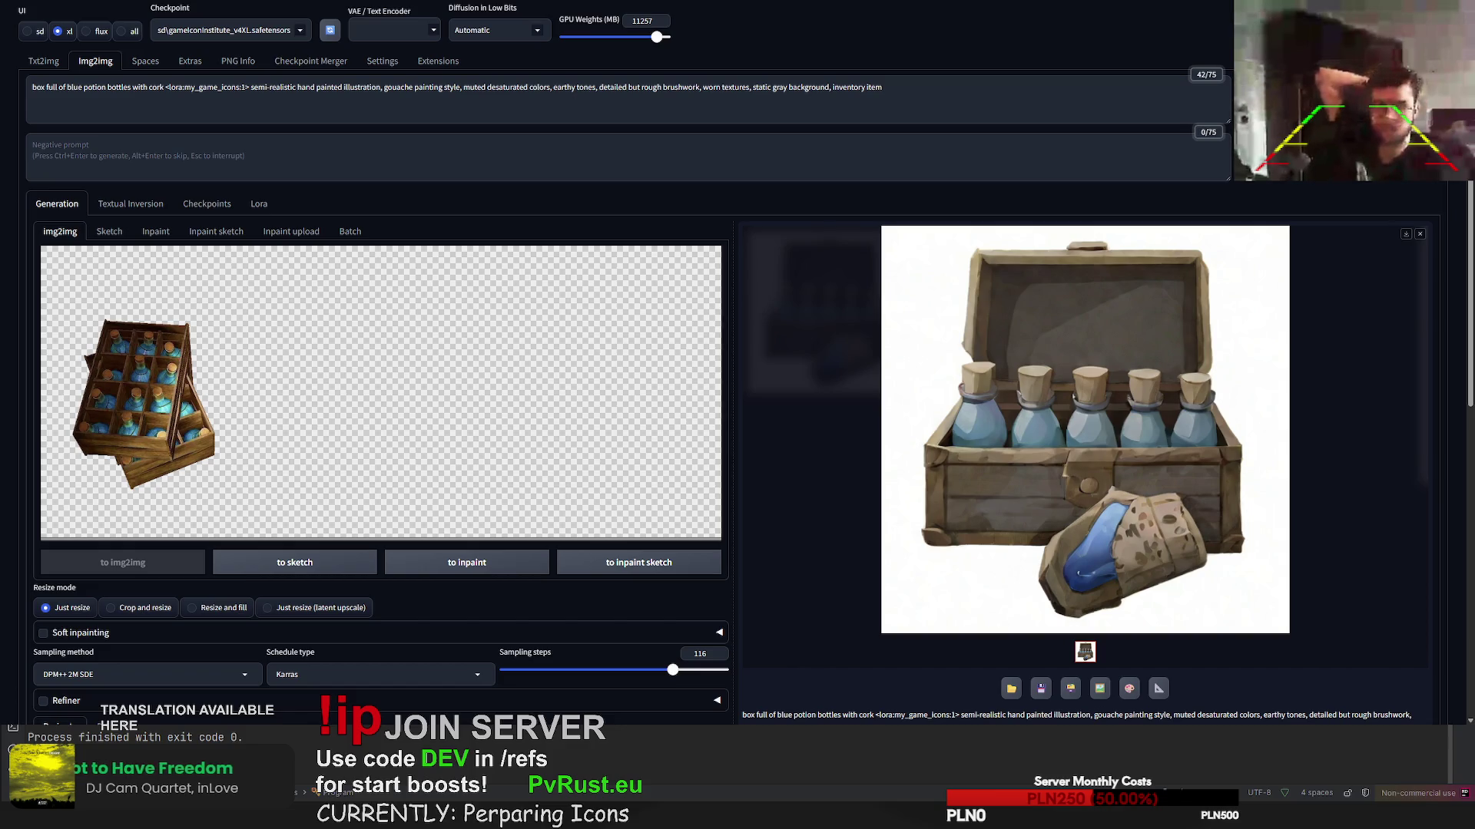
Step: Undo the prompt edit so it starts with 'crate' again, then generate and review the crate icon
left_click(218, 103)
key("ctrl+z")
key("ctrl+z")
key("ctrl+z")
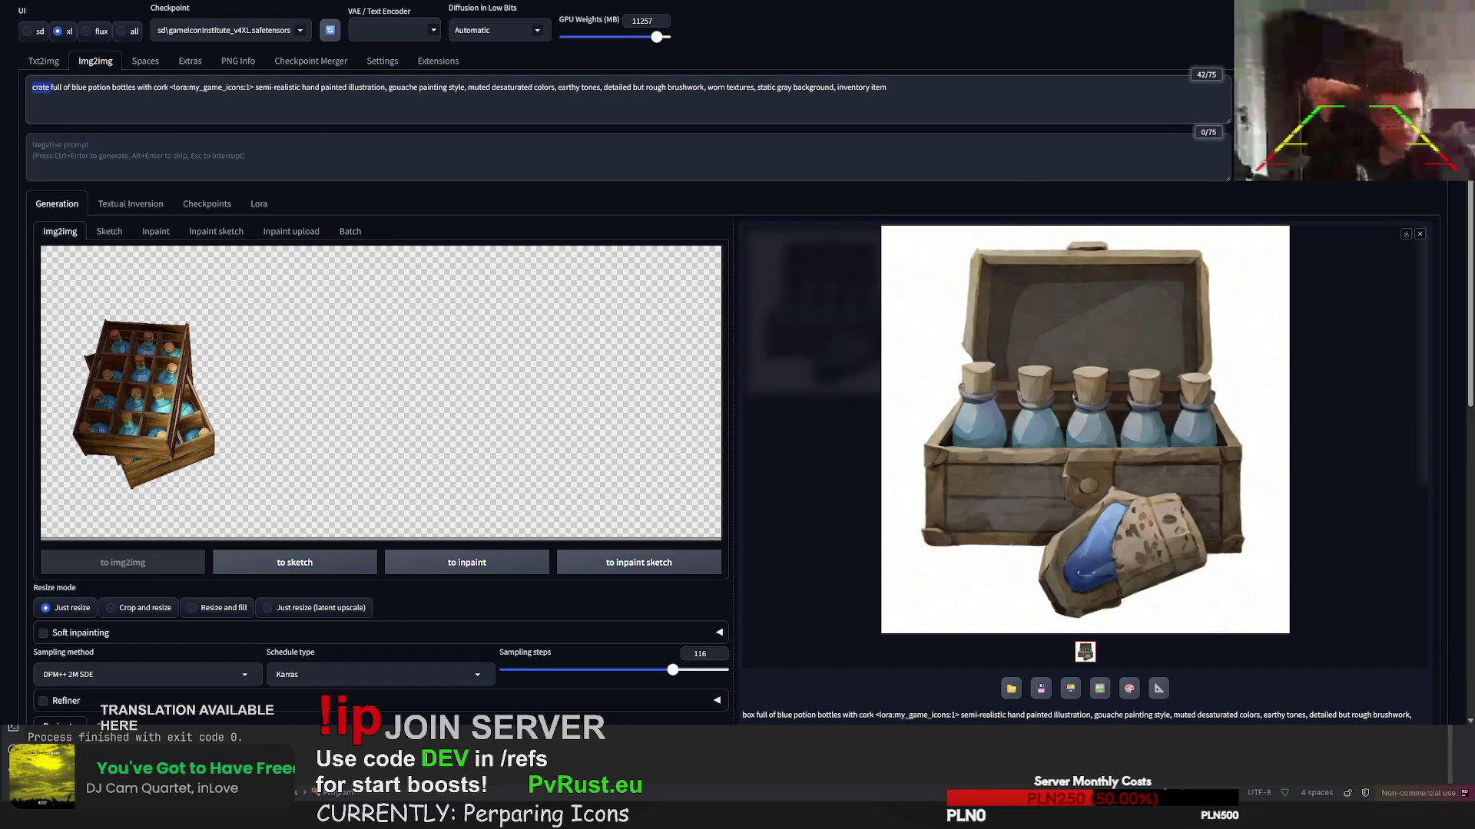
key("ctrl+Return")
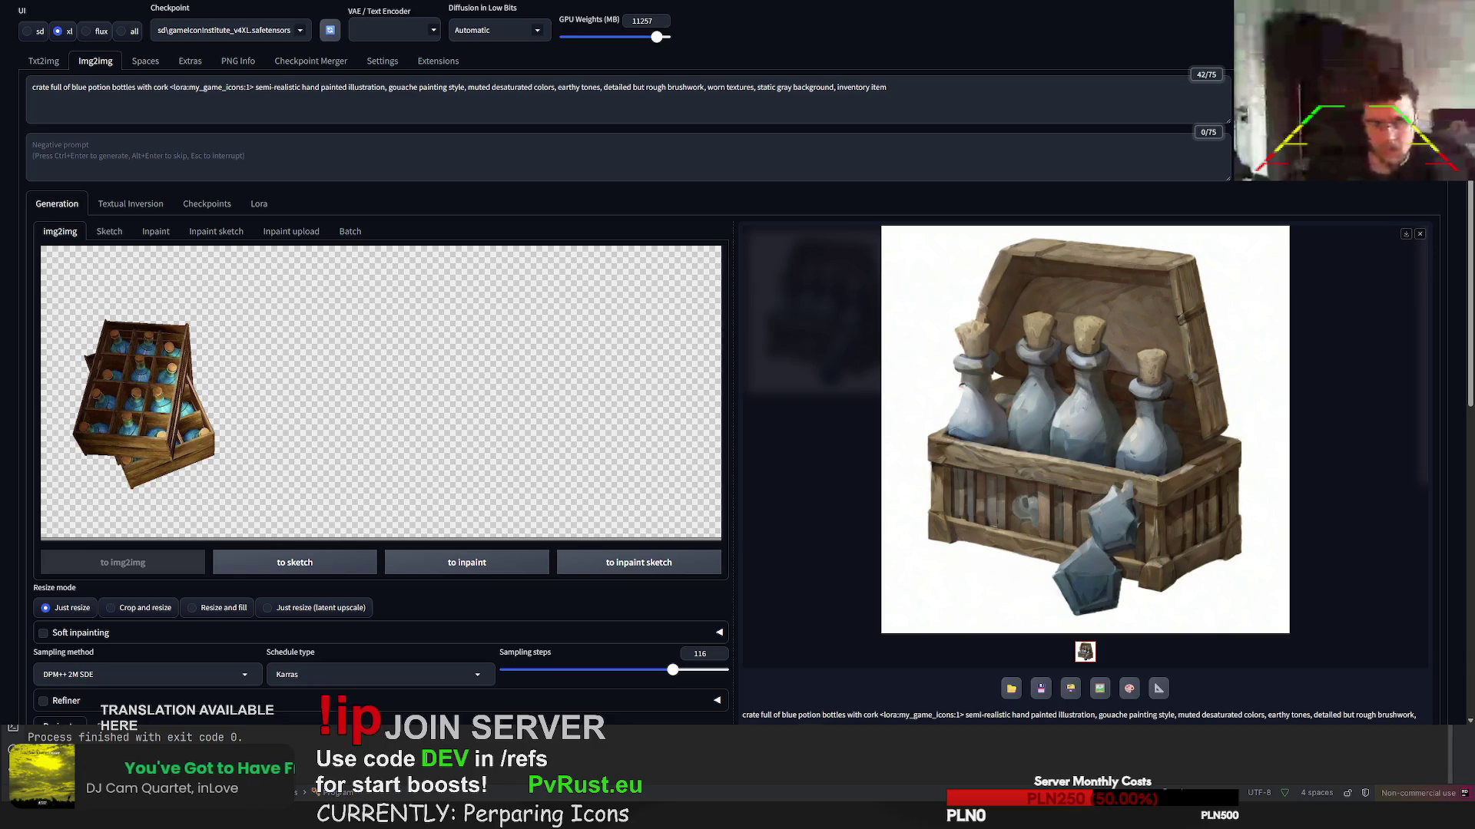
scroll(298, 507, "down", 3)
scroll(369, 561, "down", 3)
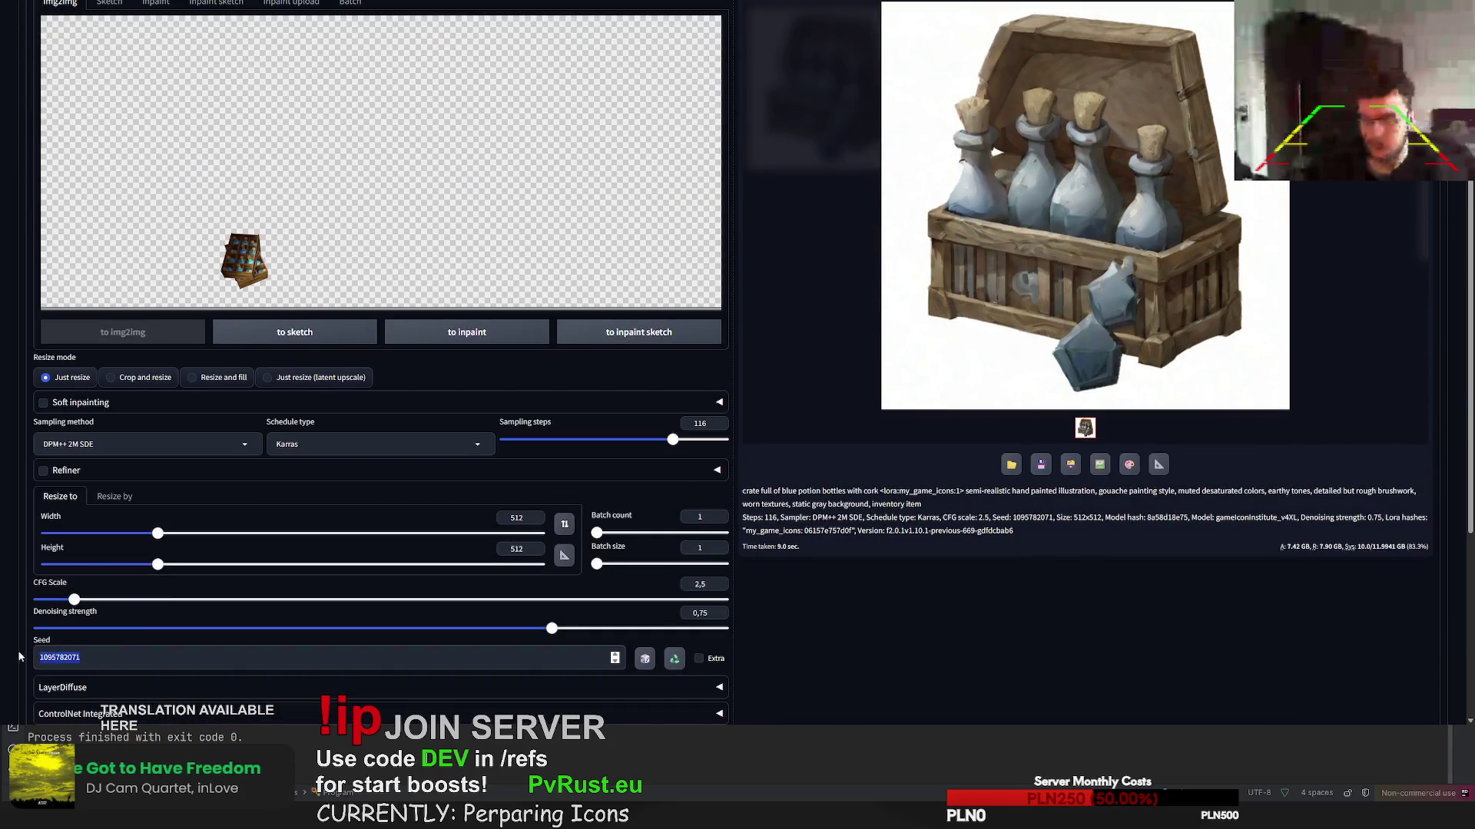
scroll(806, 668, "up", 3)
Step: Generate another open-lid crate variation, then paste the alien root reference as the img2img input
key("ctrl+Return")
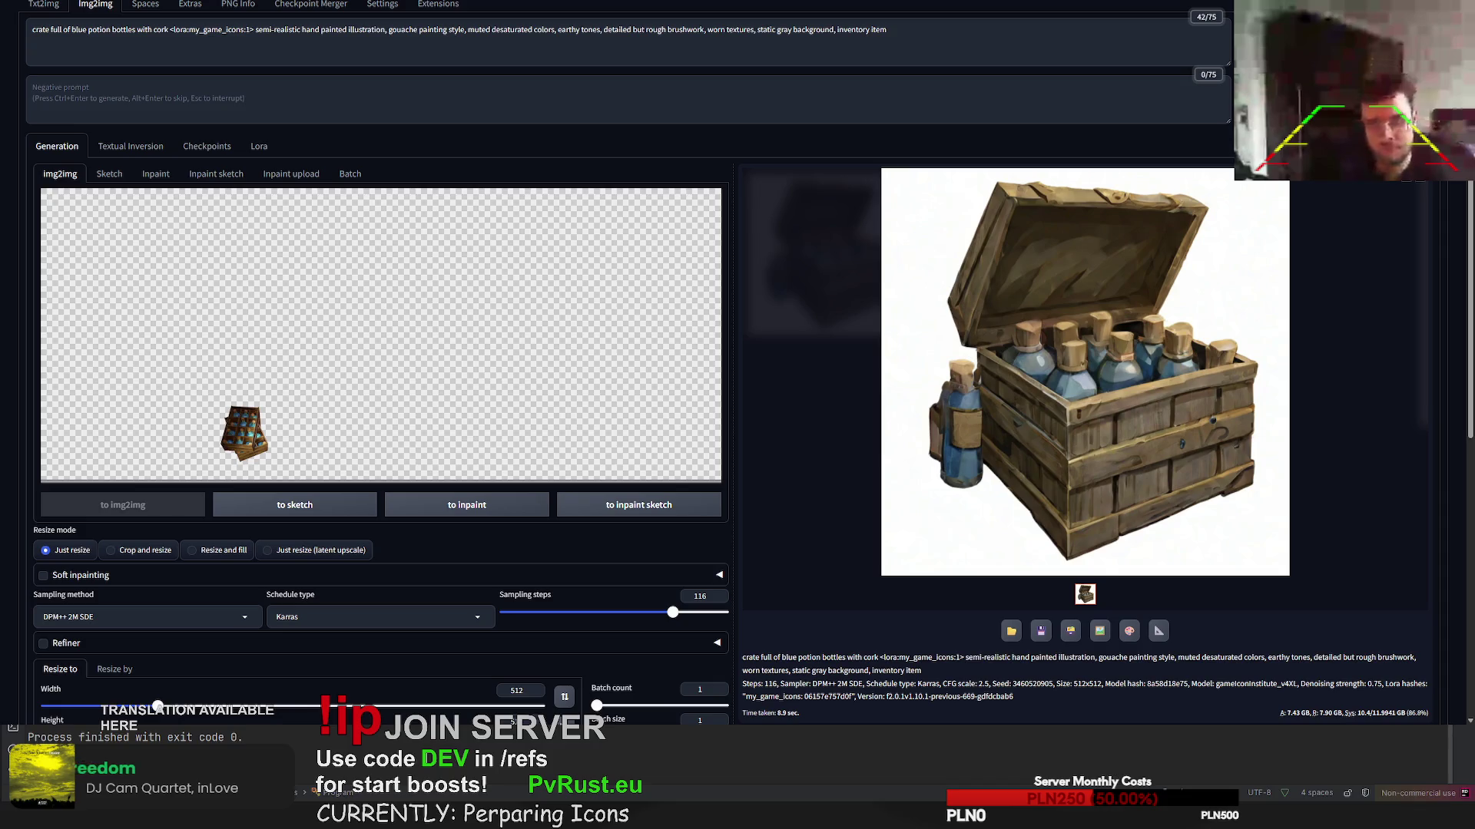
left_click(130, 146)
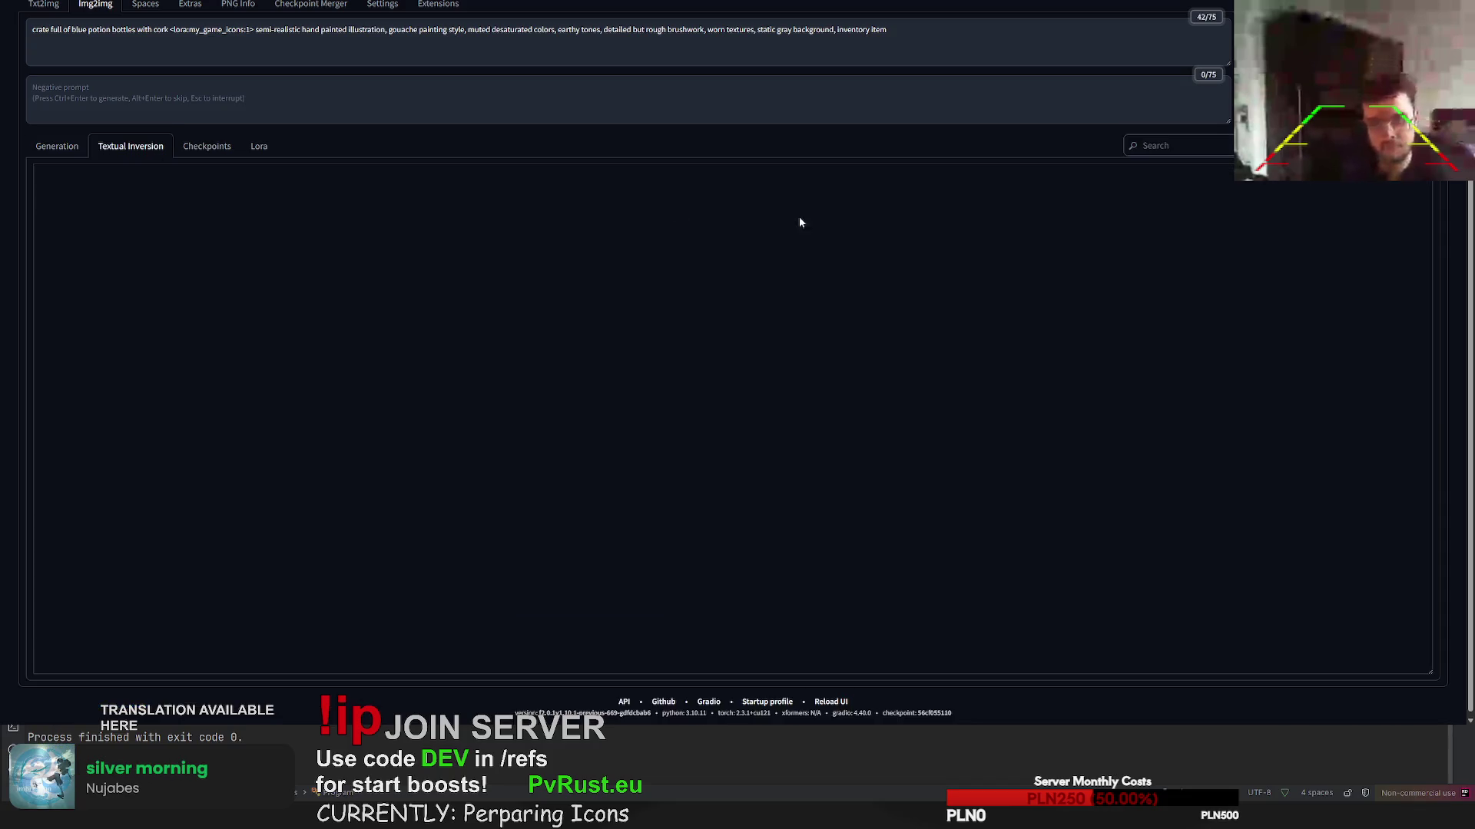
left_click(61, 146)
scroll(281, 140, "up", 1)
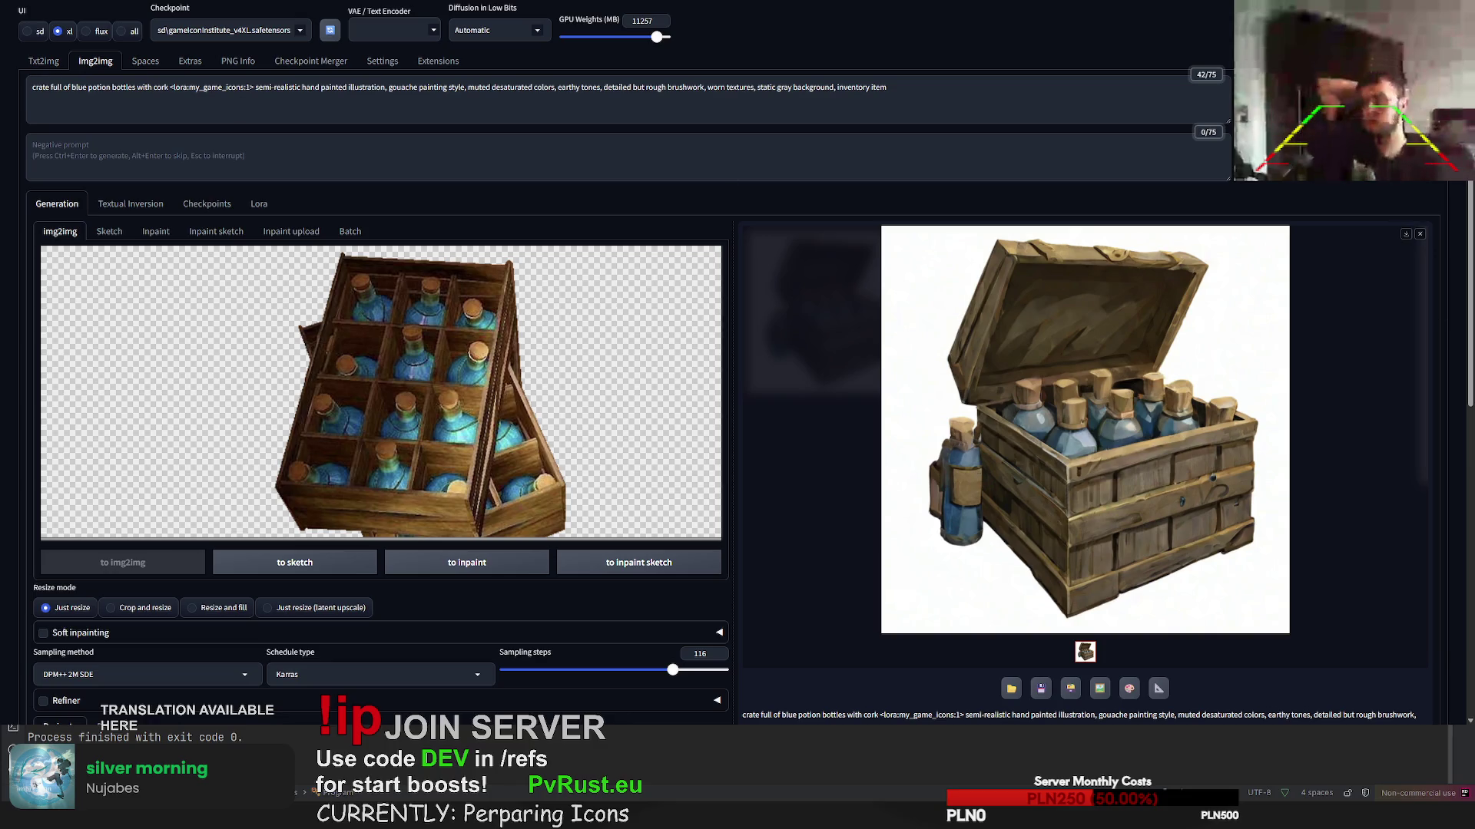
key("ctrl+v")
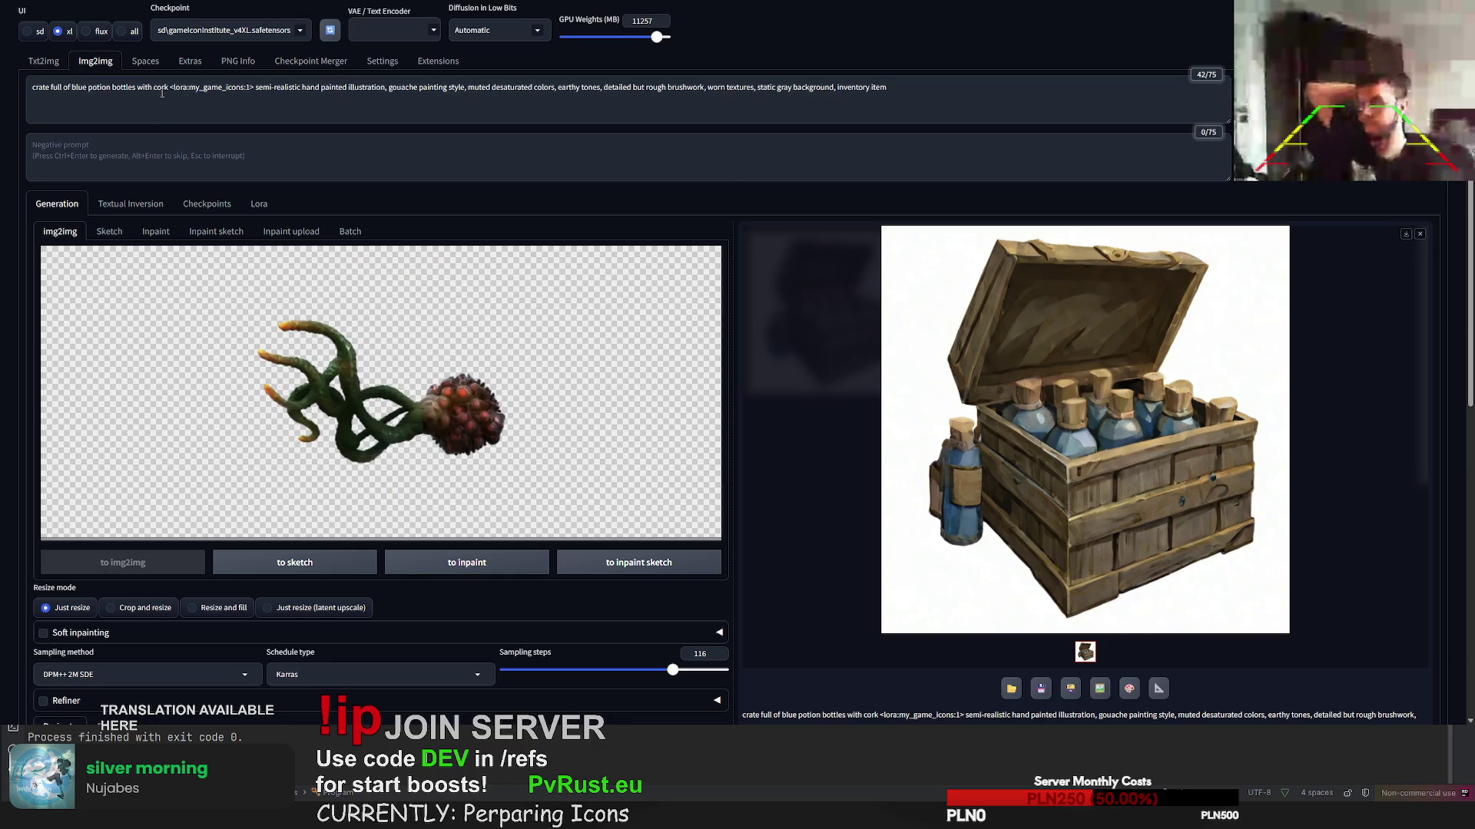
Step: Replace the prompt's opening crate description with 'alien root with red bulb' and generate
left_click(165, 122)
key("shift+Home")
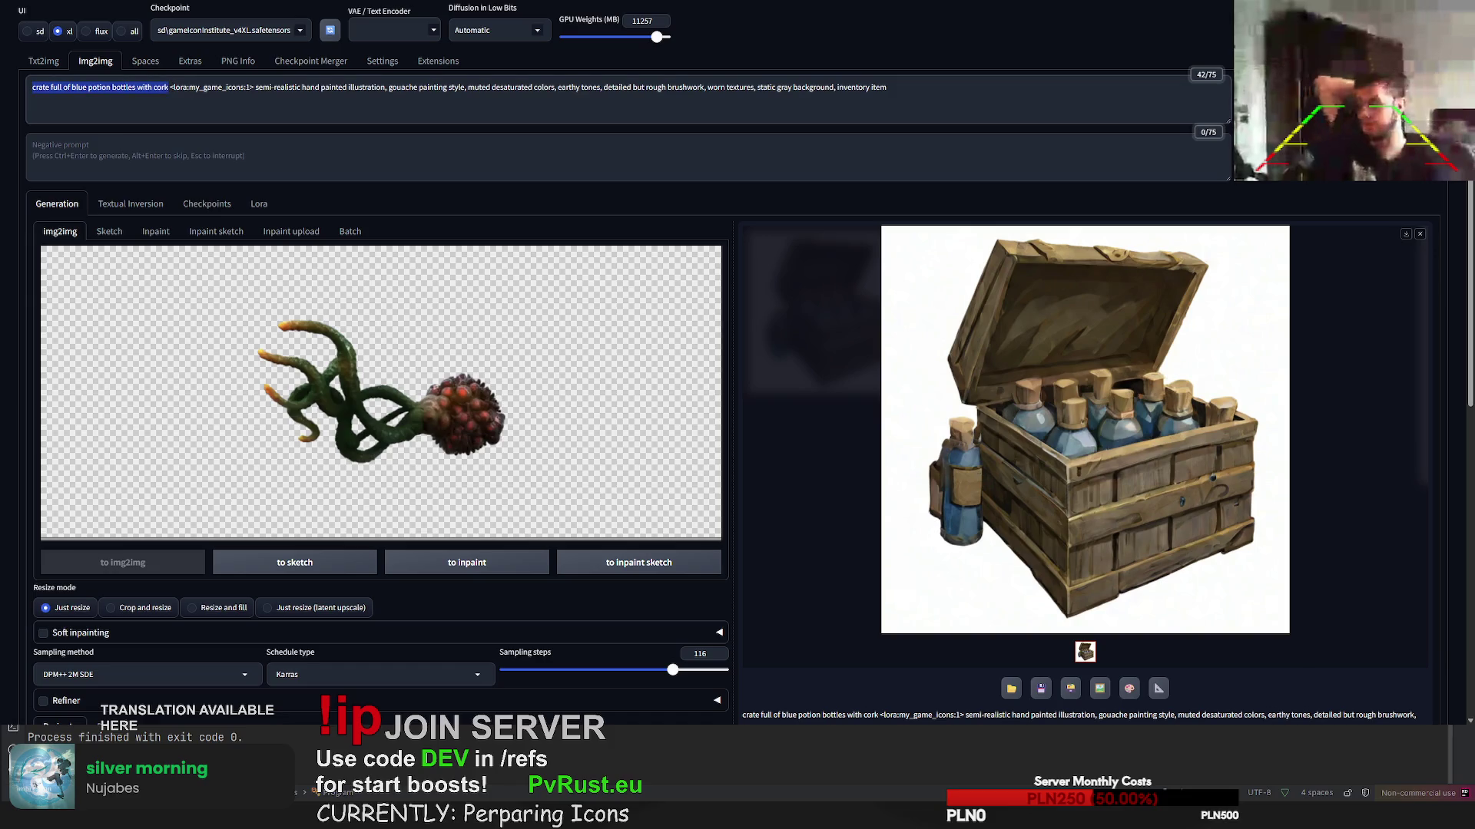
type("alien root")
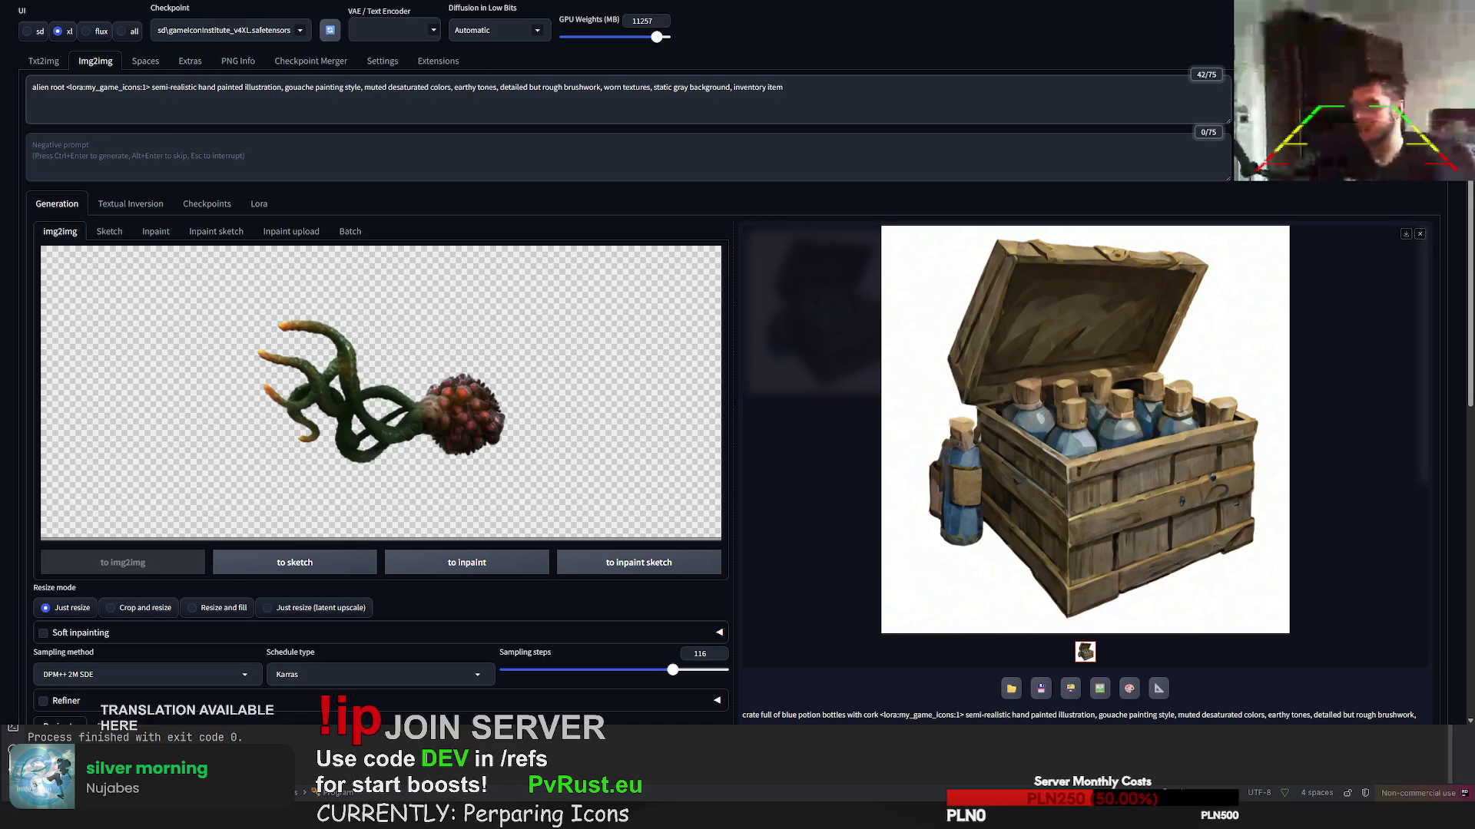
key("ctrl+Return")
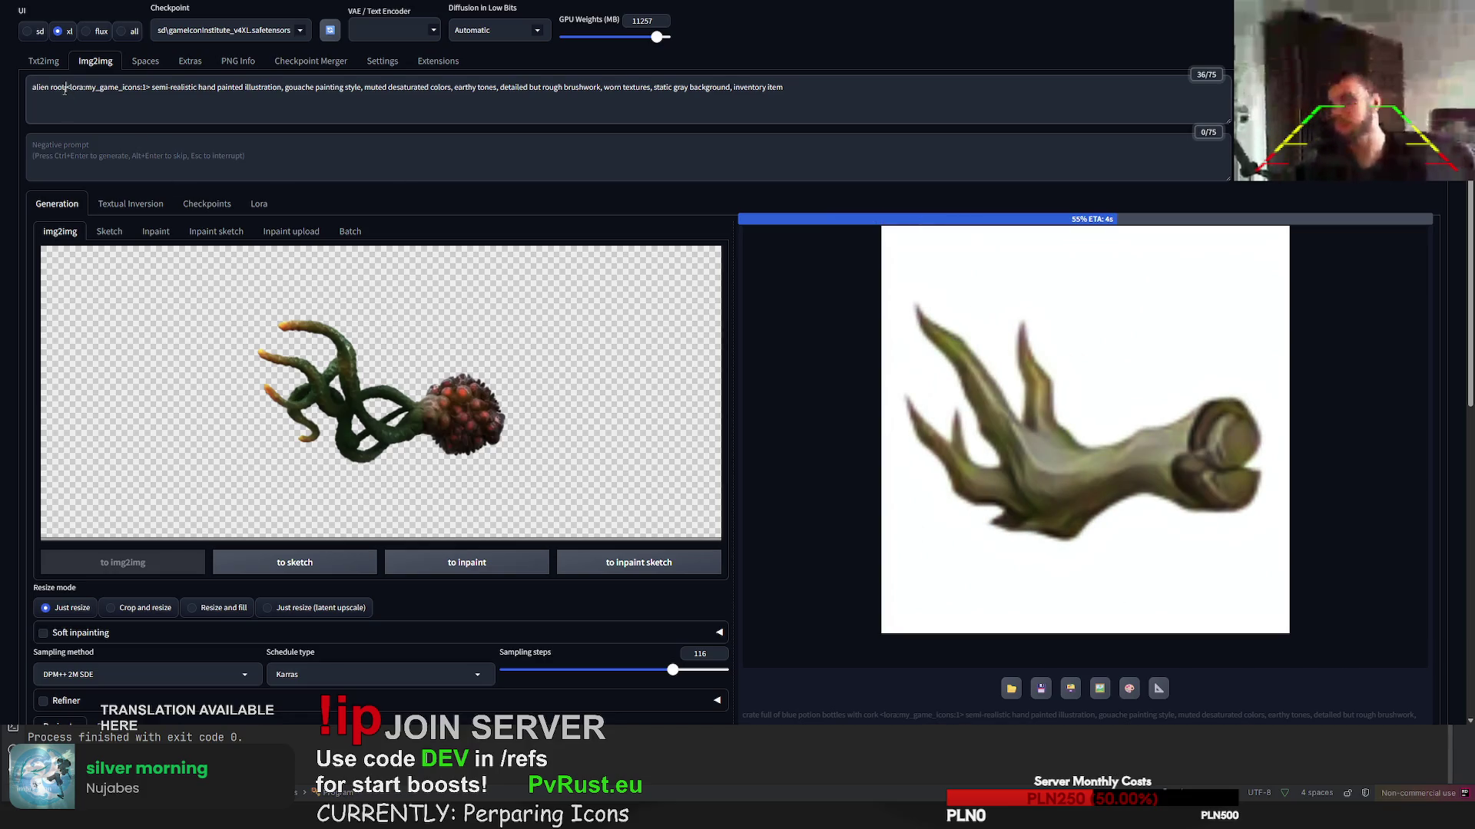
type("with red bu")
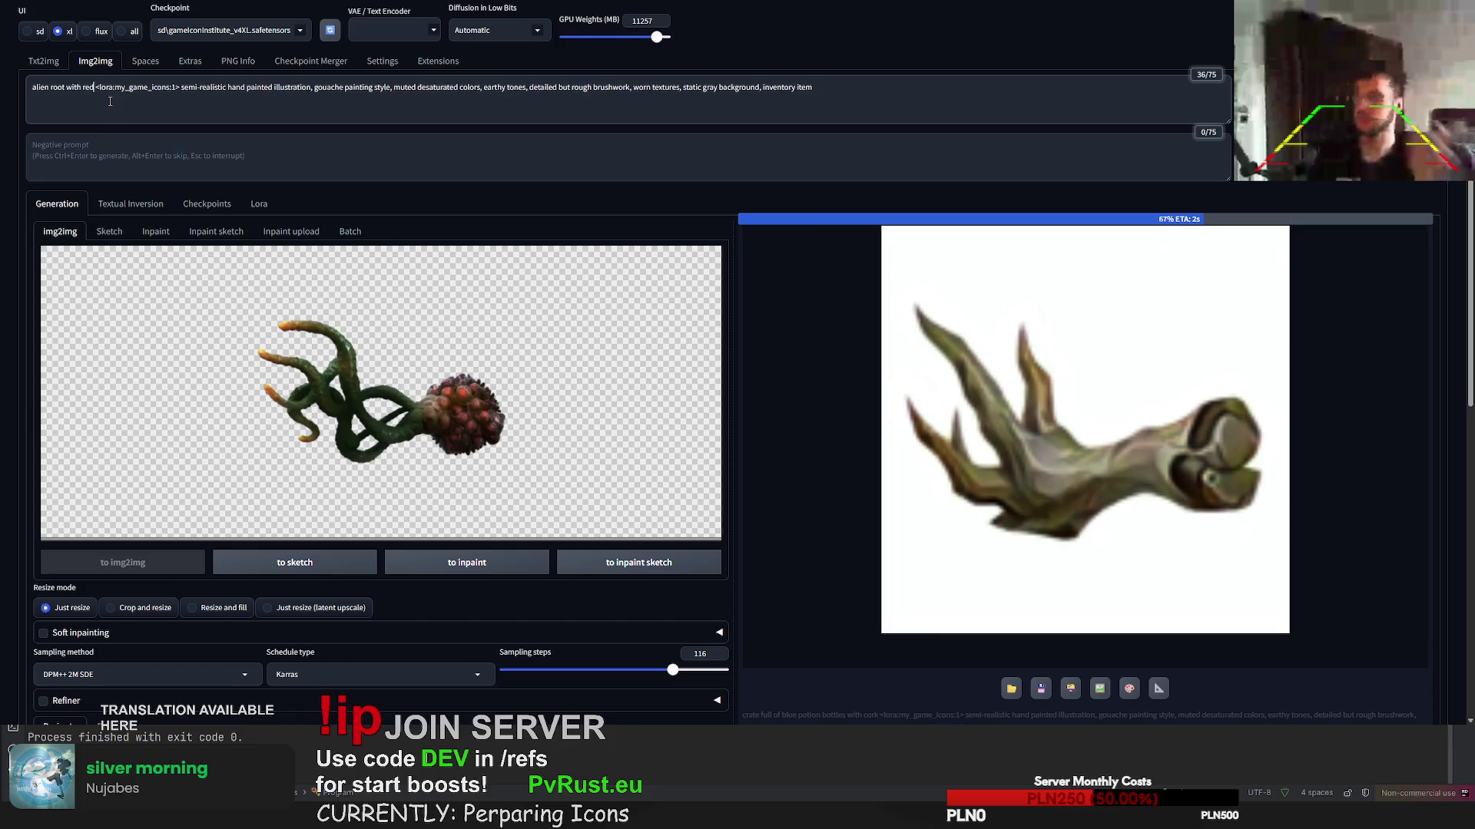
type("lb")
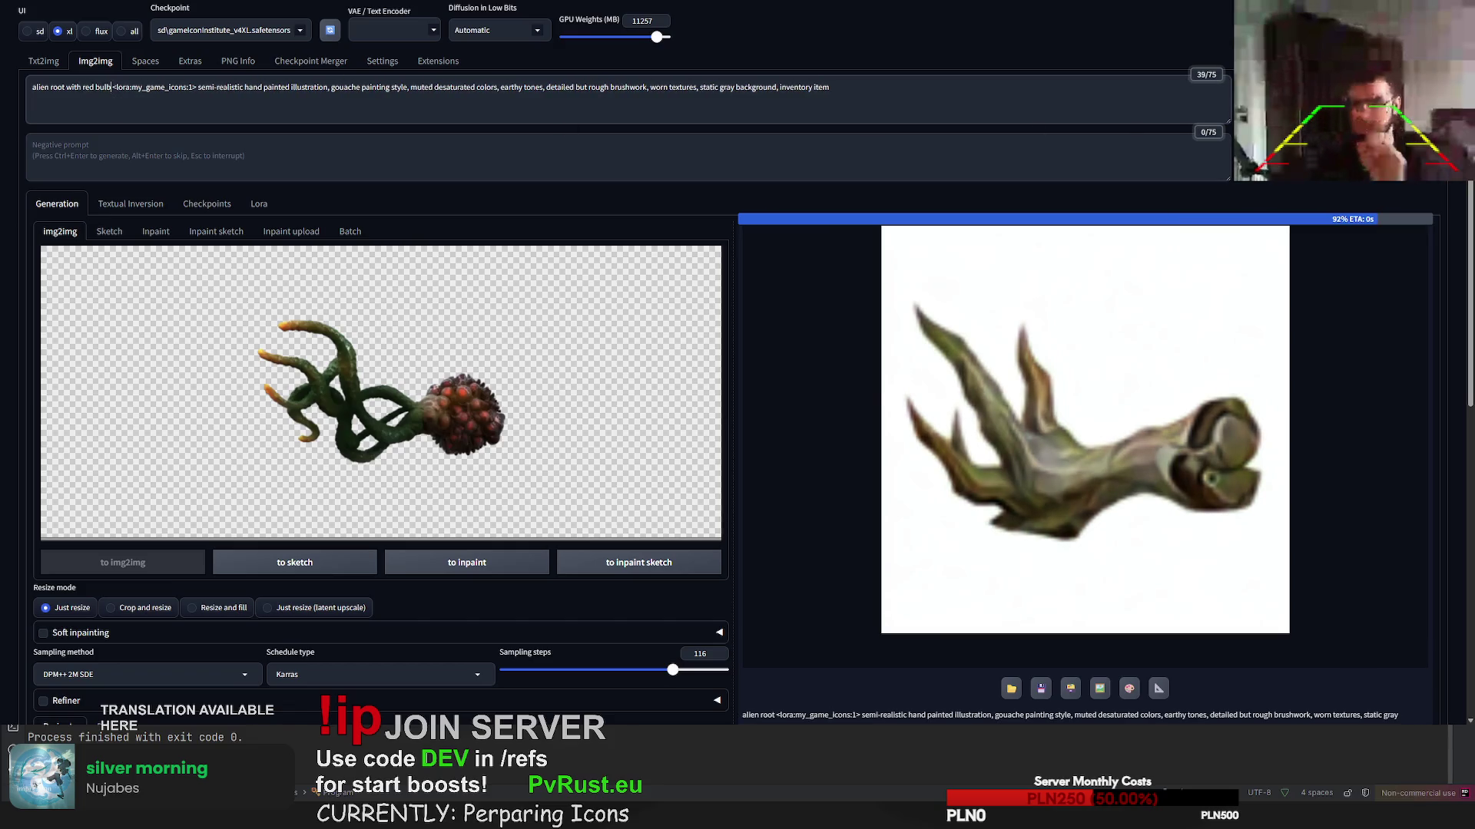
Step: Lower sampling steps to 37, randomize the seed, and generate two root variations
left_click_drag(633, 681, 559, 682)
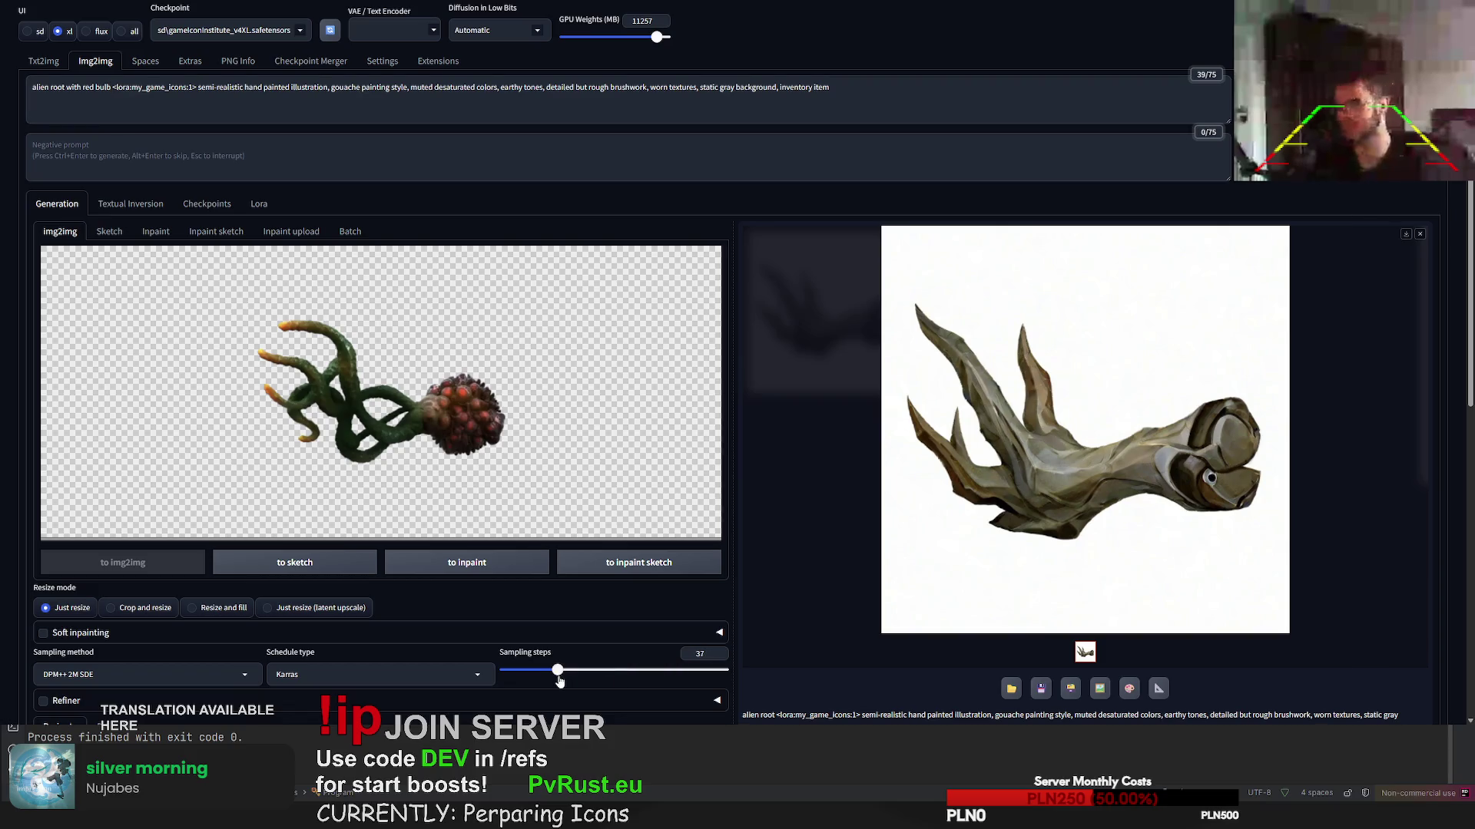
scroll(738, 622, "down", 5)
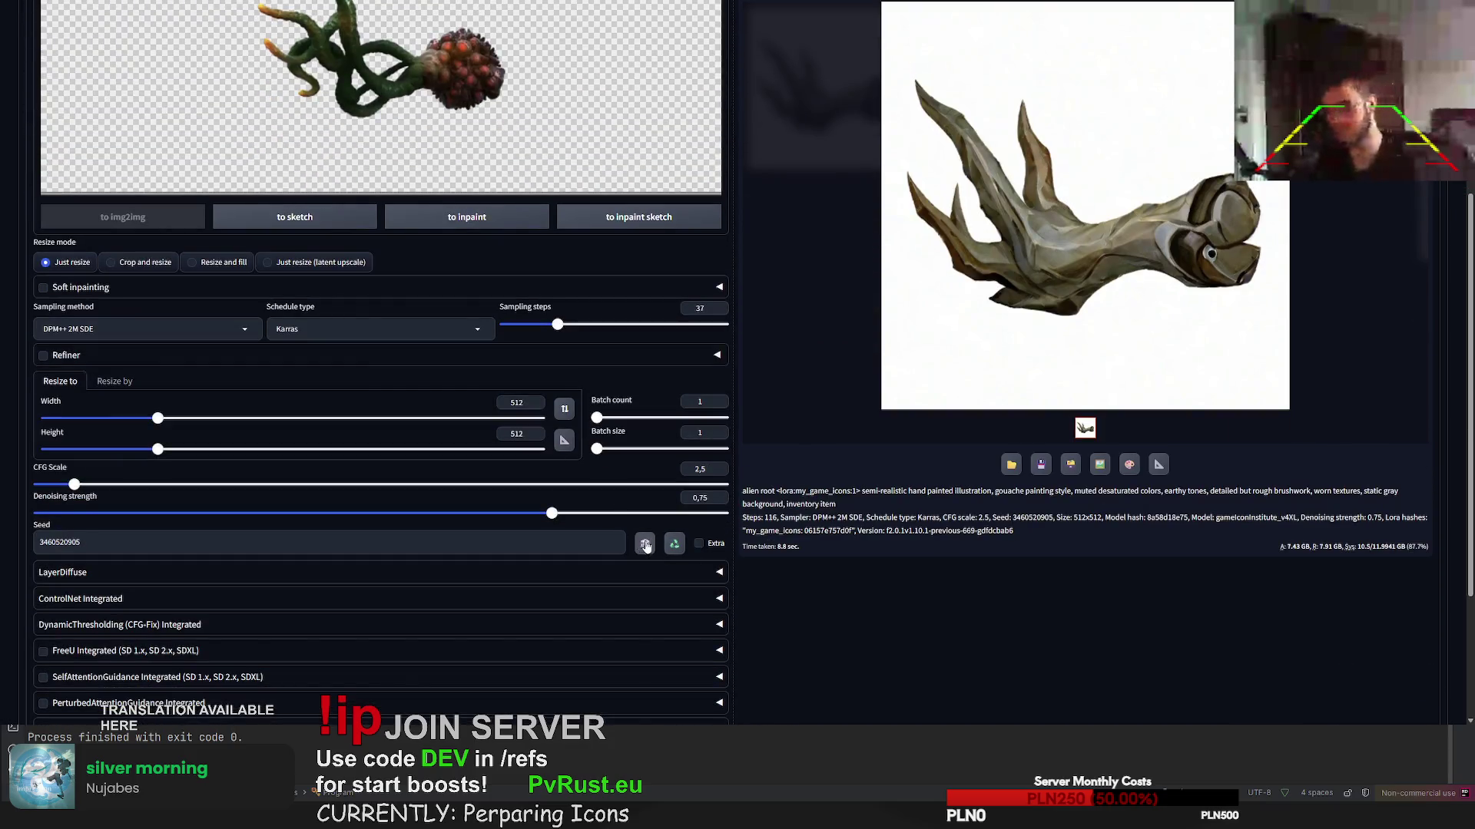
left_click(646, 546)
scroll(645, 545, "up", 4)
key("ctrl+Return")
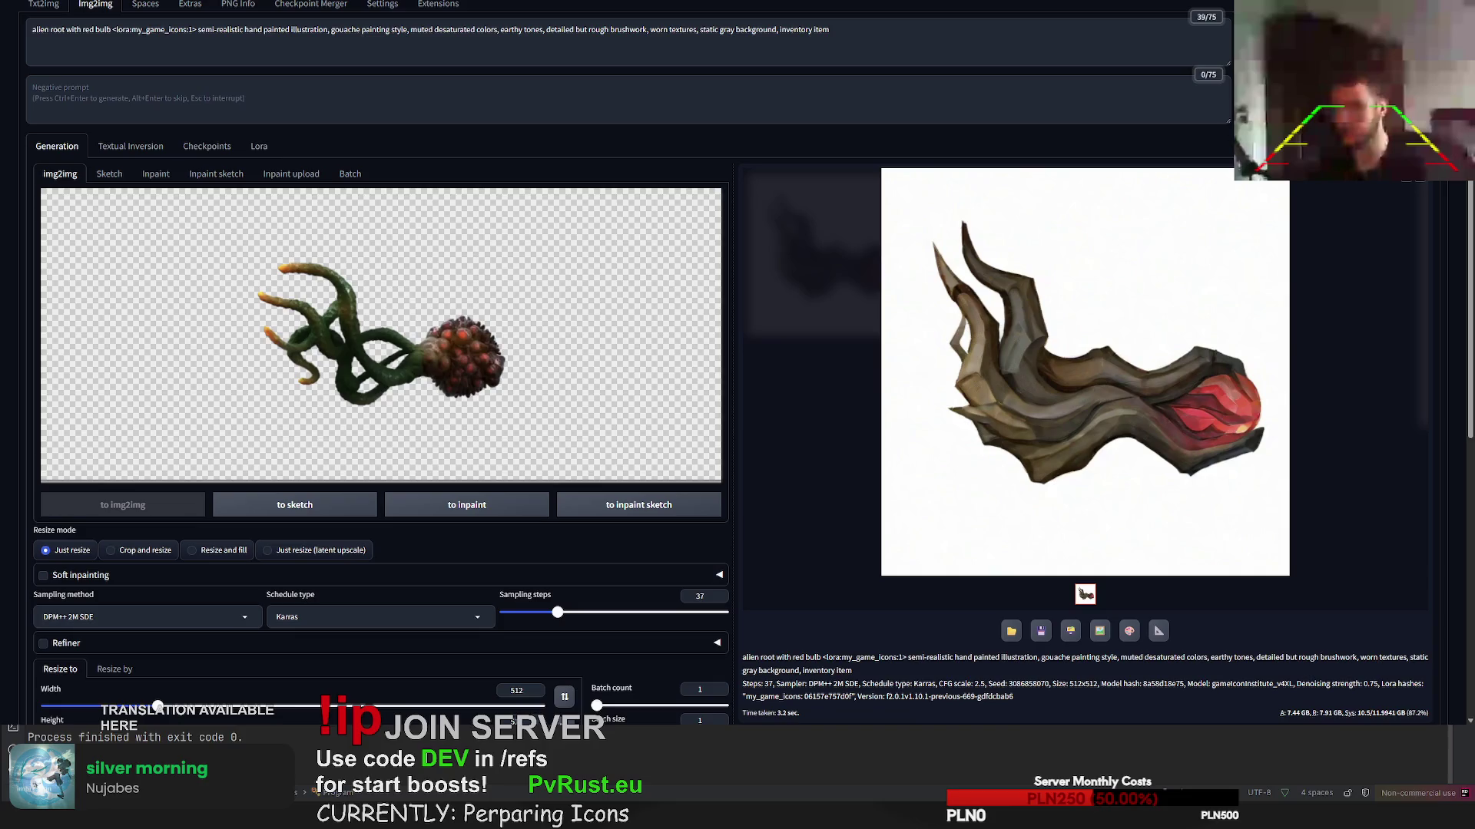
key("ctrl+Return")
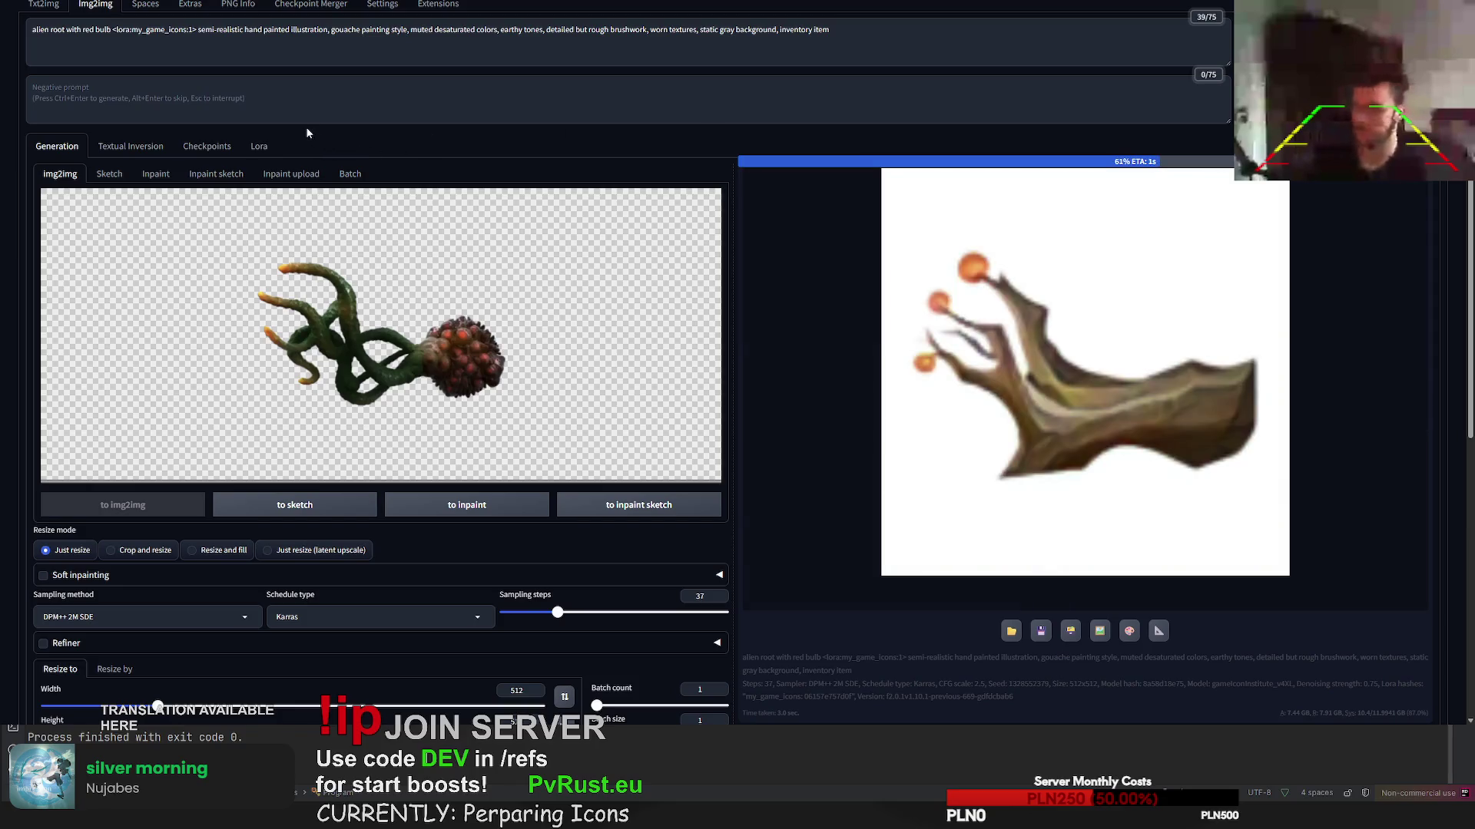
left_click(98, 33)
Step: Change the prompt to 'red plant bulb' and generate two root variations
type("plant")
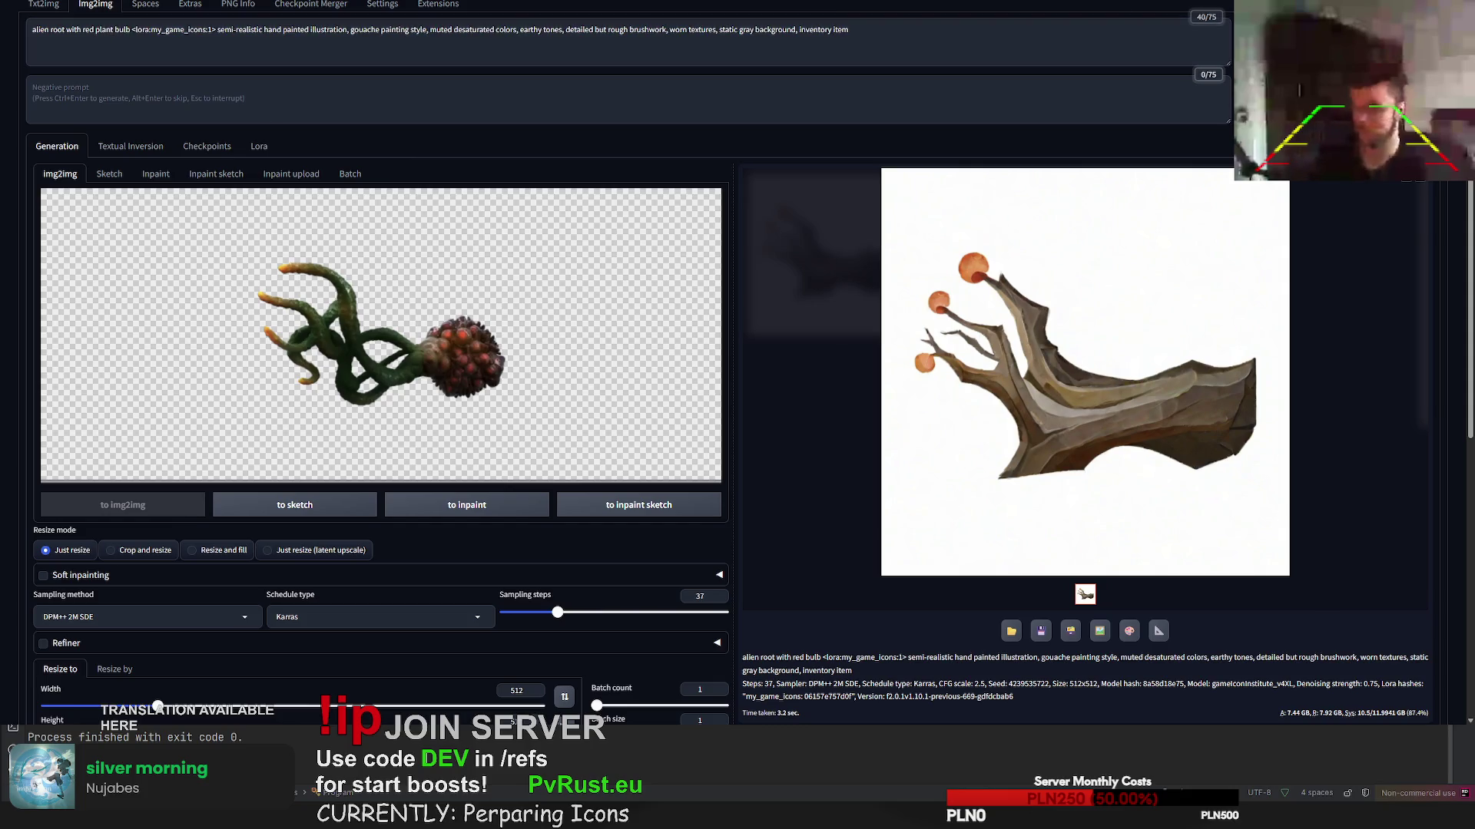
key("ctrl+Return")
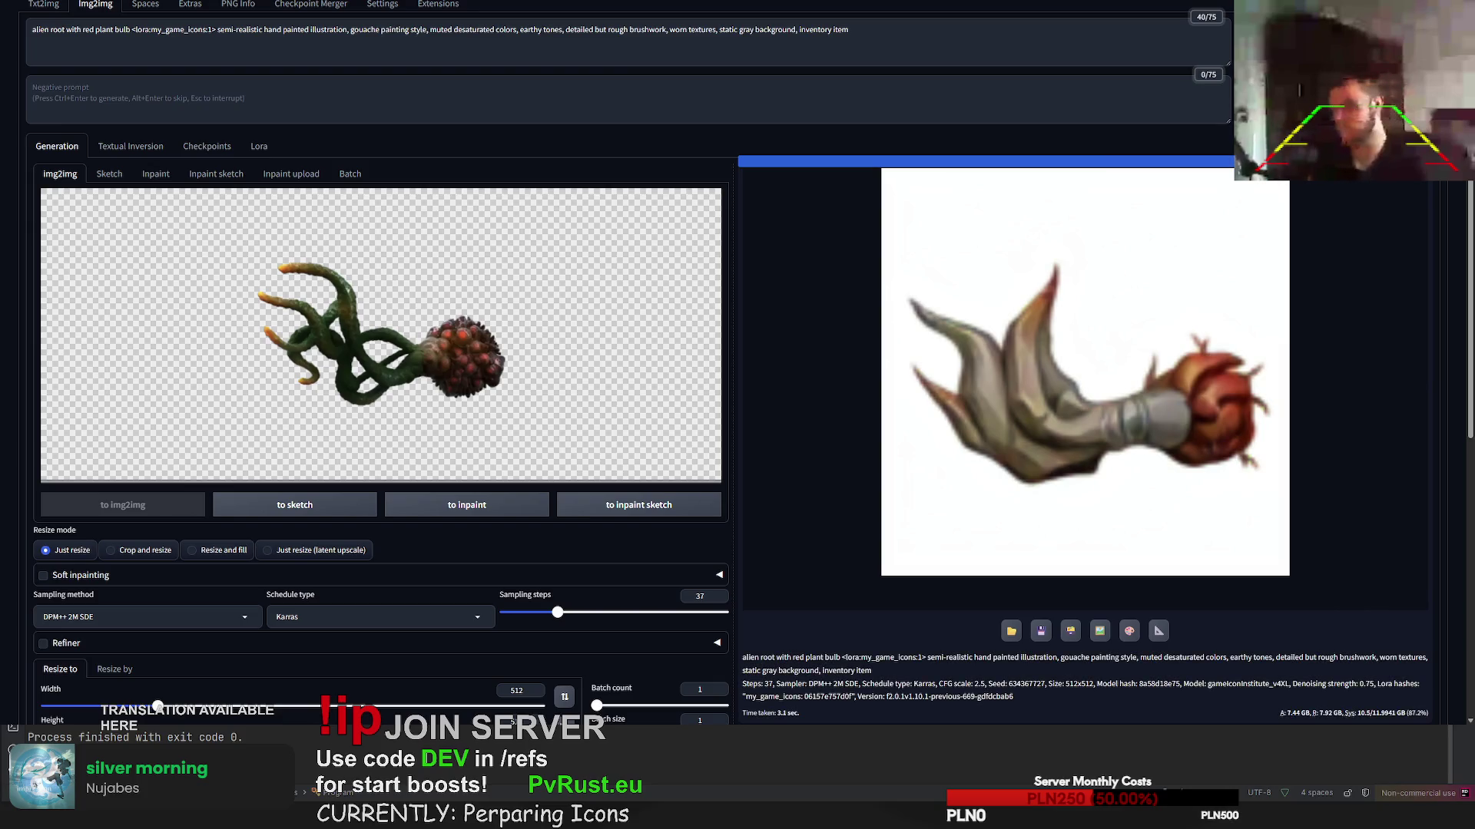
key("ctrl+Return")
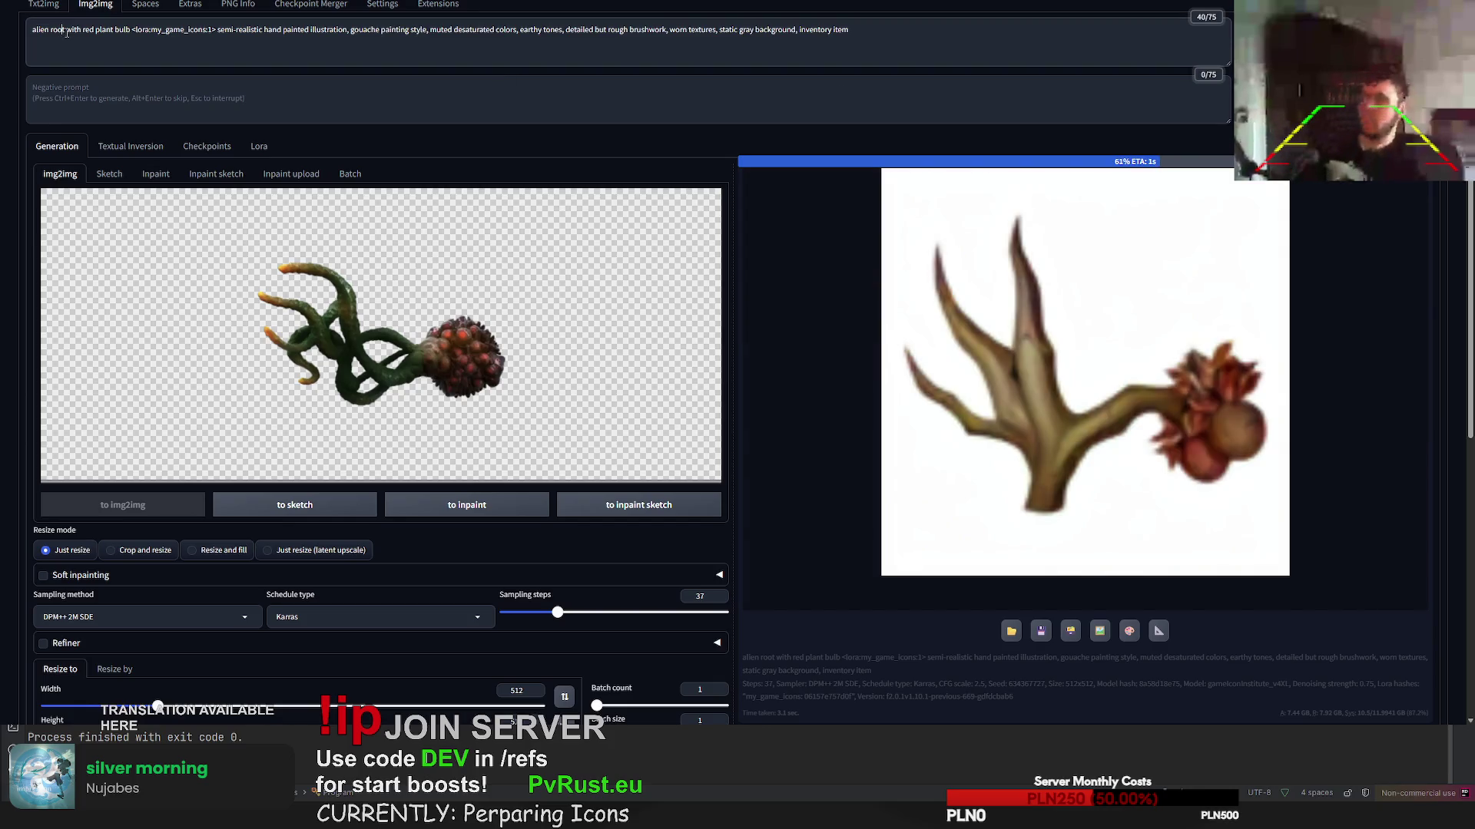
Step: Make it 'alien green root', try 'and orange endings' for two renders, then remove that phrase
type("green")
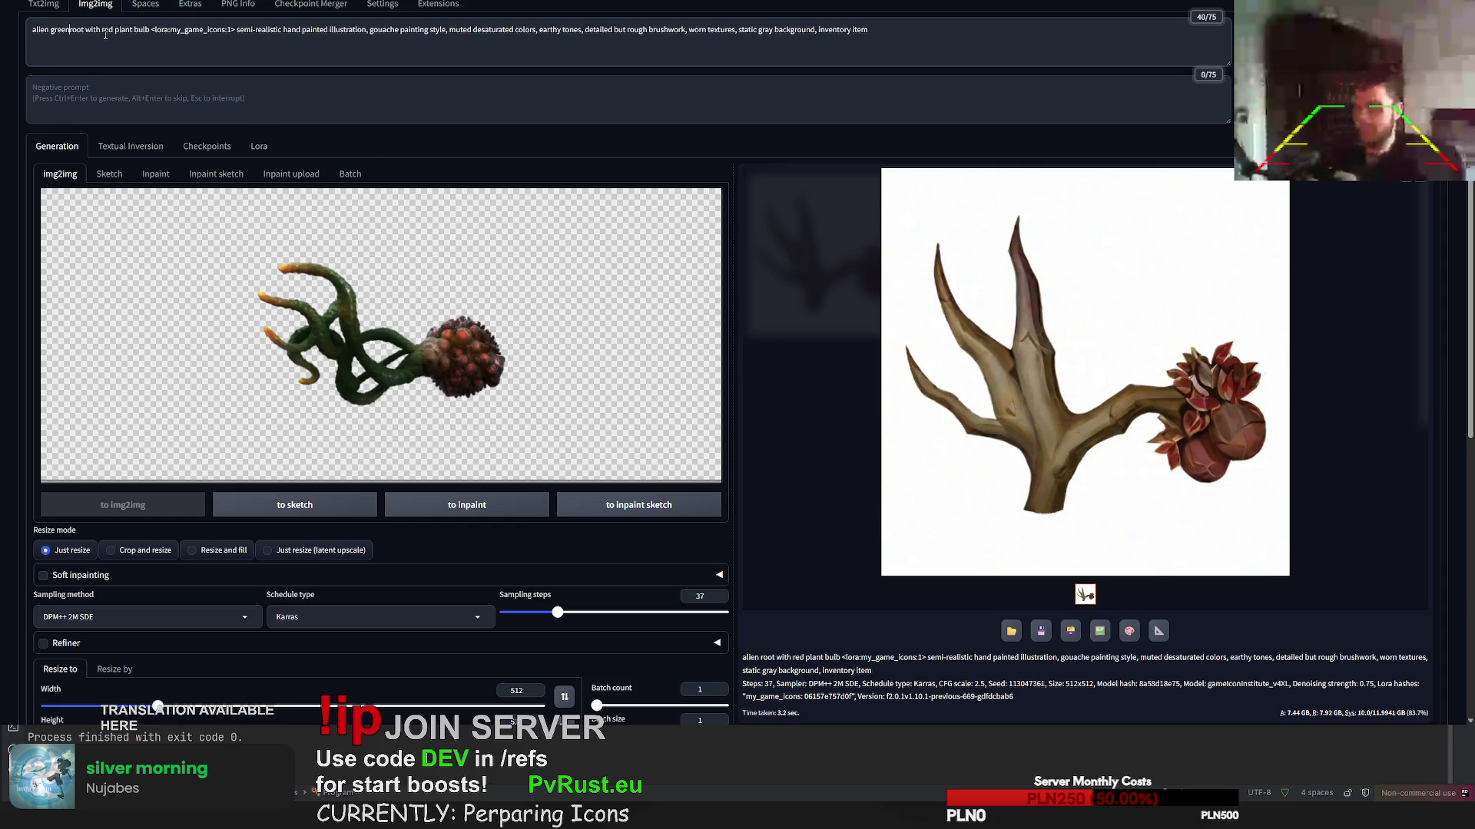
key("Right")
key("Right")
key("Right")
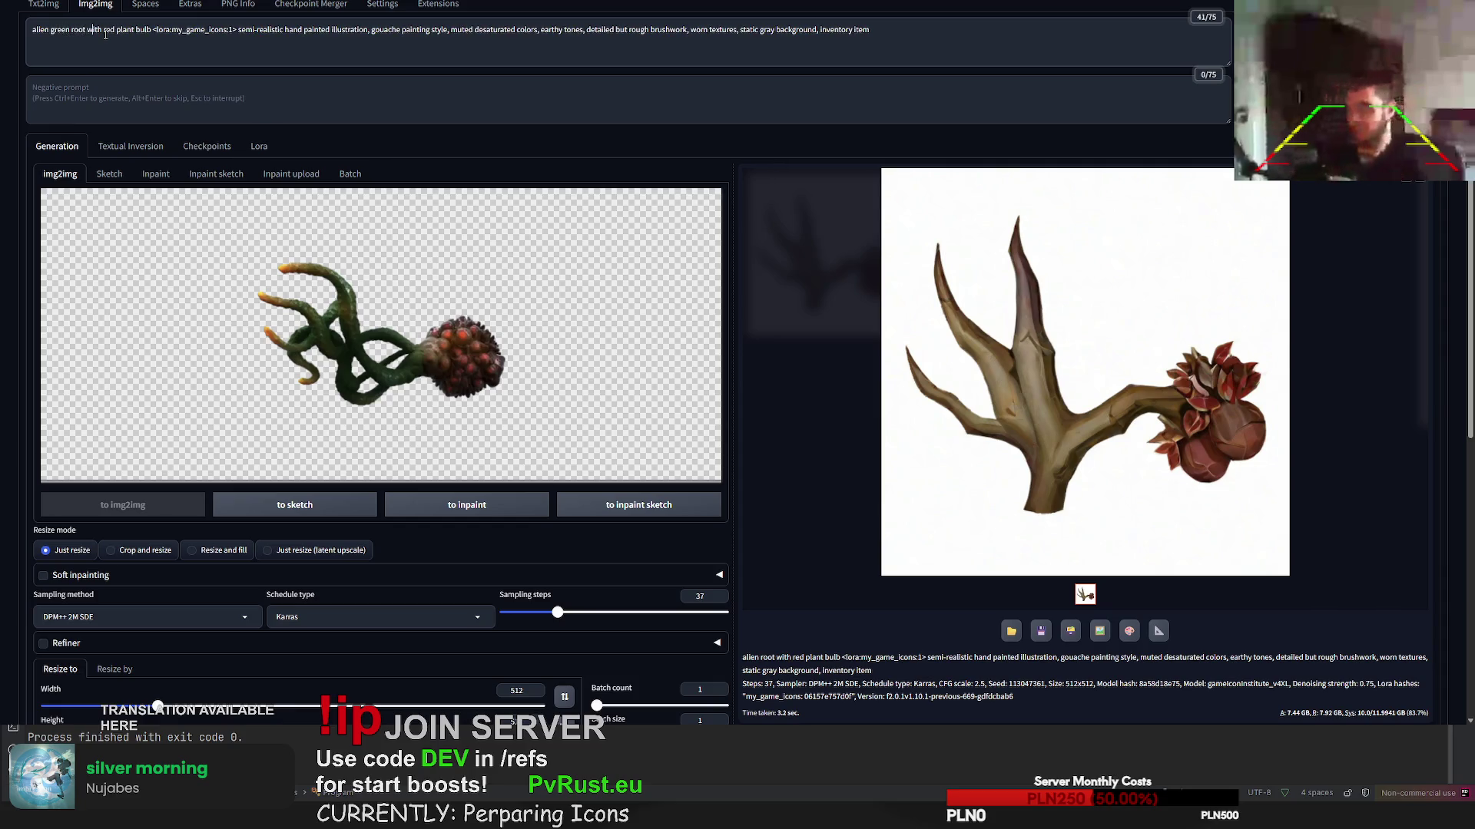
type("and orang")
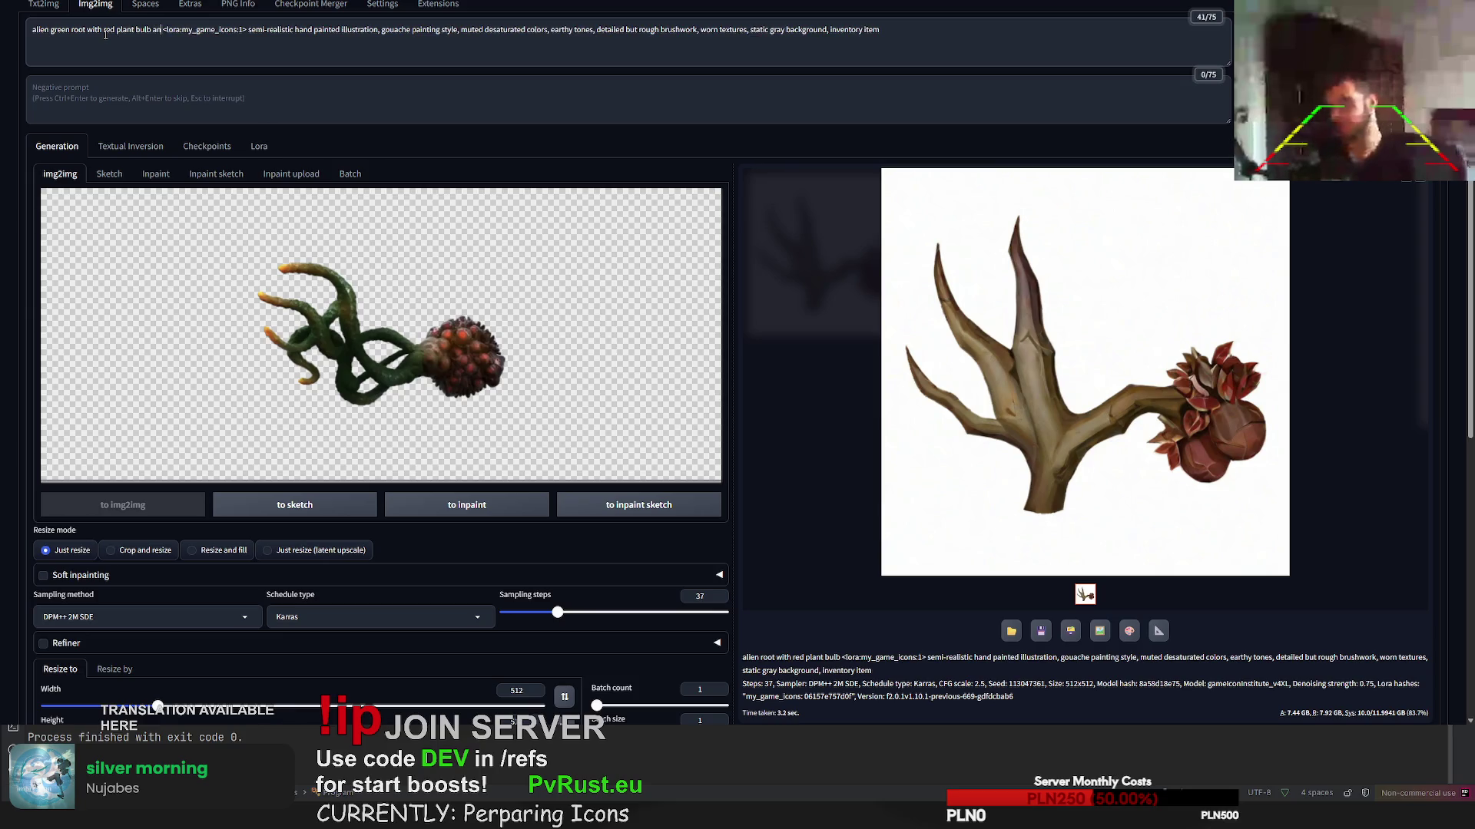
type("e endings")
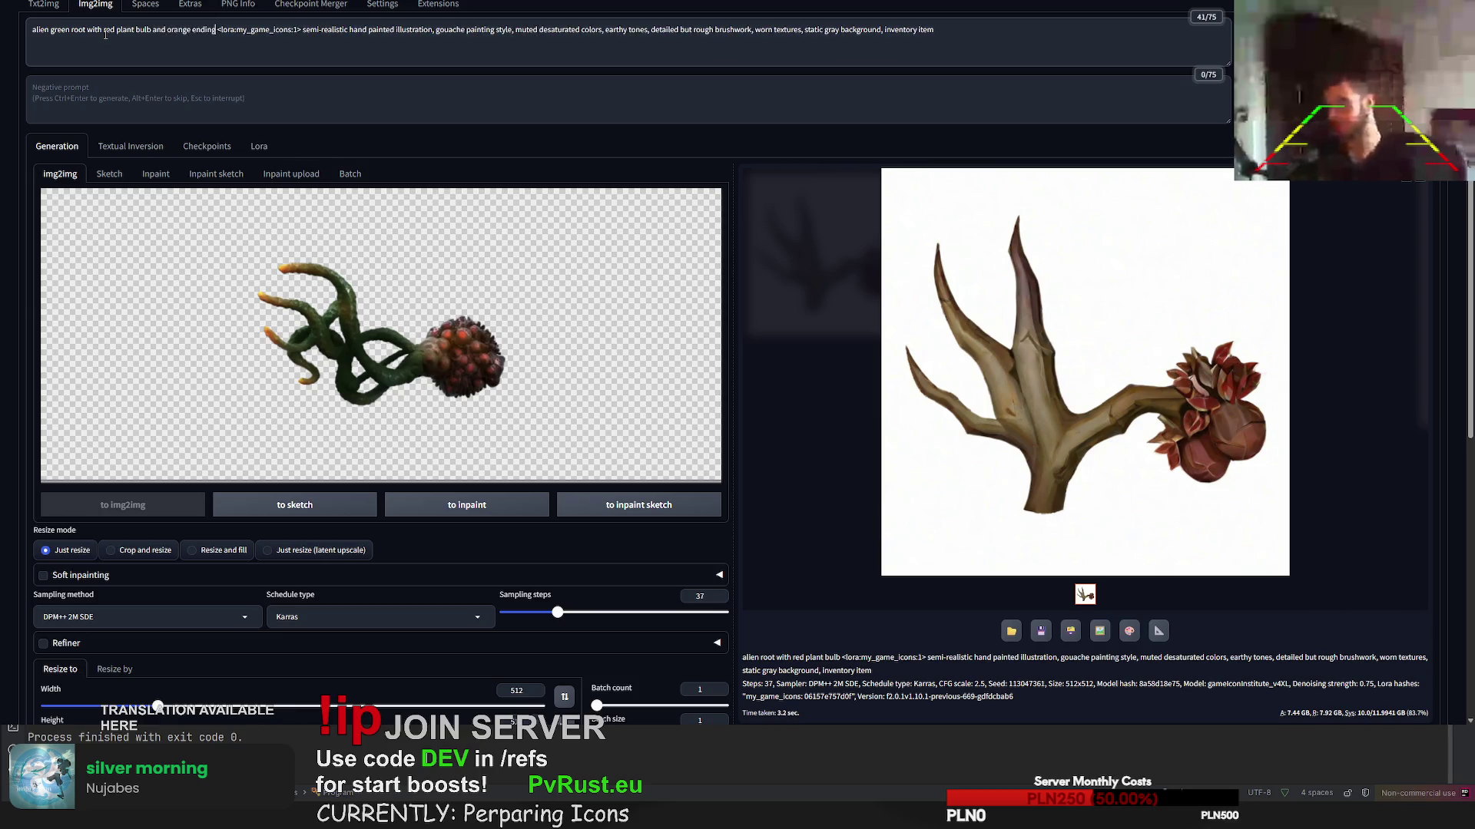
key("ctrl+Return")
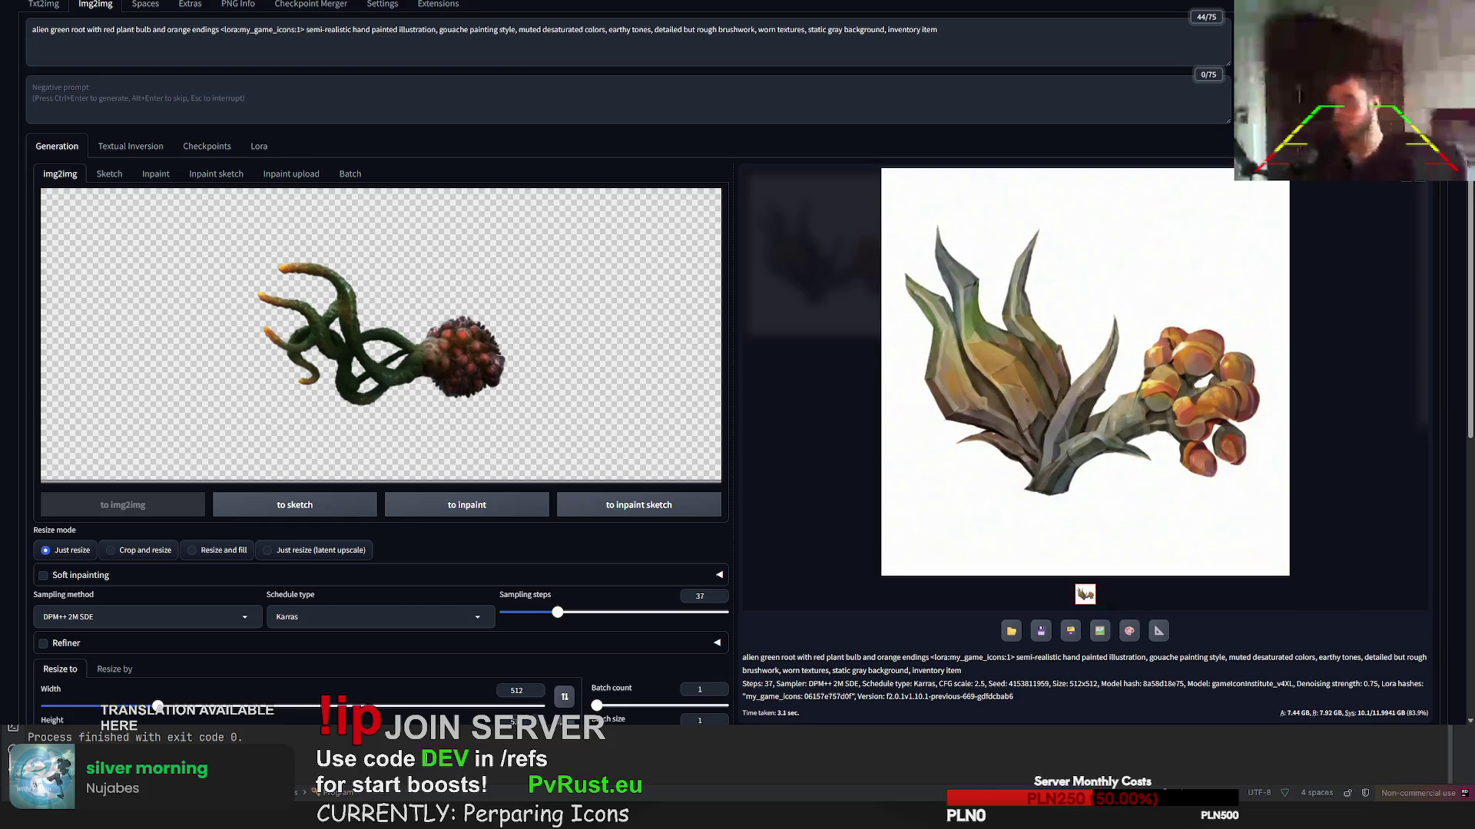
key("ctrl+Return")
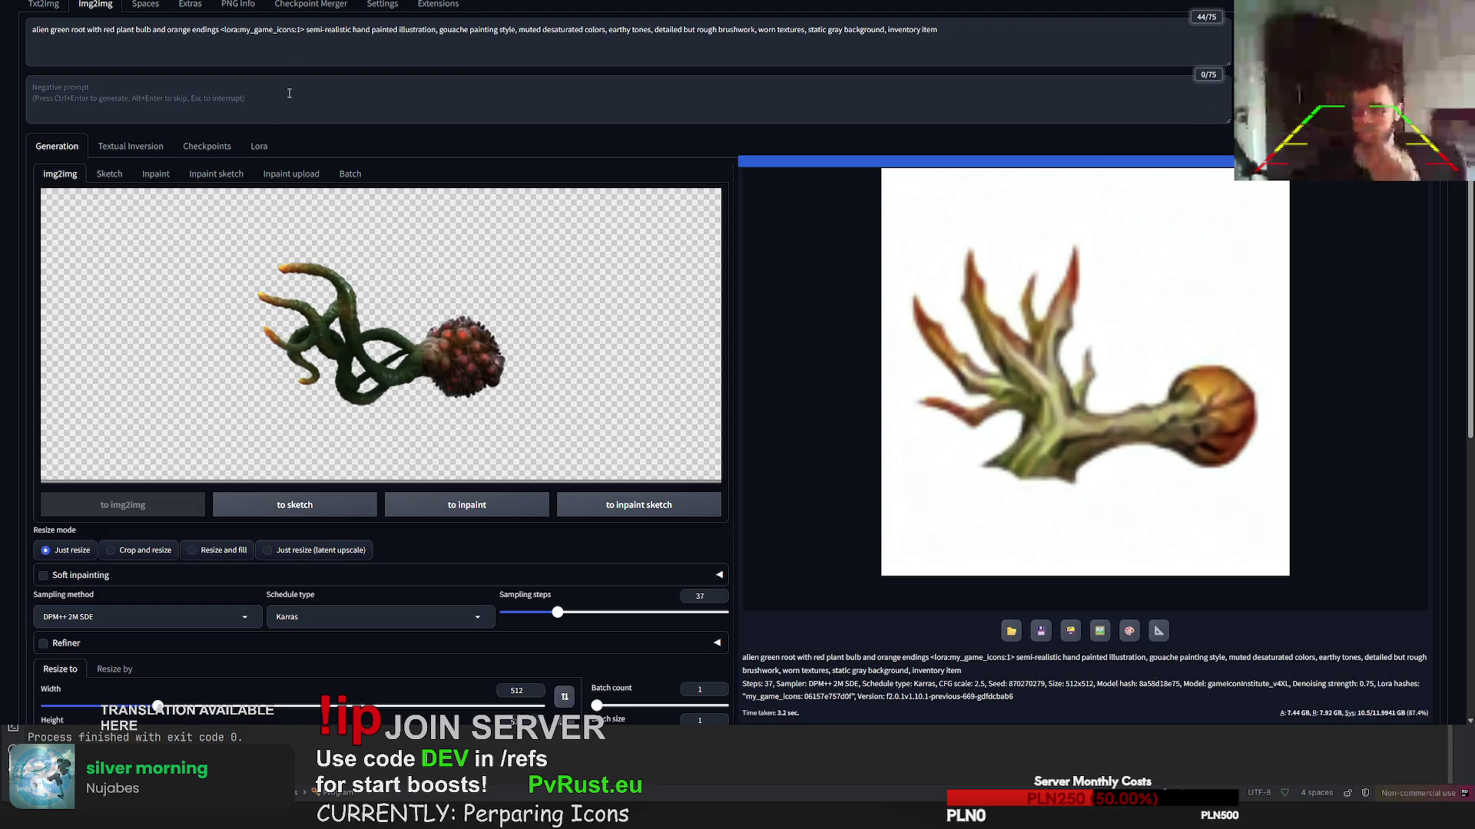
left_click_drag(222, 31, 153, 31)
key("BackSpace")
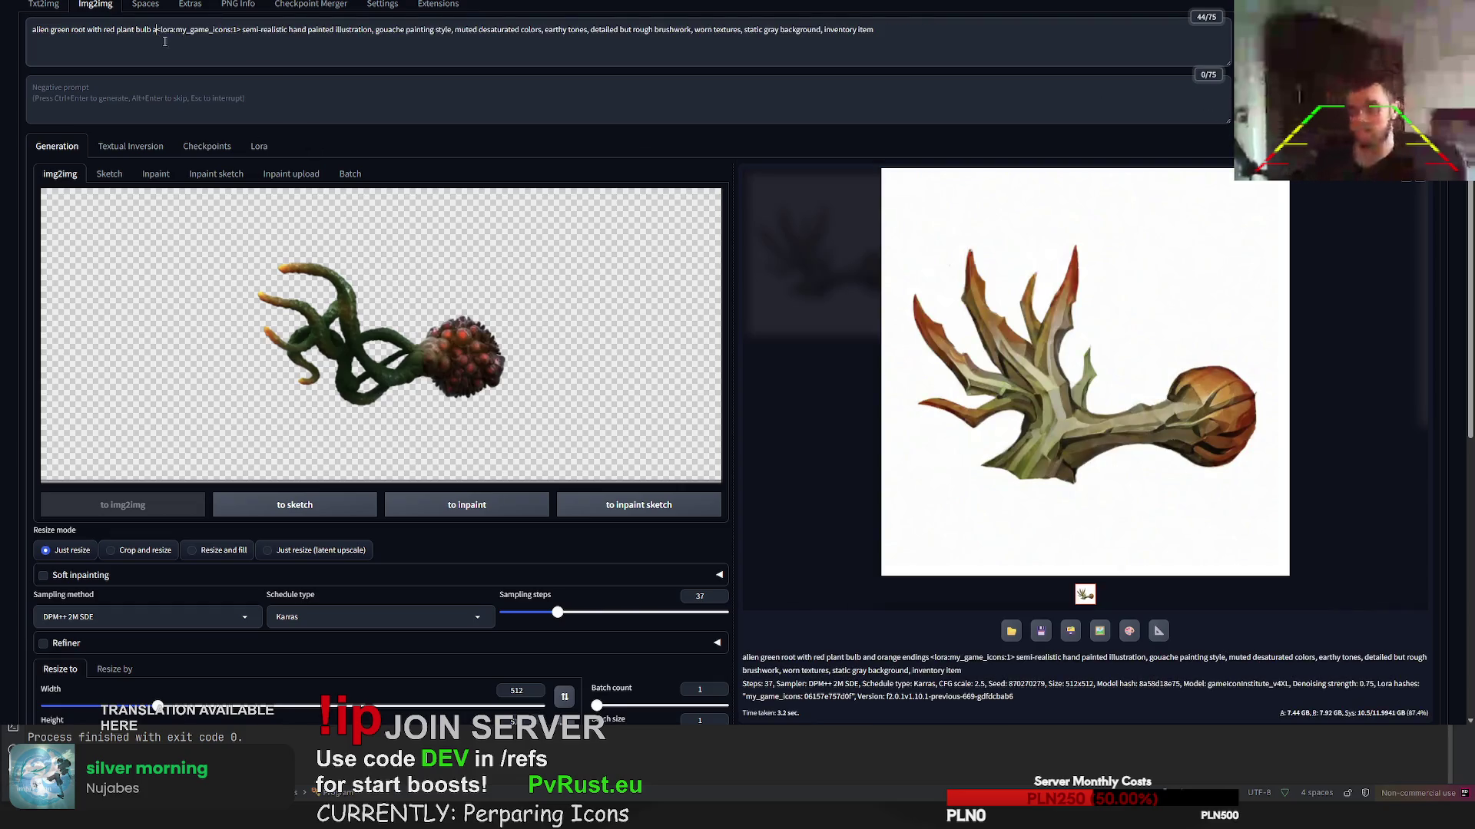
Step: Generate two more random-seed variations of the alien green root with red plant bulb
key("ctrl+Return")
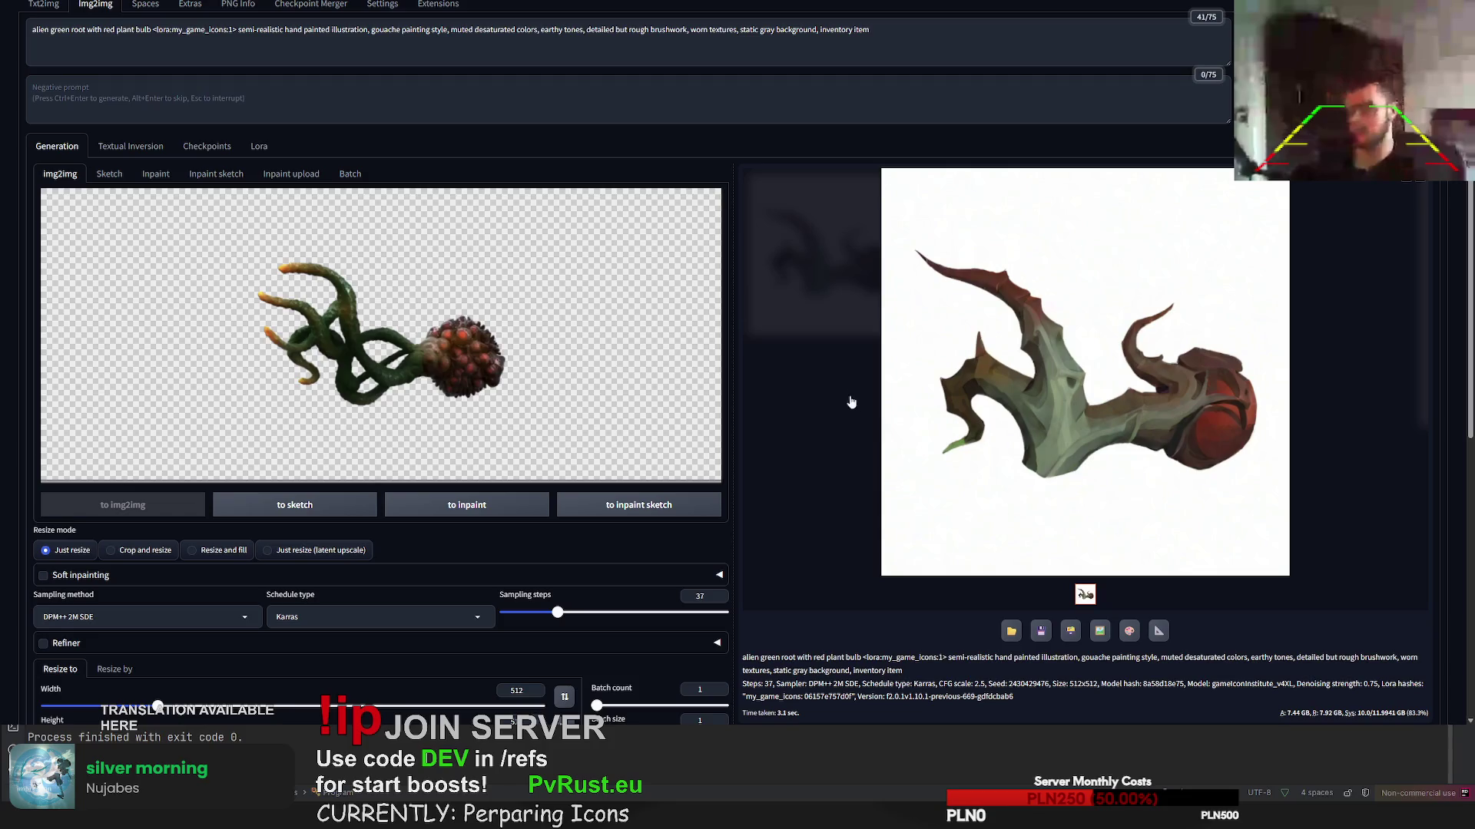
key("ctrl+Return")
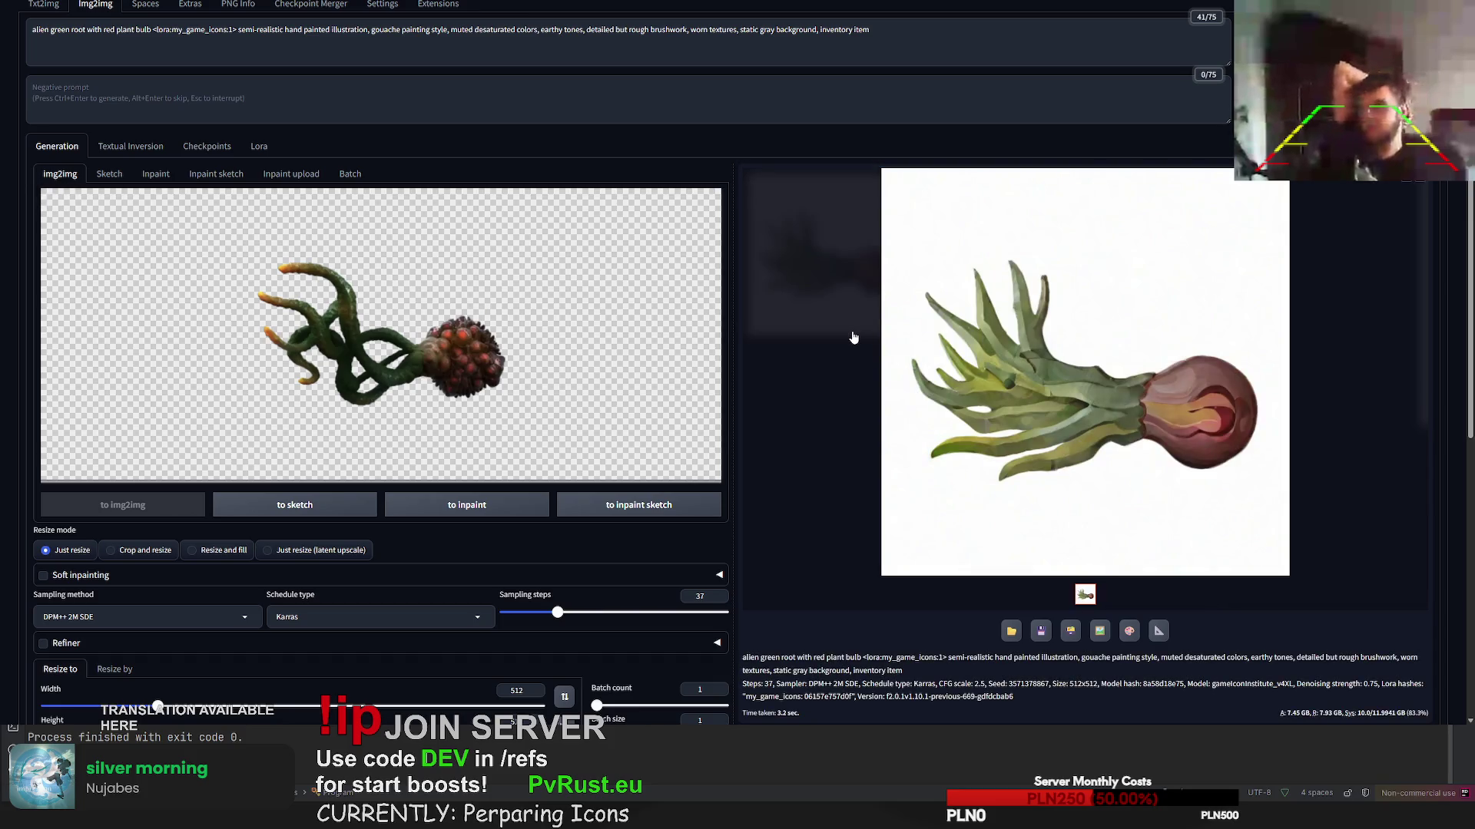
scroll(956, 320, "down", 3)
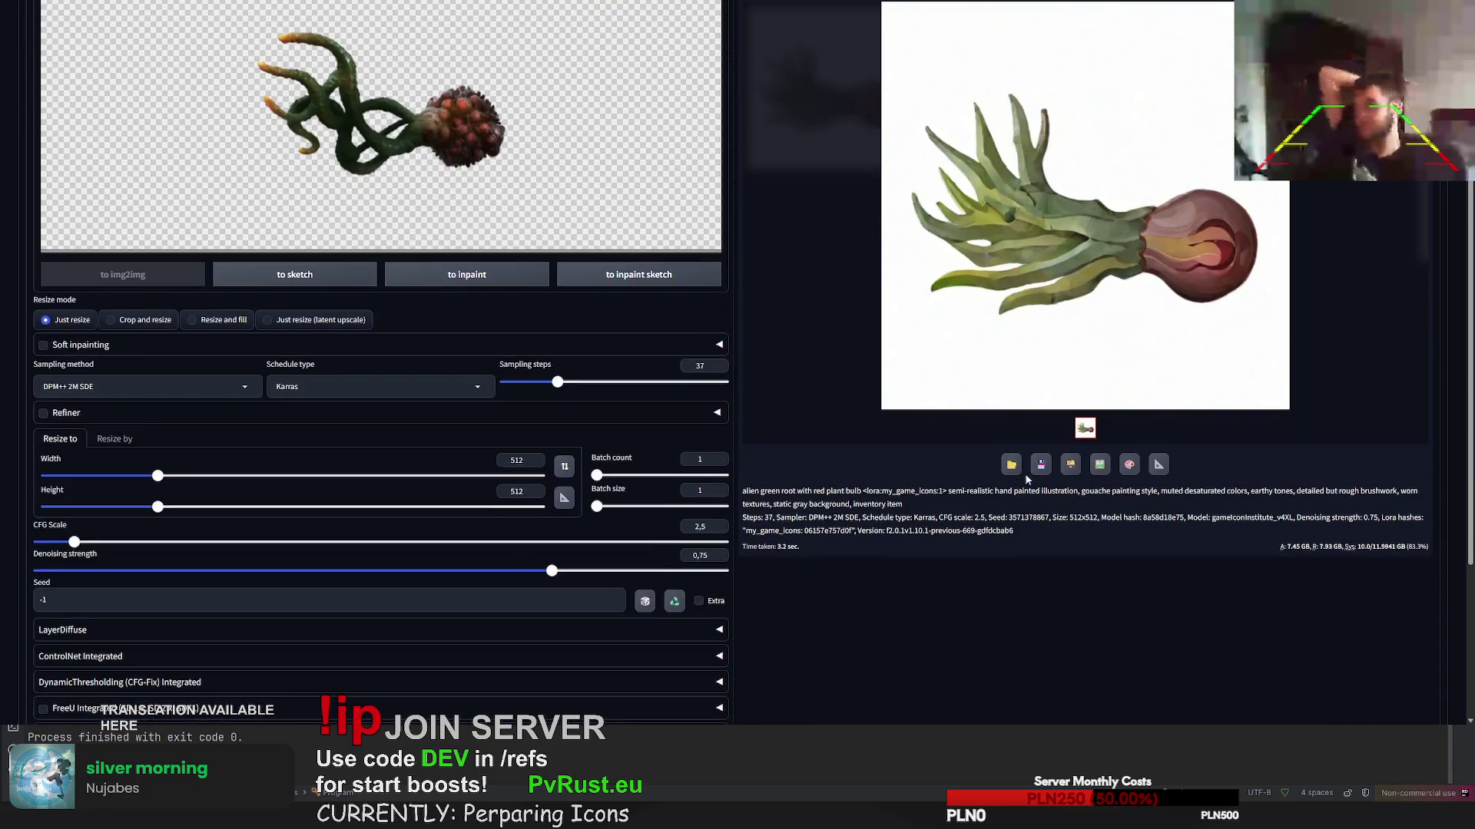
double_click(1025, 517)
key("ctrl+c")
scroll(250, 522, "down", 1)
triple_click(77, 542)
key("ctrl+v")
left_click_drag(558, 324, 649, 323)
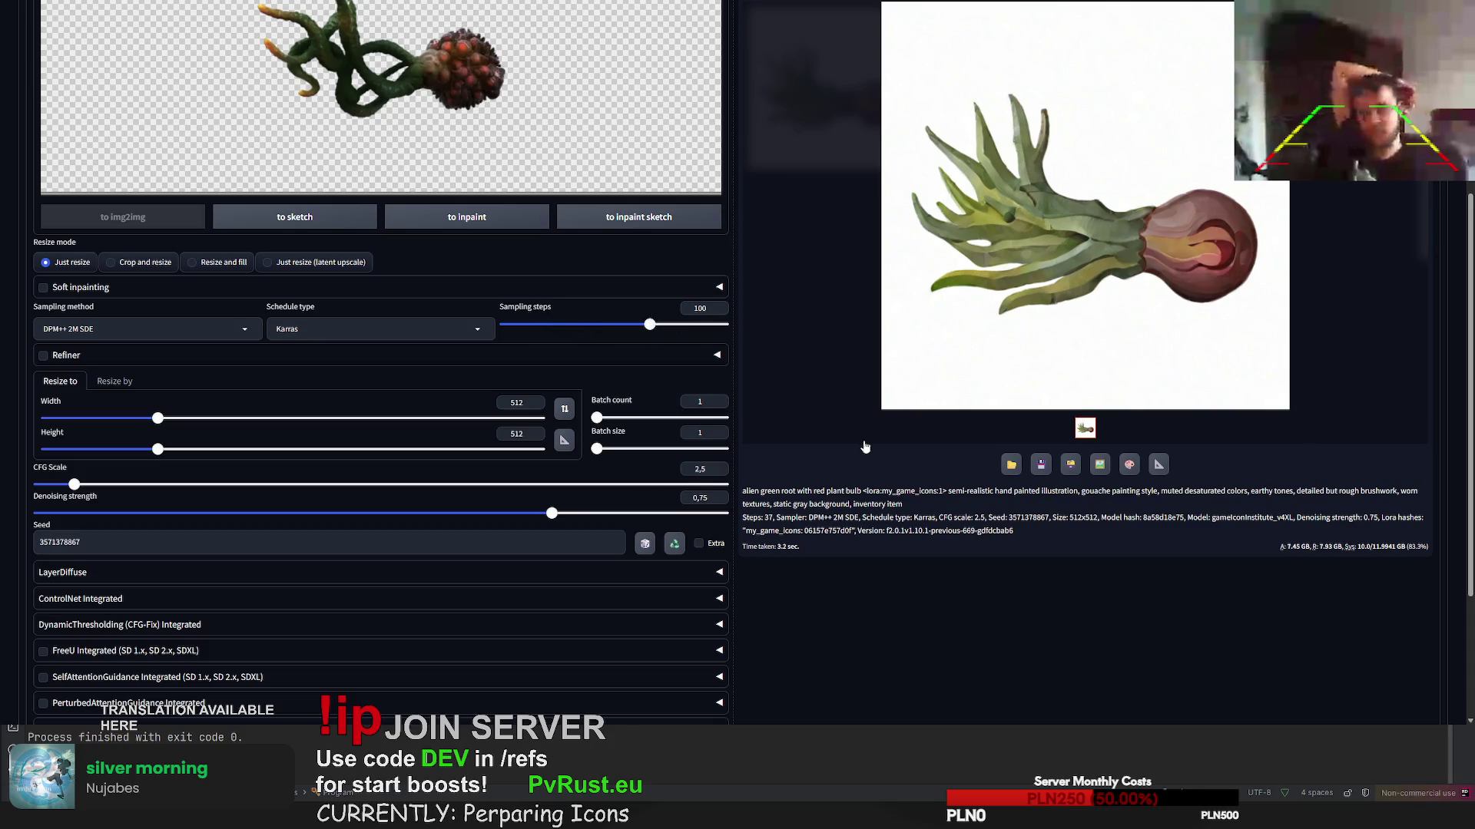
scroll(650, 324, "up", 5)
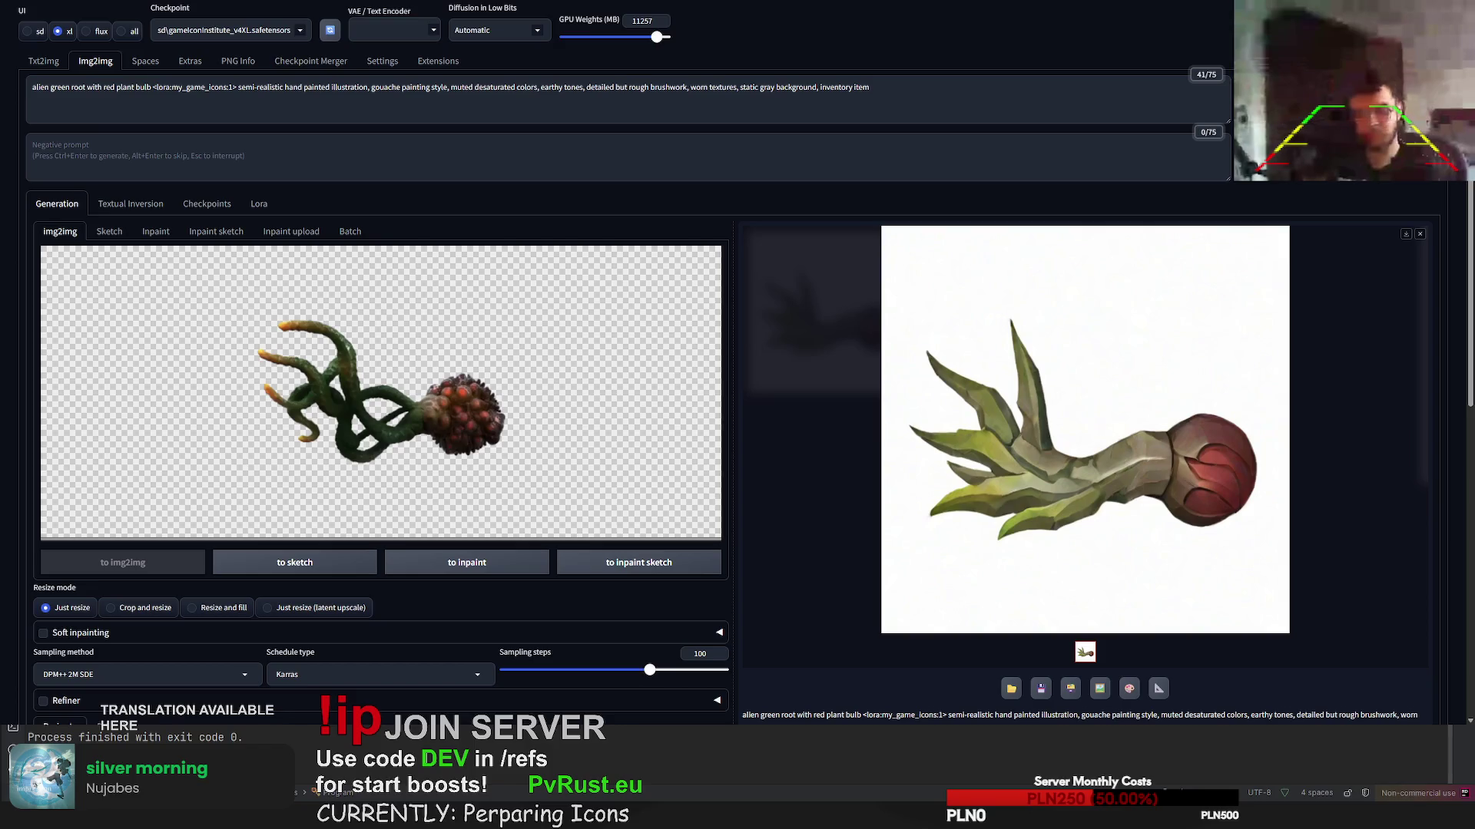
key("ctrl+v")
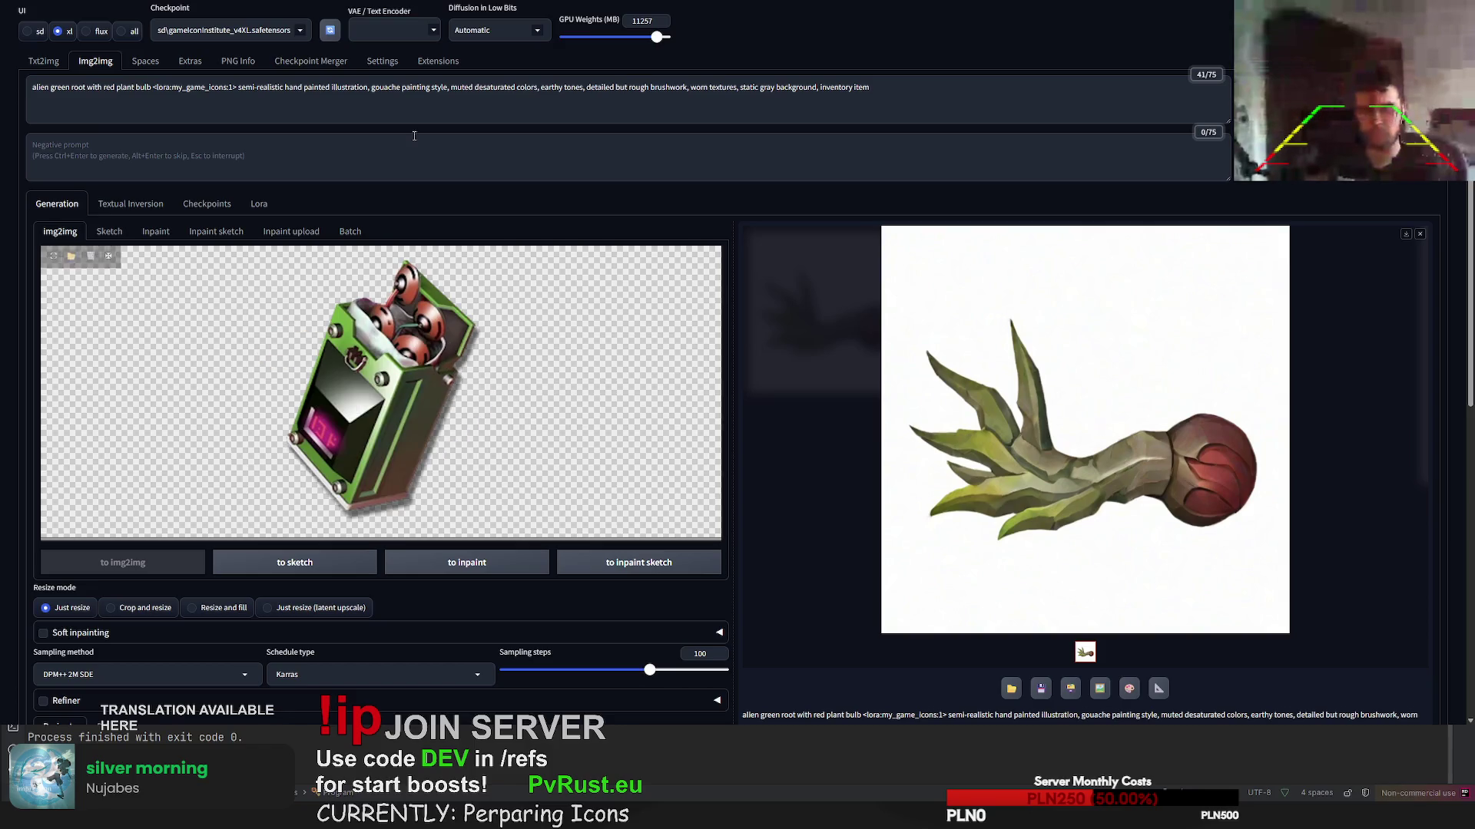
Step: Lower sampling steps to 32 and select 'alien green root with red plant bulb' at the prompt start
left_click_drag(153, 88, 32, 87)
left_click_drag(649, 670, 551, 669)
scroll(467, 583, "down", 4)
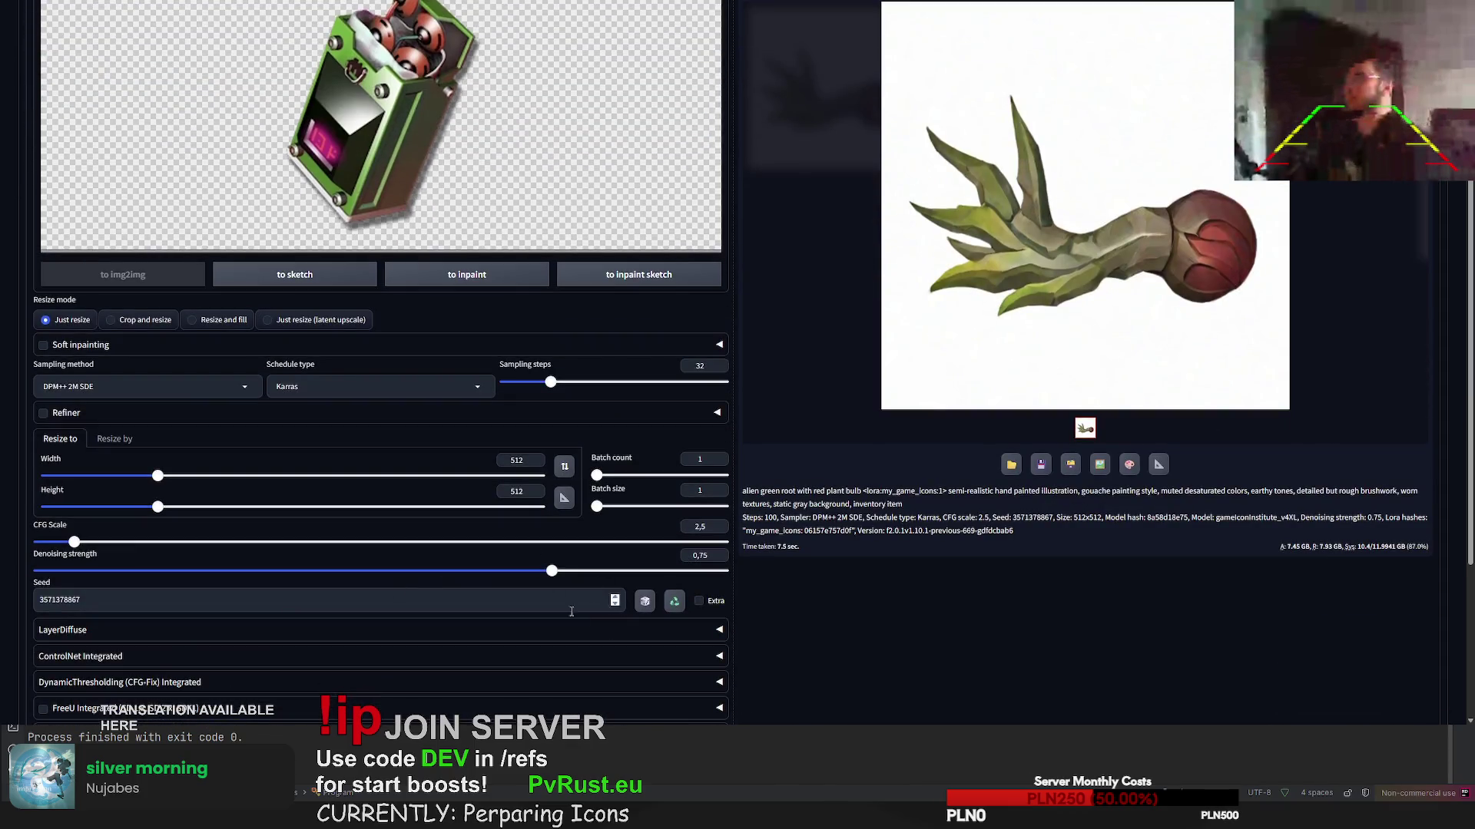
scroll(500, 613, "up", 2)
scroll(499, 606, "up", 2)
left_click(101, 88)
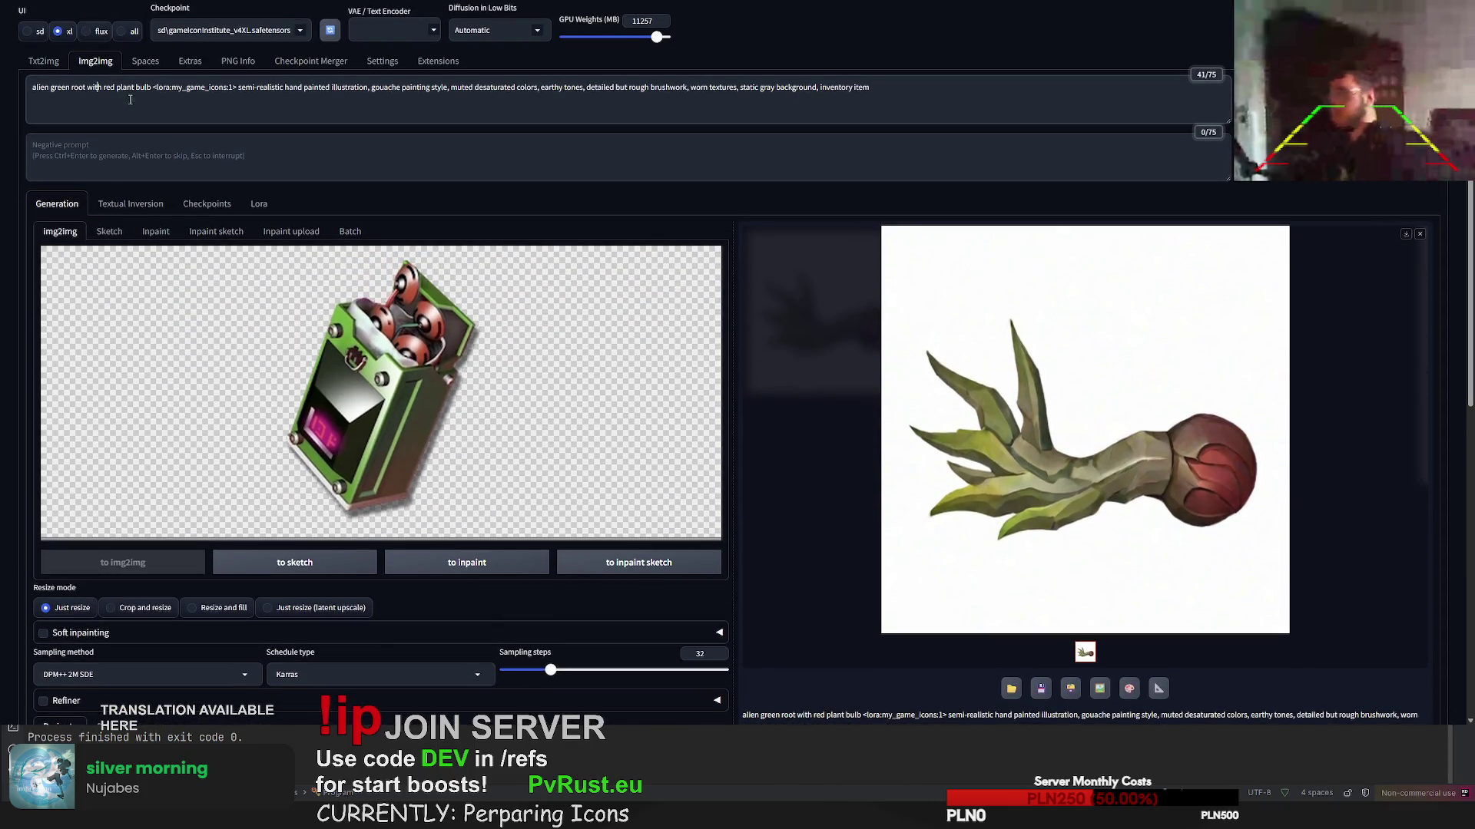
left_click(152, 89)
key("shift+Home")
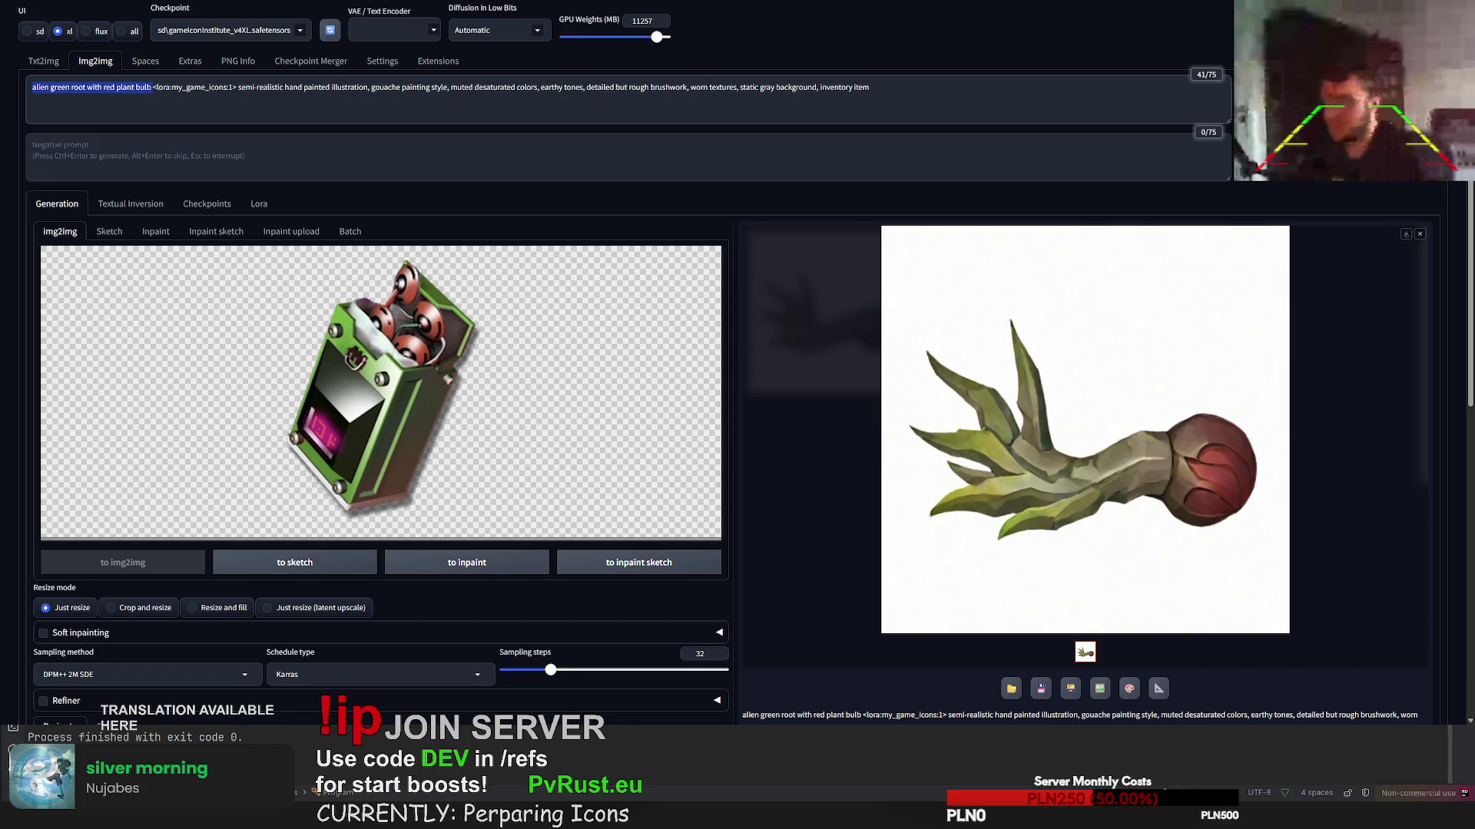
Step: Replace the subject with 'motherboard in green box' and generate an icon from the gadget reference
type("motherboard ")
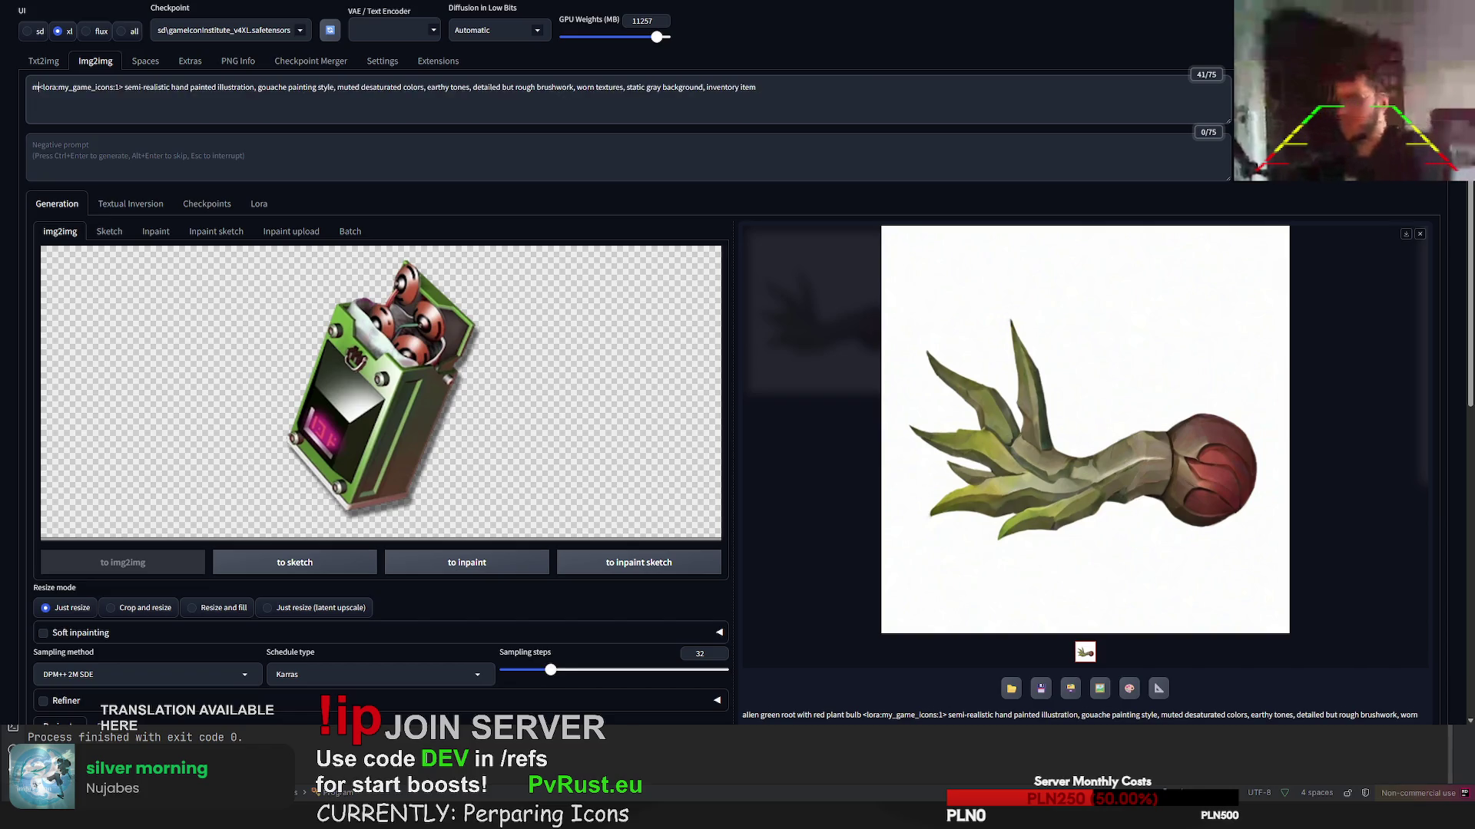
type("in green box")
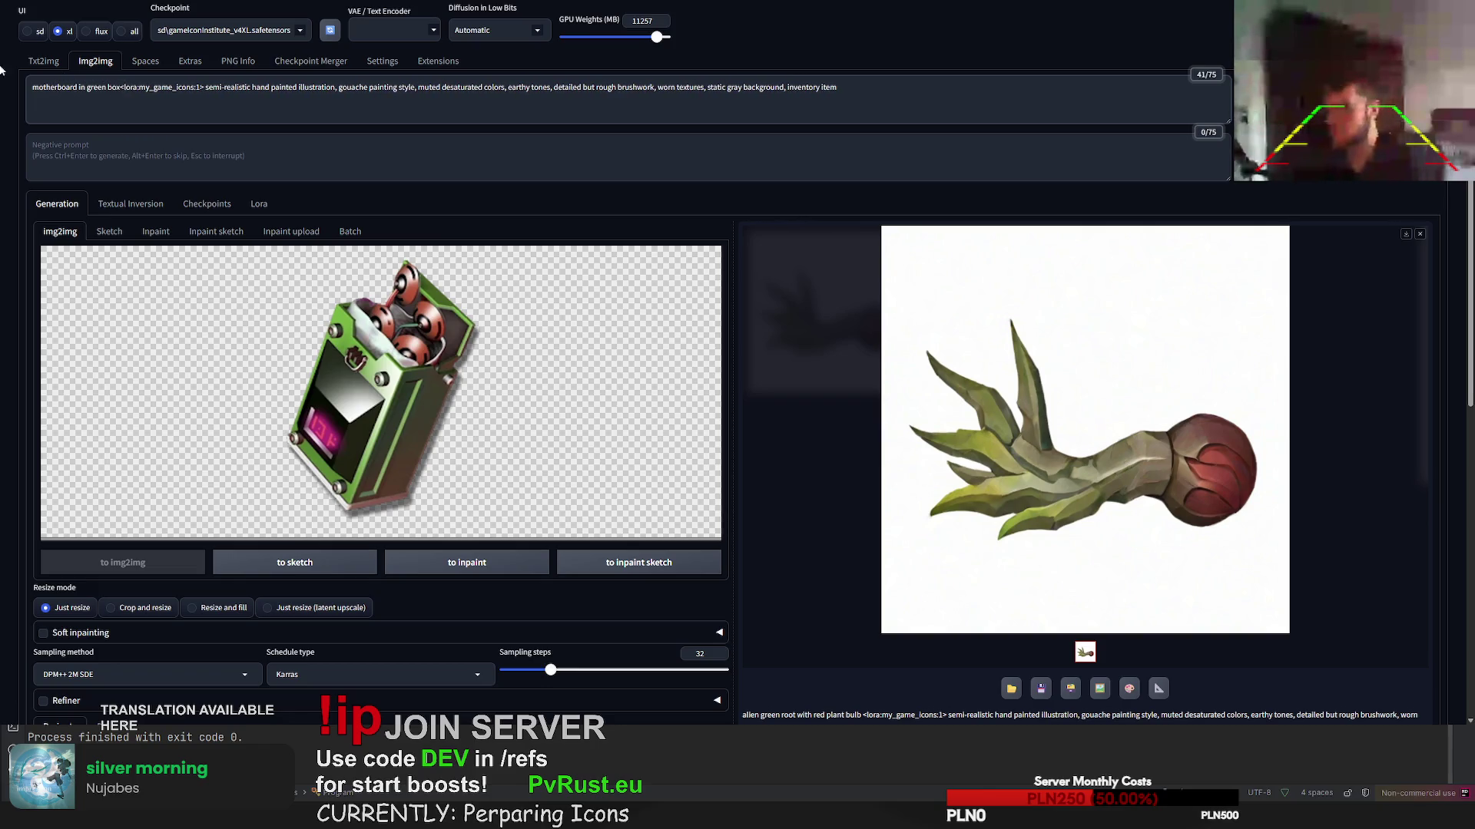
key("ctrl+Return")
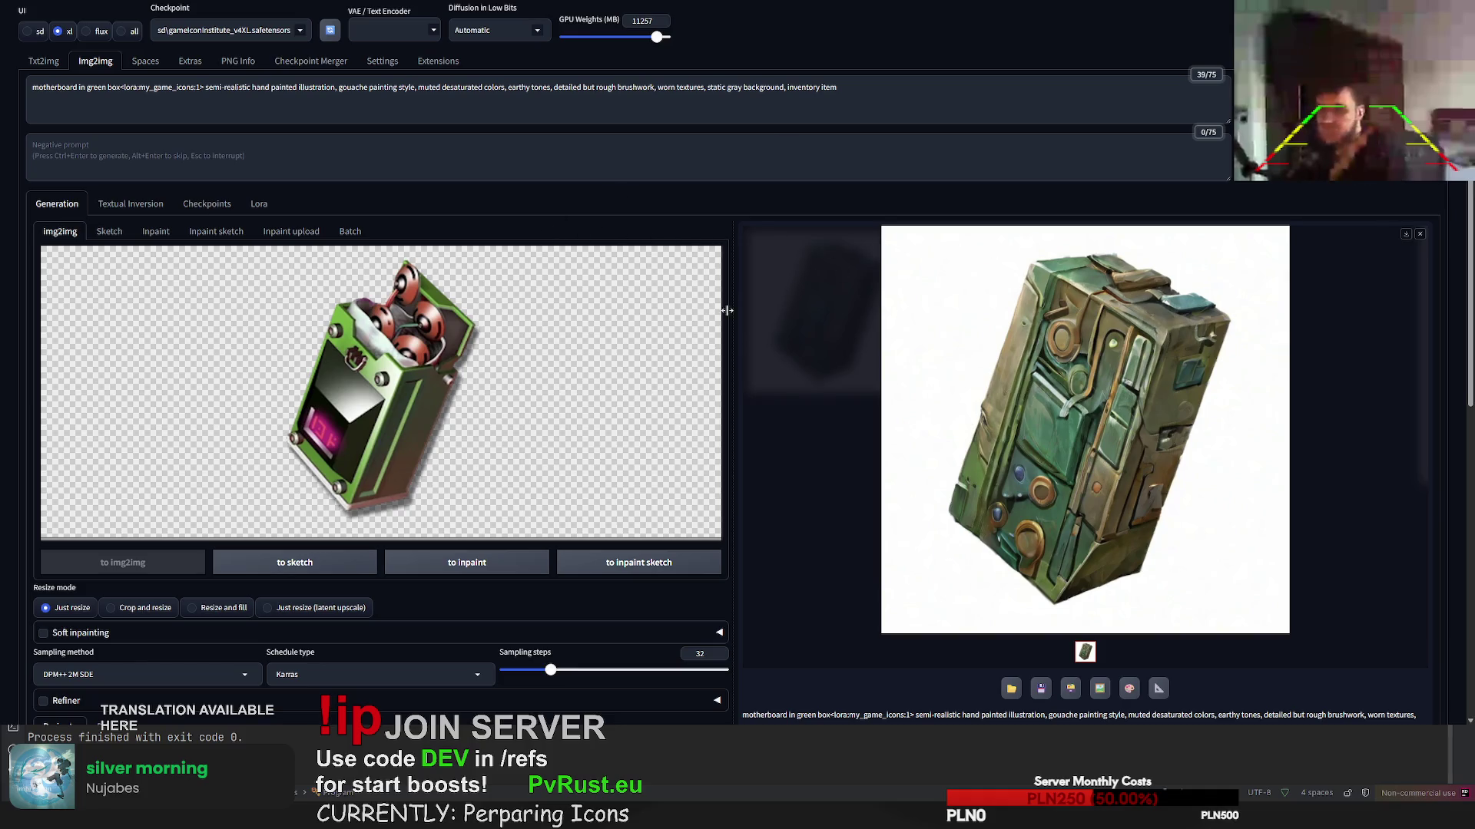
left_click(119, 89)
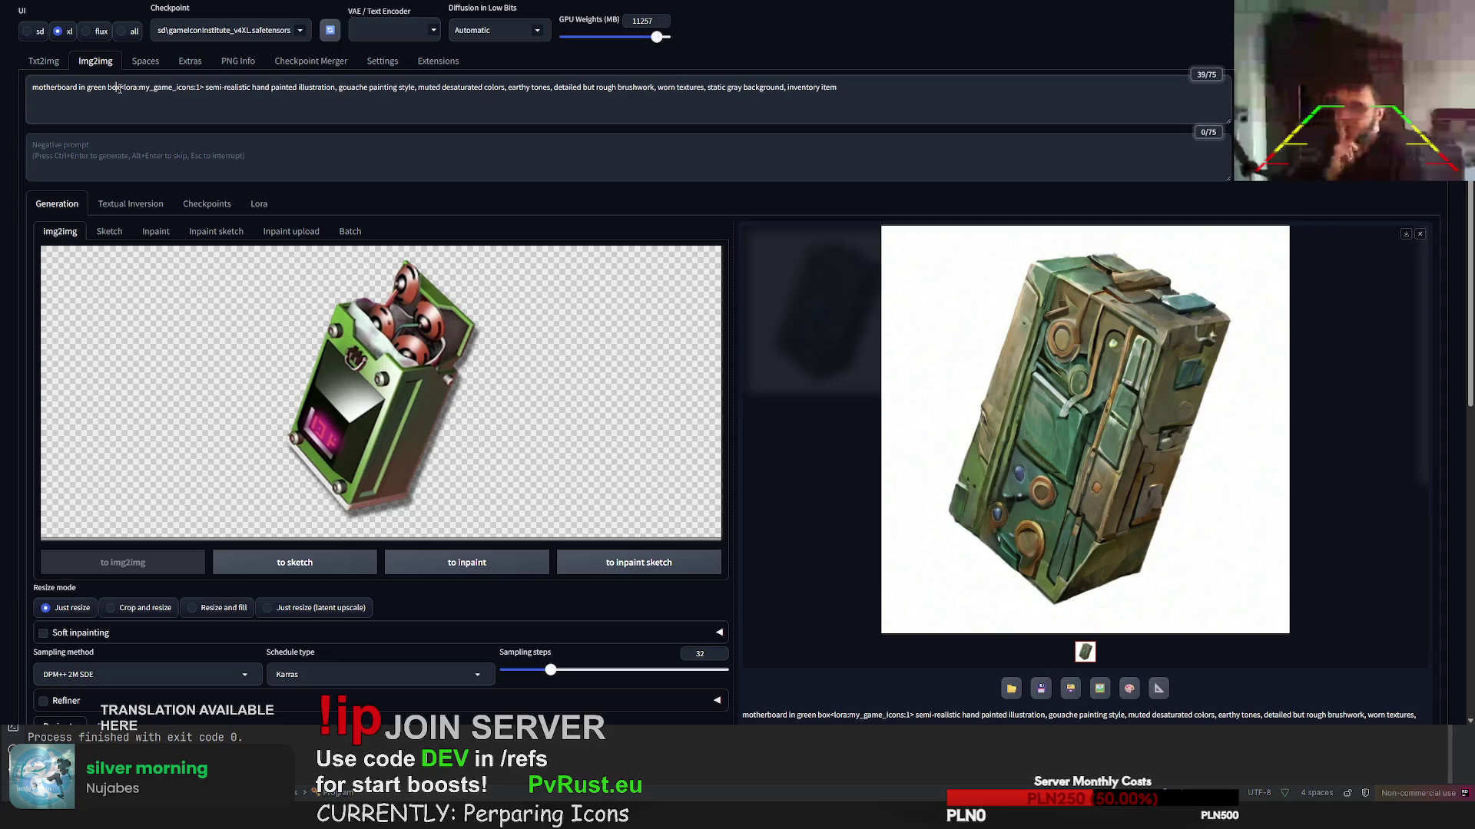
Step: Add 'with red display' after 'green box' and generate two motherboard variations
type("and rewd")
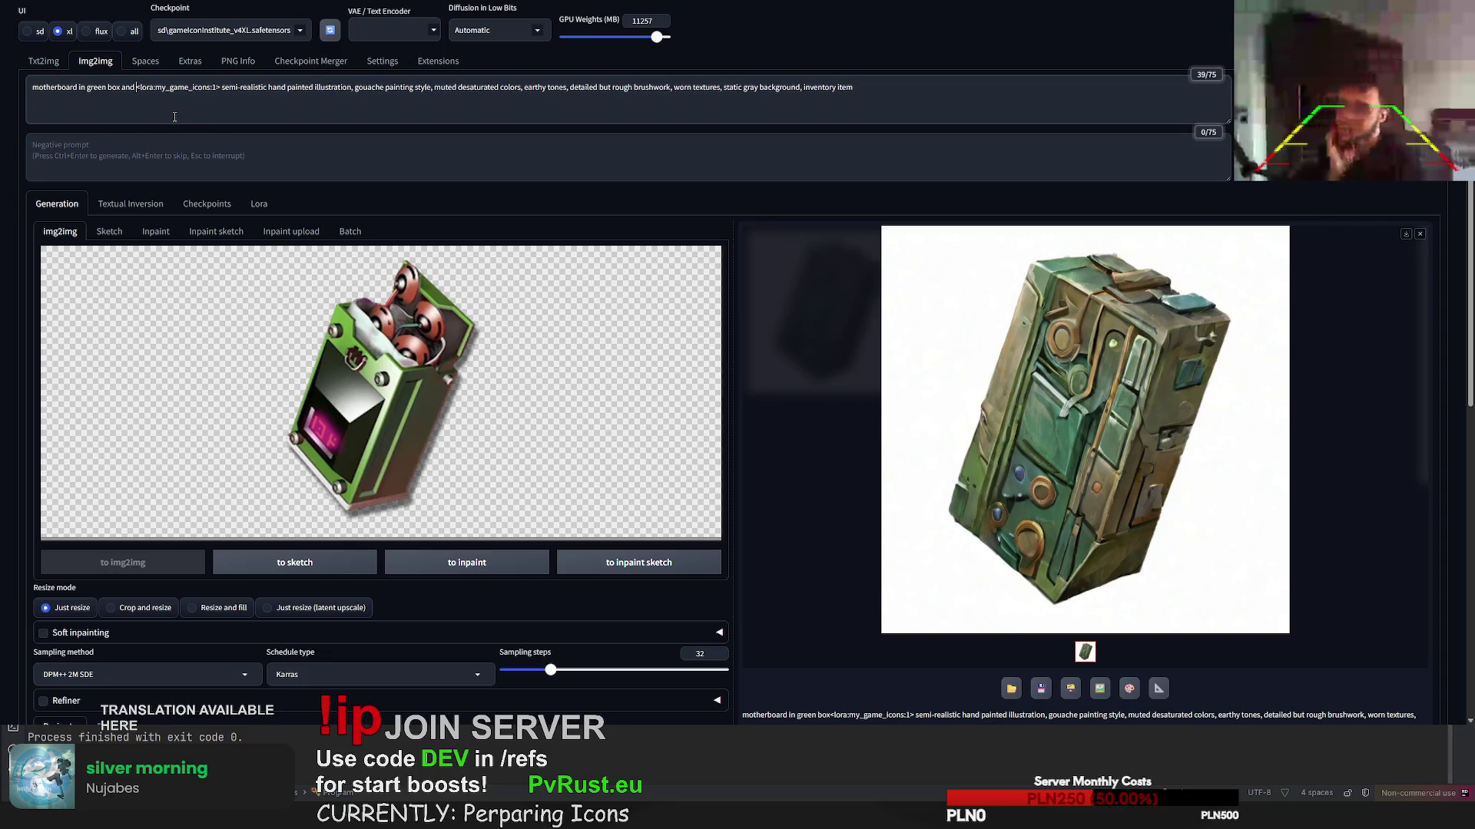
key("BackSpace")
key("BackSpace")
key("BackSpace")
type("with r")
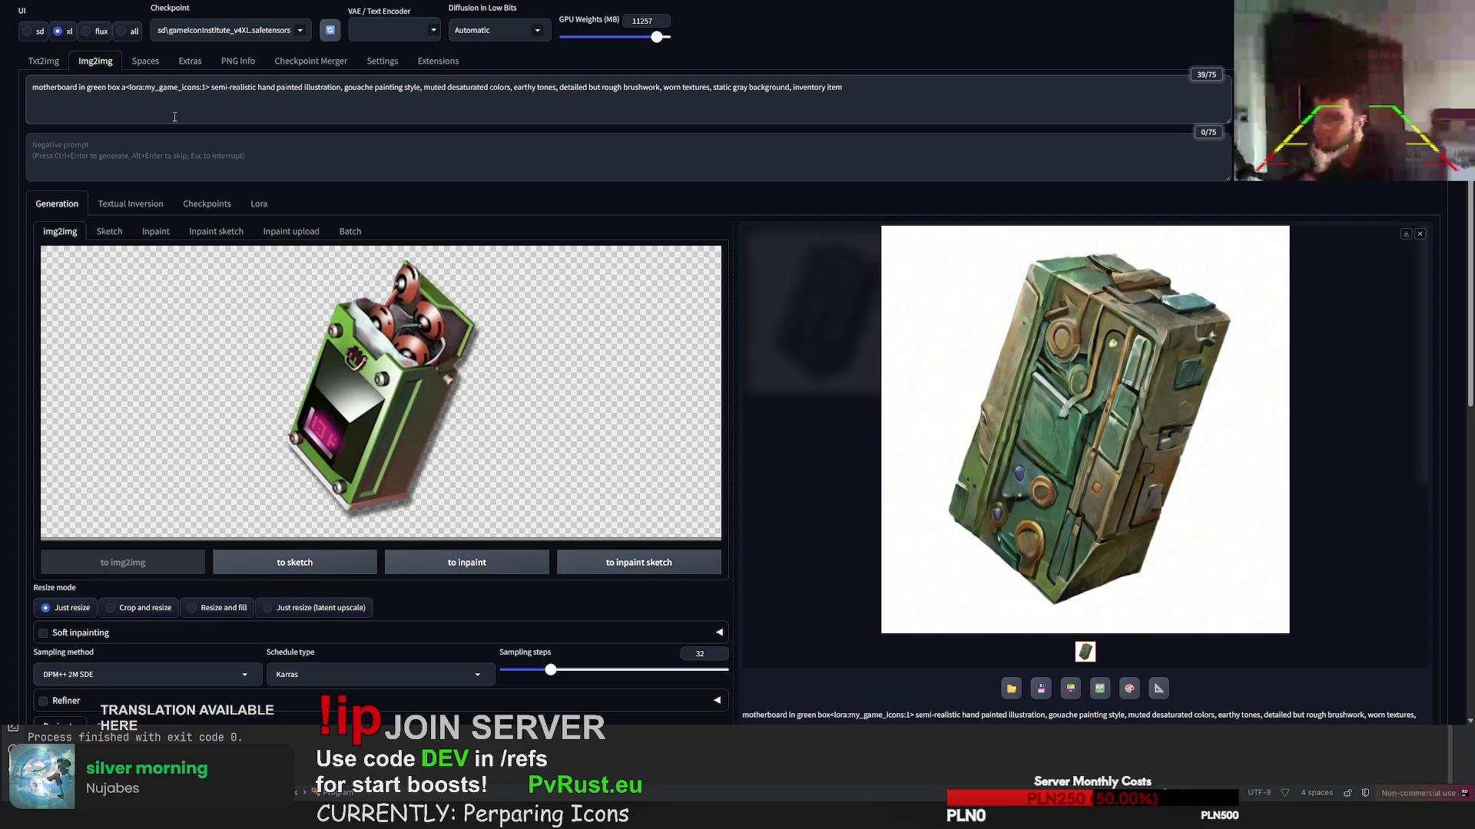
type("ed display")
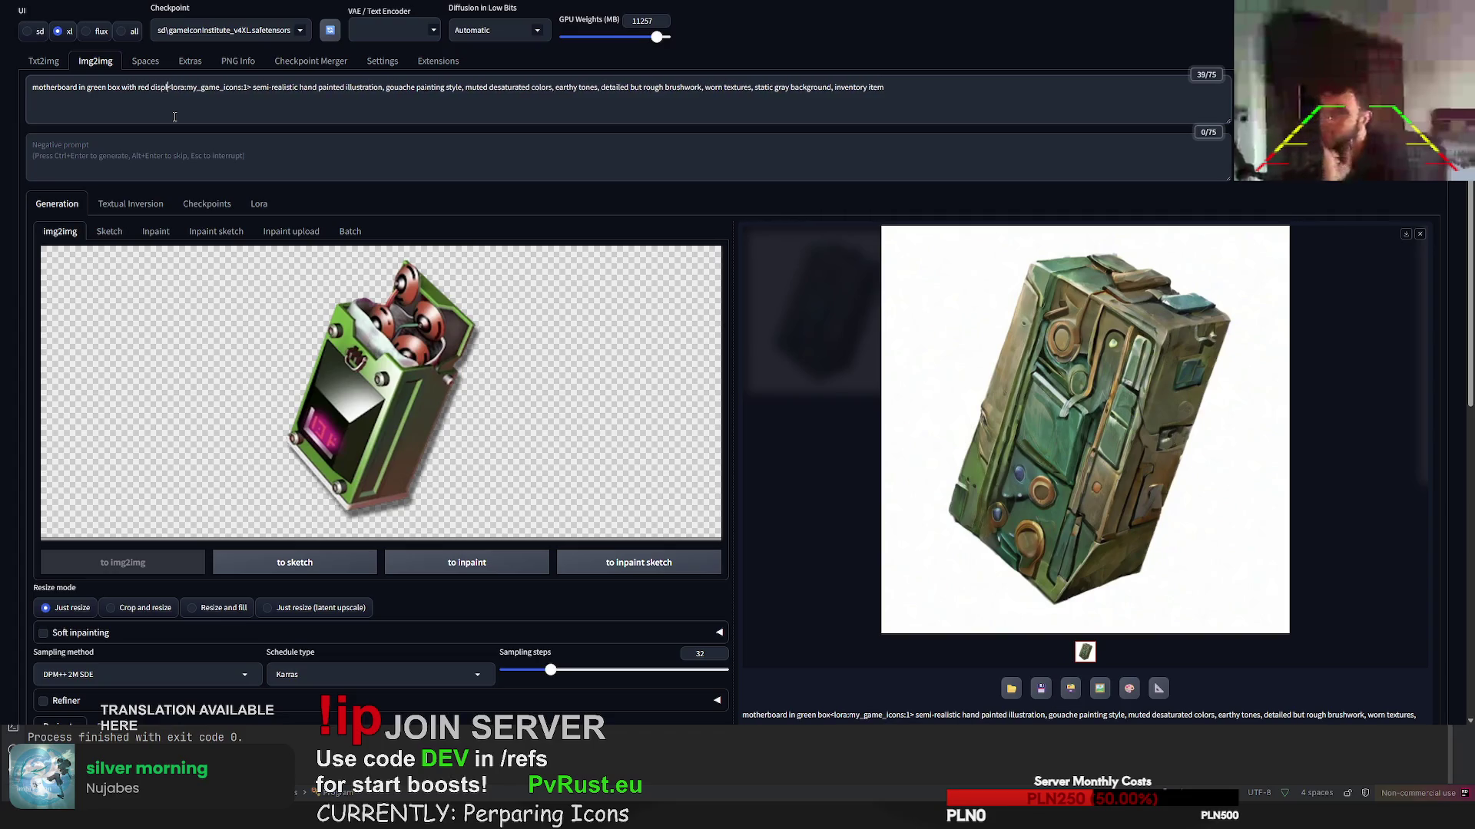
key("ctrl+Return")
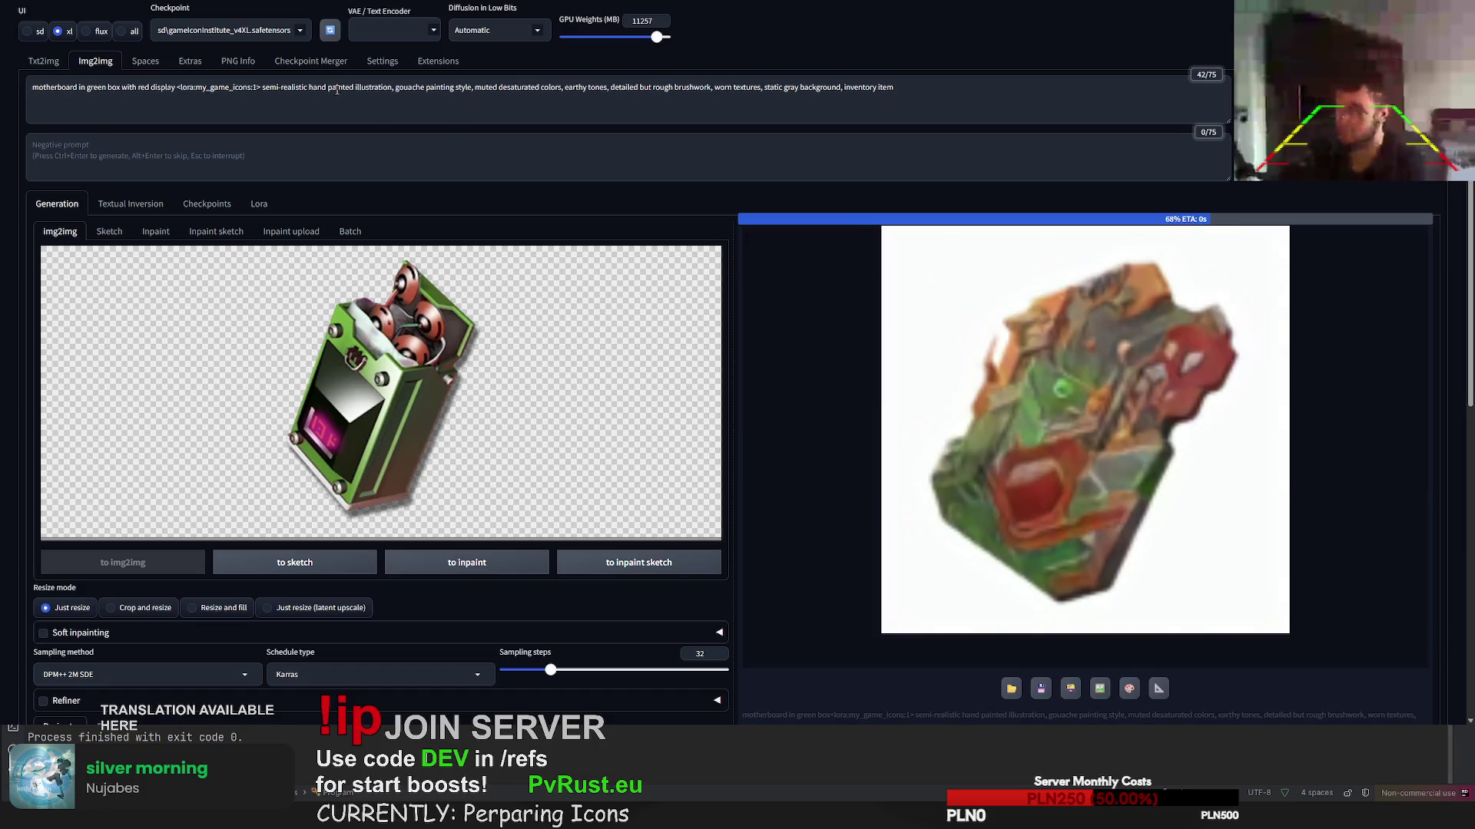
key("ctrl+Return")
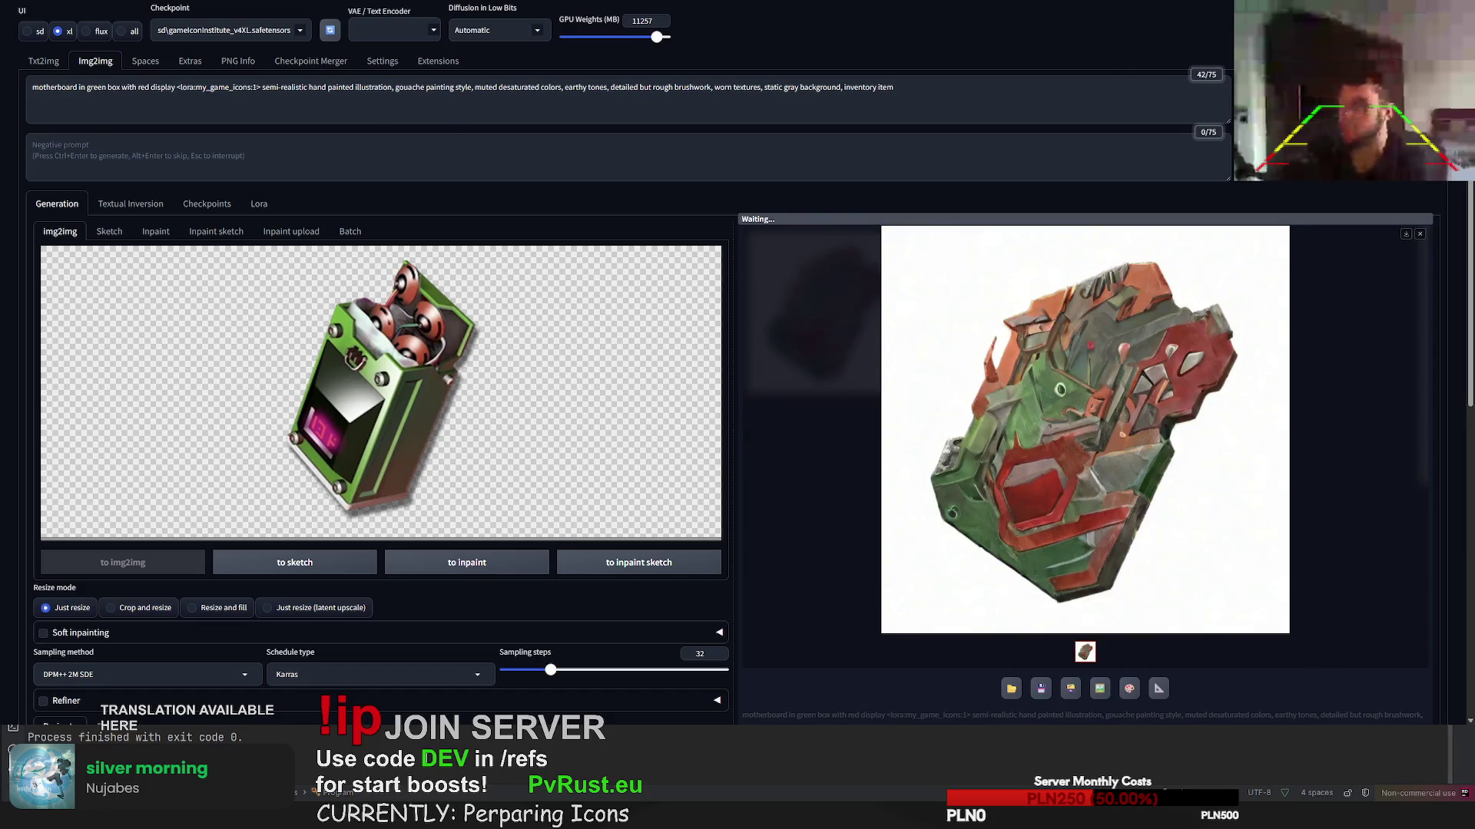
Step: Extend the wording to 'red display screen' and generate two more motherboard variations
left_click(178, 88)
type("scree")
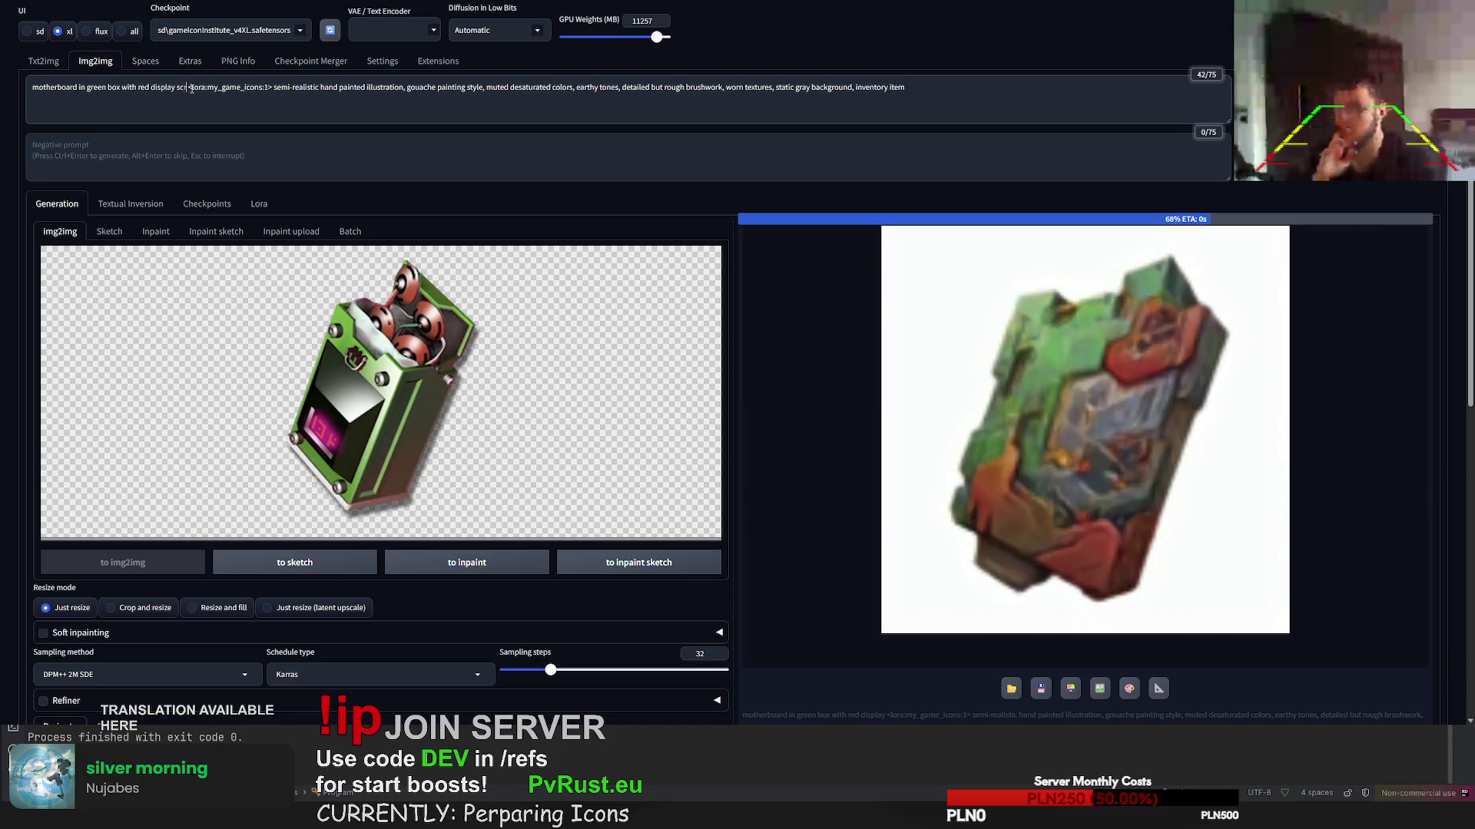
type("n")
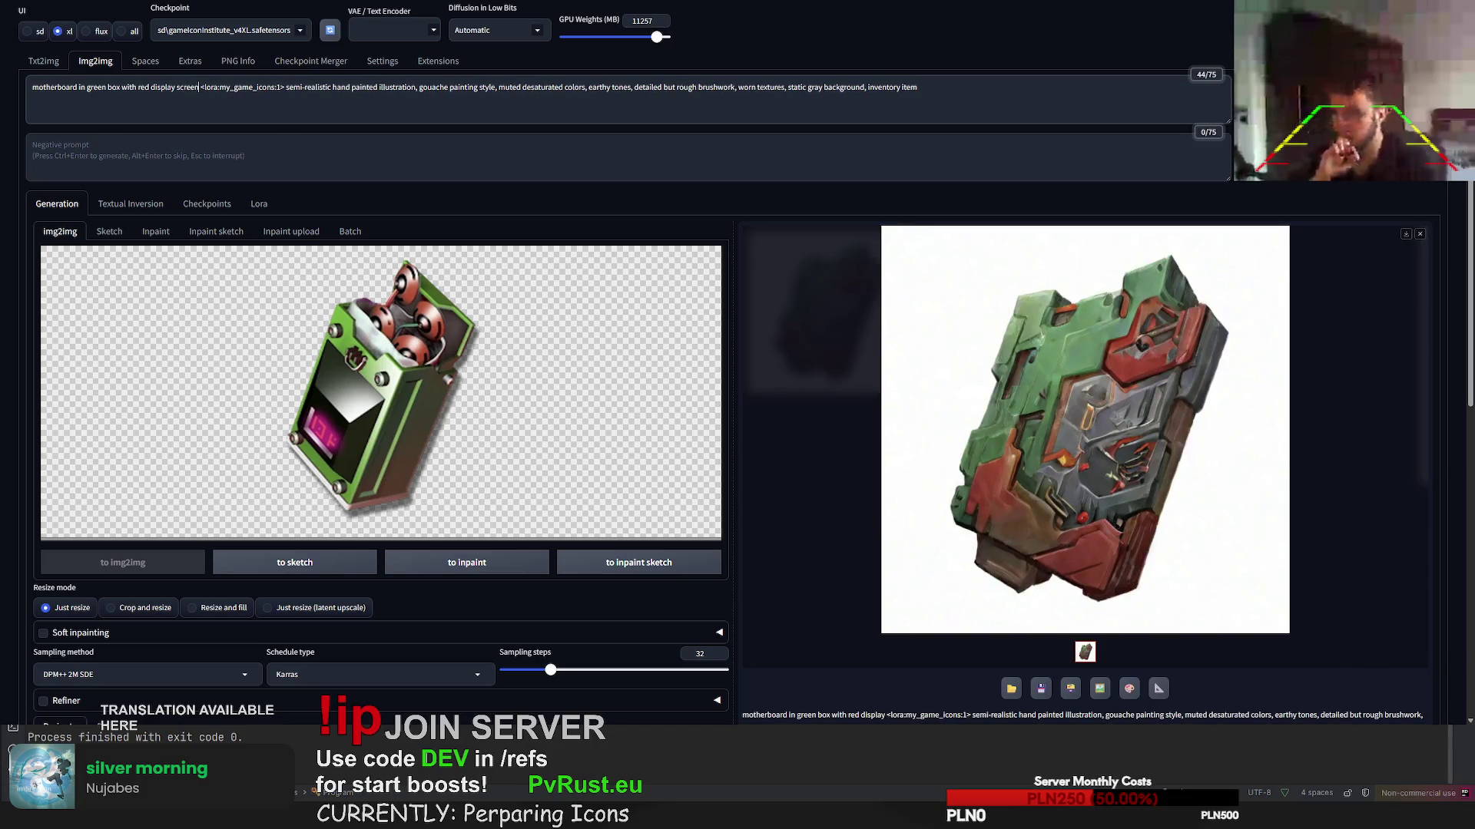
key("ctrl+Return")
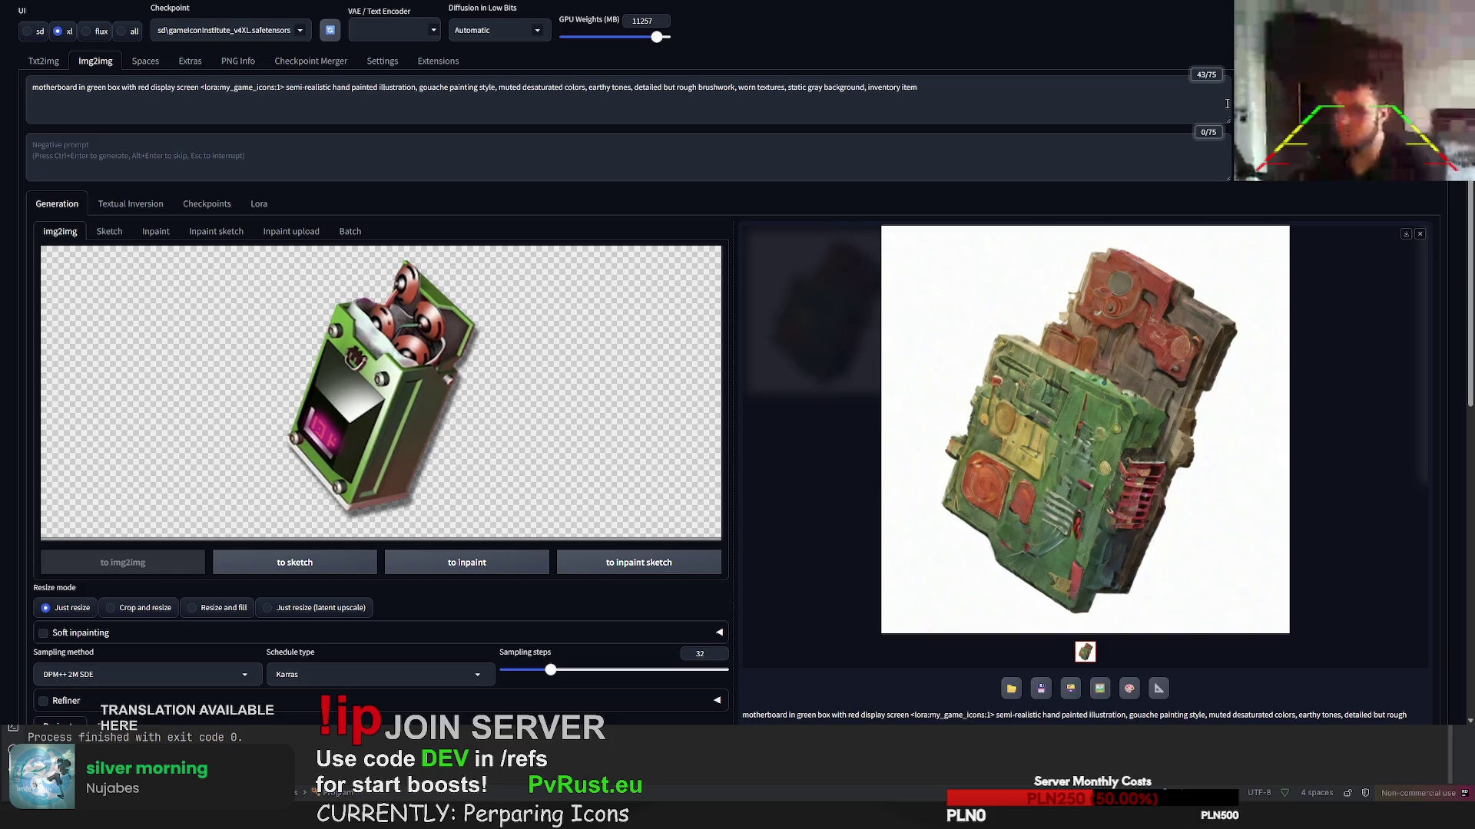
key("ctrl+Return")
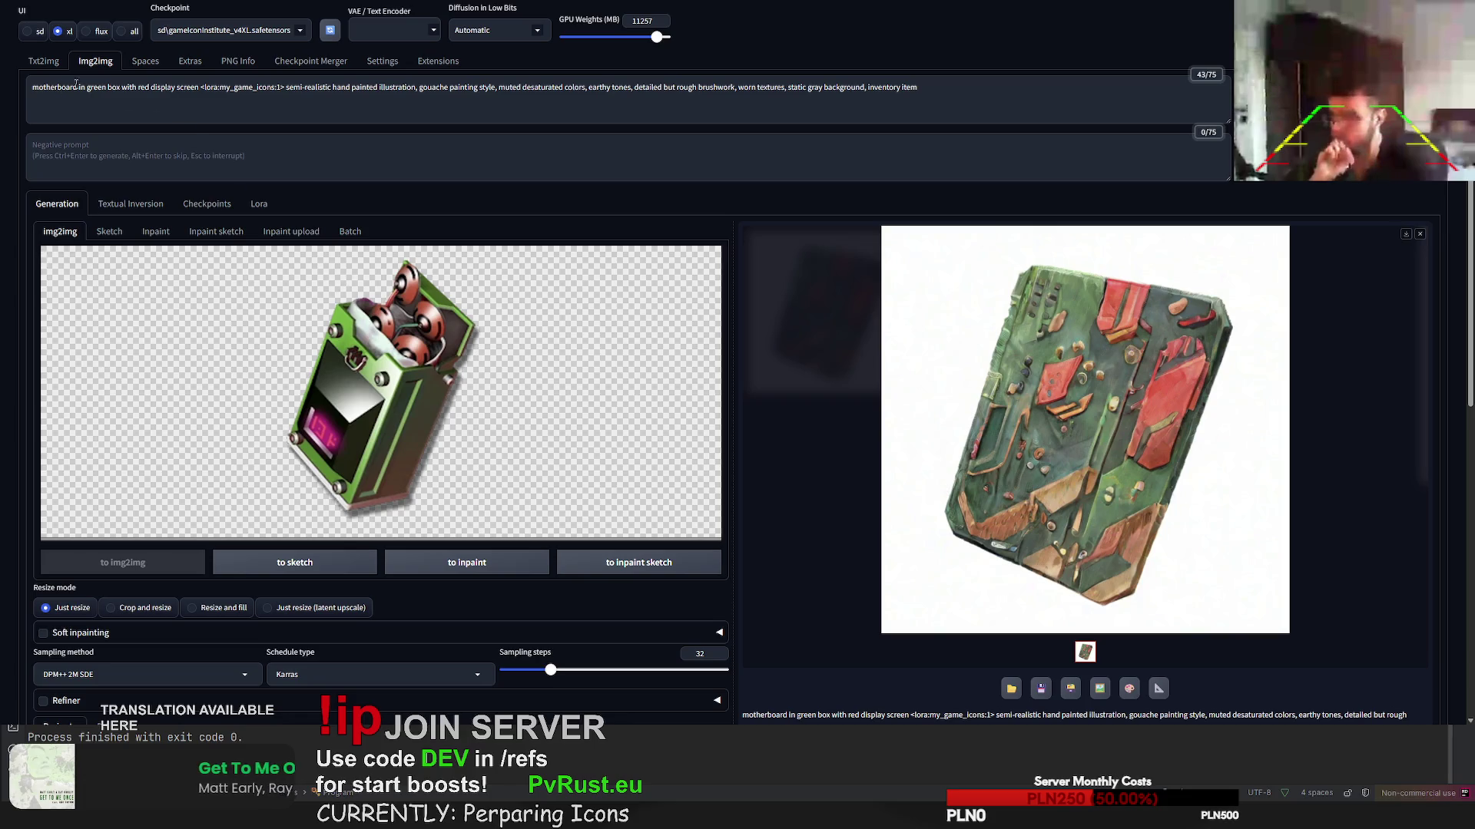
left_click_drag(87, 90, 33, 90)
Step: Remove 'motherboard in' from the prompt and generate three green box variations
key("BackSpace")
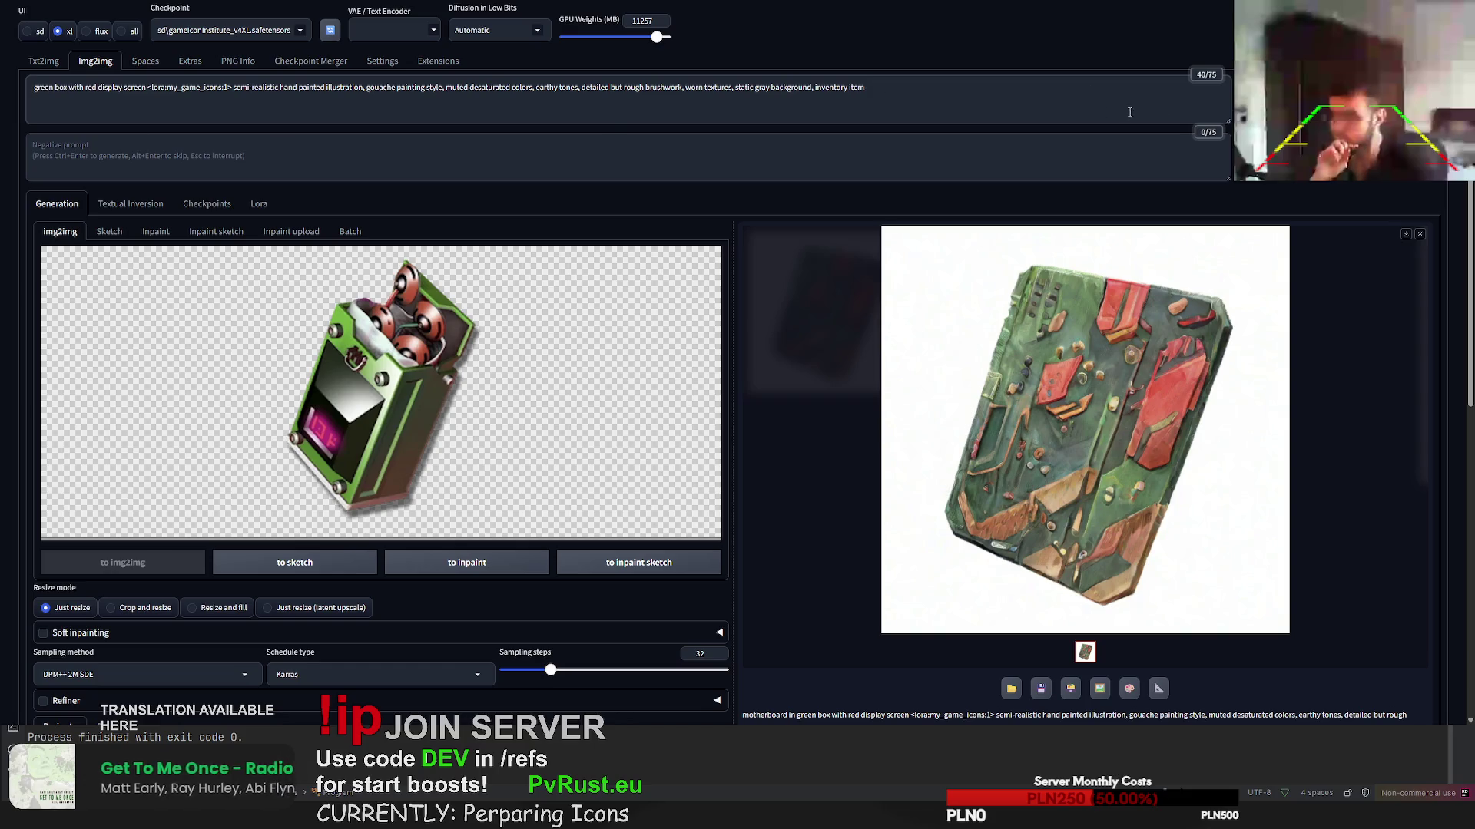
key("ctrl+Return")
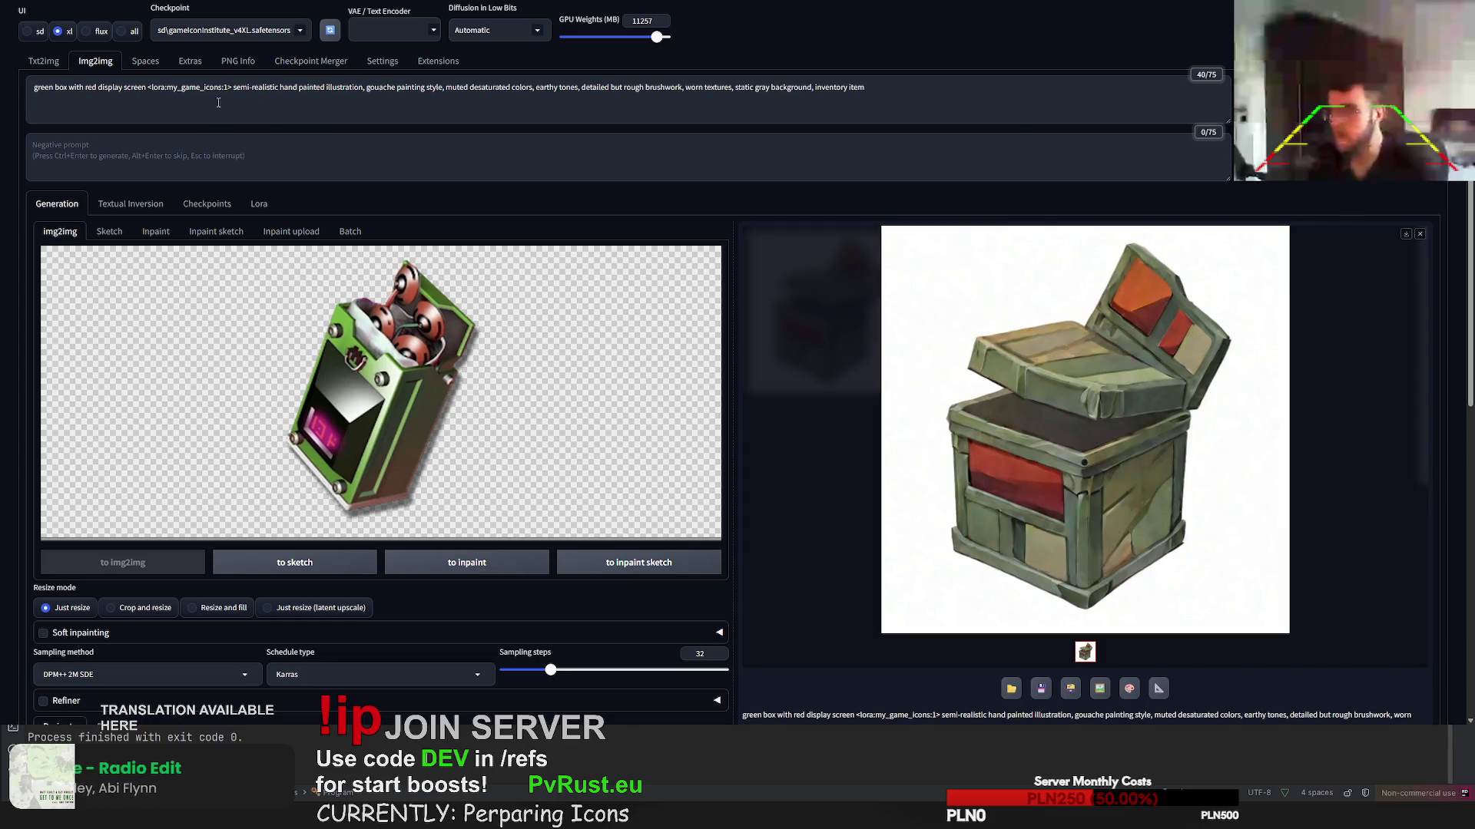
key("ctrl+Return")
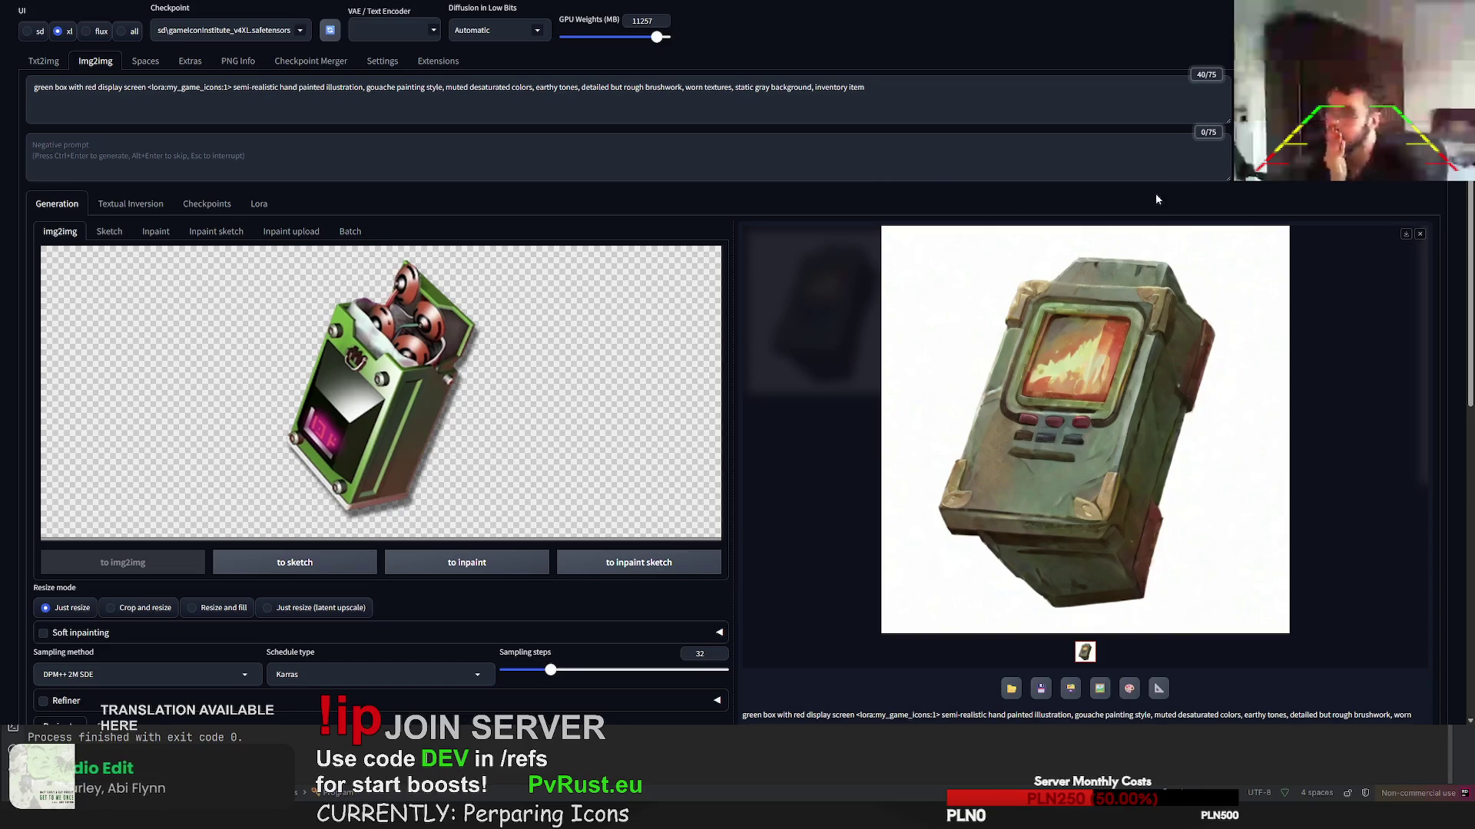
key("ctrl+Return")
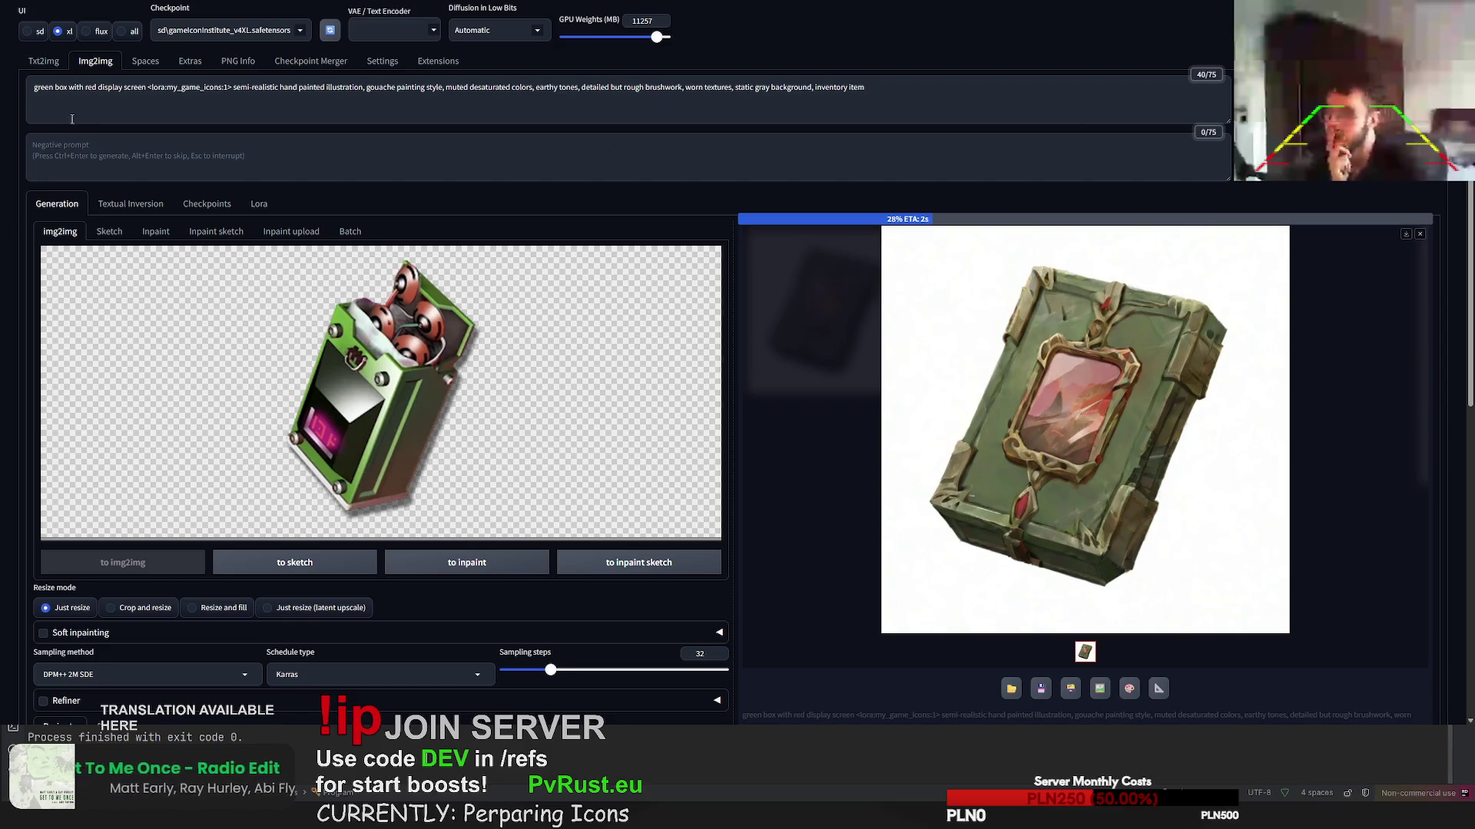
Step: Change the prompt to 'green electric box' and generate four more variations
left_click(55, 87)
type("elec tric")
key("ctrl+Return")
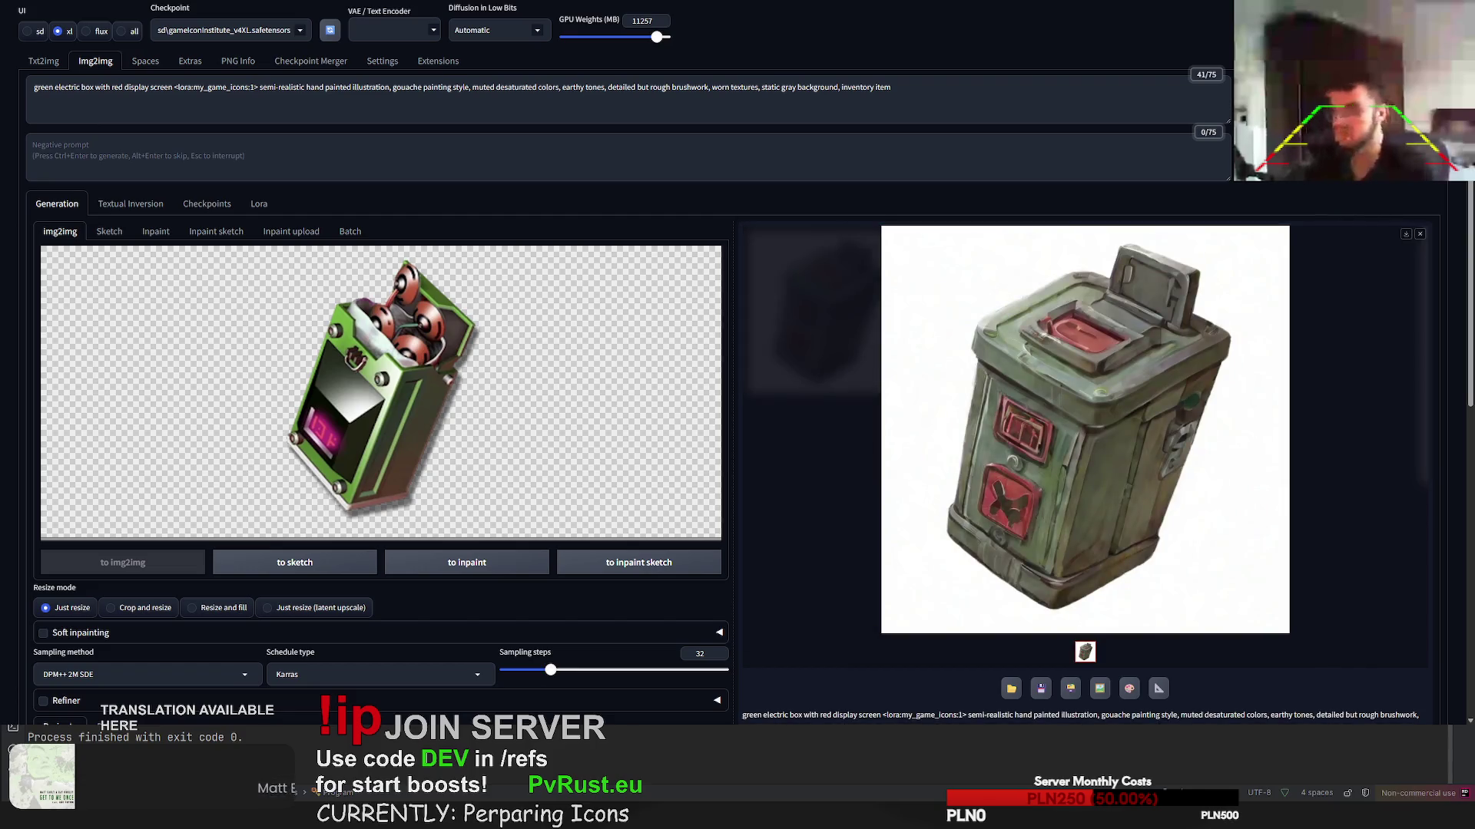
key("ctrl+Return")
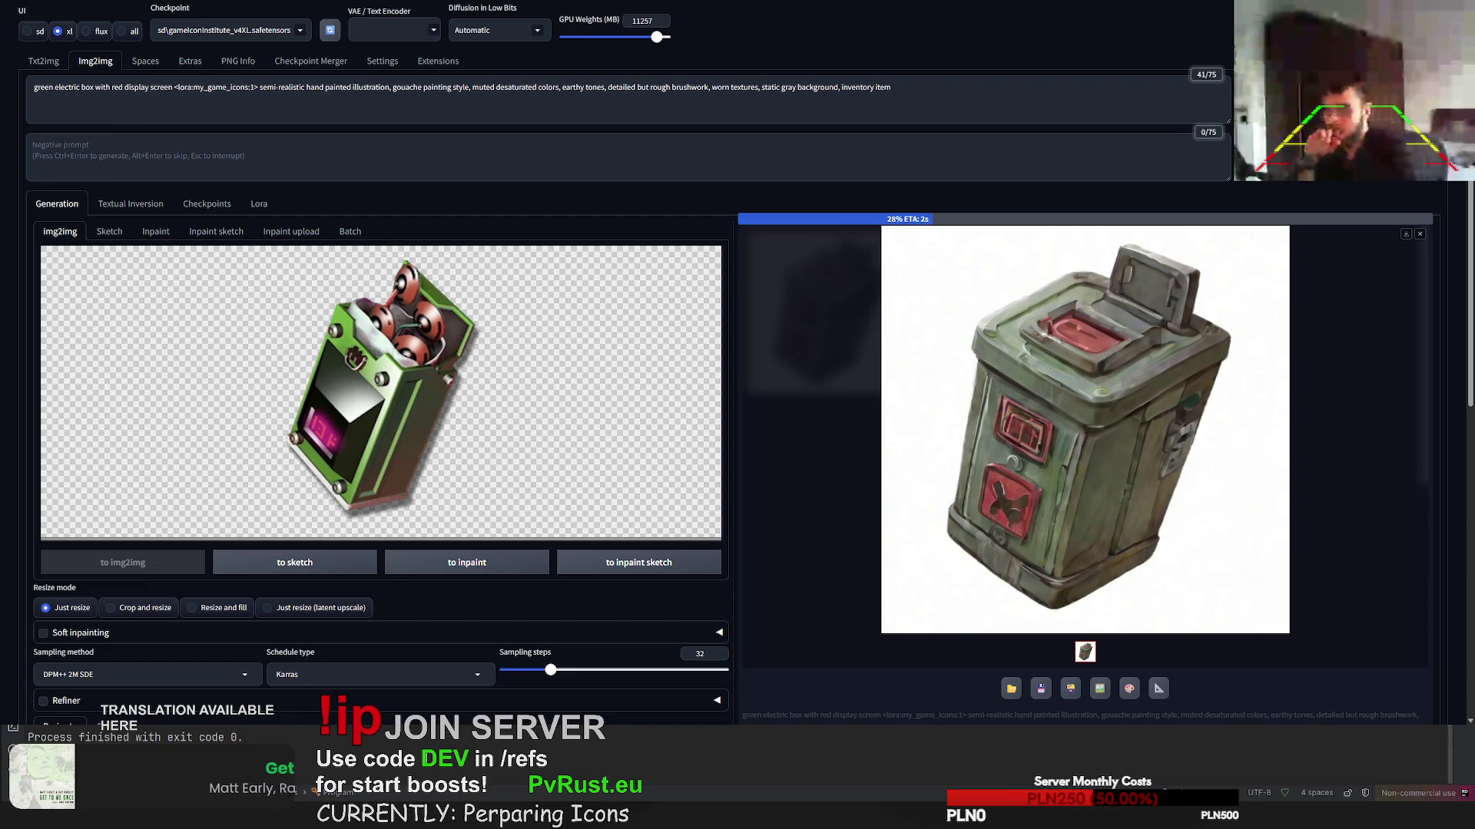
key("ctrl+Return")
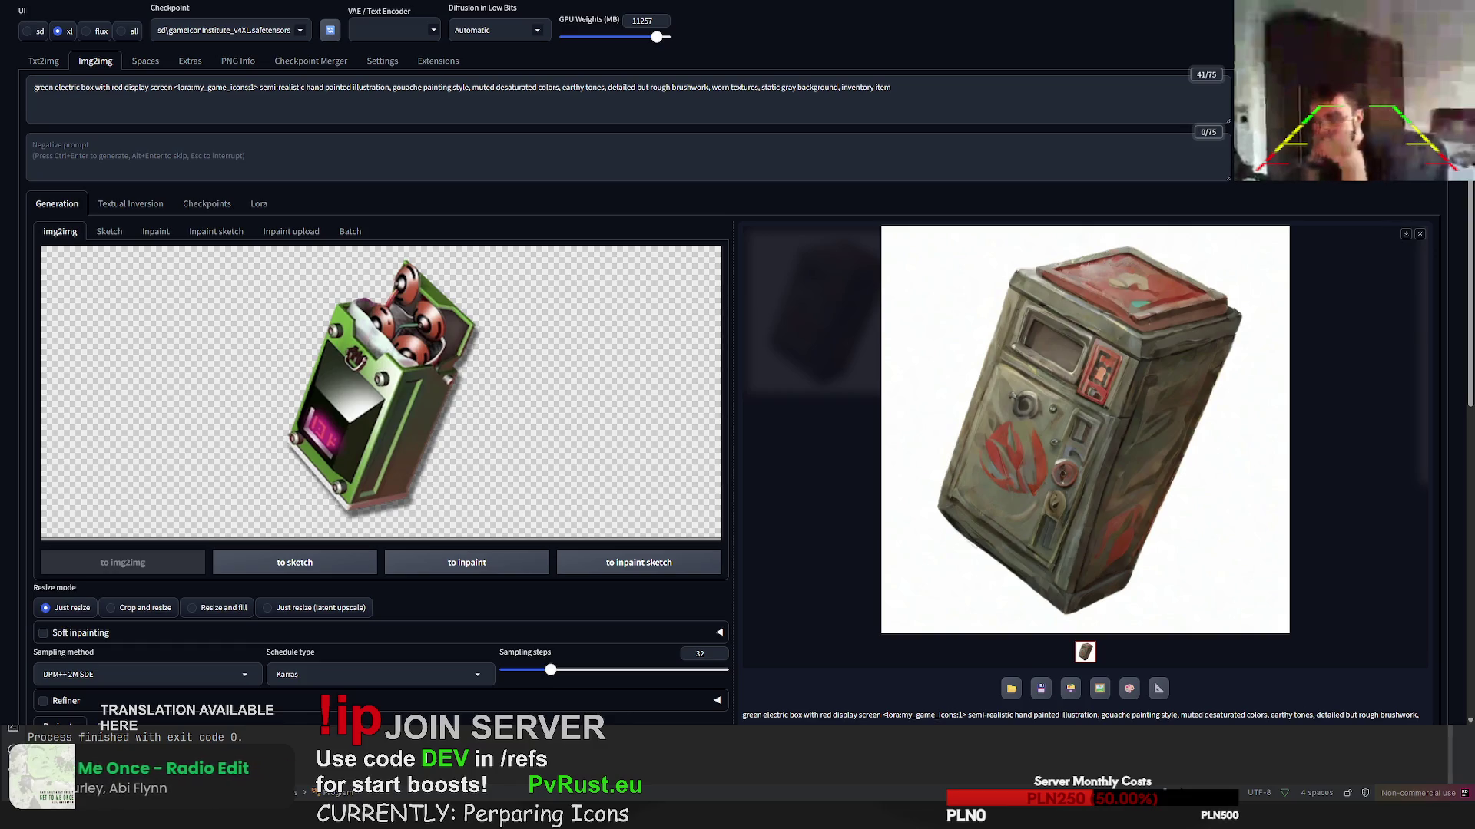
key("ctrl+Return")
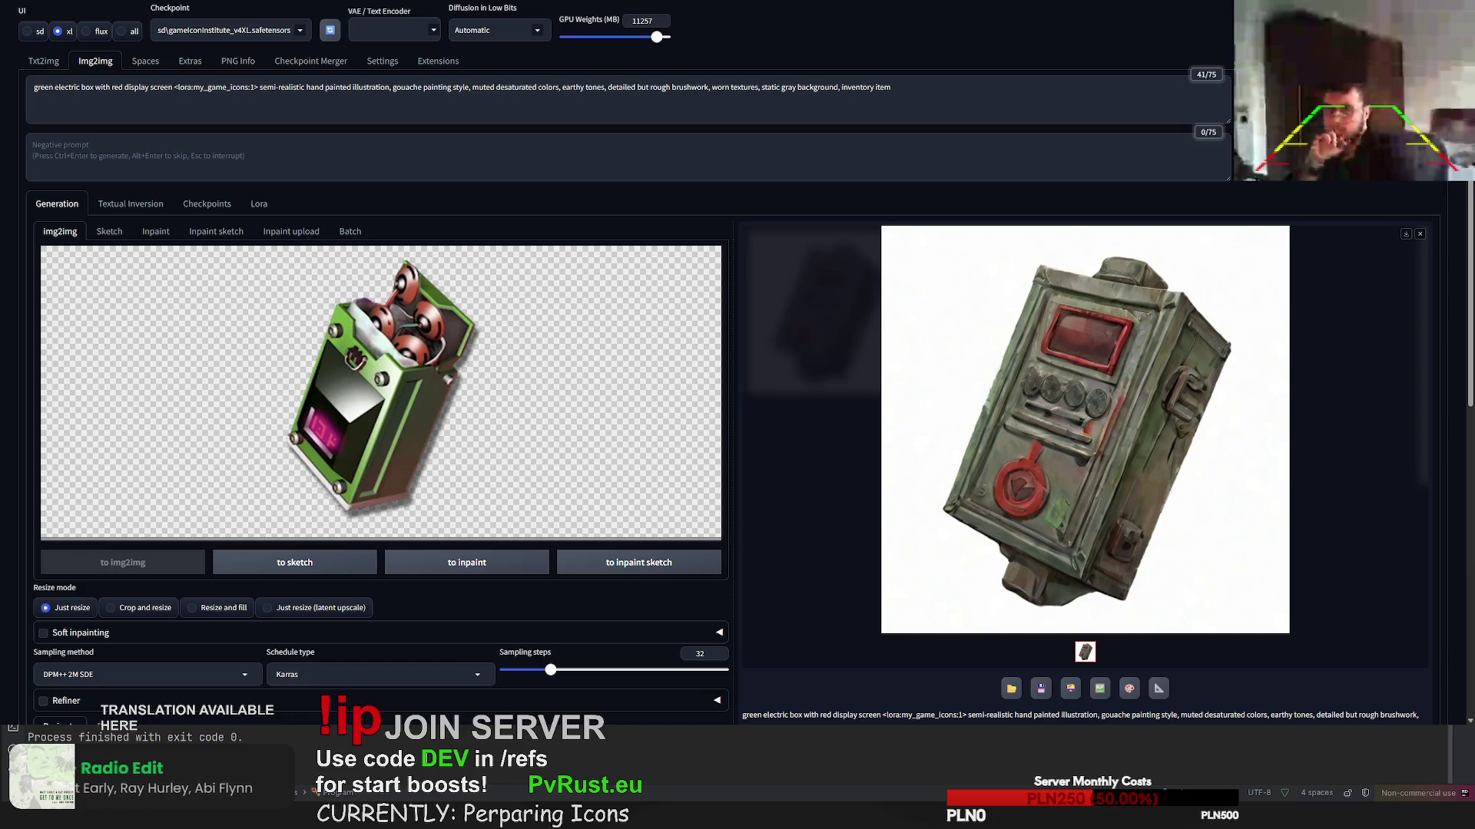
mouse_move(284, 434)
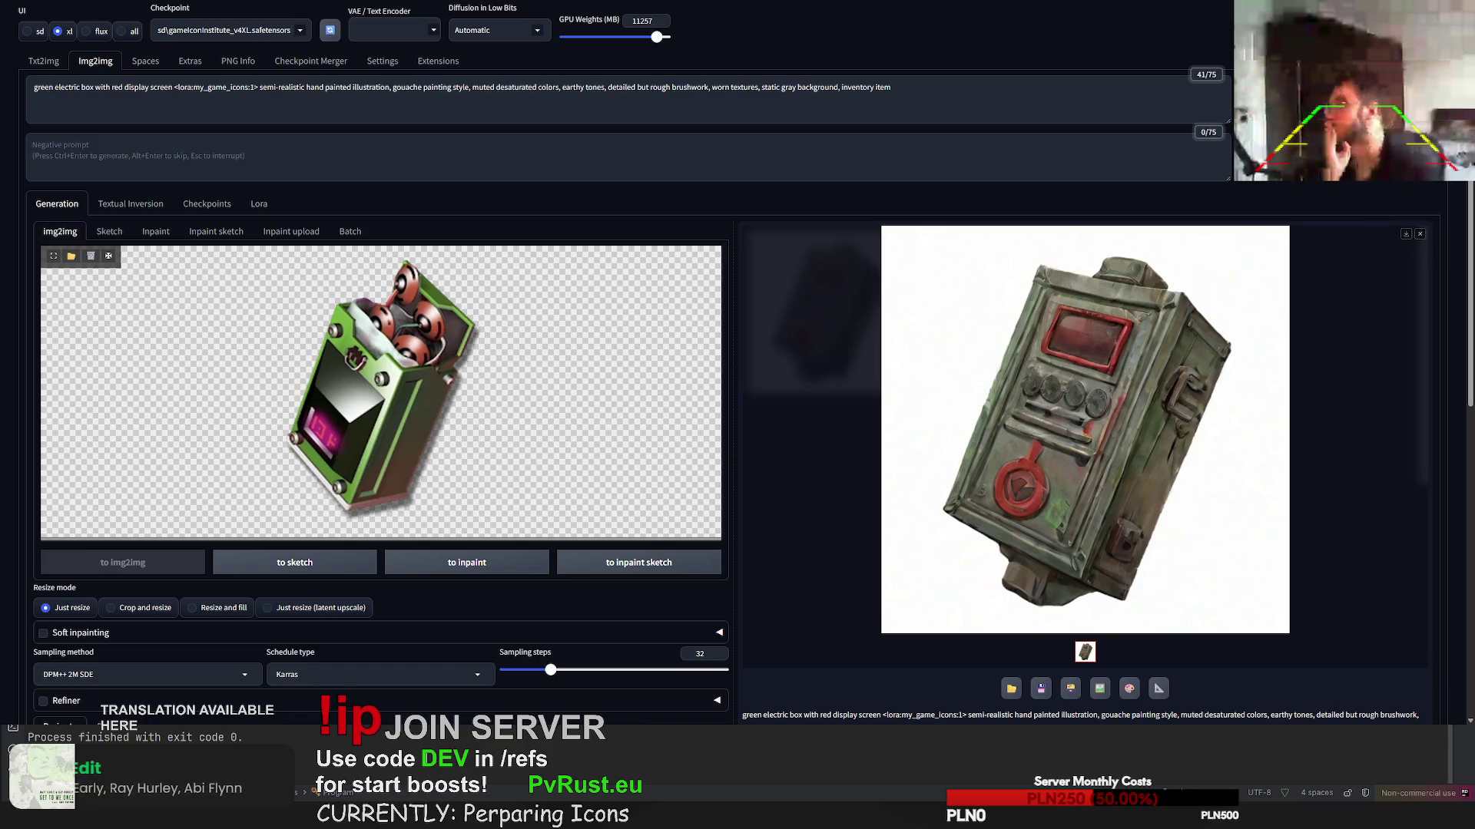
Step: Replace the prompt opening with 'futuristic handheld device, stylized sci-fi gadget with'
left_click_drag(35, 90, 119, 93)
type("futuristic handheld device, stylized sci-fi gadget")
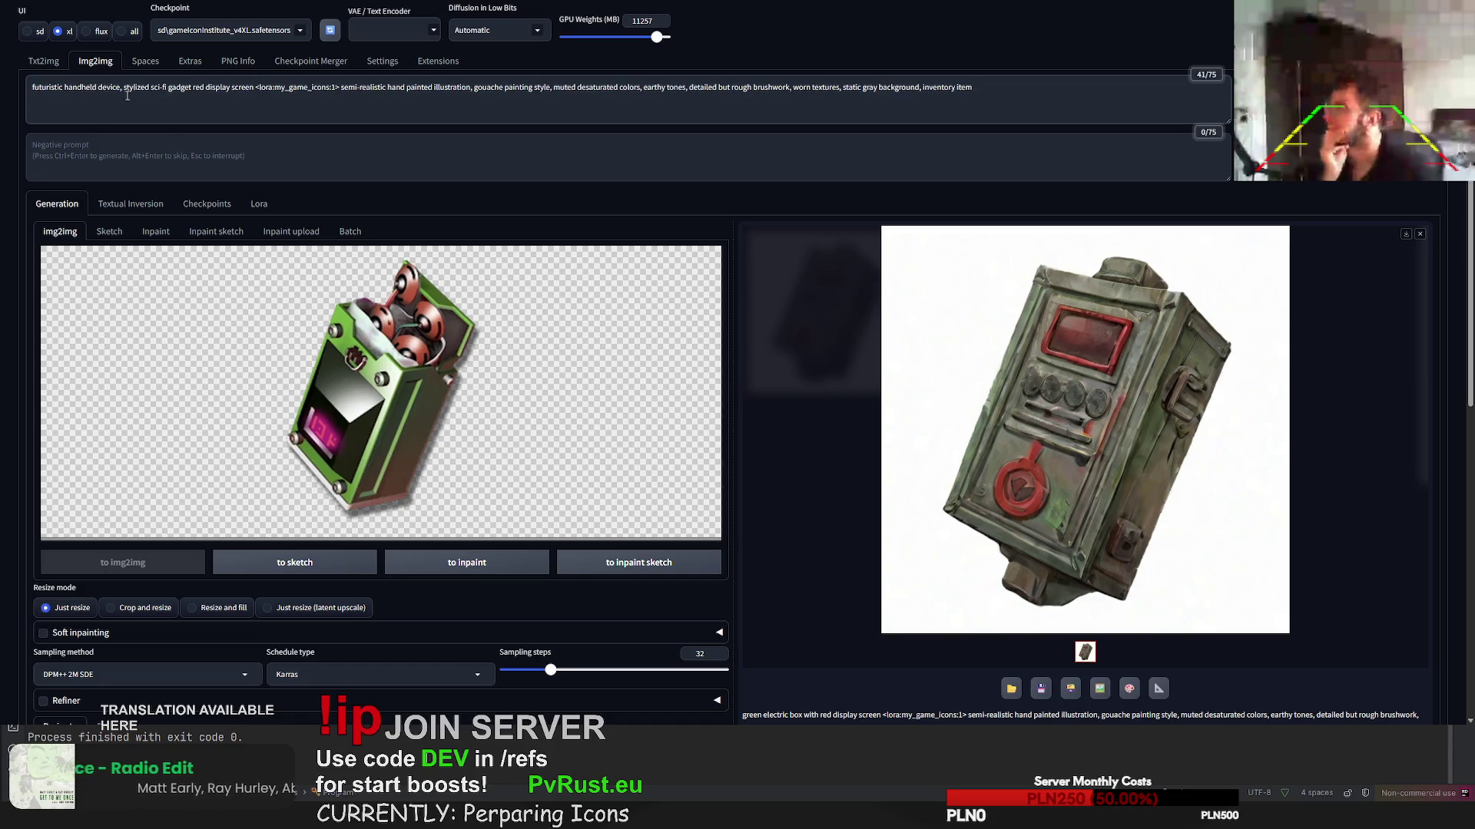
type("with")
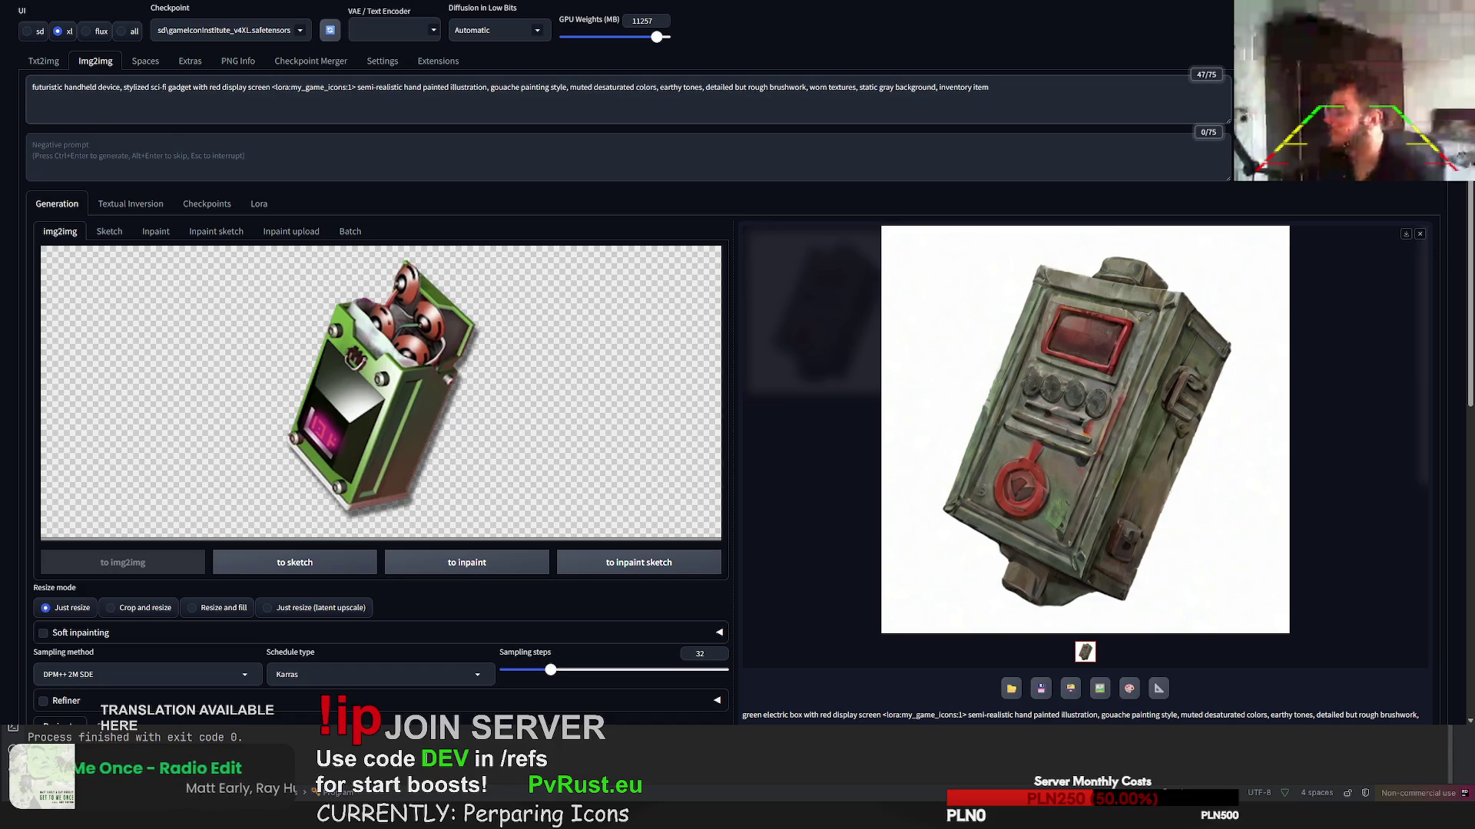
Step: Generate three handheld gadget variations, then raise sampling steps from 32 to 101
key("ctrl+Return")
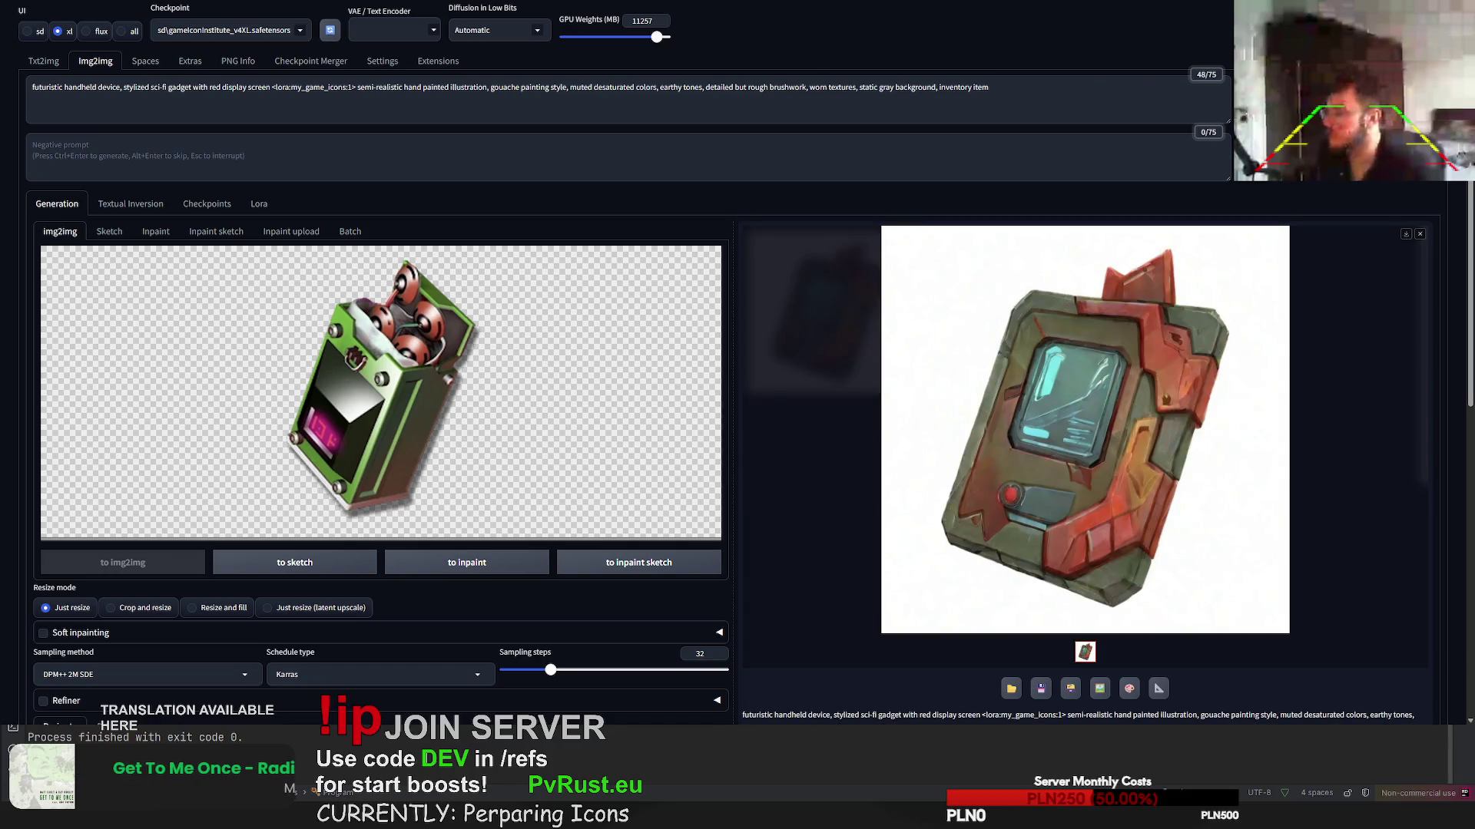
key("ctrl+Return")
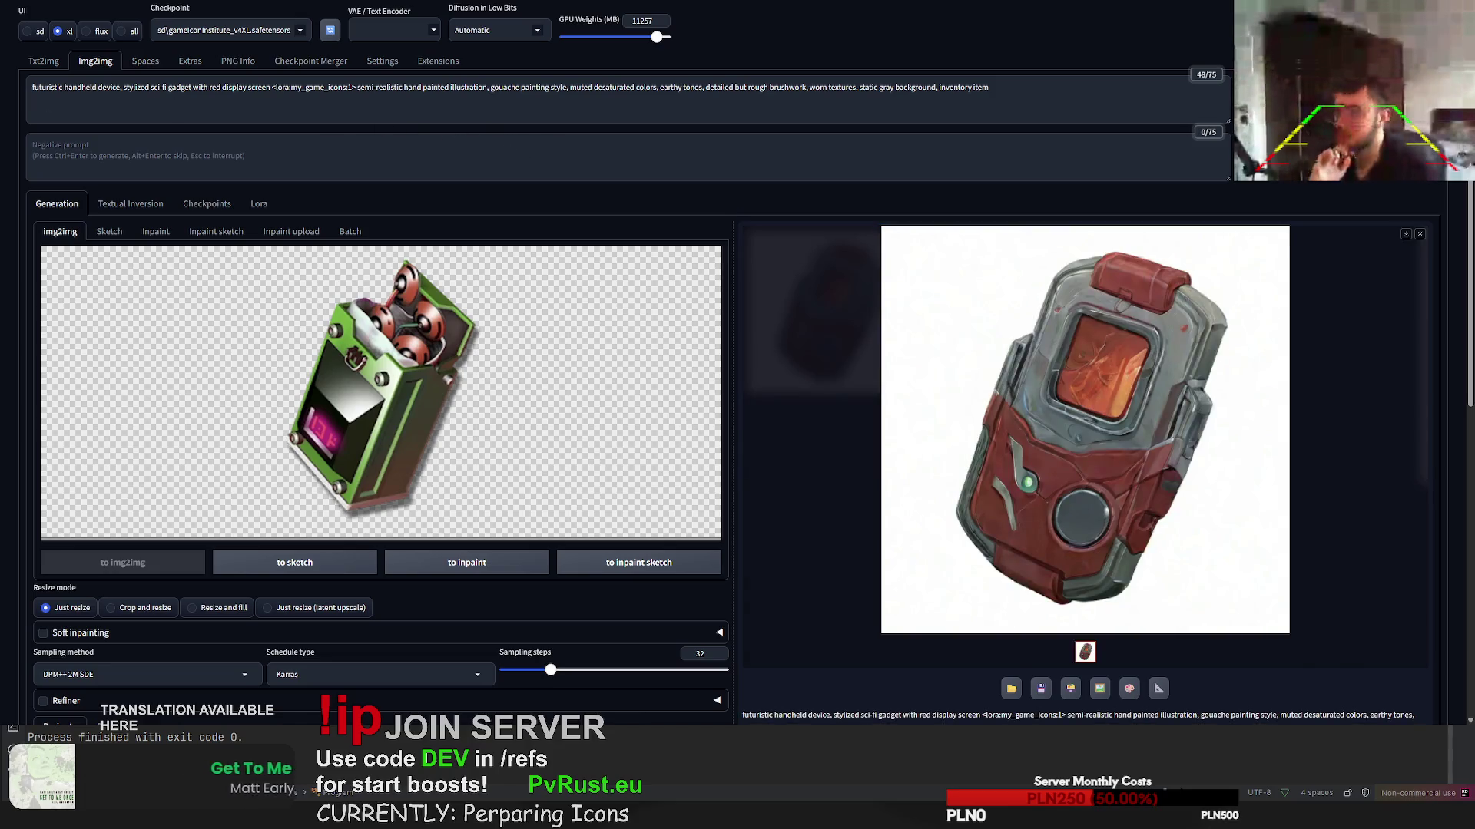
mouse_move(263, 512)
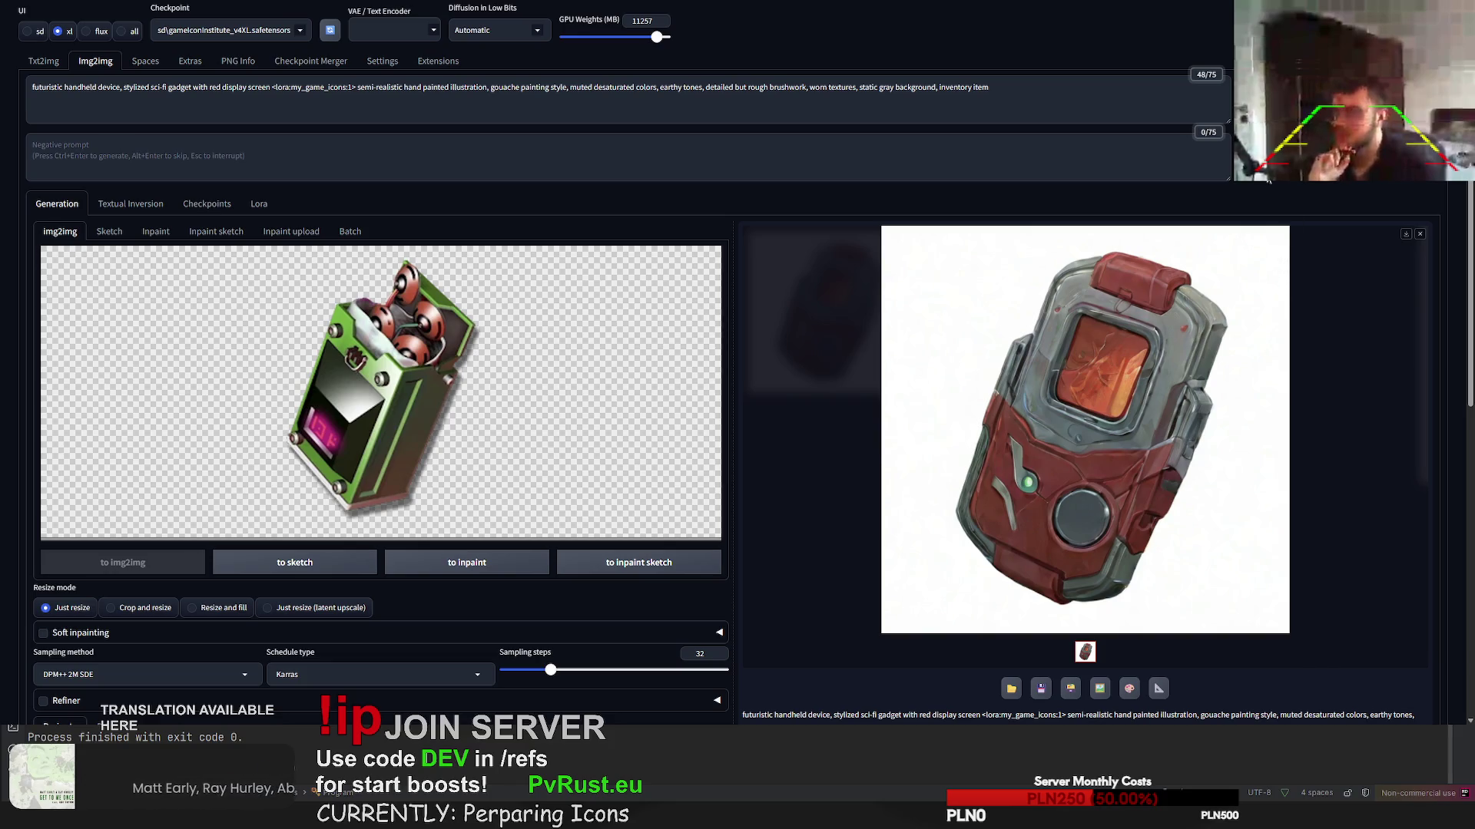
key("ctrl+Return")
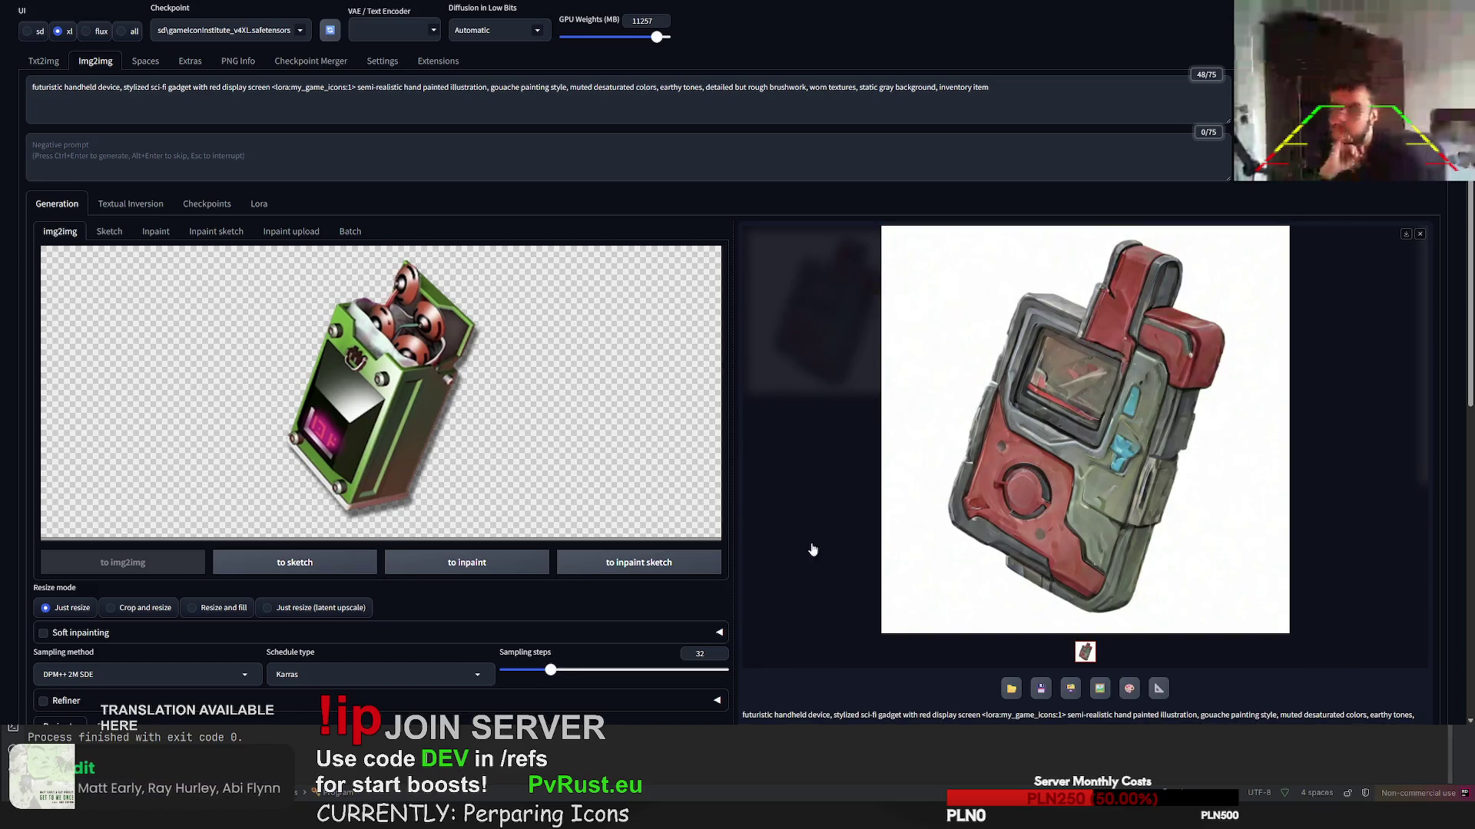
left_click_drag(562, 674, 662, 674)
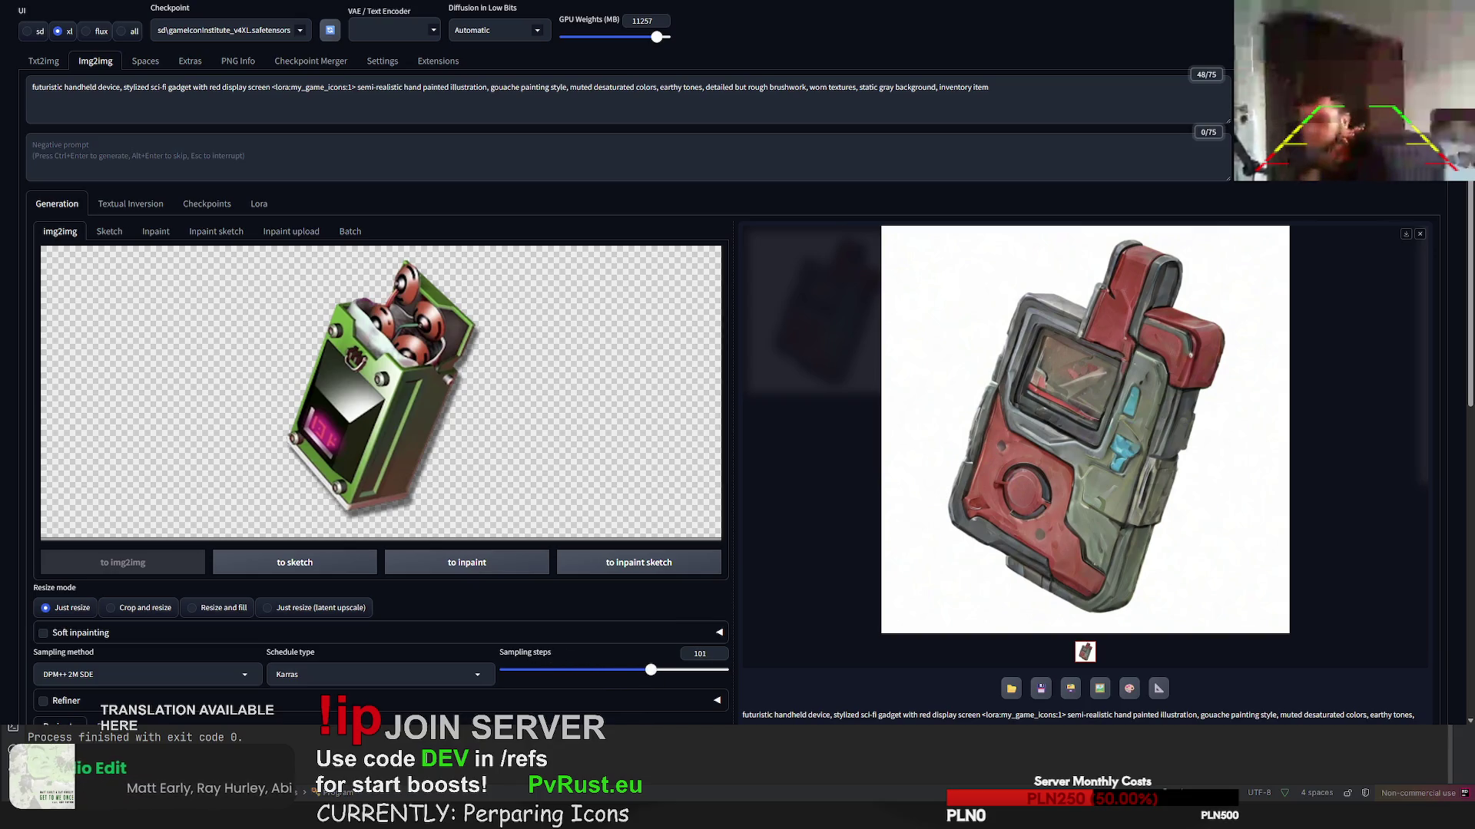
Step: Render the handheld gadget at 101 sampling steps, then select the prompt's opening description
key("ctrl+Return")
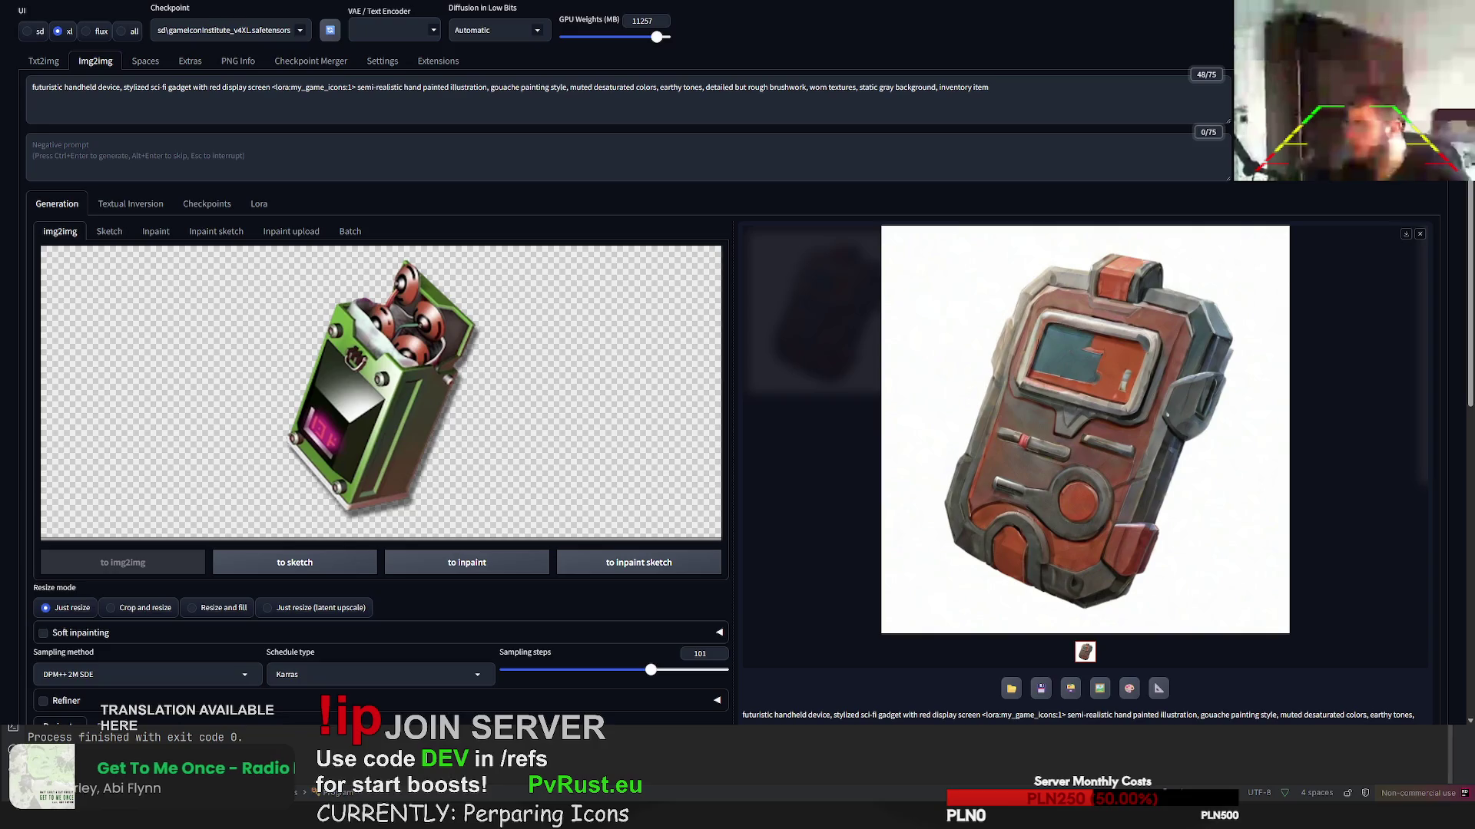
left_click_drag(271, 88, 264, 89)
key("shift+Home")
Step: Generate two painted icons from the green machine reference and description, then load the battery pack image
type("stylized sci-fi mechanical device, compact layered machine with open casing, glossy green rounded shell, multiple stacked modules inside, orange and gray mechanical components, visible springs, pistons, hinges, wires and cables, detachable side module with spikes and connectors, intricate hard-surface design, futuristic gadget")
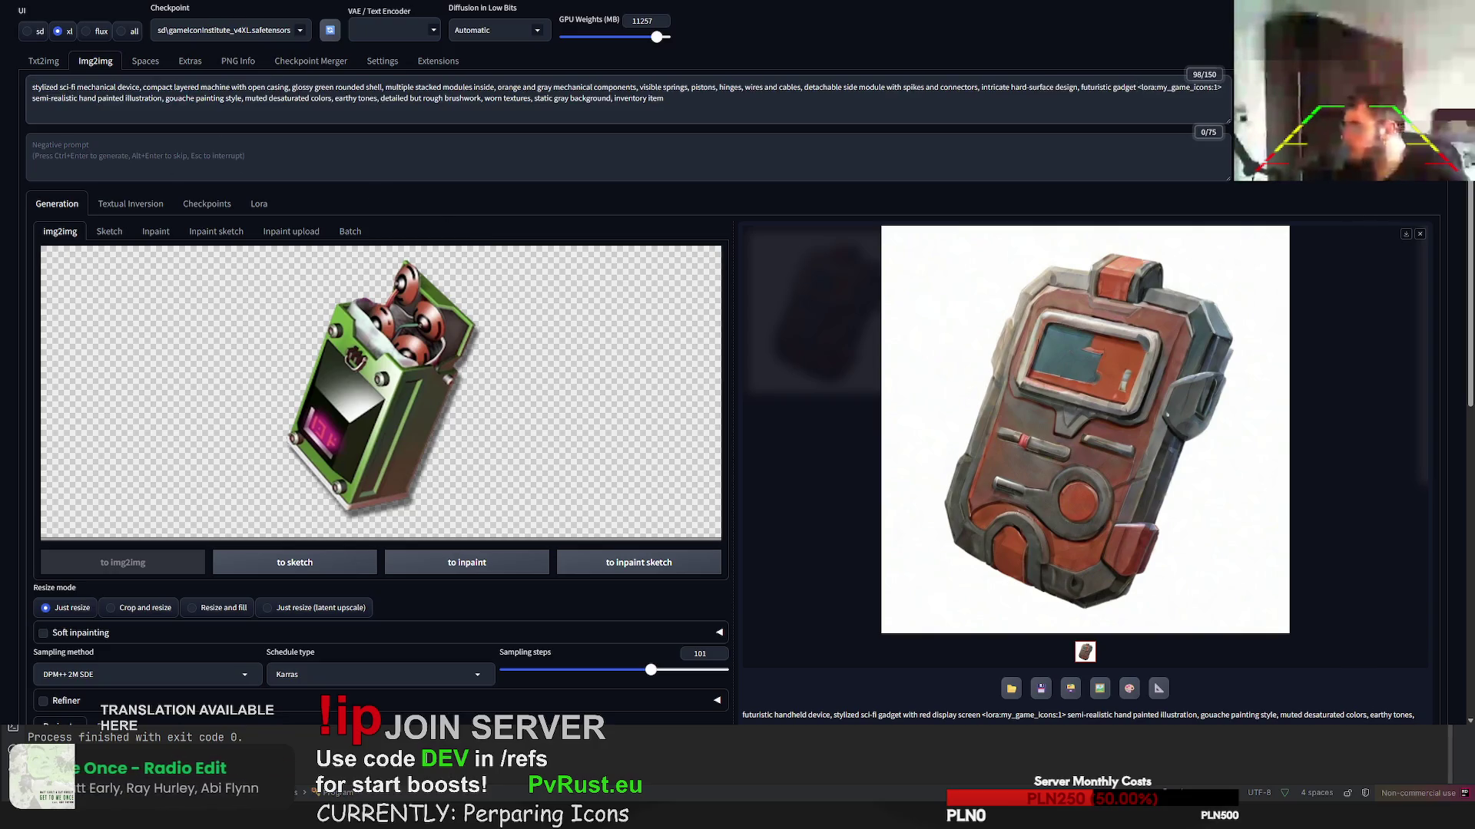
key("ctrl+v")
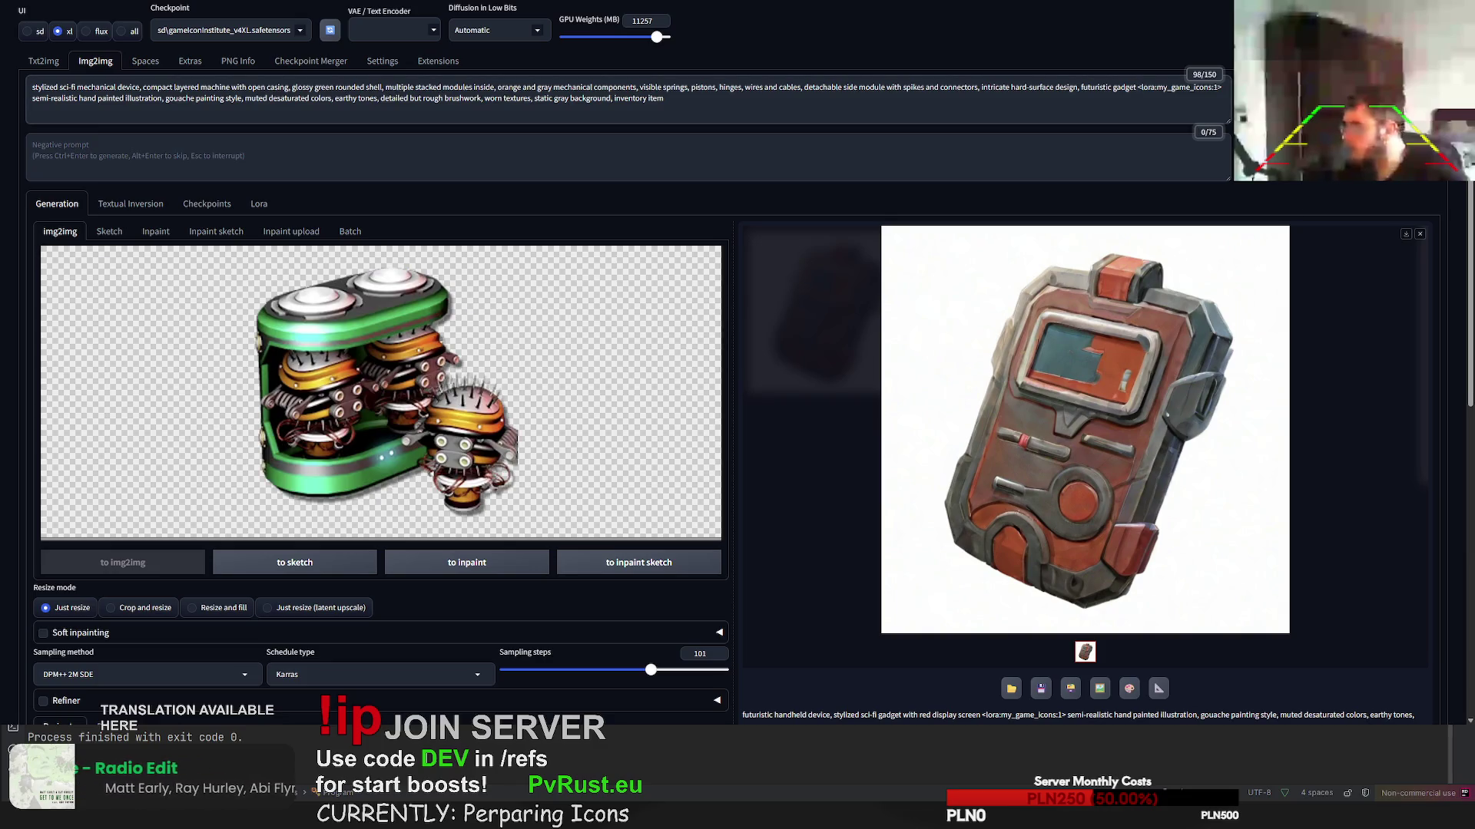
key("ctrl+Return")
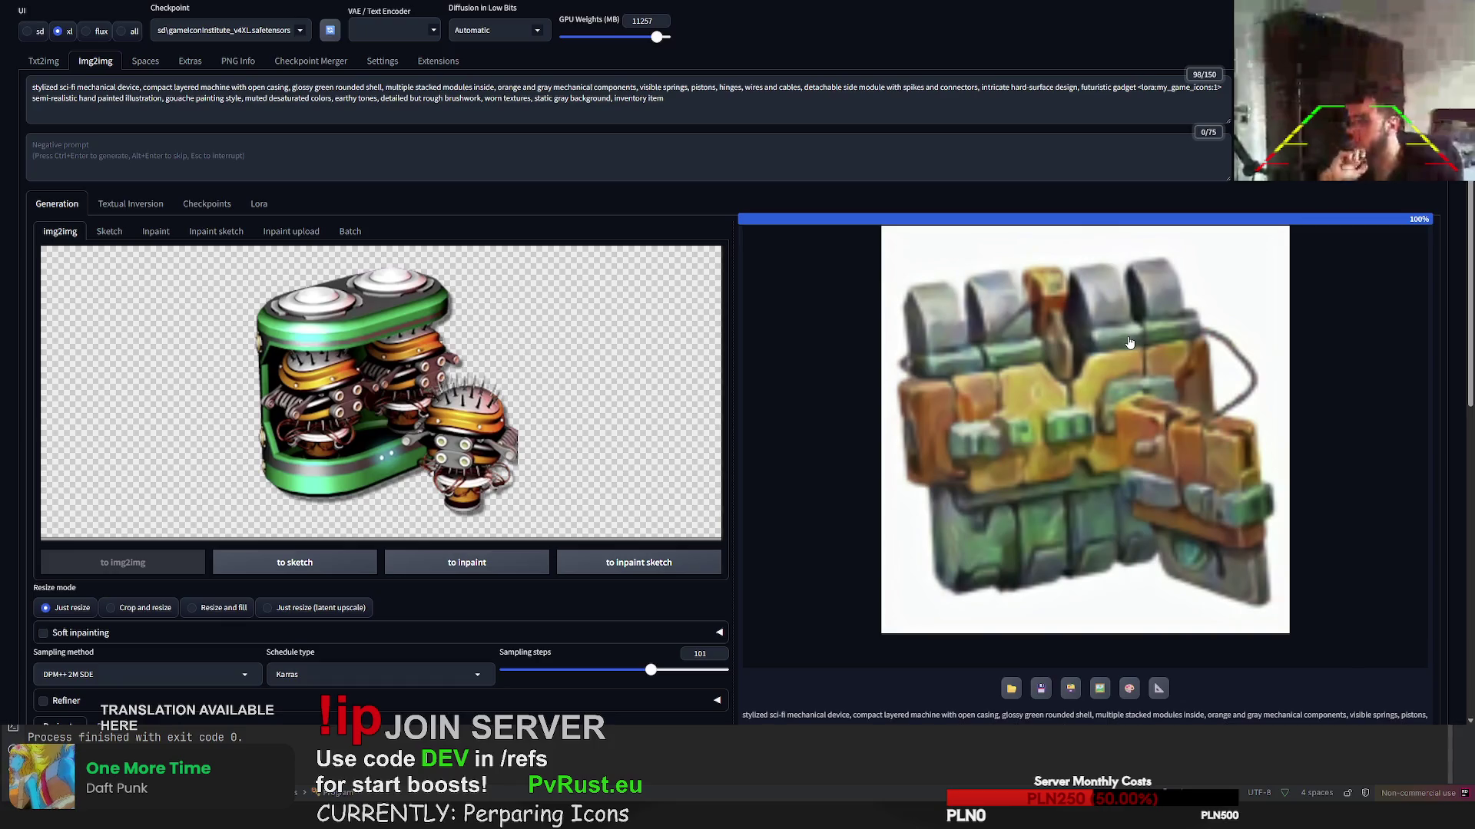
key("ctrl+Return")
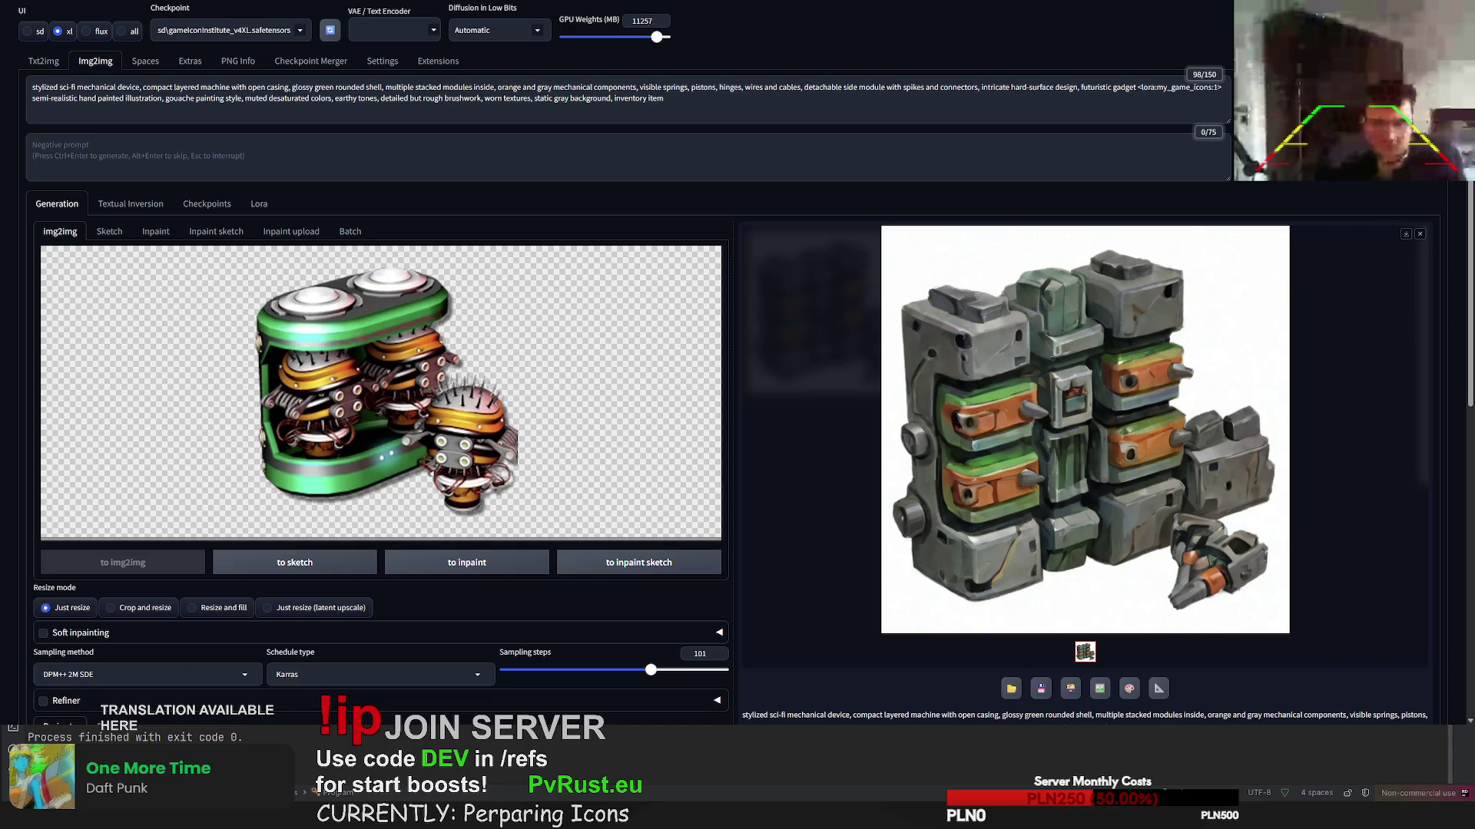
key("ctrl+v")
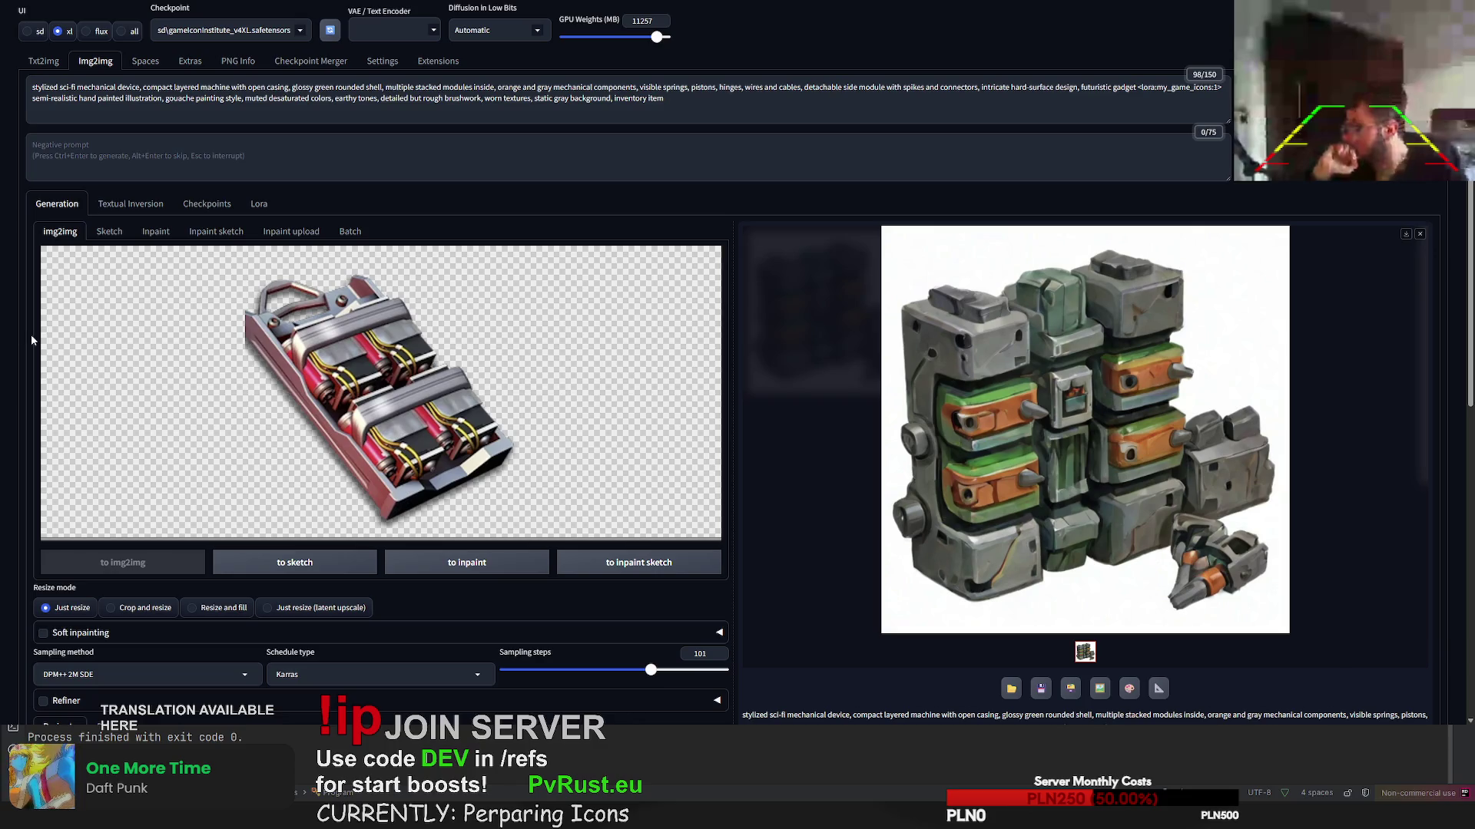
left_click_drag(1136, 87, 32, 86)
Step: Paste the power module description, generate two battery icons, and load the gold ore rock reference
type("stylized sci-fi power module, rectangular mechanical device, open casing with two identical battery units, red cylindrical energy cells, black and metallic housing, yellow cables neatly routed across components, compact industrial design, beveled edges, hard surface modeling, futuristic tech gadget,")
key("ctrl+Return")
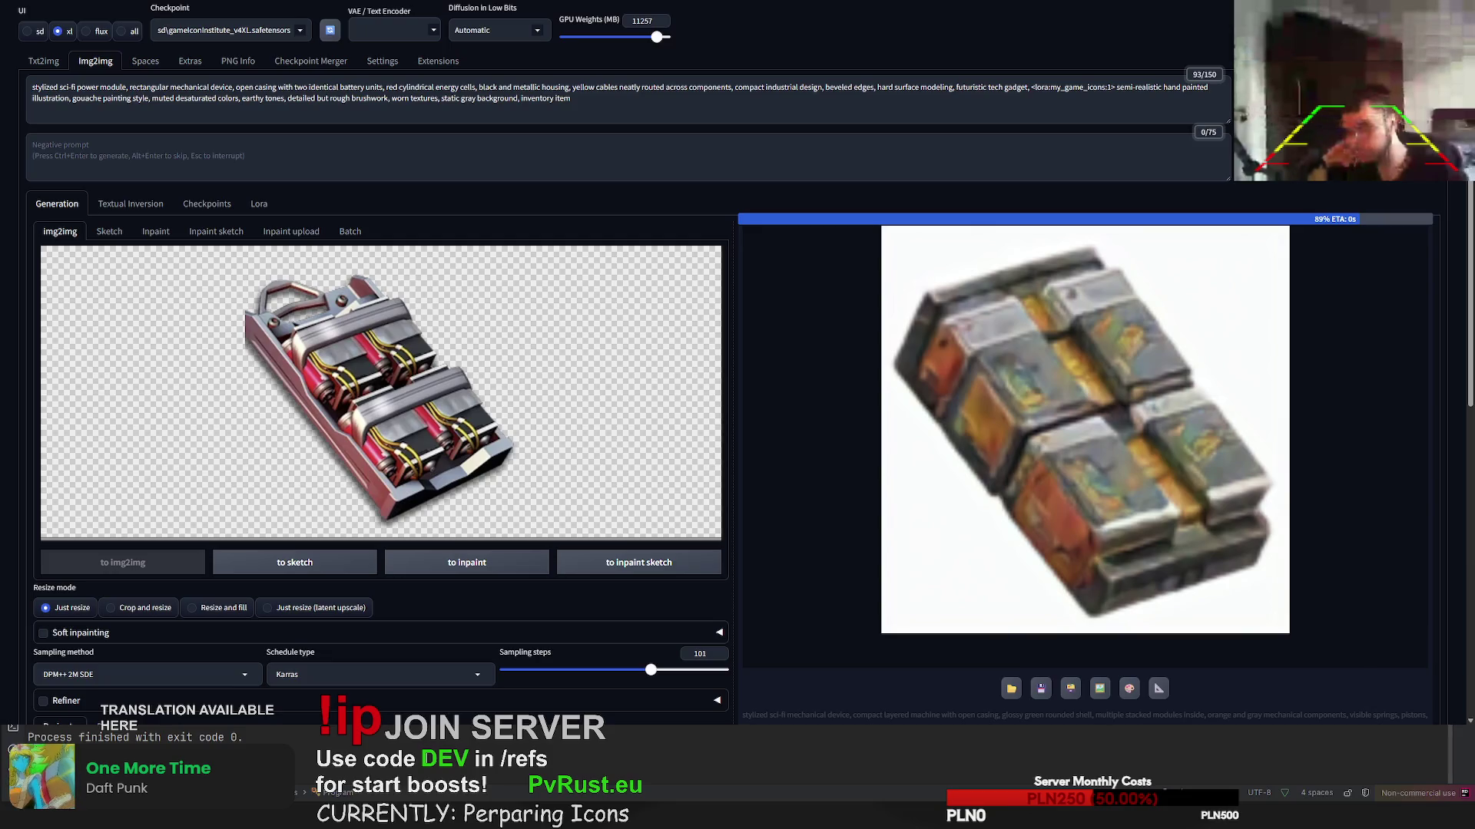
key("ctrl+Return")
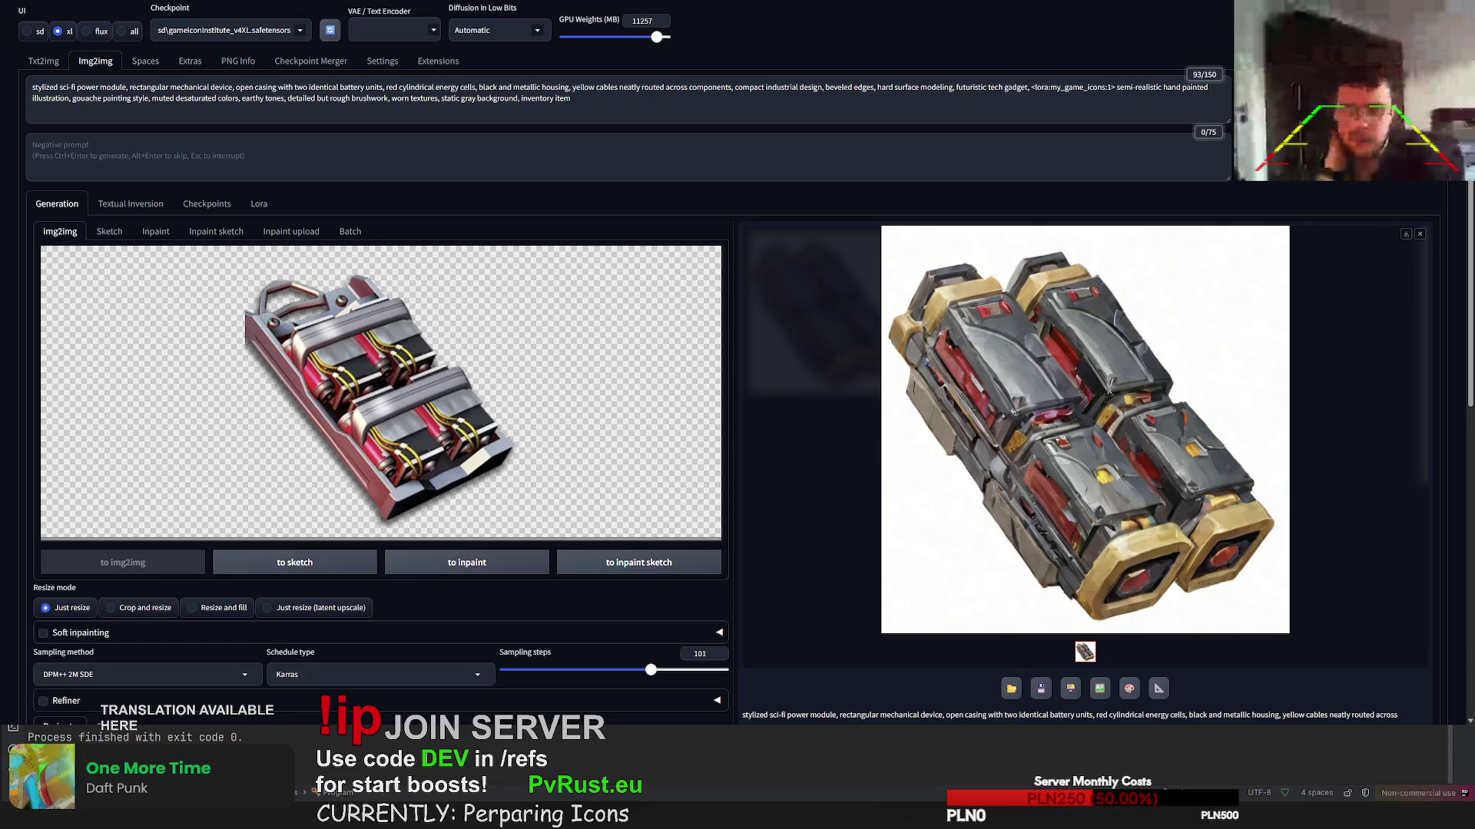
left_click_drag(0, 360, 402, 361)
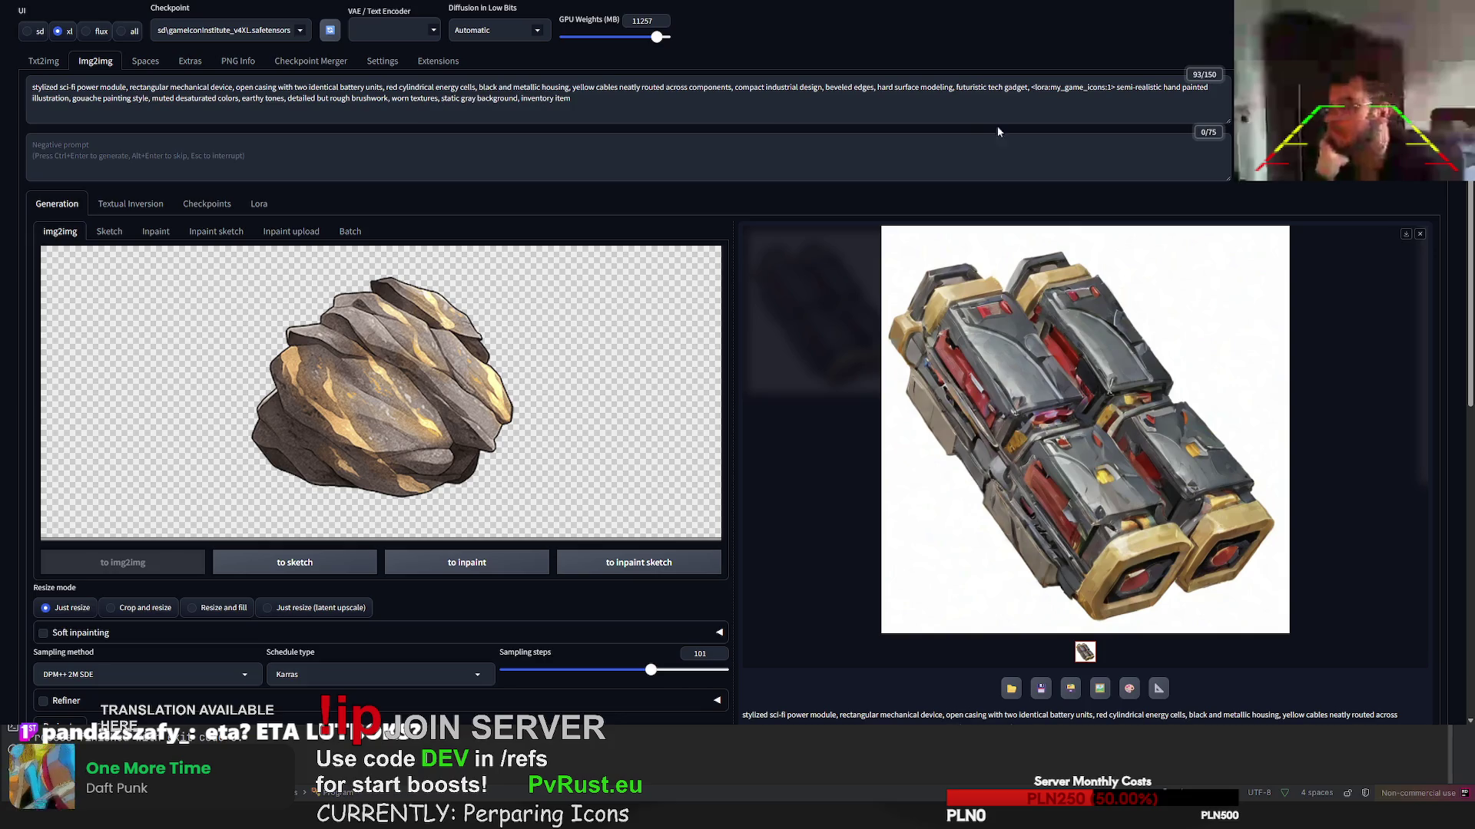
Step: Change the prompt to 'gold ore rock', then 'rock with gold ore veins', generating each version
left_click_drag(1030, 89, 32, 89)
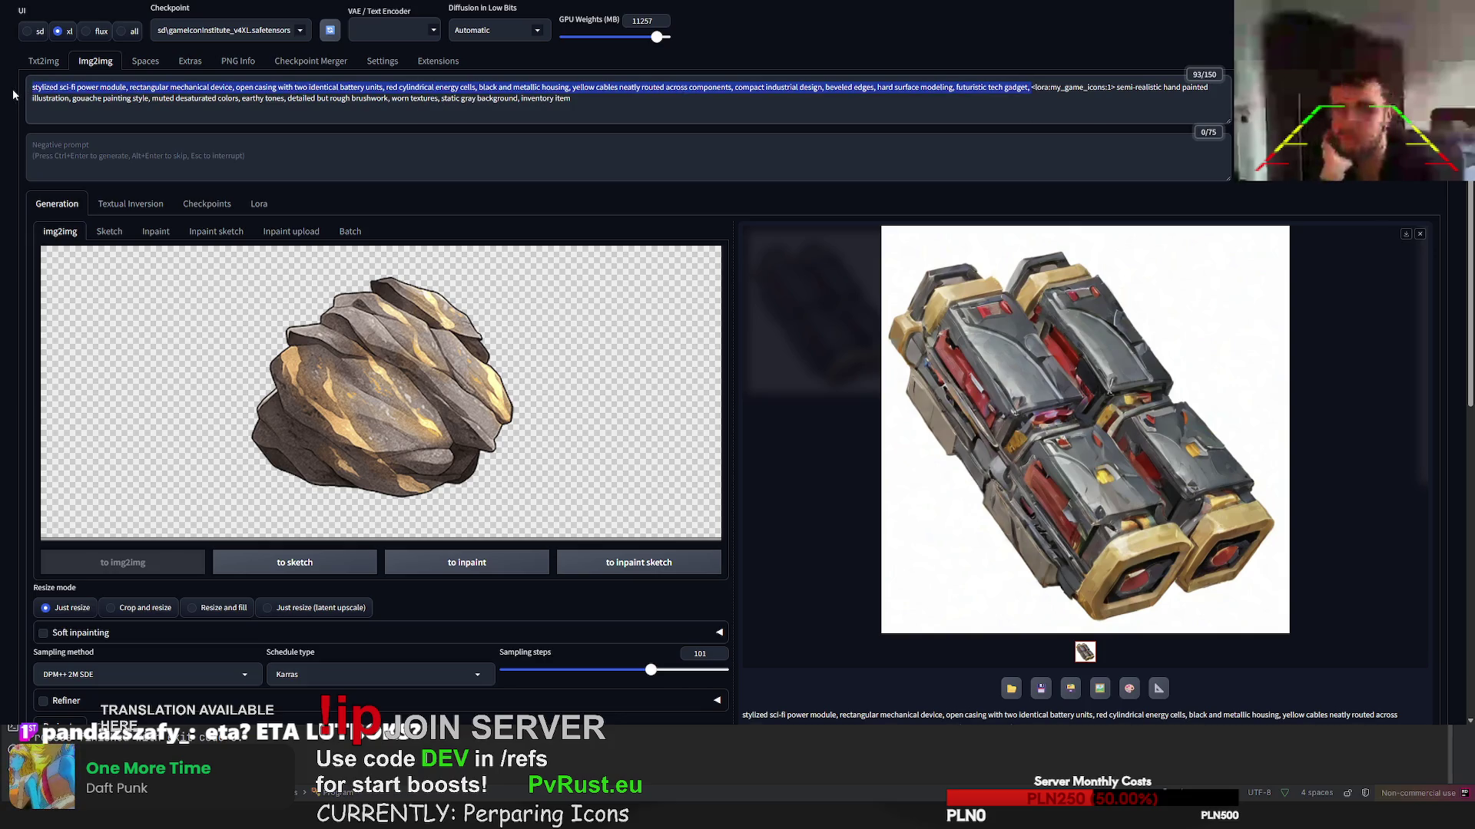
type("gold ore rock")
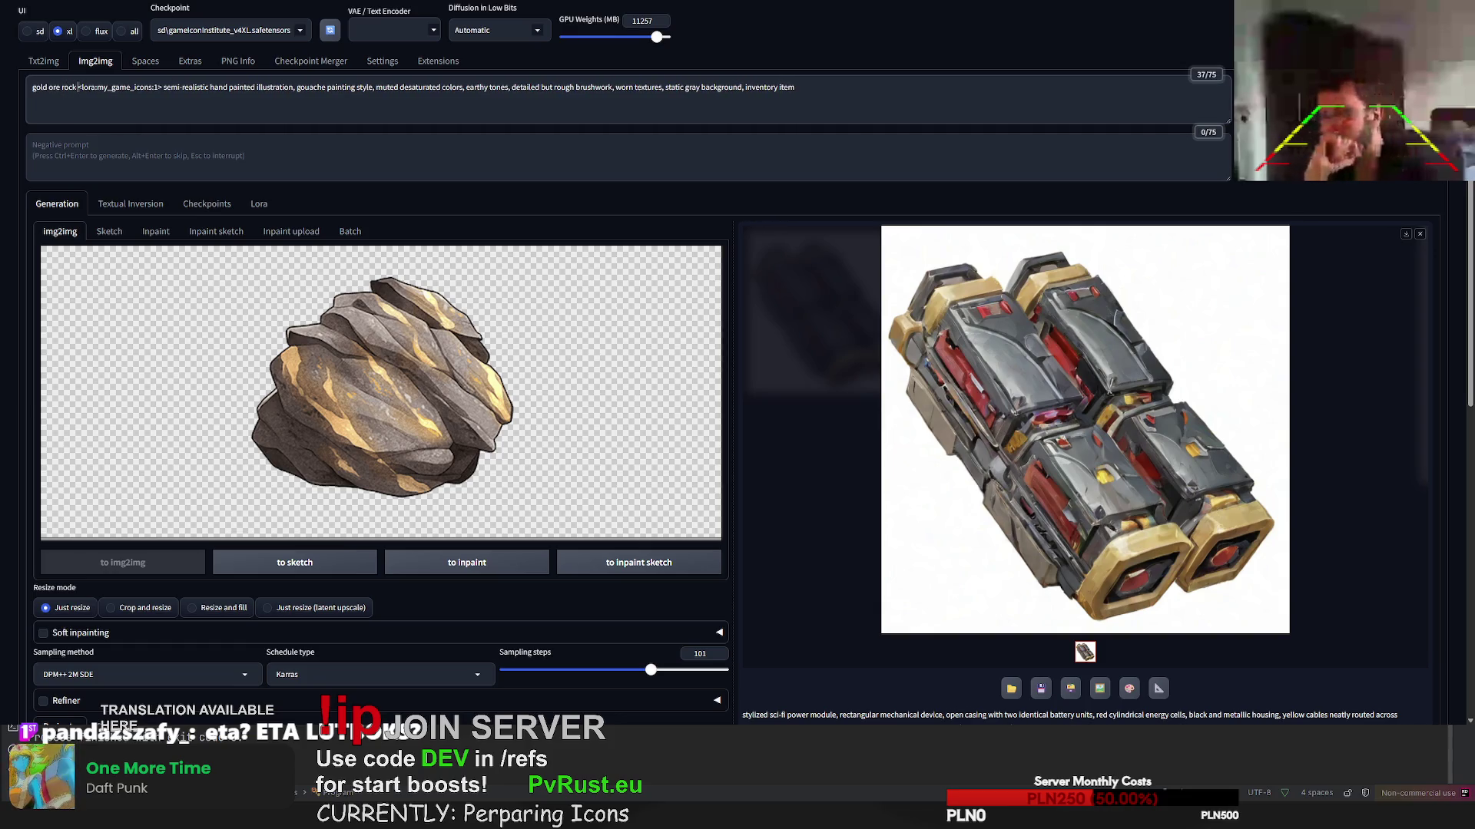
key("ctrl+Return")
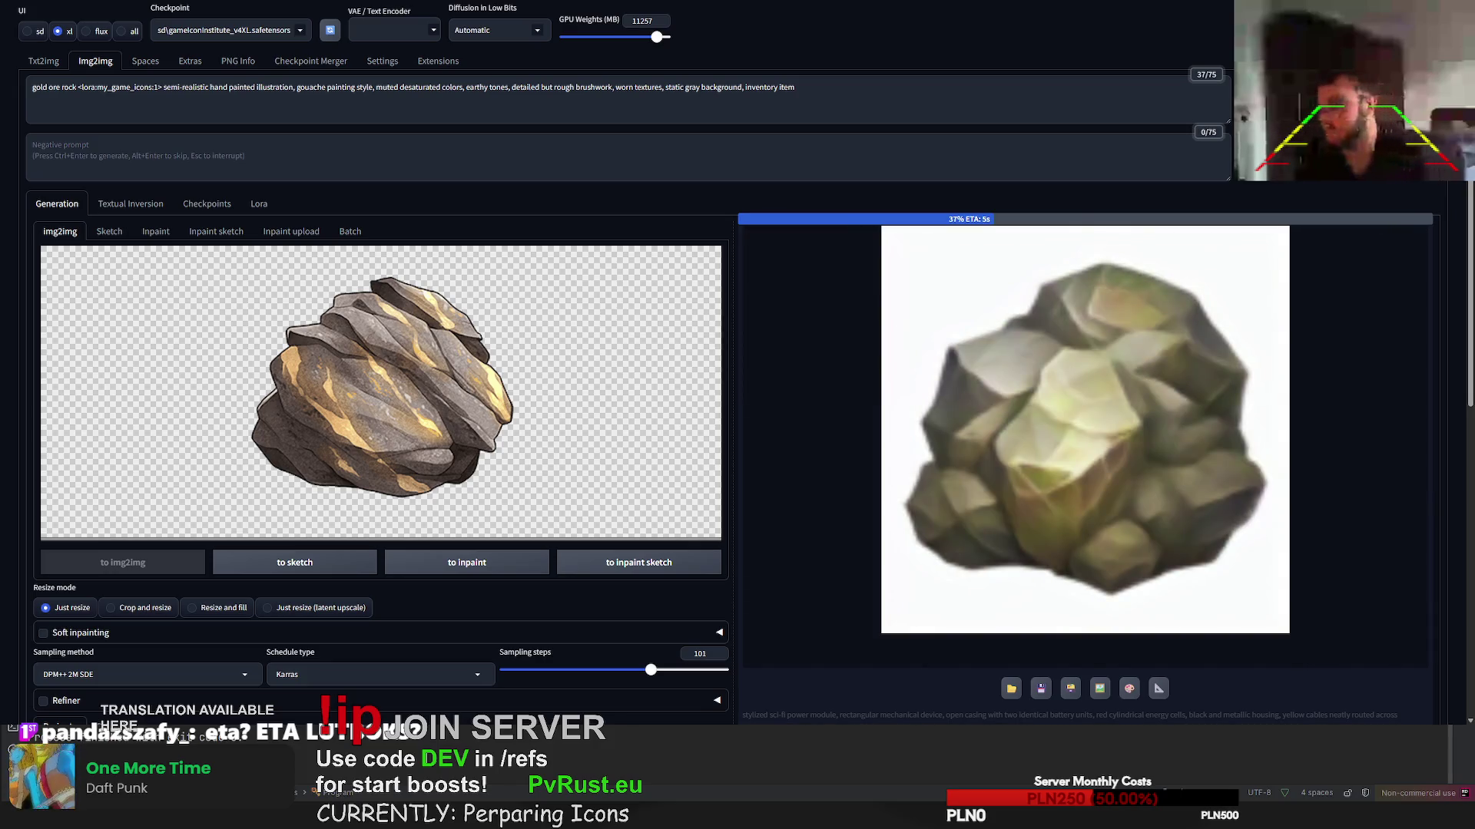
left_click_drag(61, 87, 32, 87)
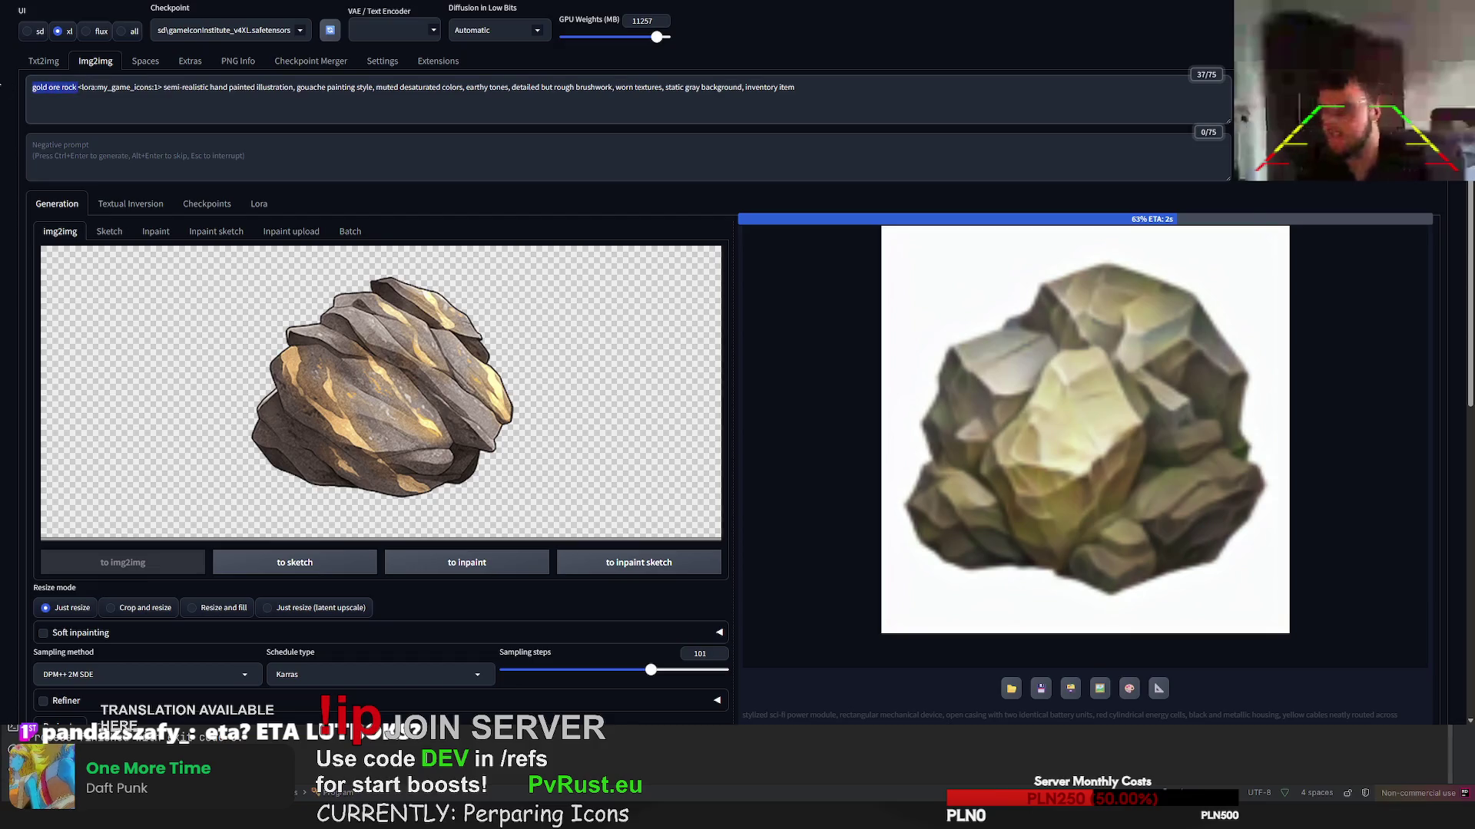
key("BackSpace")
type("with golf ore")
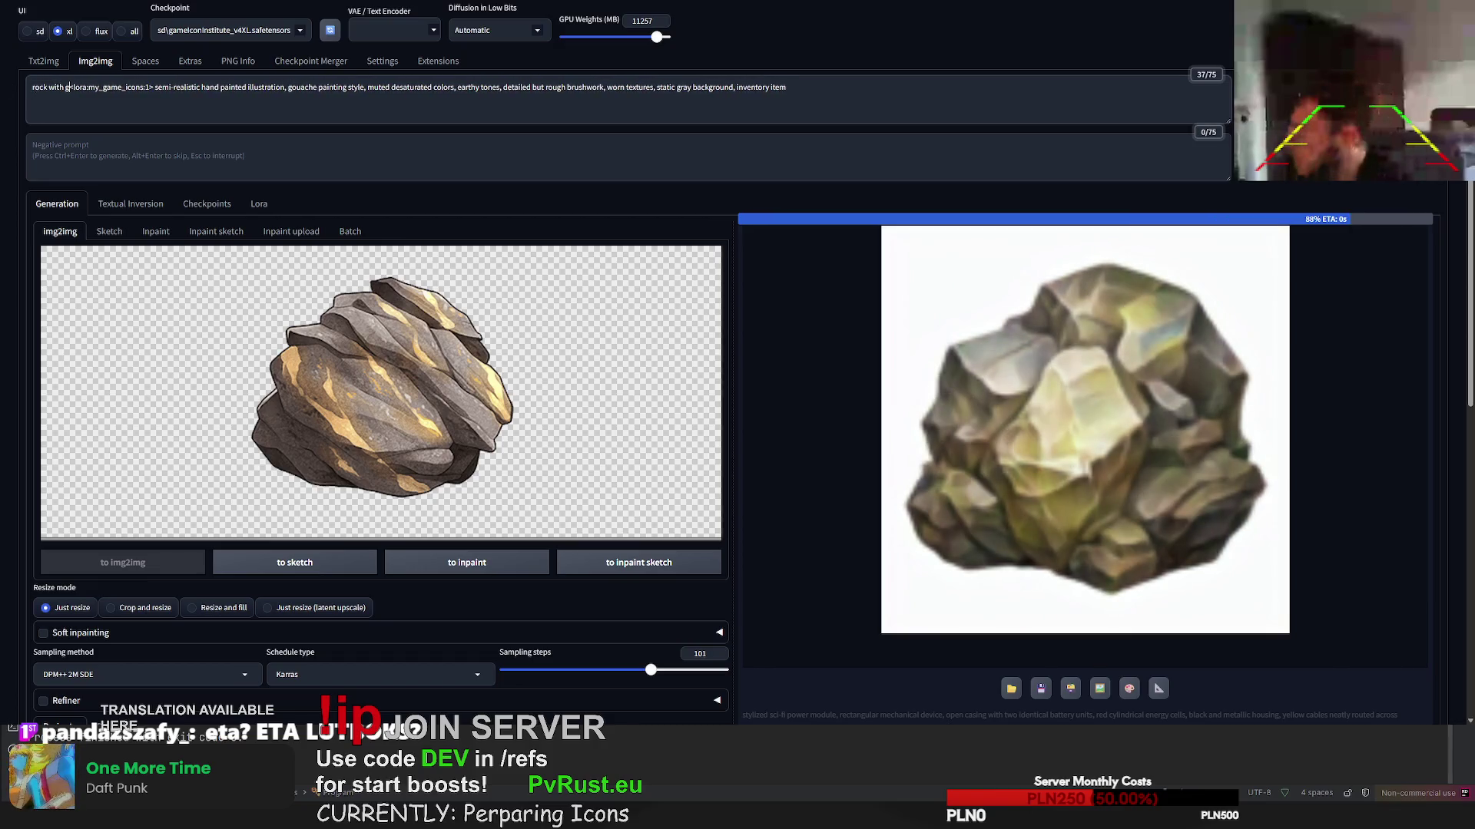
key("BackSpace")
key("BackSpace")
key("BackSpace")
type("d ore v")
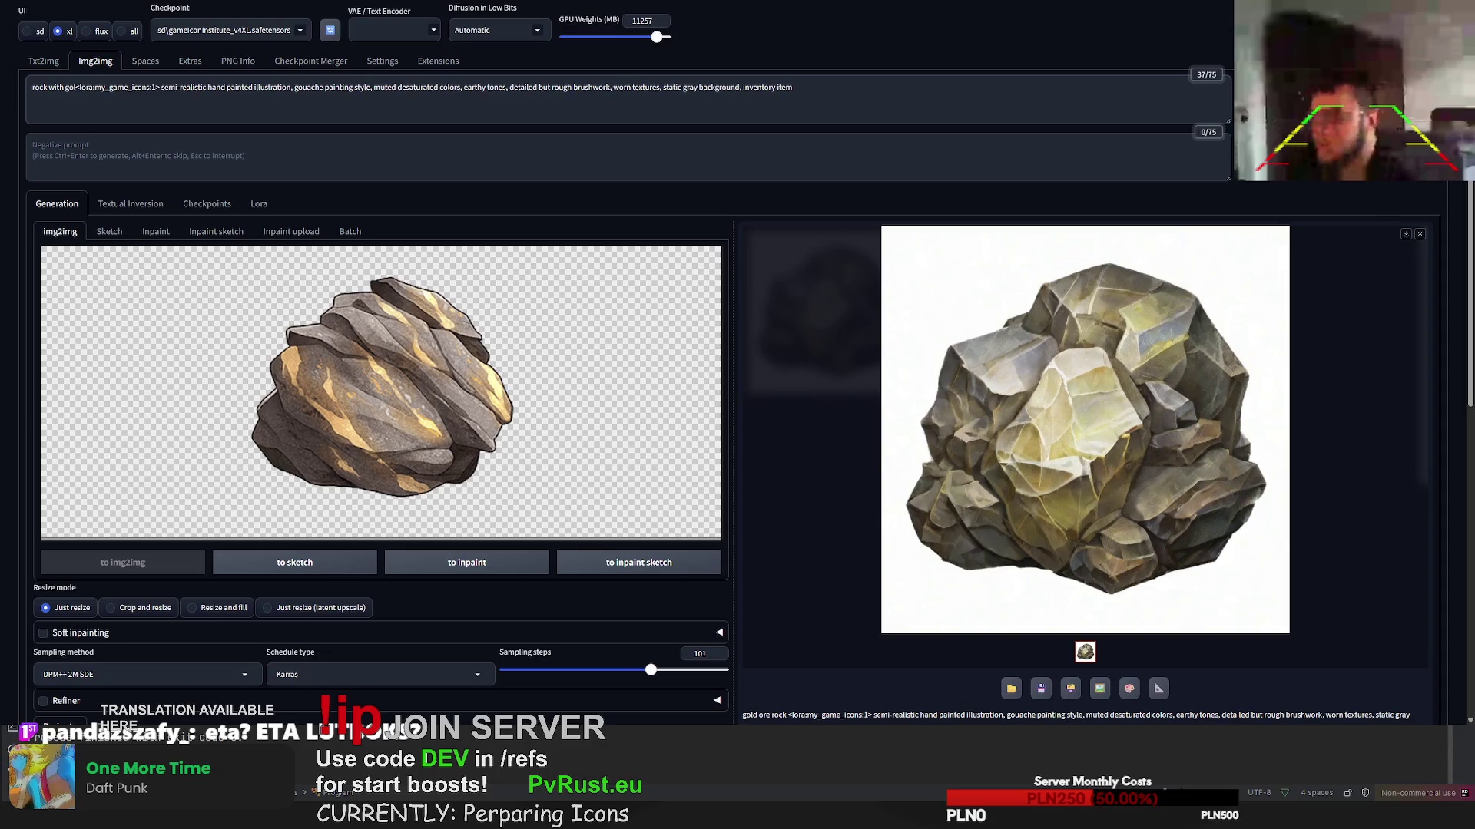
type("eins")
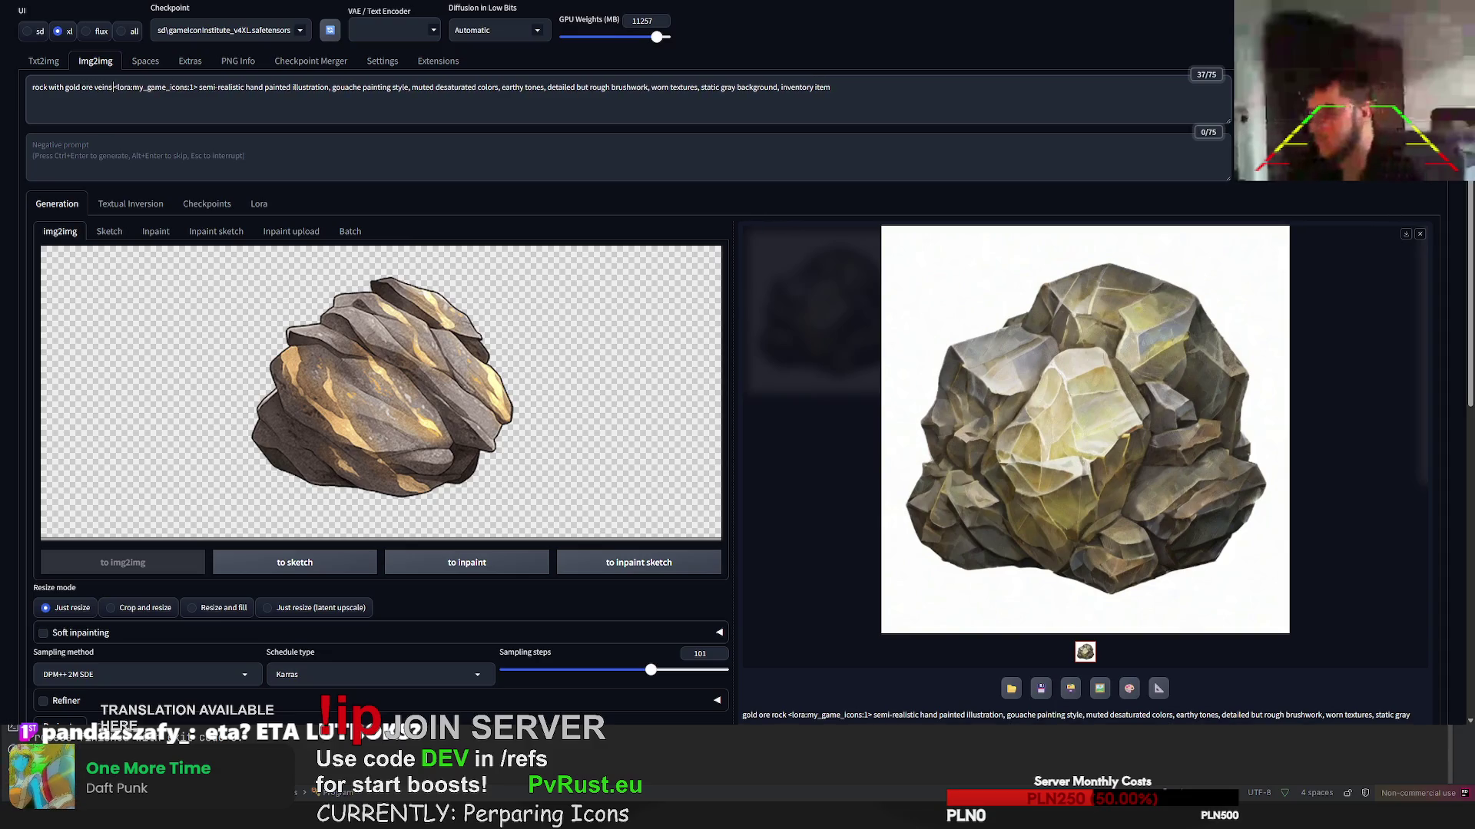
key("ctrl+Return")
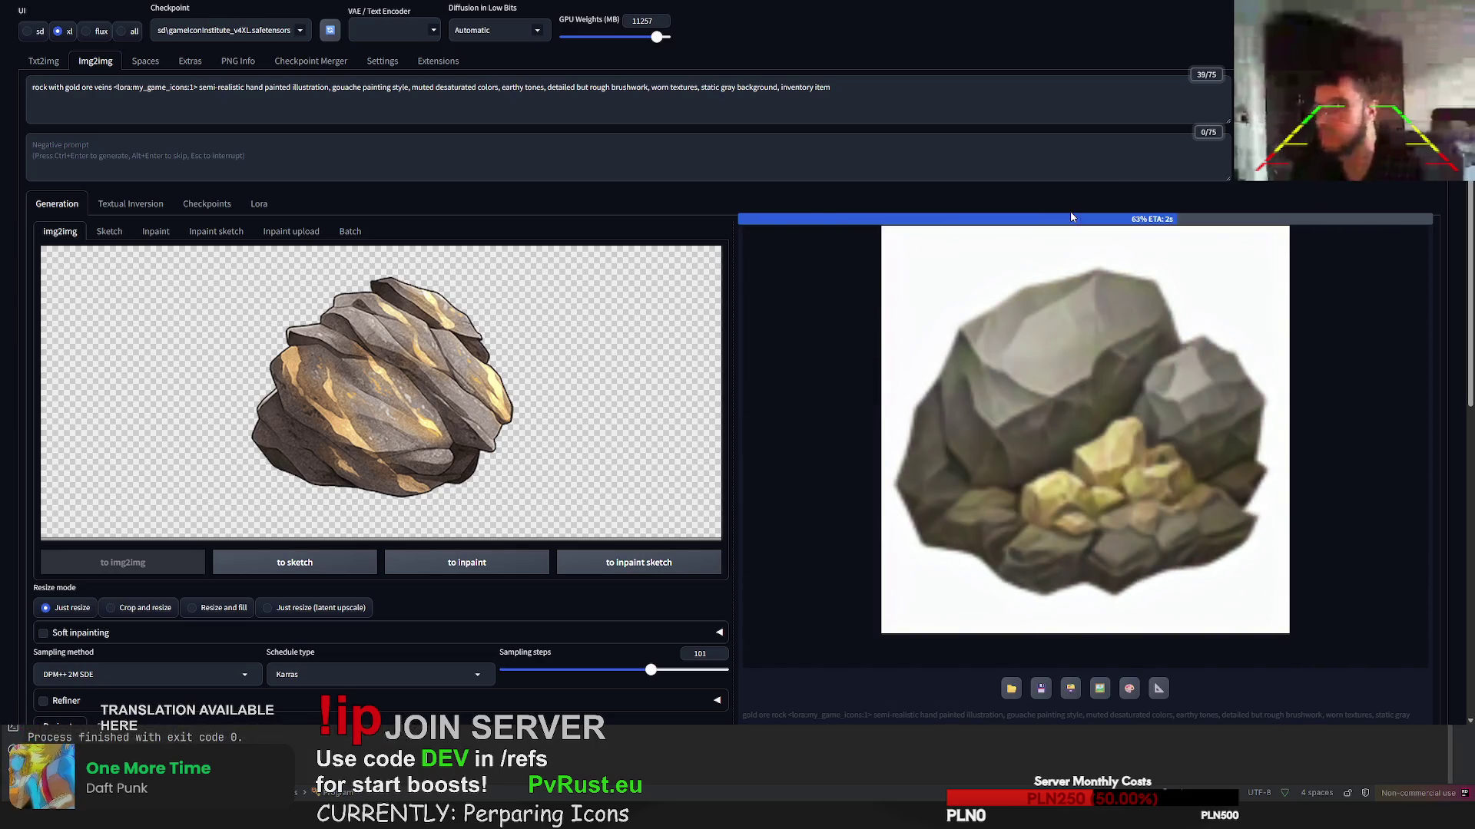
Step: Refine it to 'solid rock with small gold ore veins', generate variants, and carry the prompt to txt2img
left_click(35, 86)
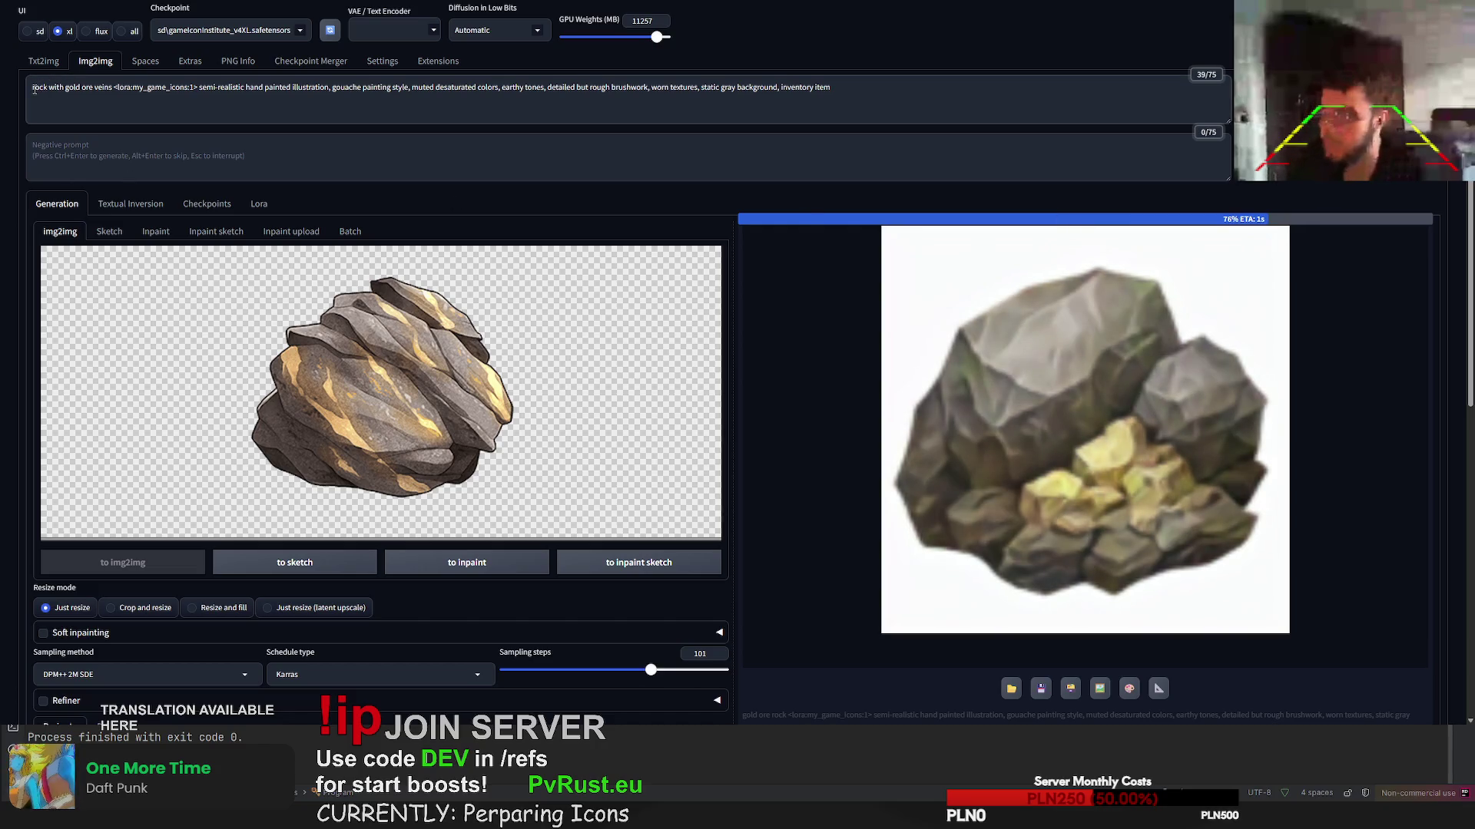
type("solid")
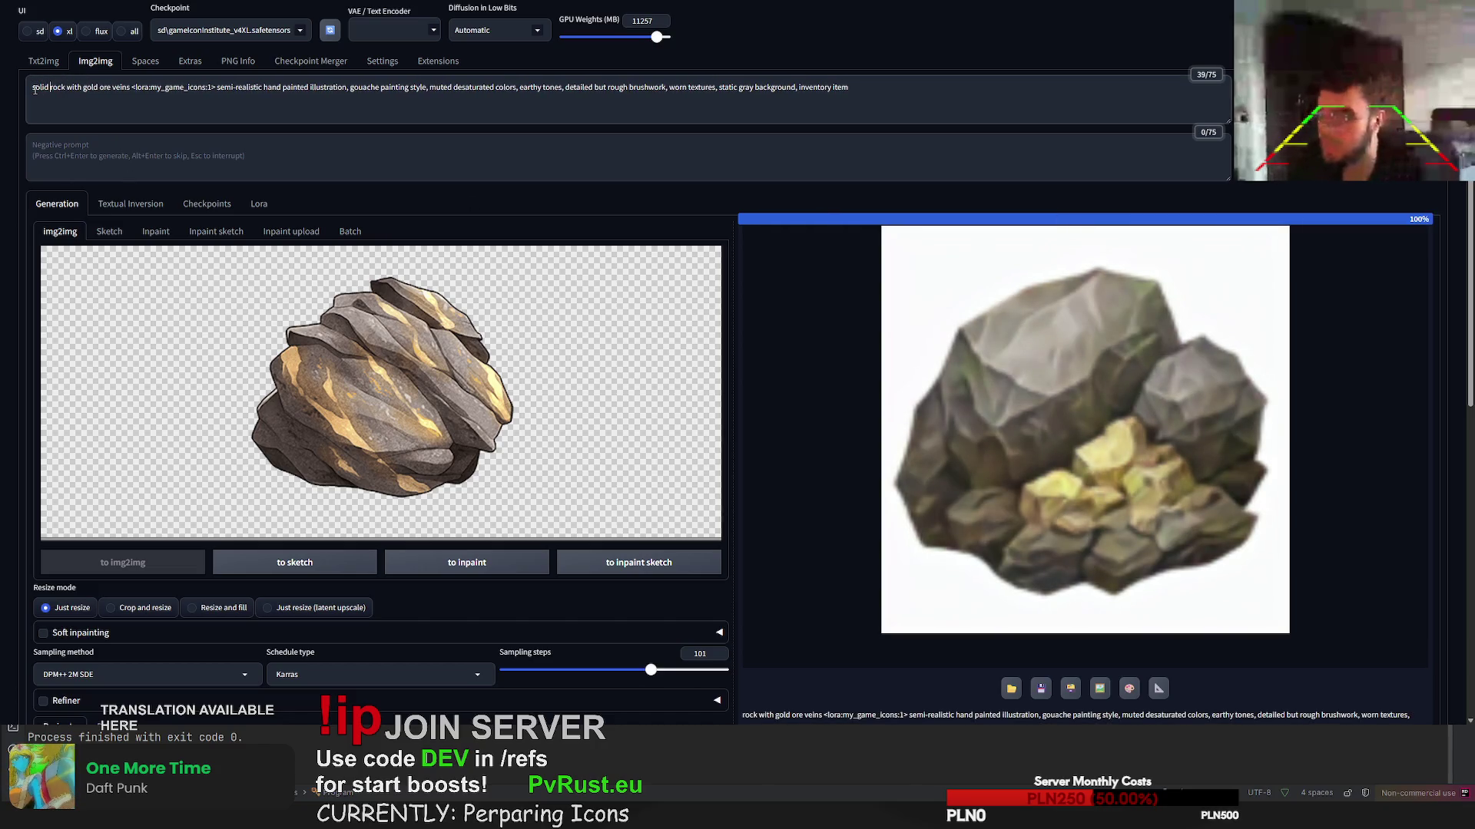
key("ctrl+Return")
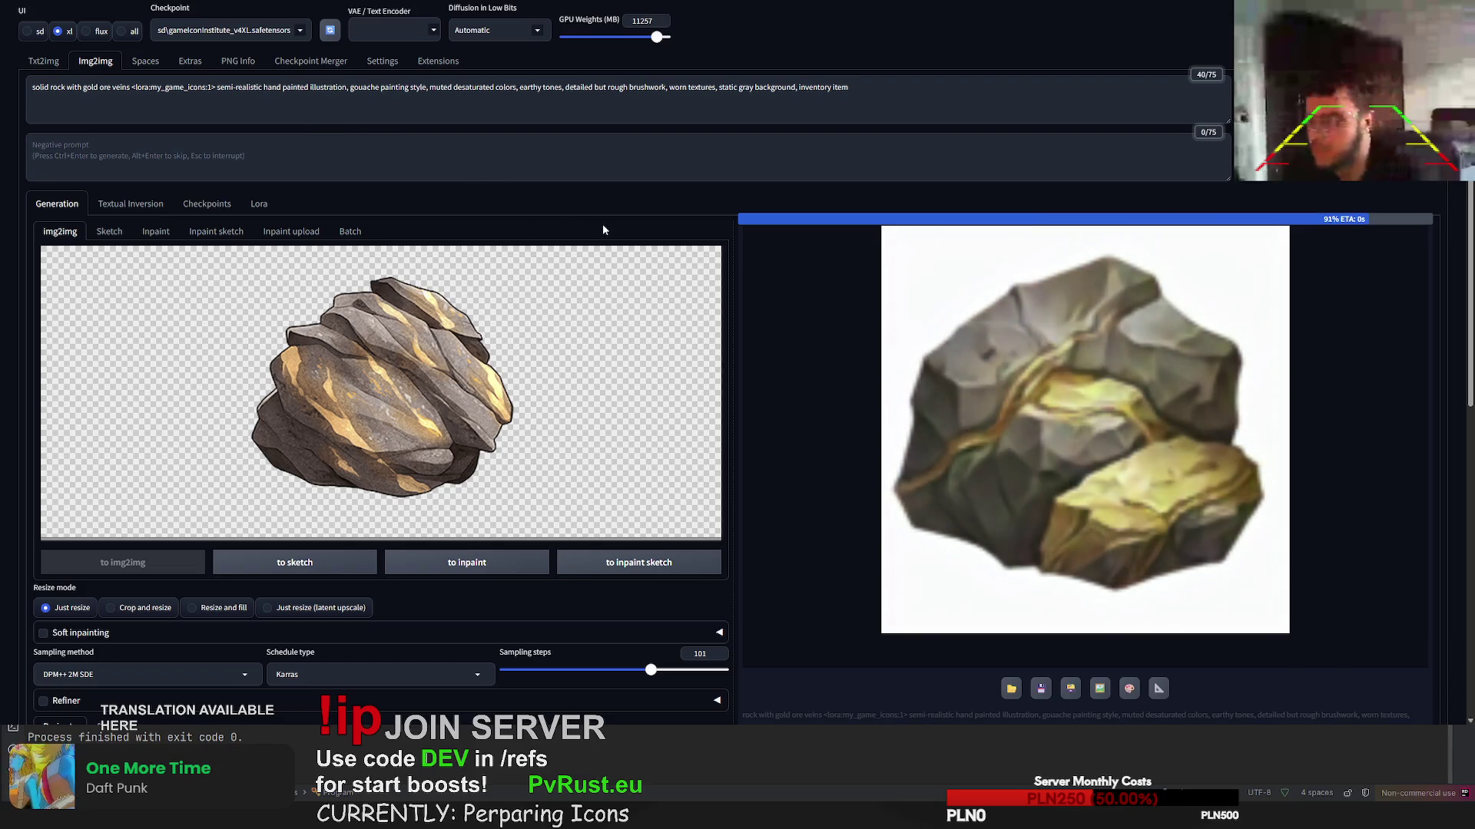
key("ctrl+Return")
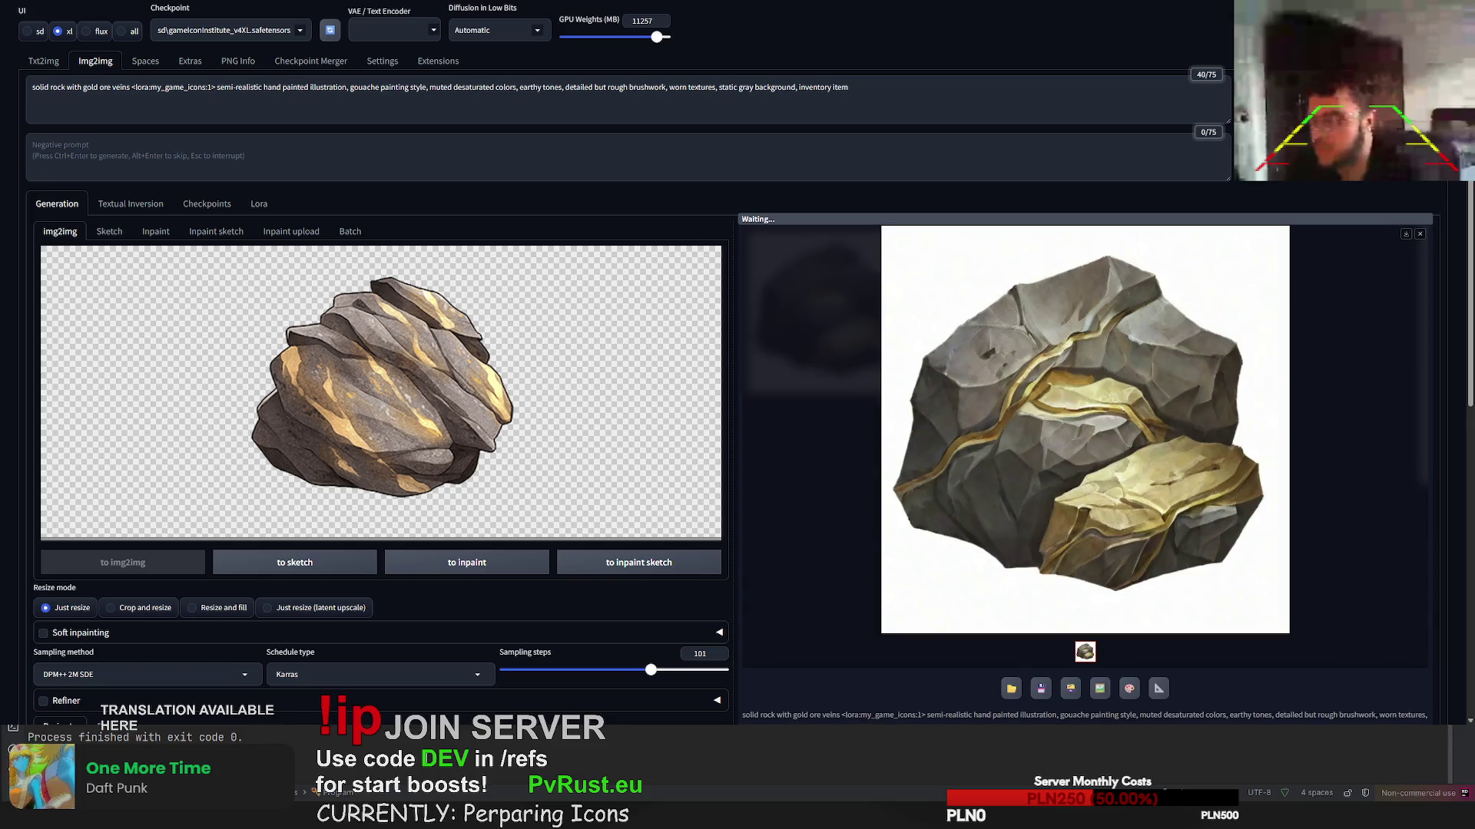
left_click(83, 87)
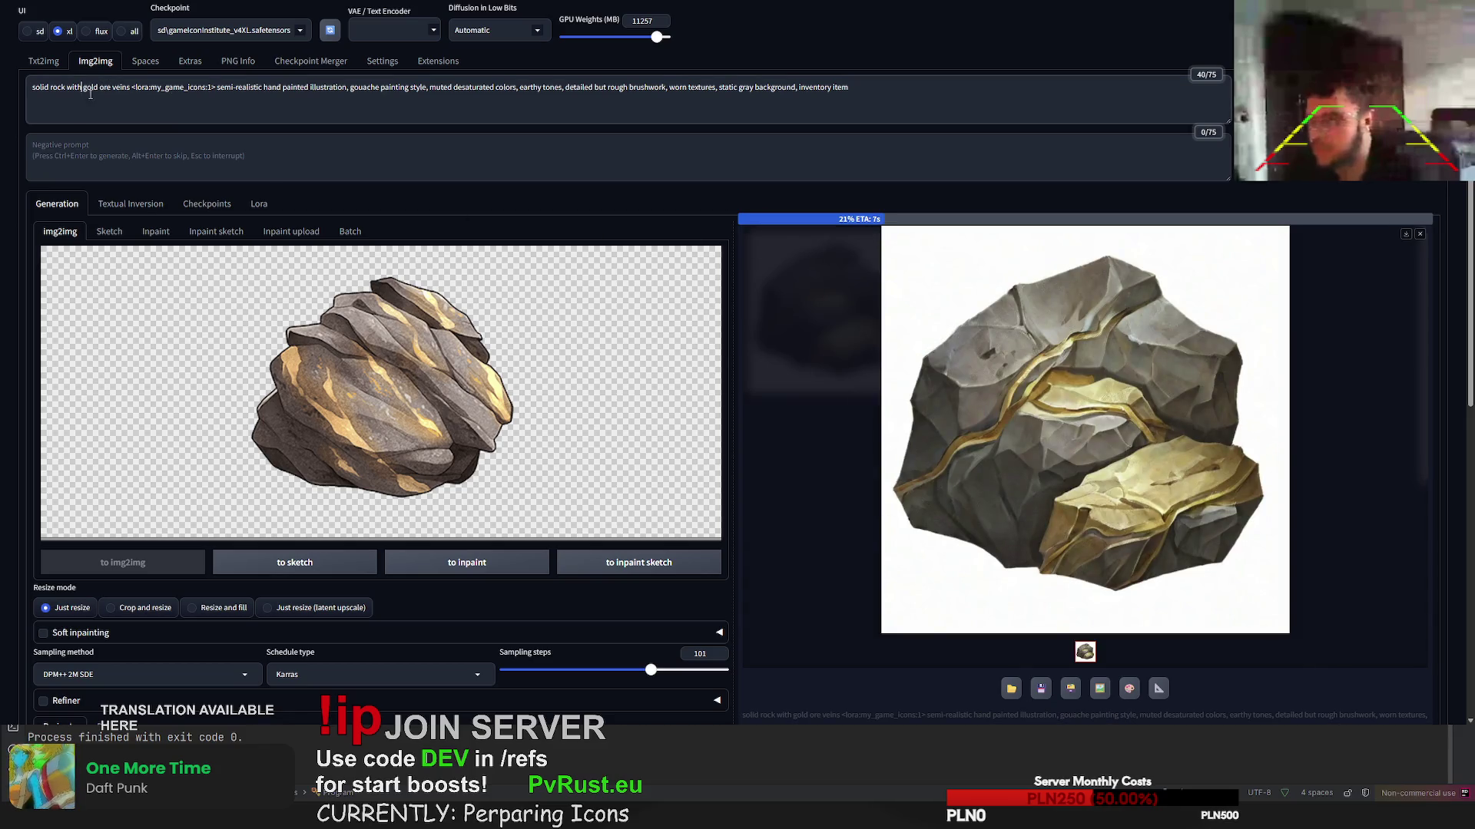
type("small")
key("BackSpace")
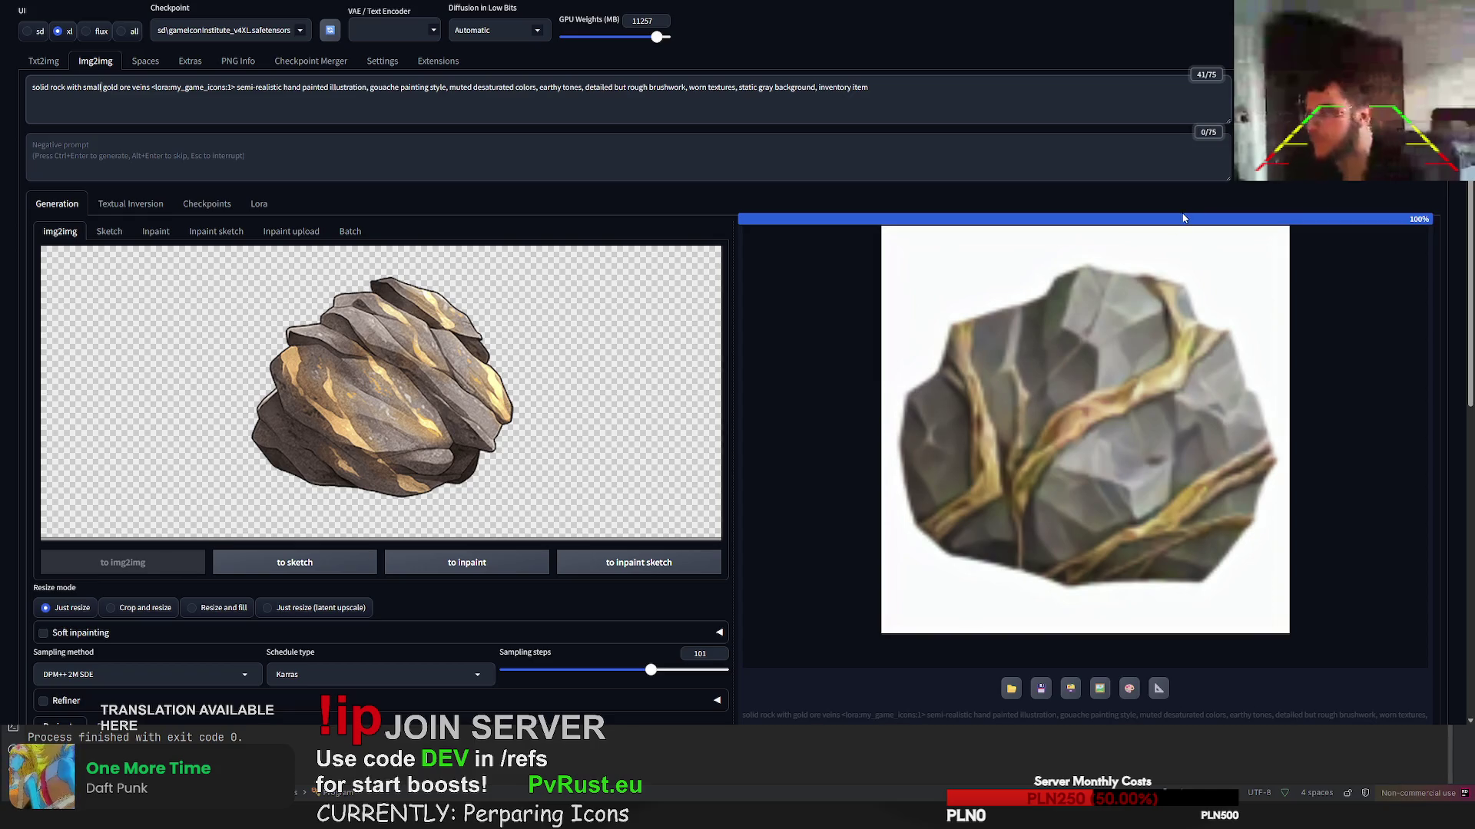
key("ctrl+Return")
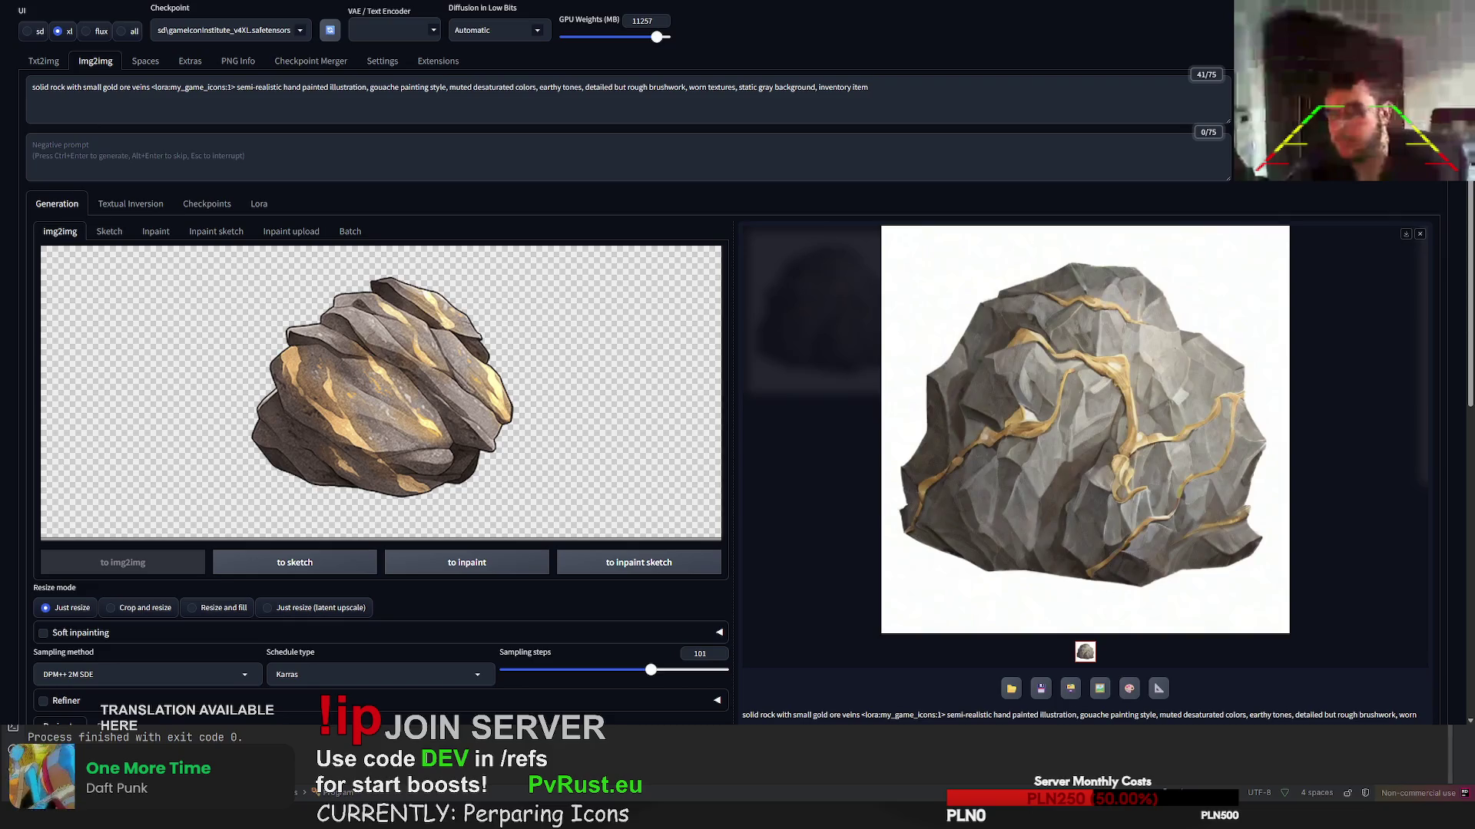
left_click_drag(872, 87, 30, 87)
key("ctrl+c")
left_click(43, 63)
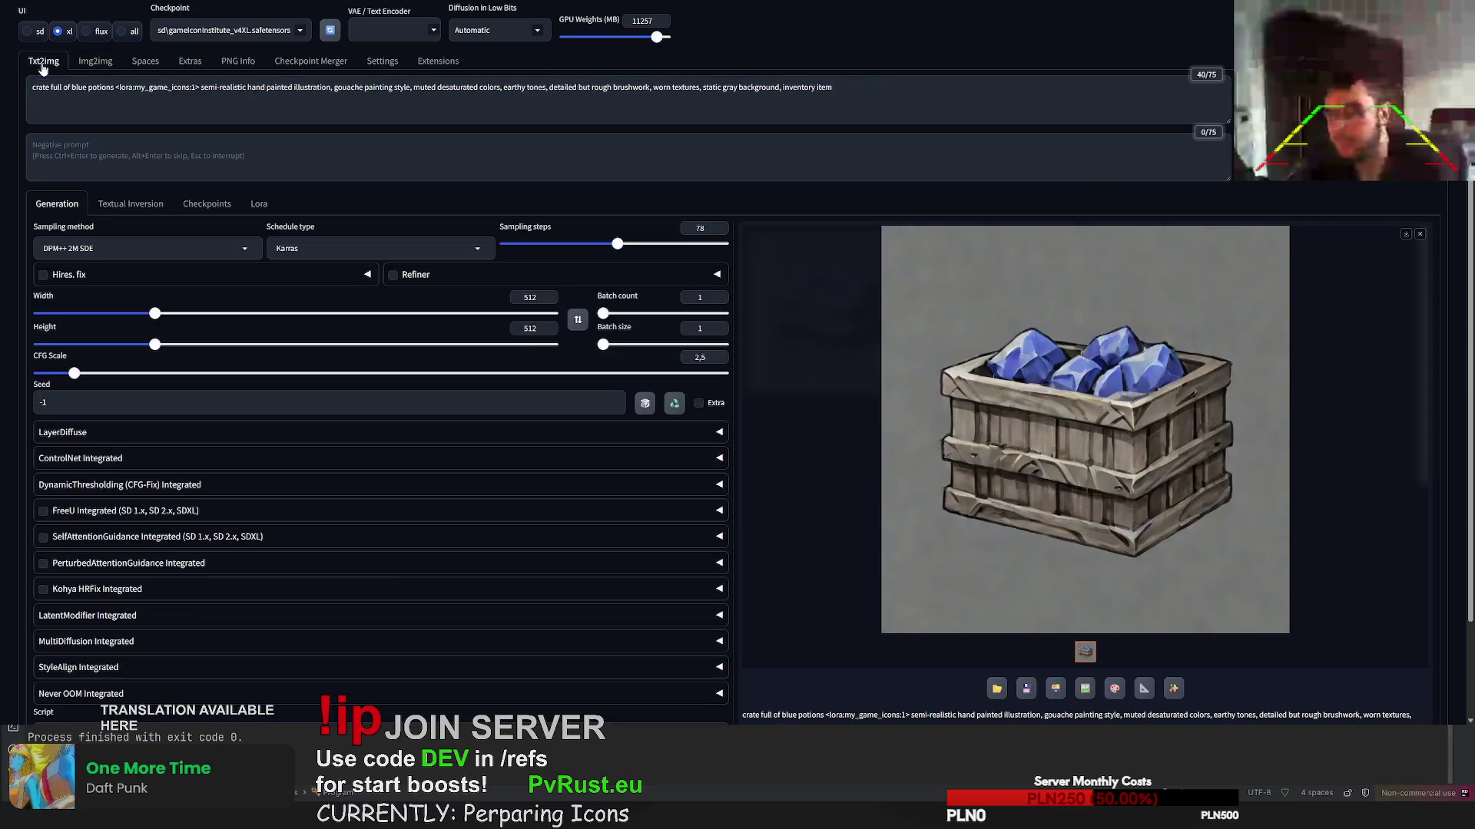
Step: Paste the gold-veined rock prompt into txt2img, generate three rock icons, then return to img2img
left_click(254, 113)
key("ctrl+a")
key("ctrl+v")
key("ctrl+Return")
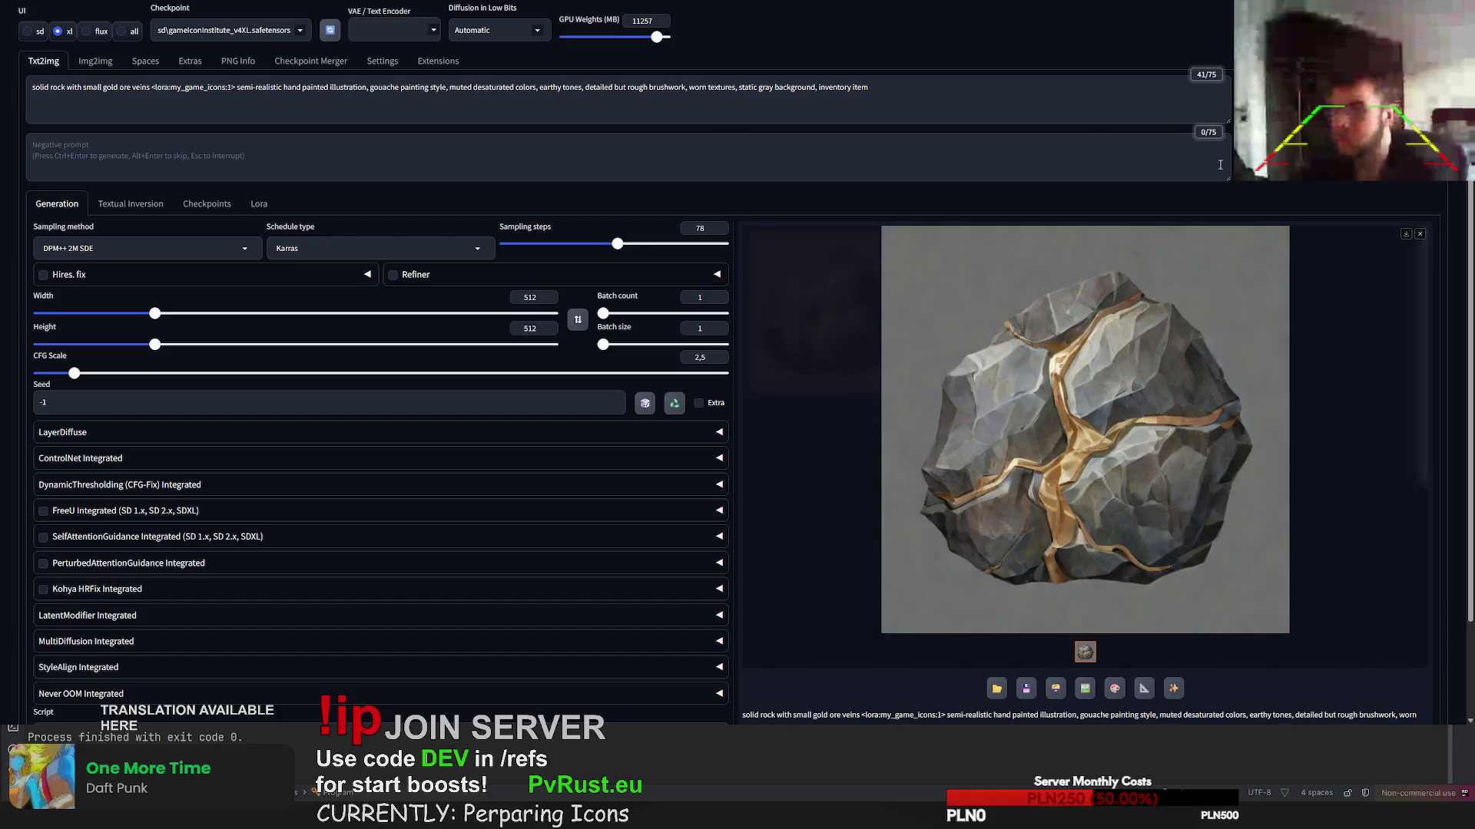
key("ctrl+Return")
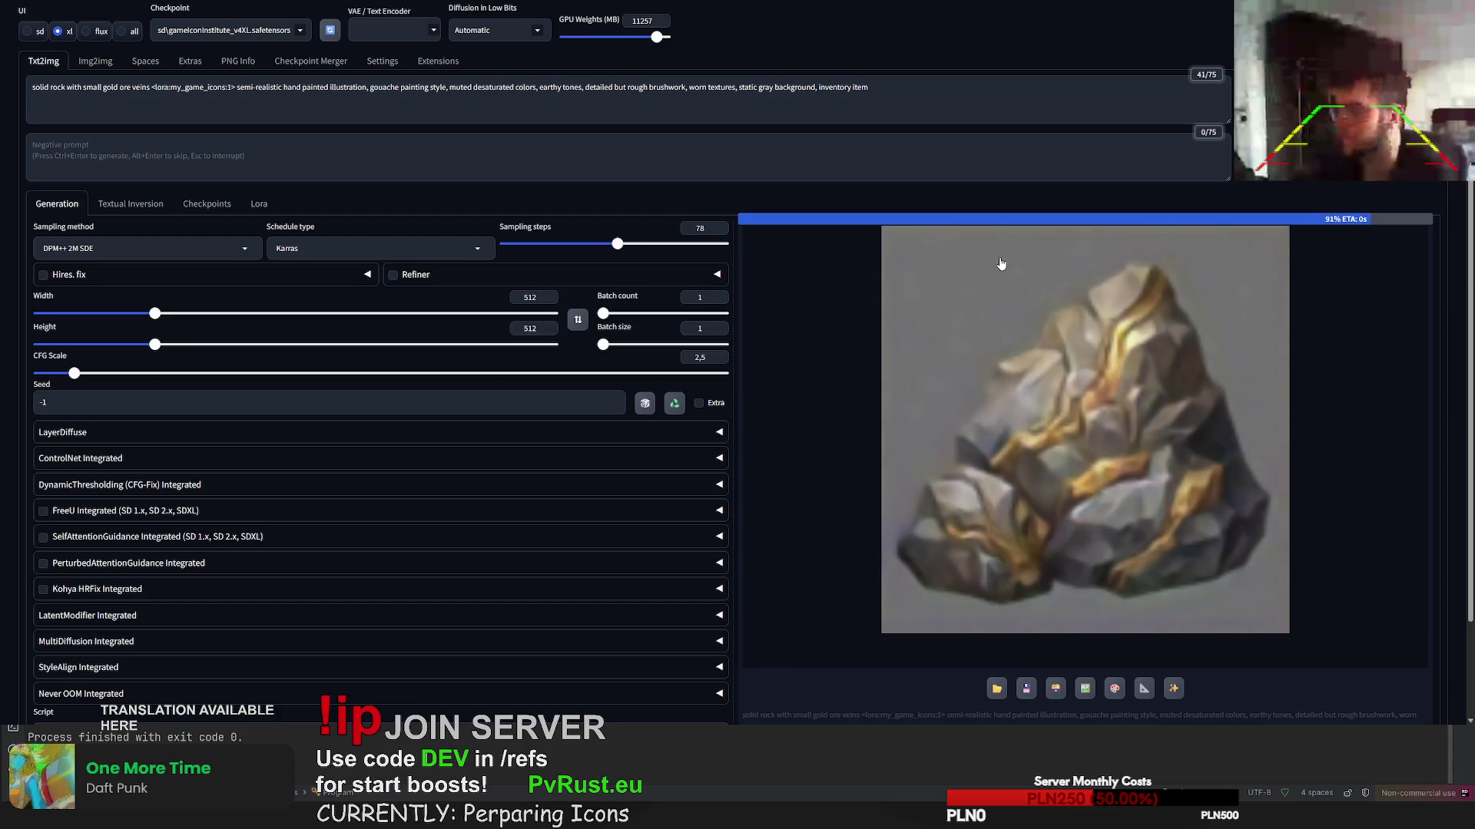
key("ctrl+Return")
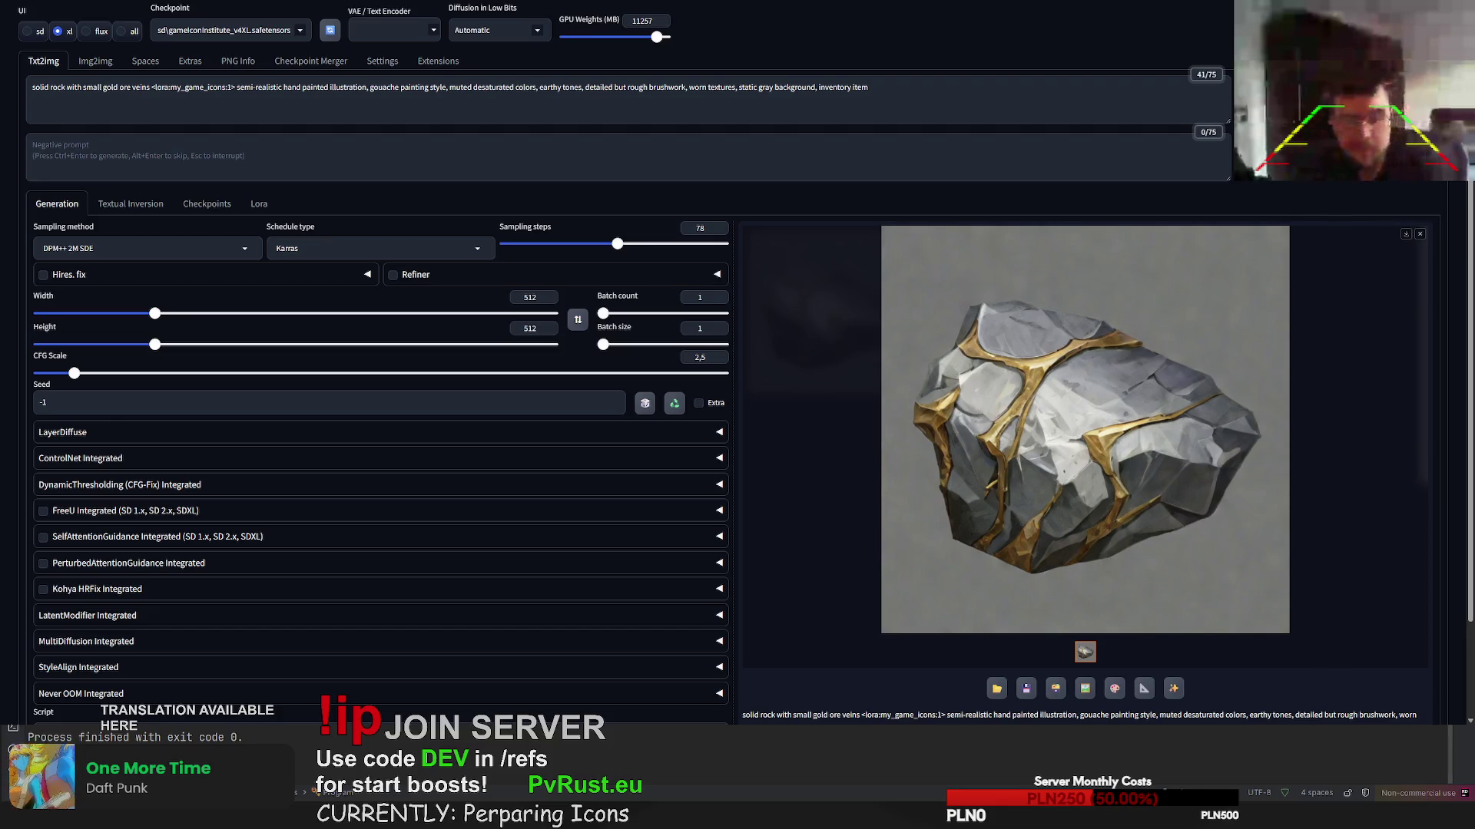
left_click(95, 60)
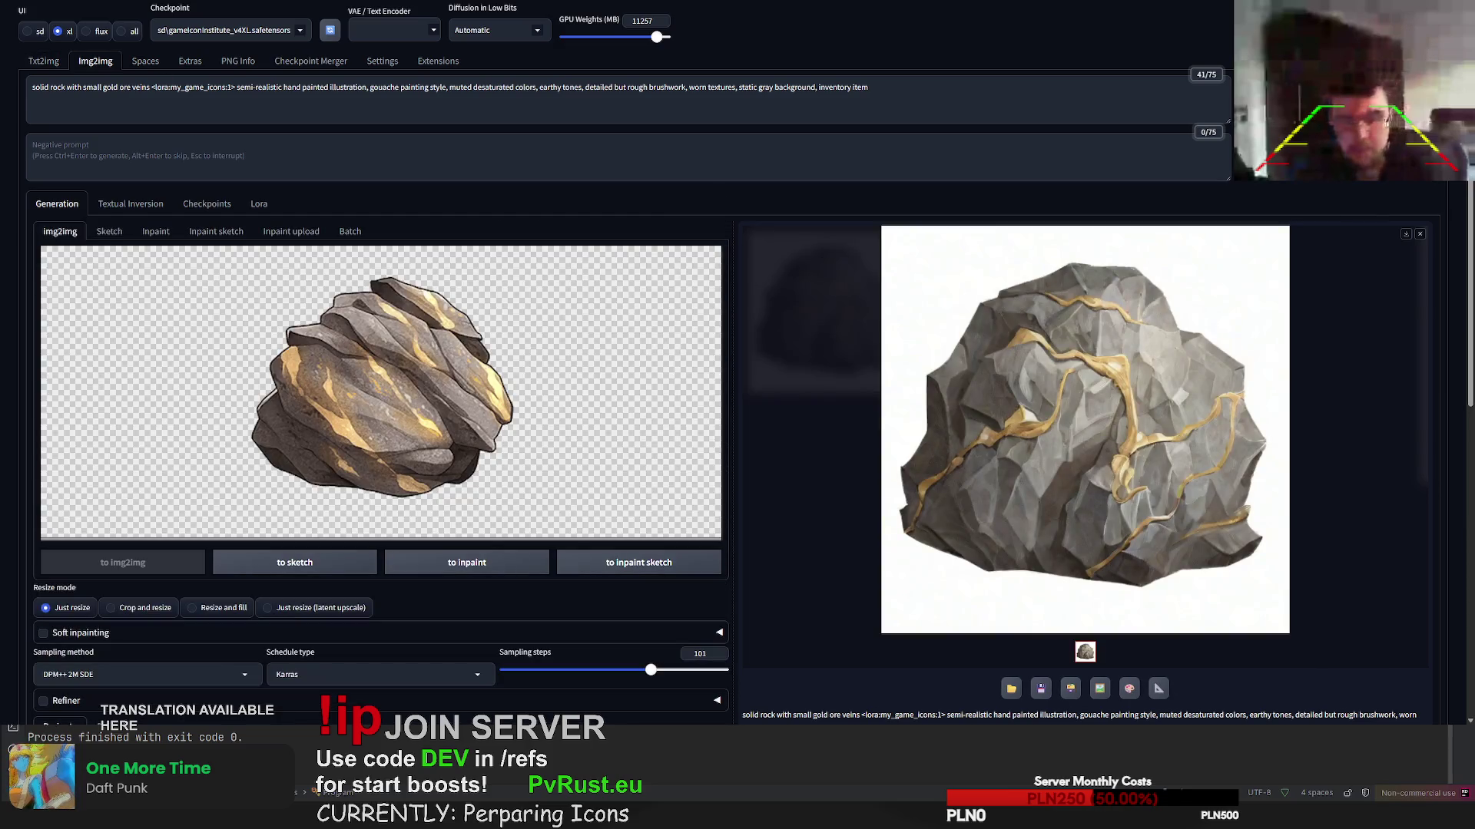
Step: Load the red-roofed shack reference and change the subject to 'building with red roof and metal walls, factory'
key("ctrl+v")
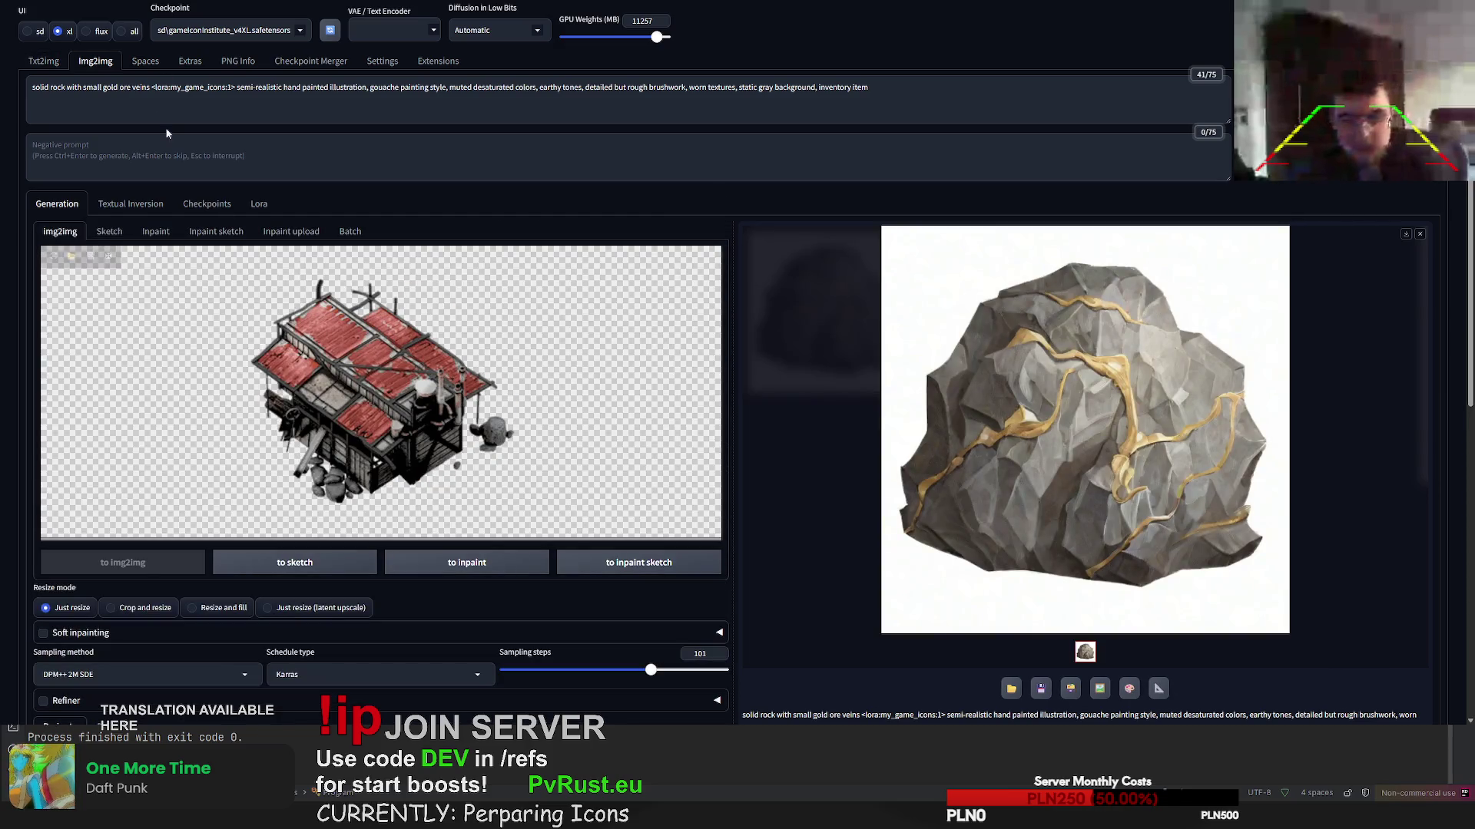
left_click_drag(150, 90, 32, 88)
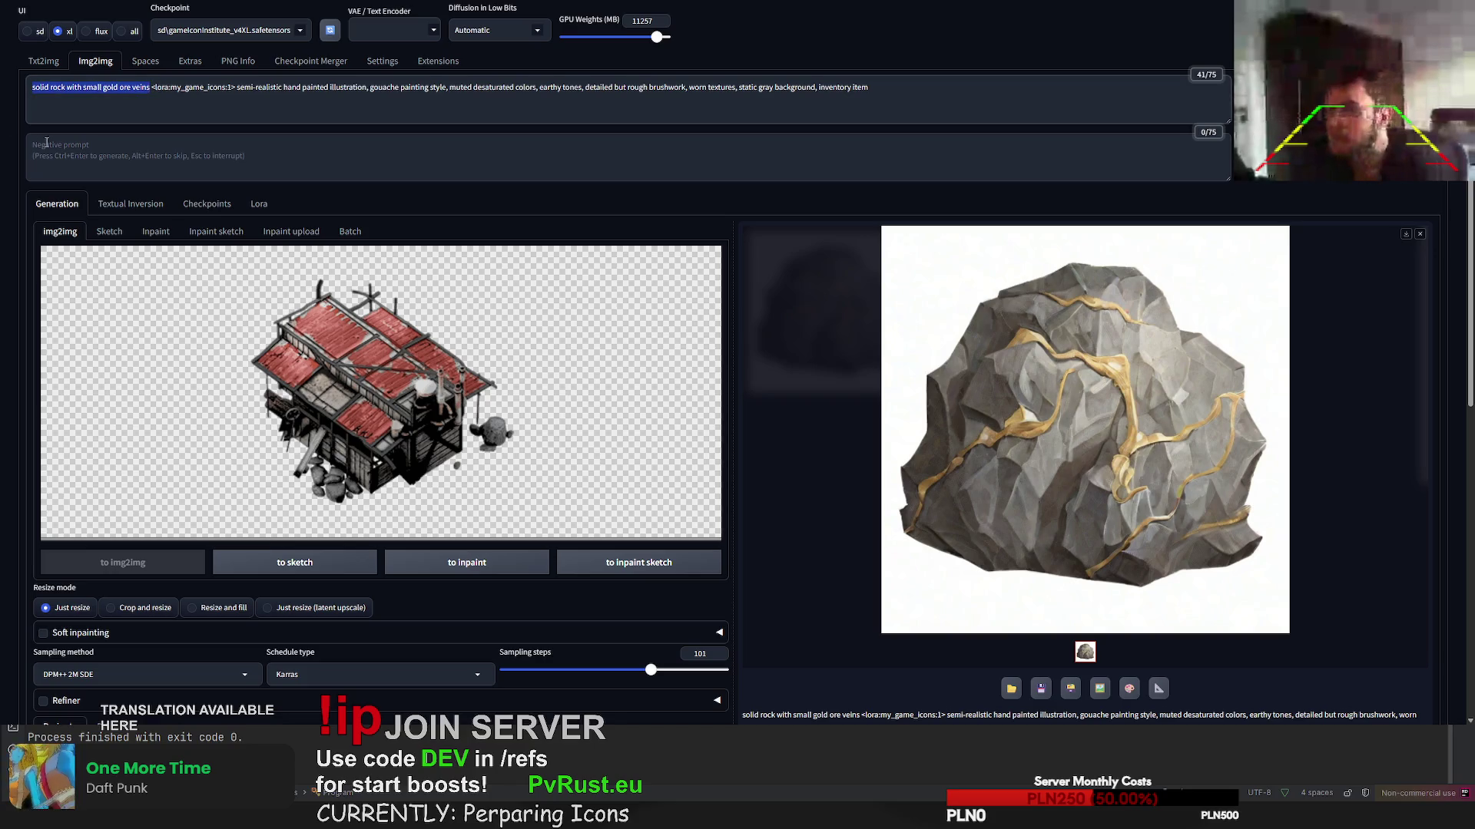
type("building wit")
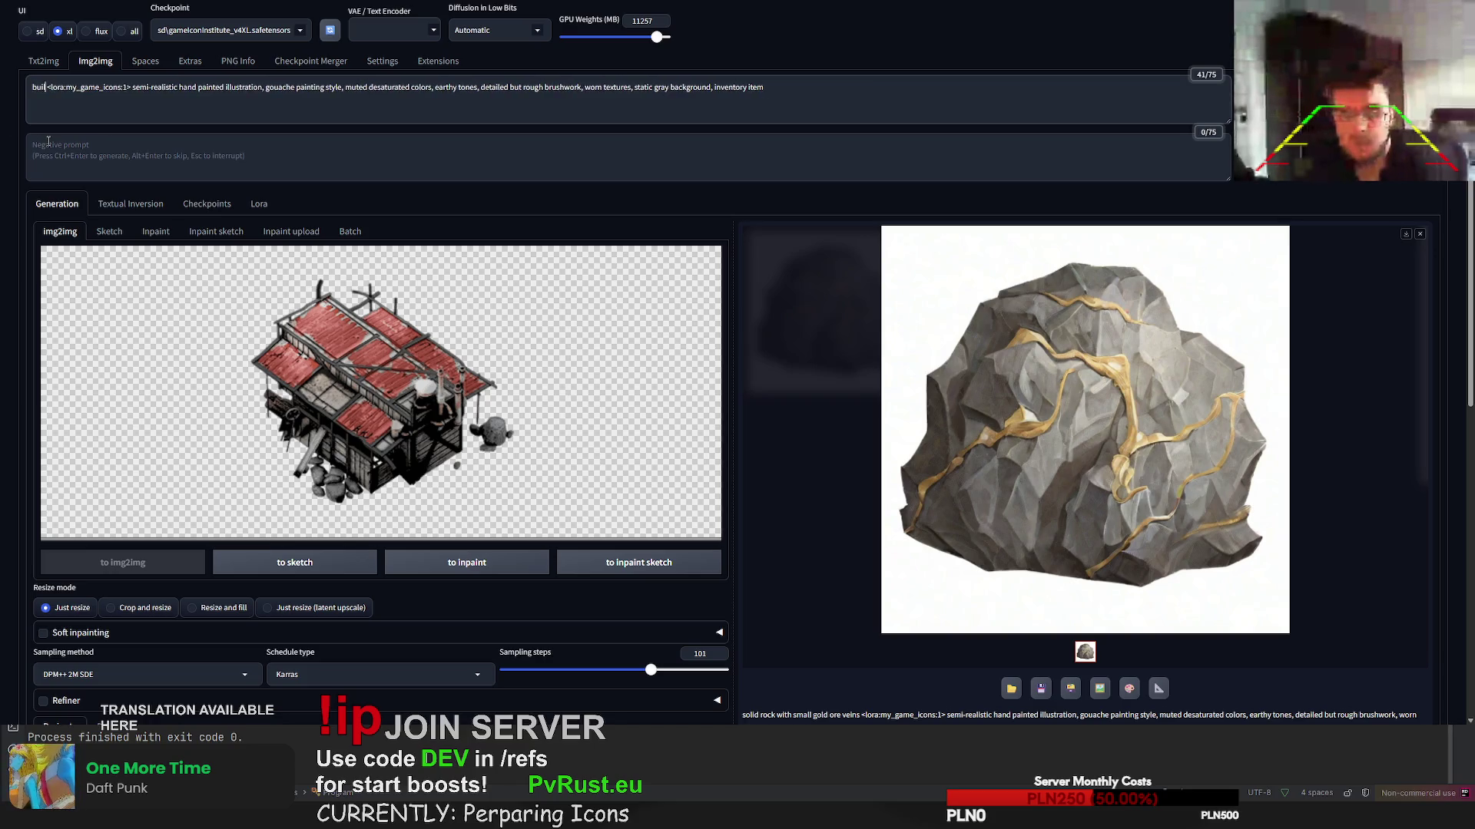
type("h red")
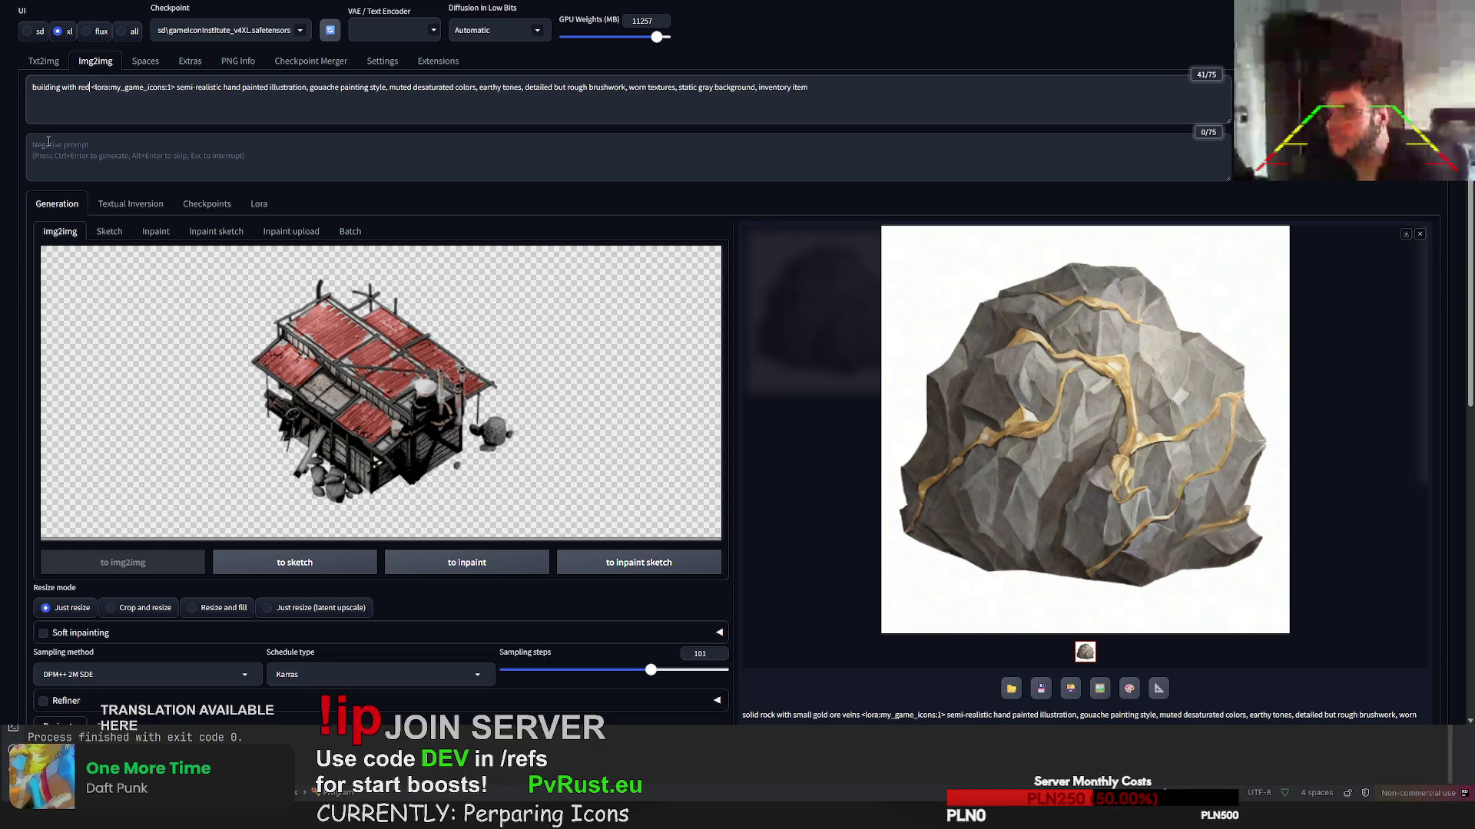
type(" roof and metal wa")
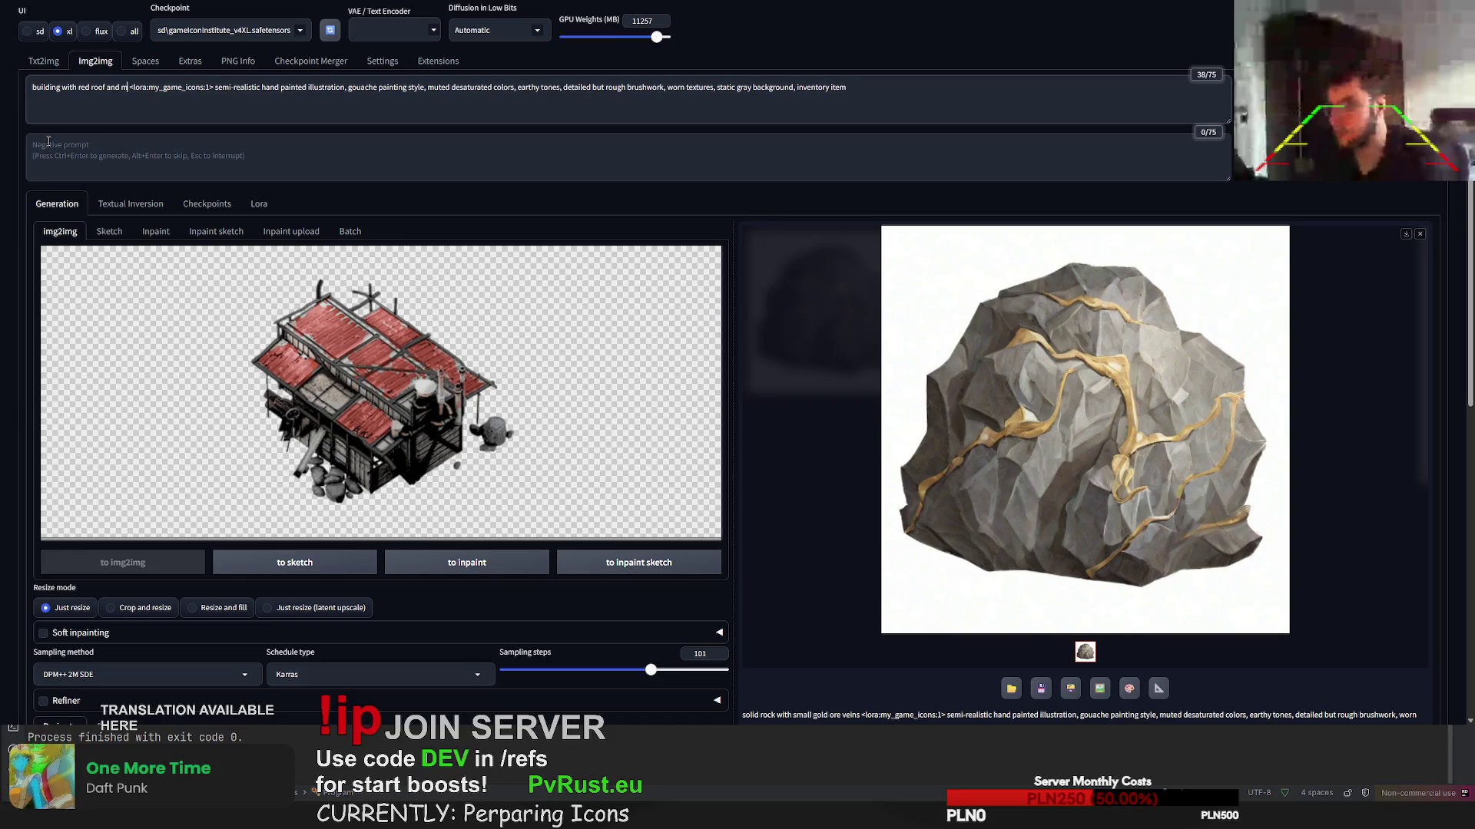
type("lls, factor")
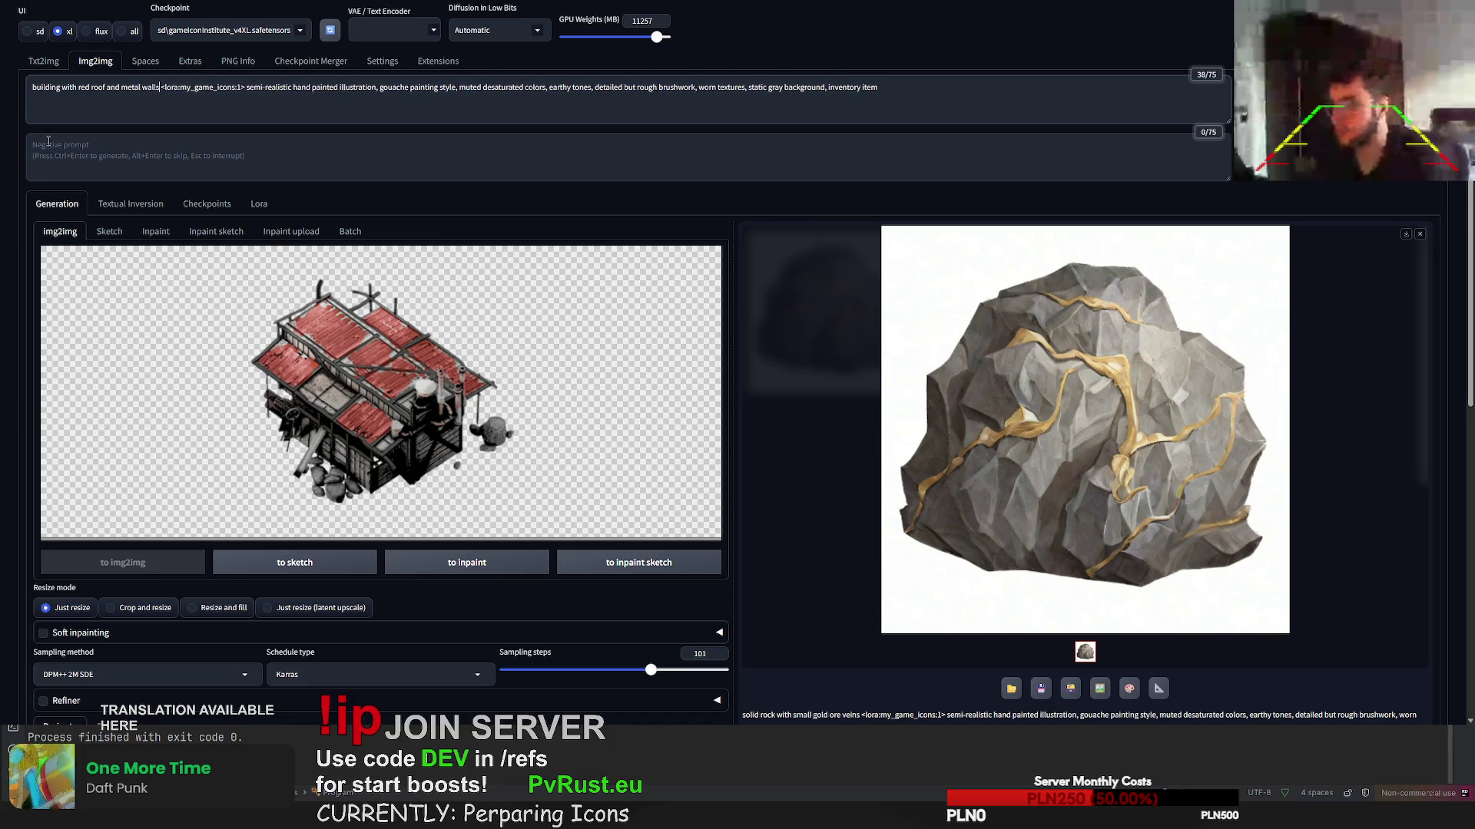
type("y")
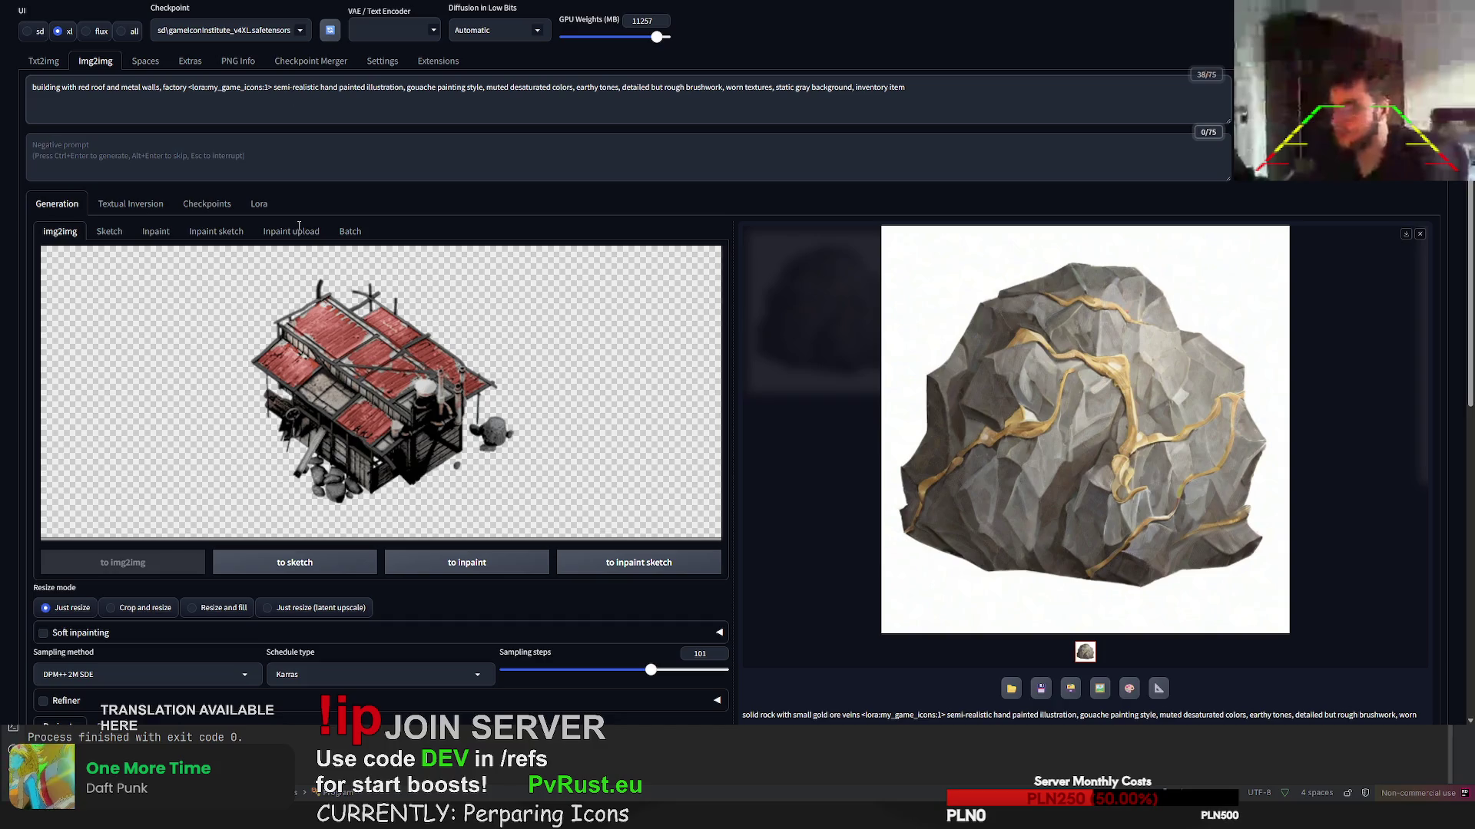
Step: Lower sampling steps to 42 and generate a lumber building icon
left_click_drag(649, 671, 564, 670)
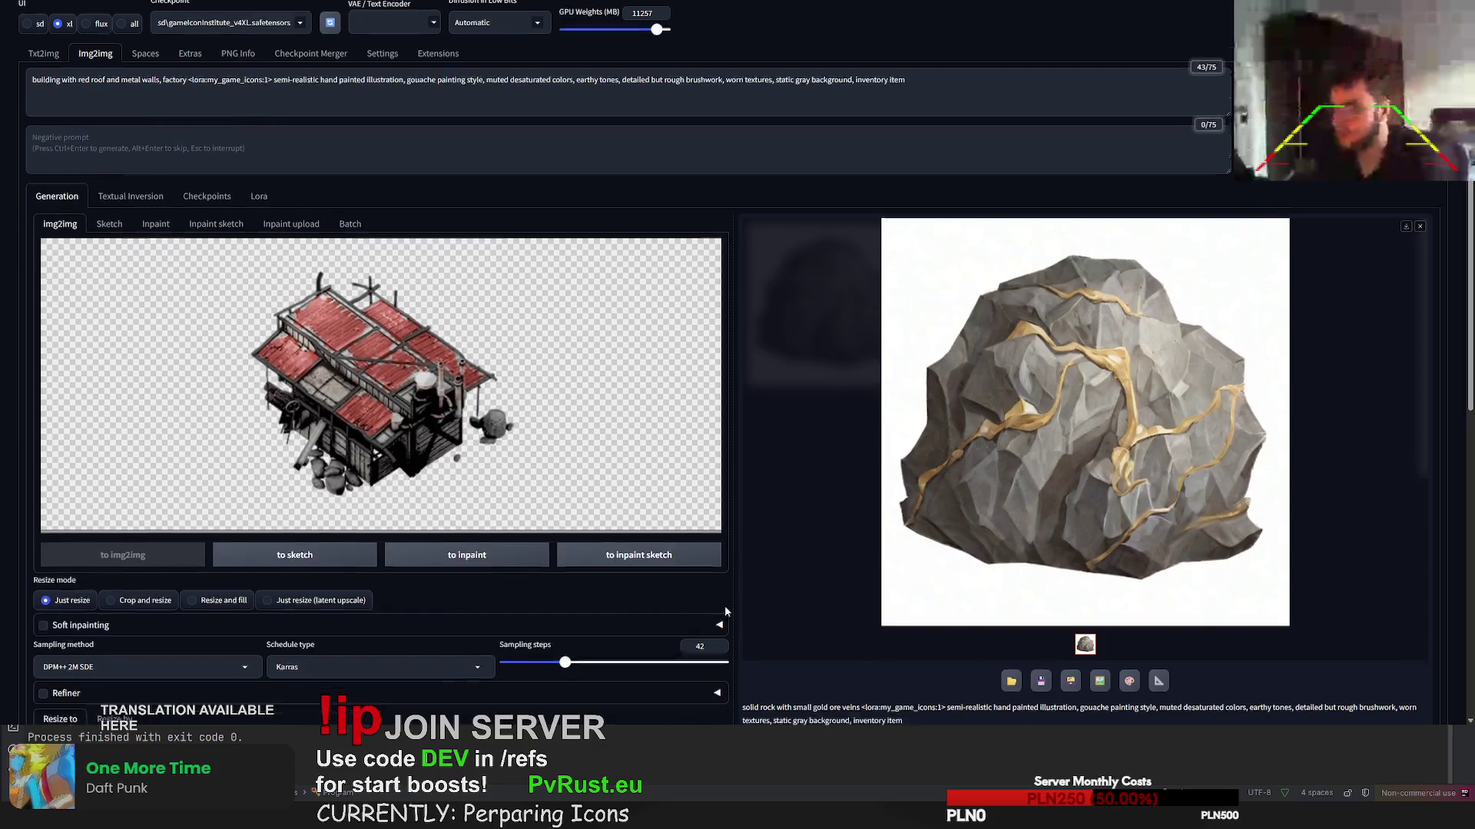
scroll(287, 523, "down", 5)
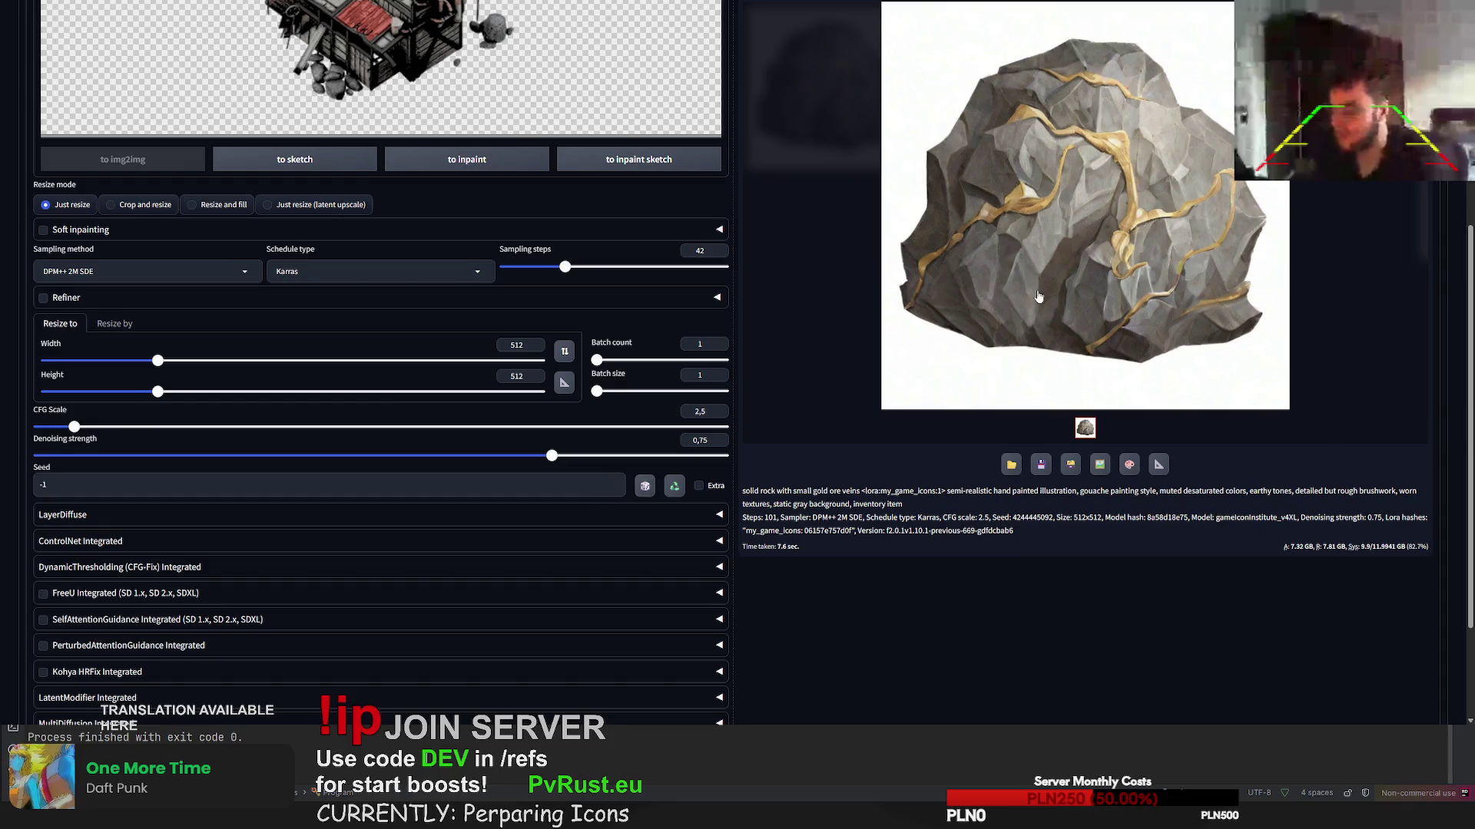
scroll(607, 488, "up", 5)
key("ctrl+Return")
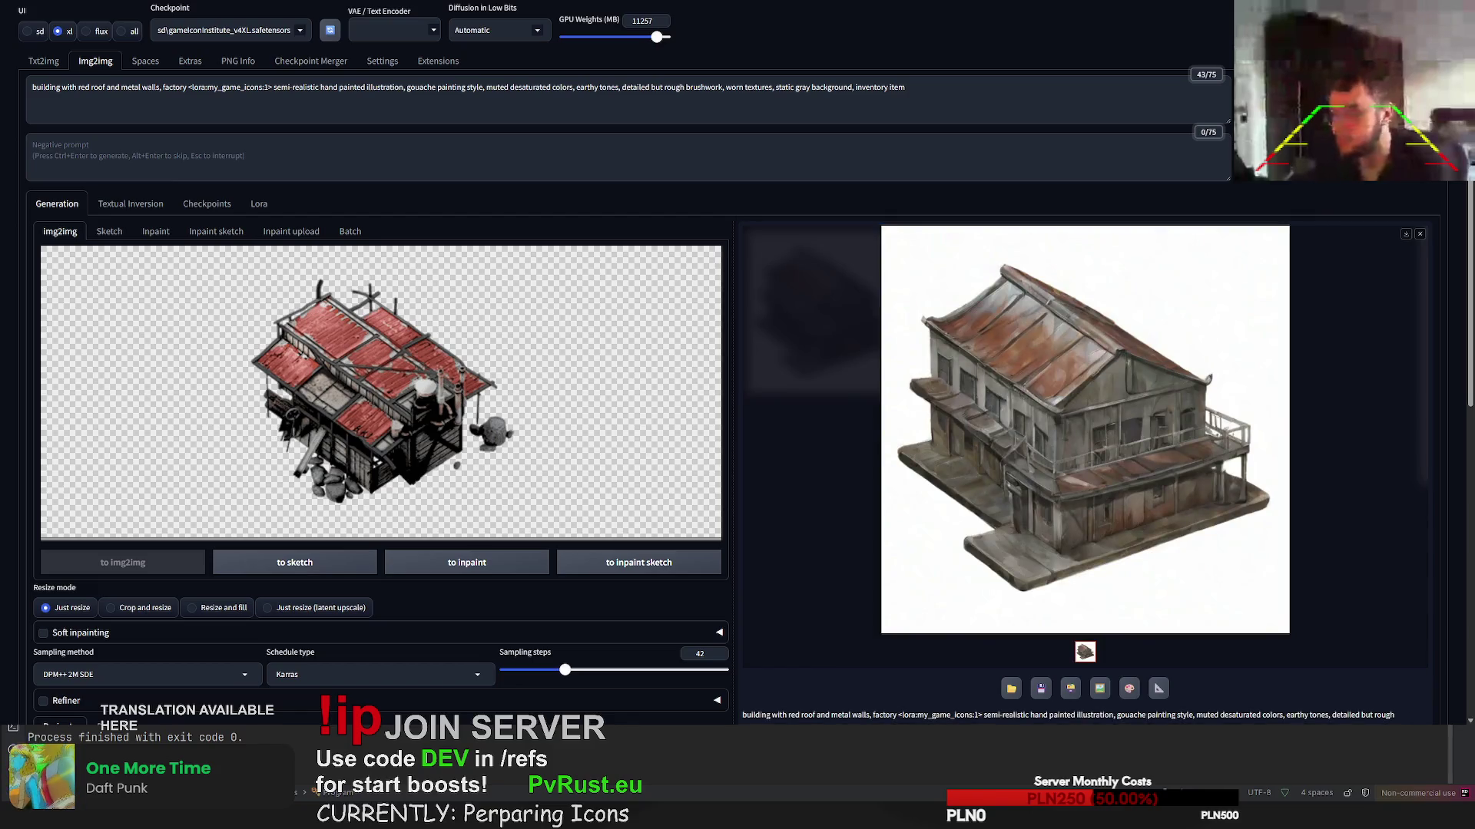
Step: Add ', wood log piles, saw' after 'factory' and generate three variations
left_click(187, 87)
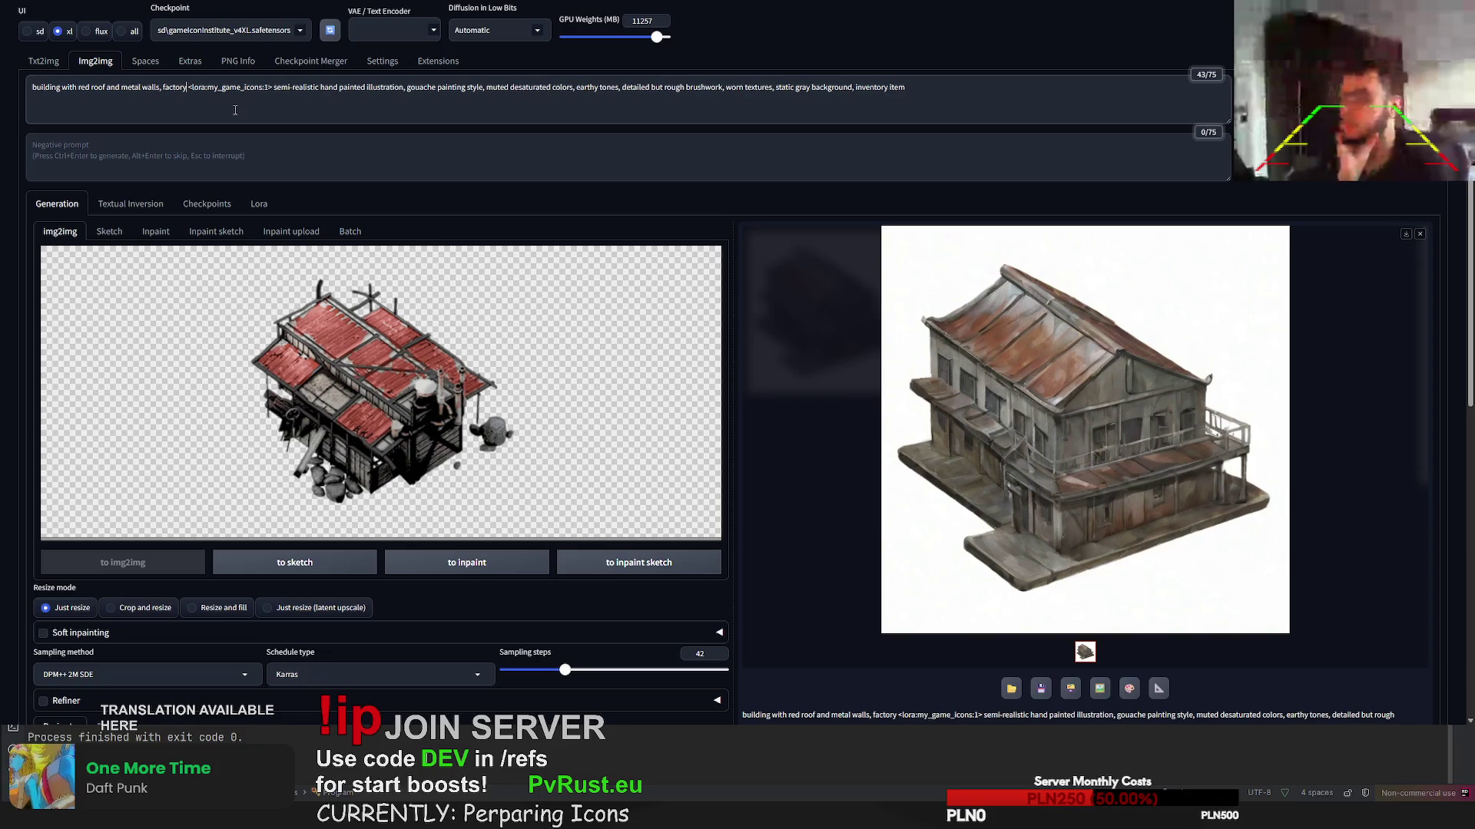
type(", wood log piles")
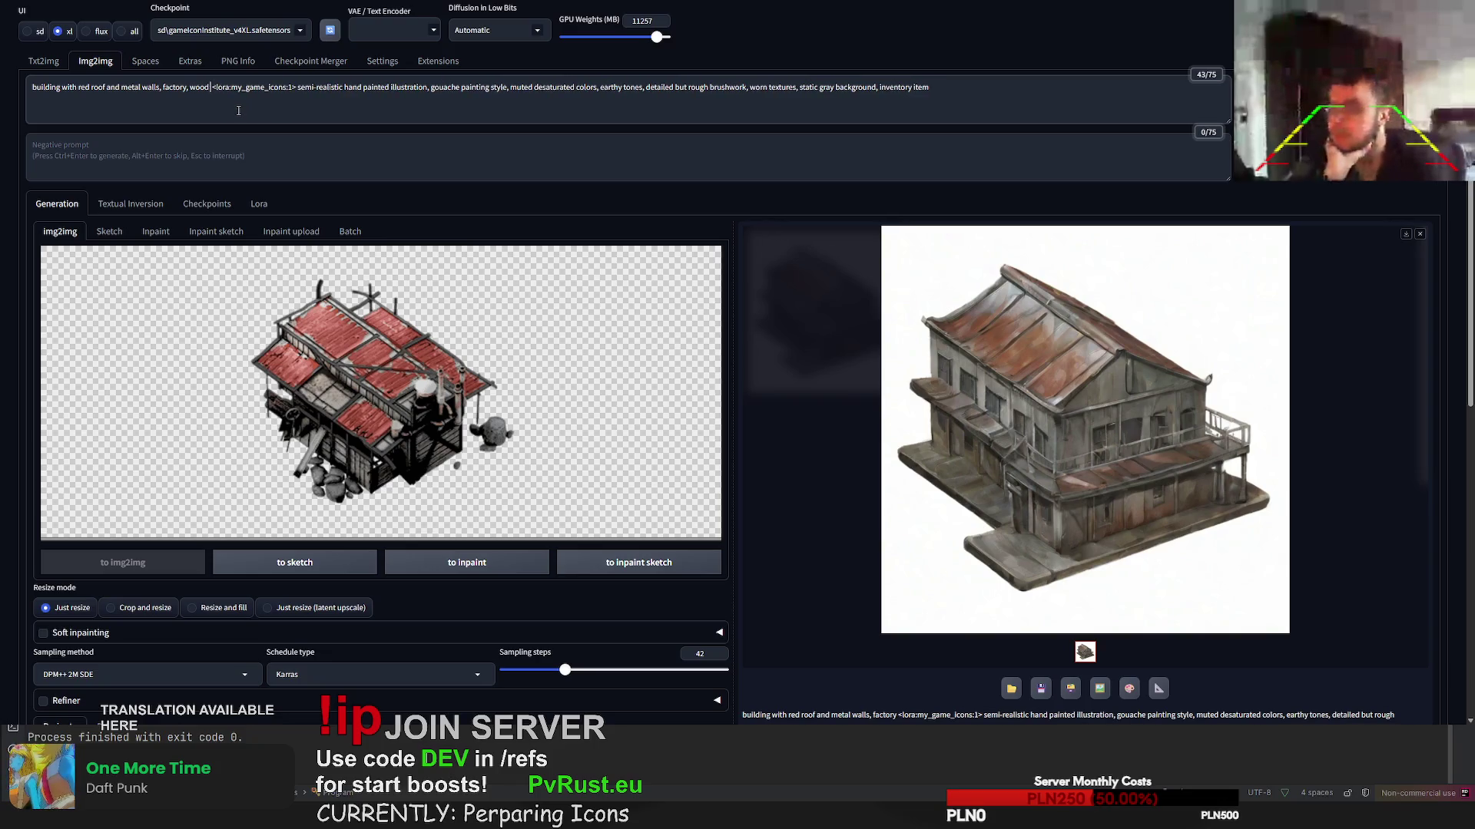
type(", saw")
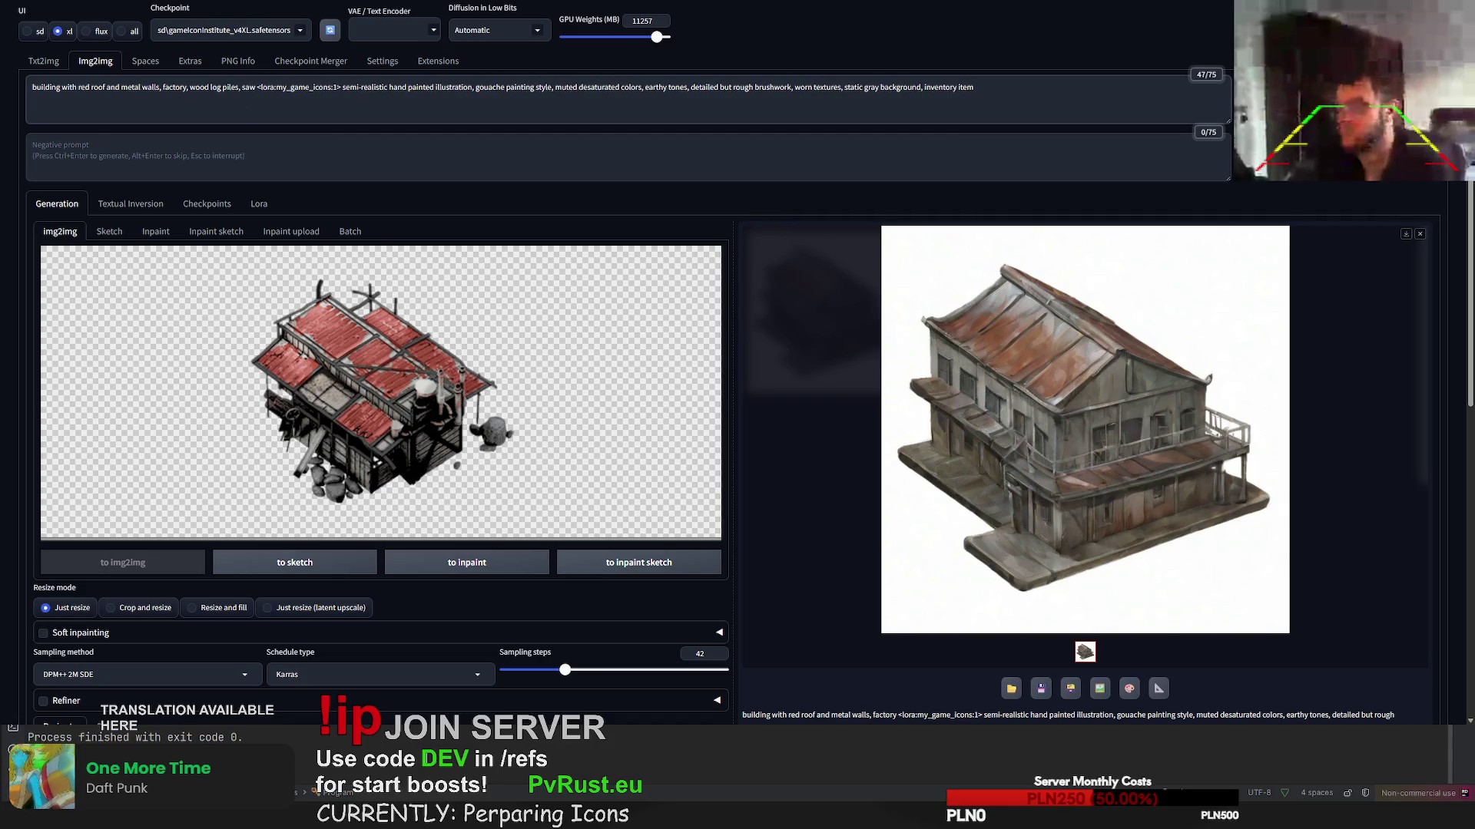
key("ctrl+Return")
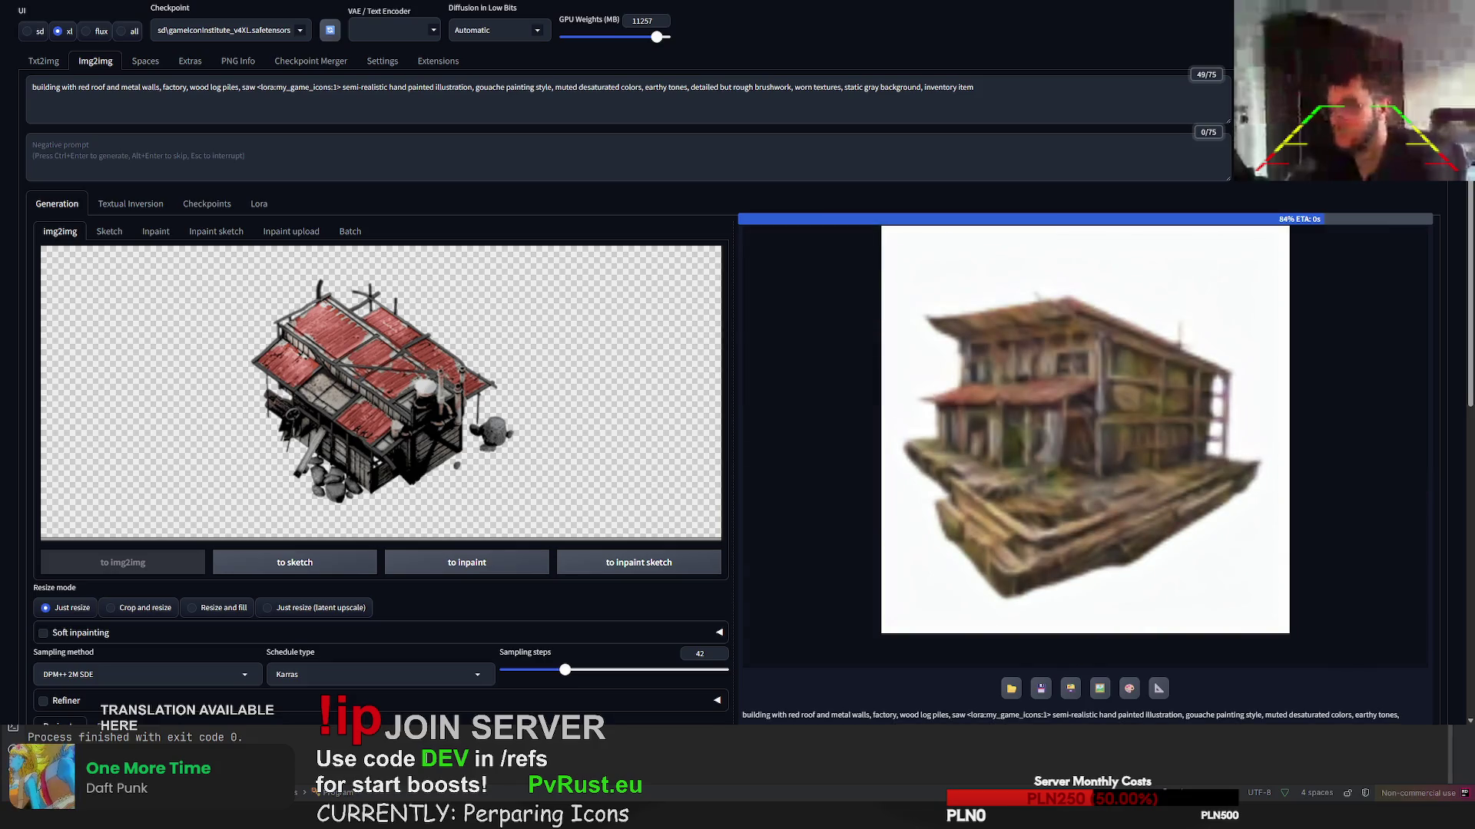
key("ctrl+Return")
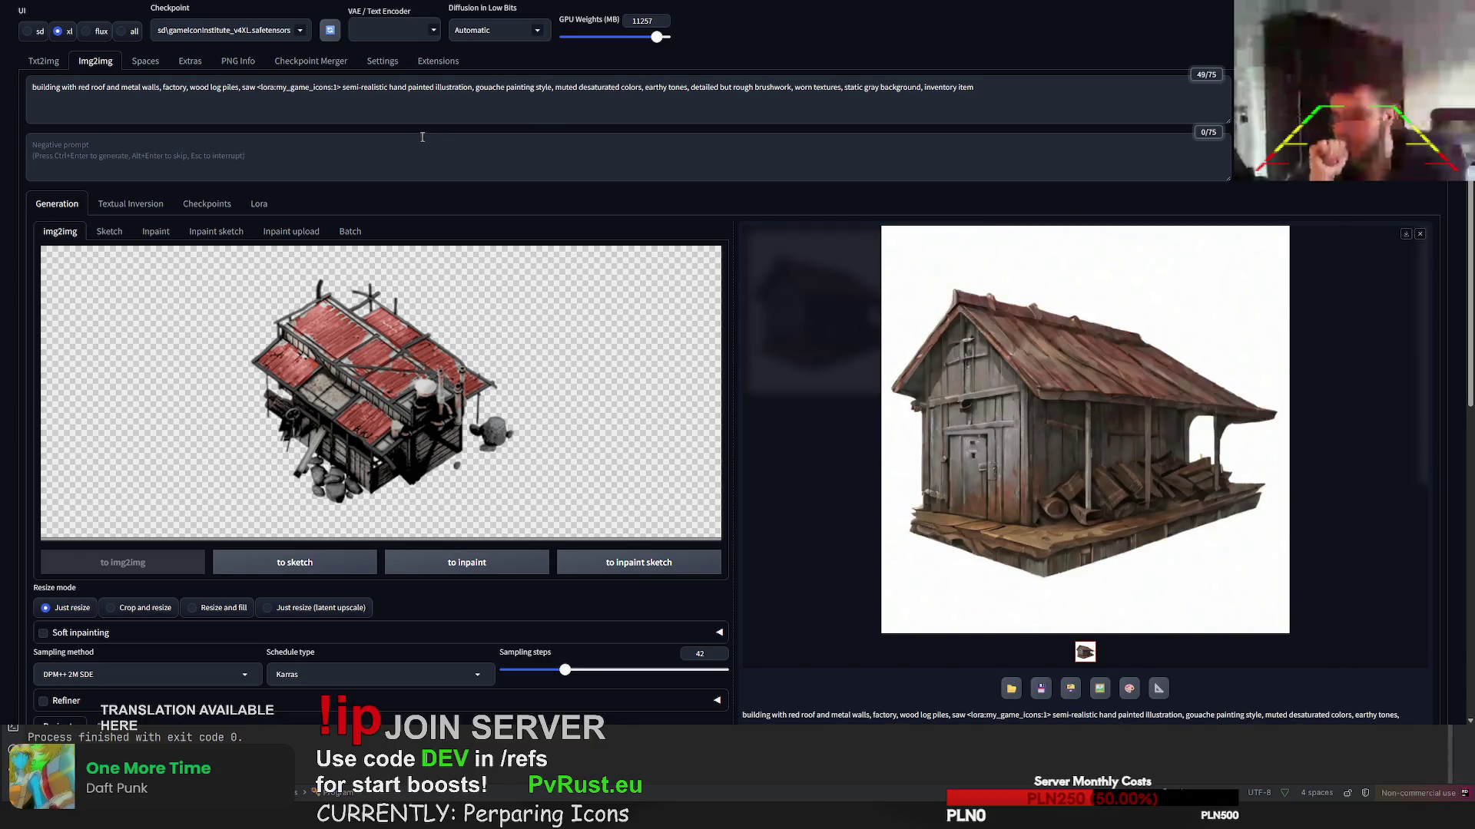
key("ctrl+Return")
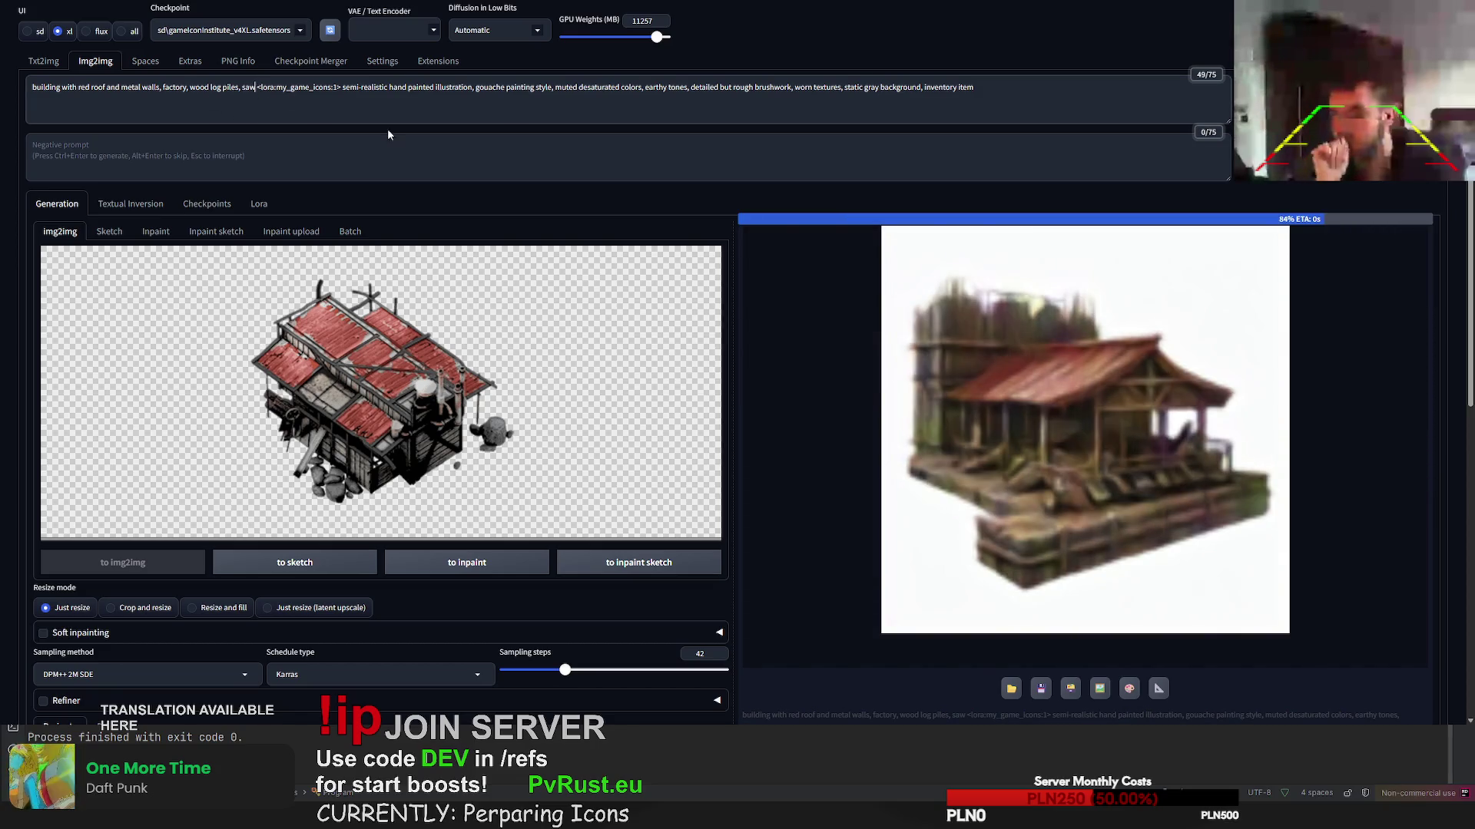
Step: Append ', top view' and generate two top-down lumber building icons
type(", top view")
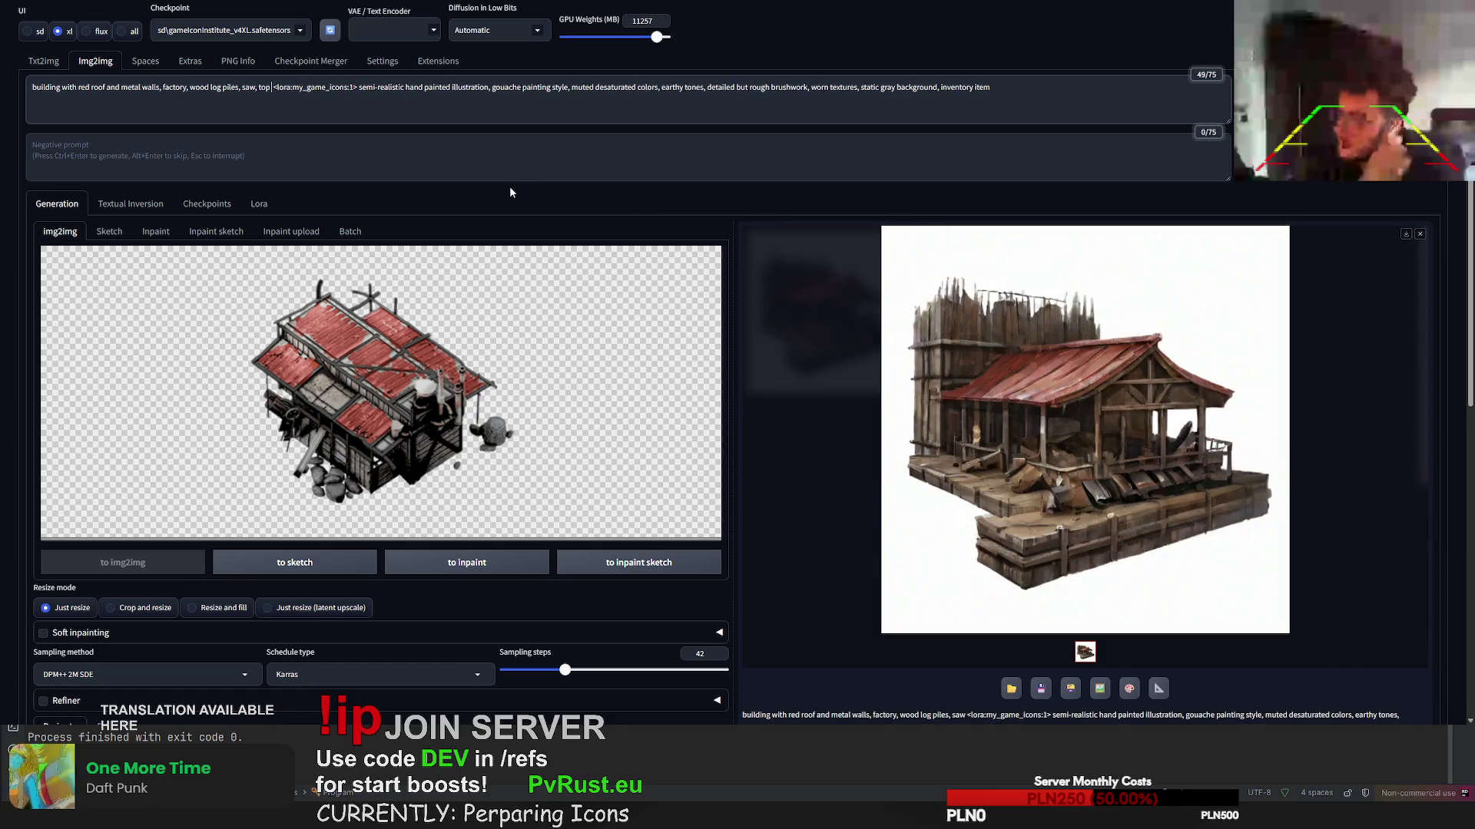
key("ctrl+Return")
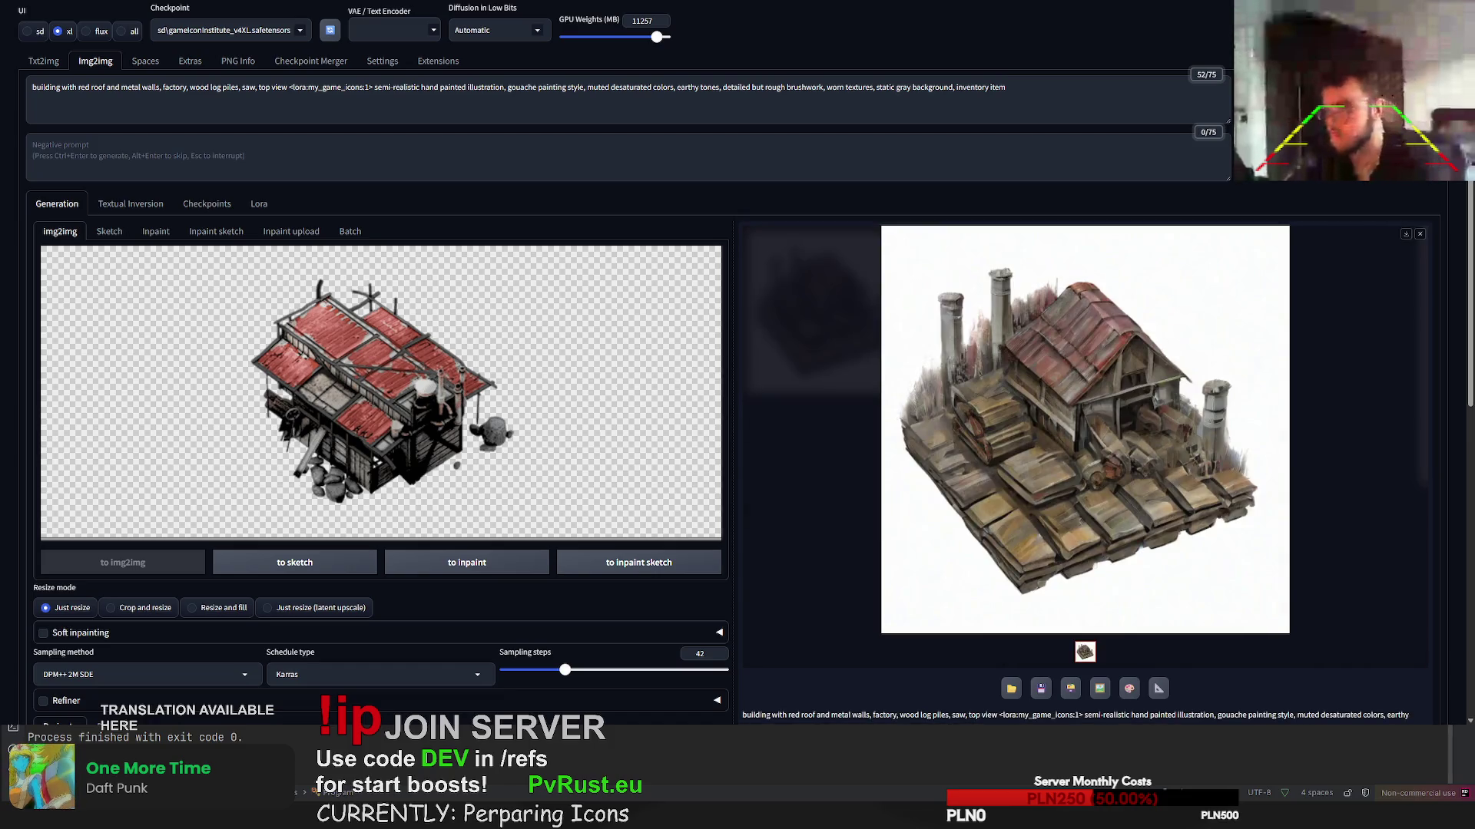
key("ctrl+Return")
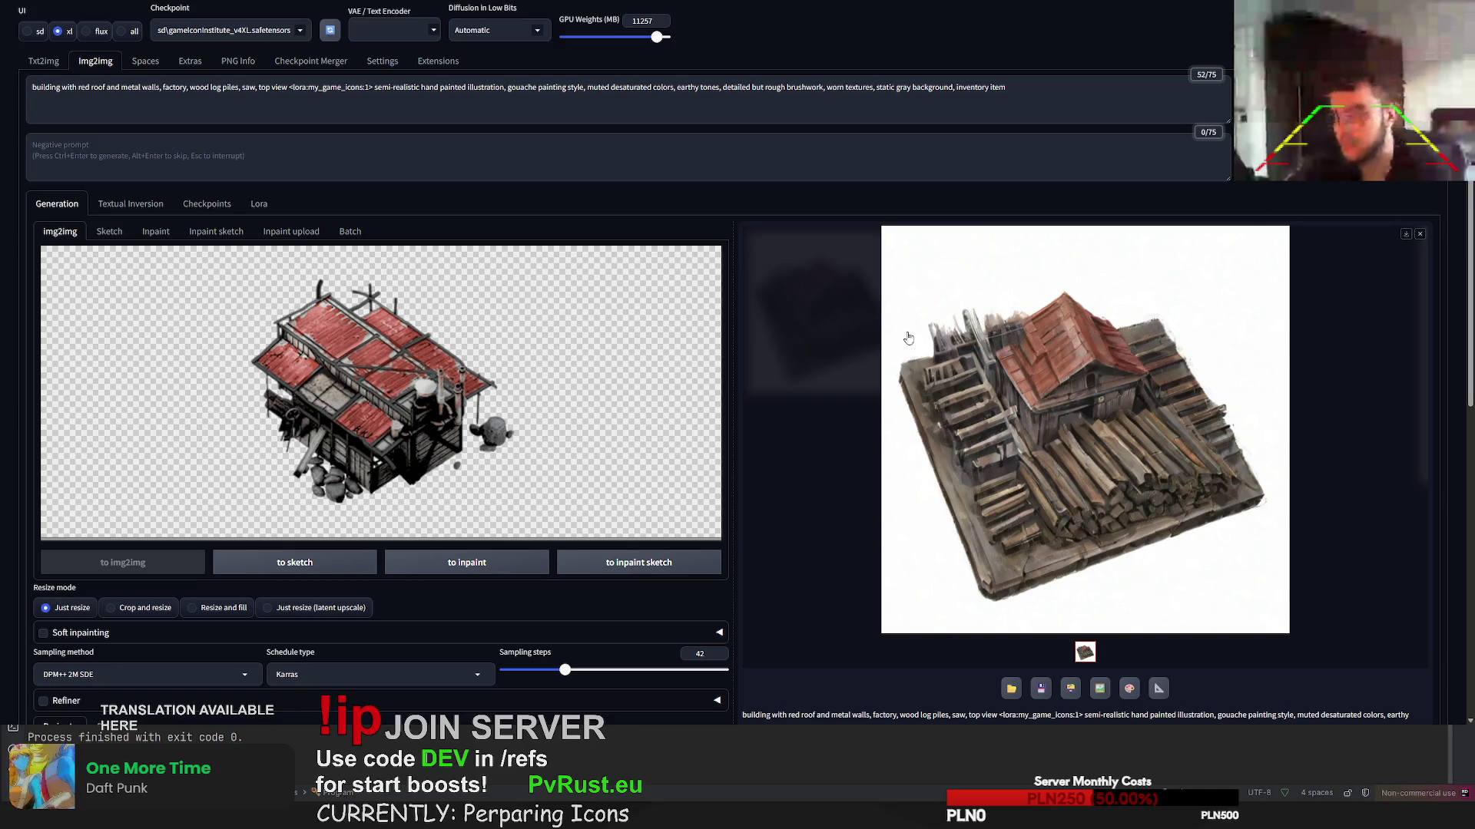
Step: Reuse seed 135280344 from the last image, raise sampling steps to 104, and generate
scroll(908, 337, "down", 2)
double_click(1026, 568)
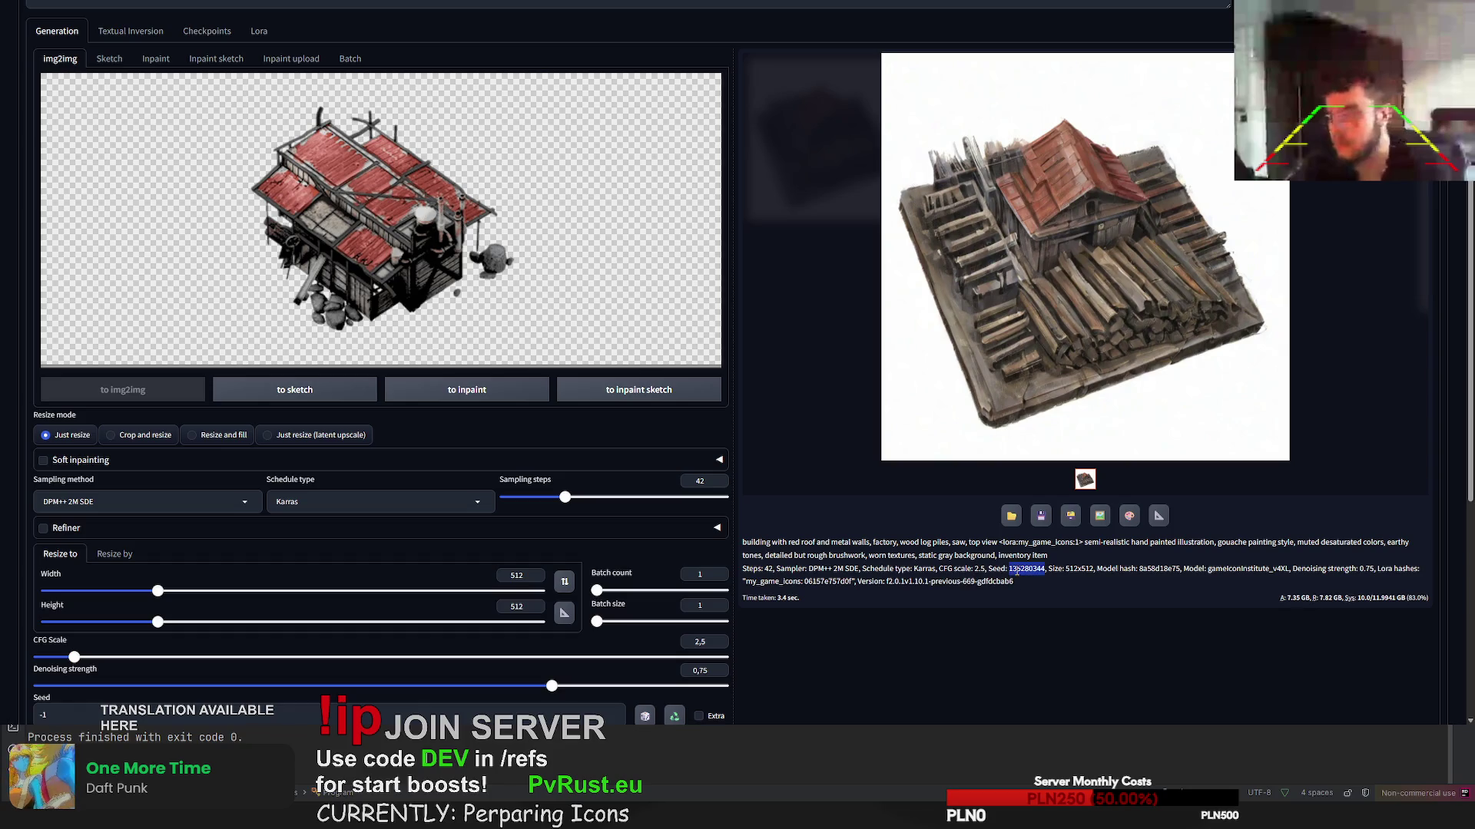
scroll(570, 444, "down", 1)
left_click_drag(570, 444, 657, 446)
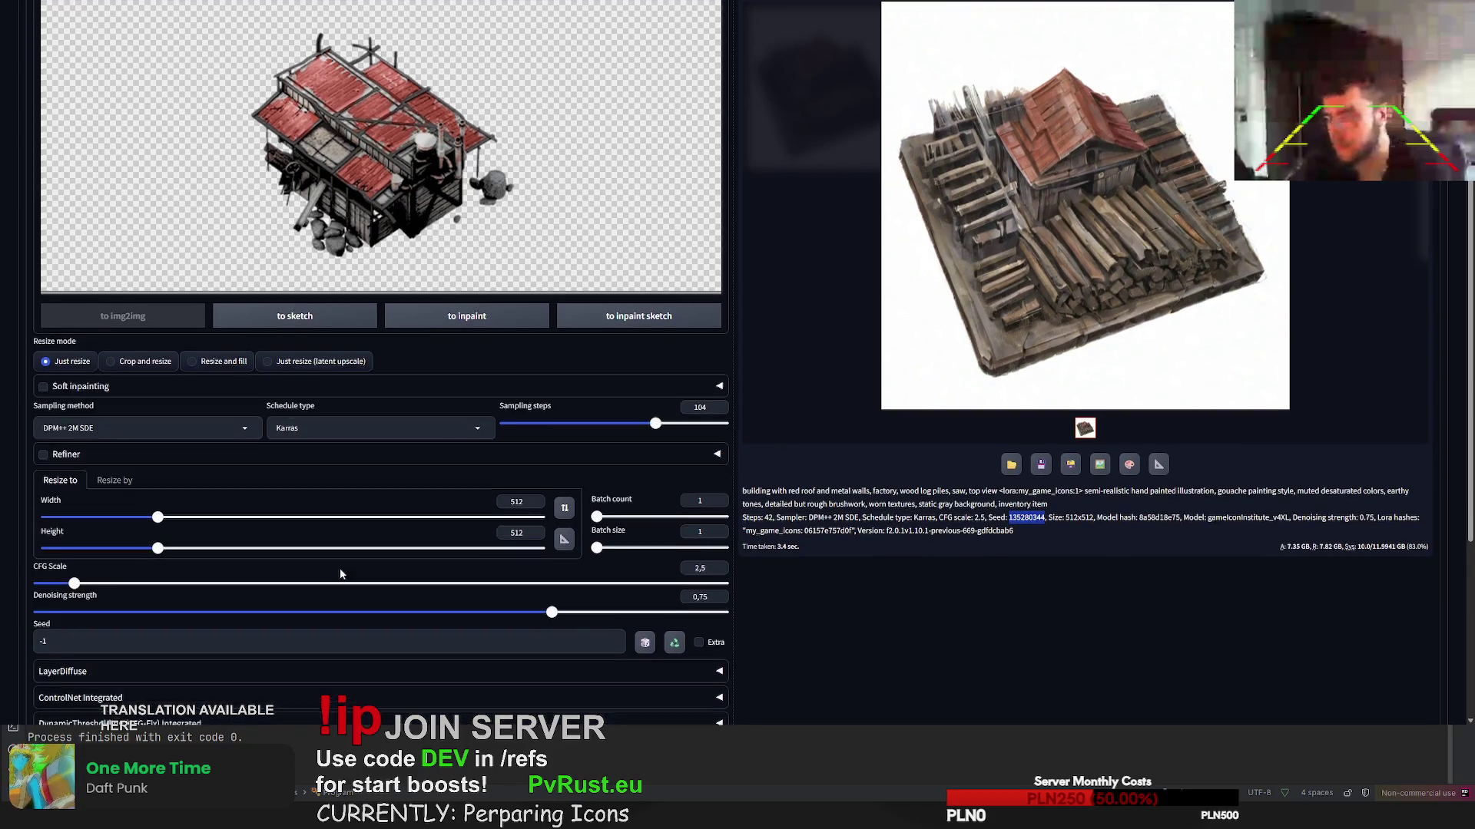
scroll(657, 446, "up", 3)
key("ctrl+Return")
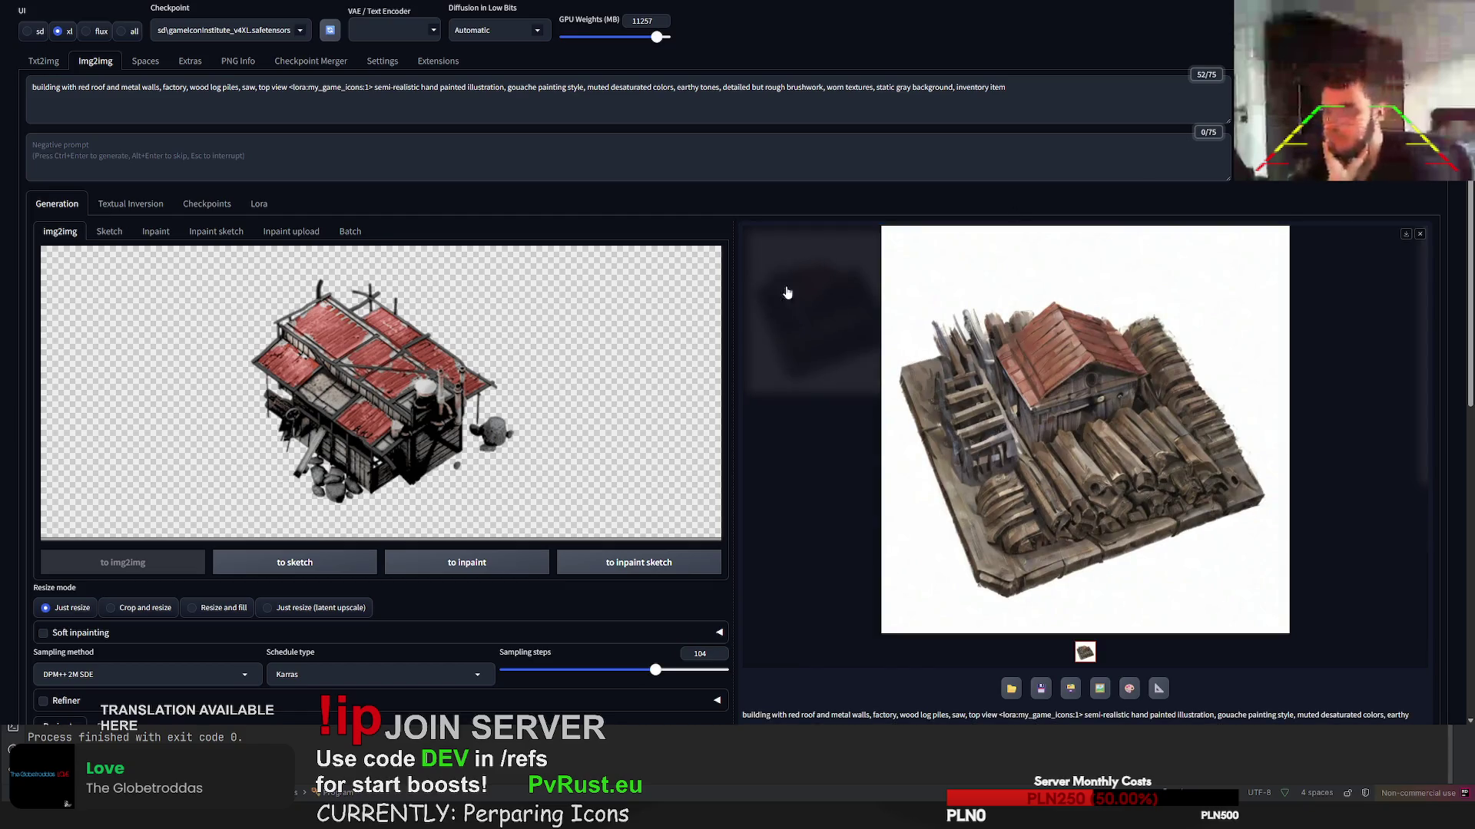
Step: Generate two more lumber building variations, then paste the pufferfish photo as the reference
scroll(374, 566, "down", 4)
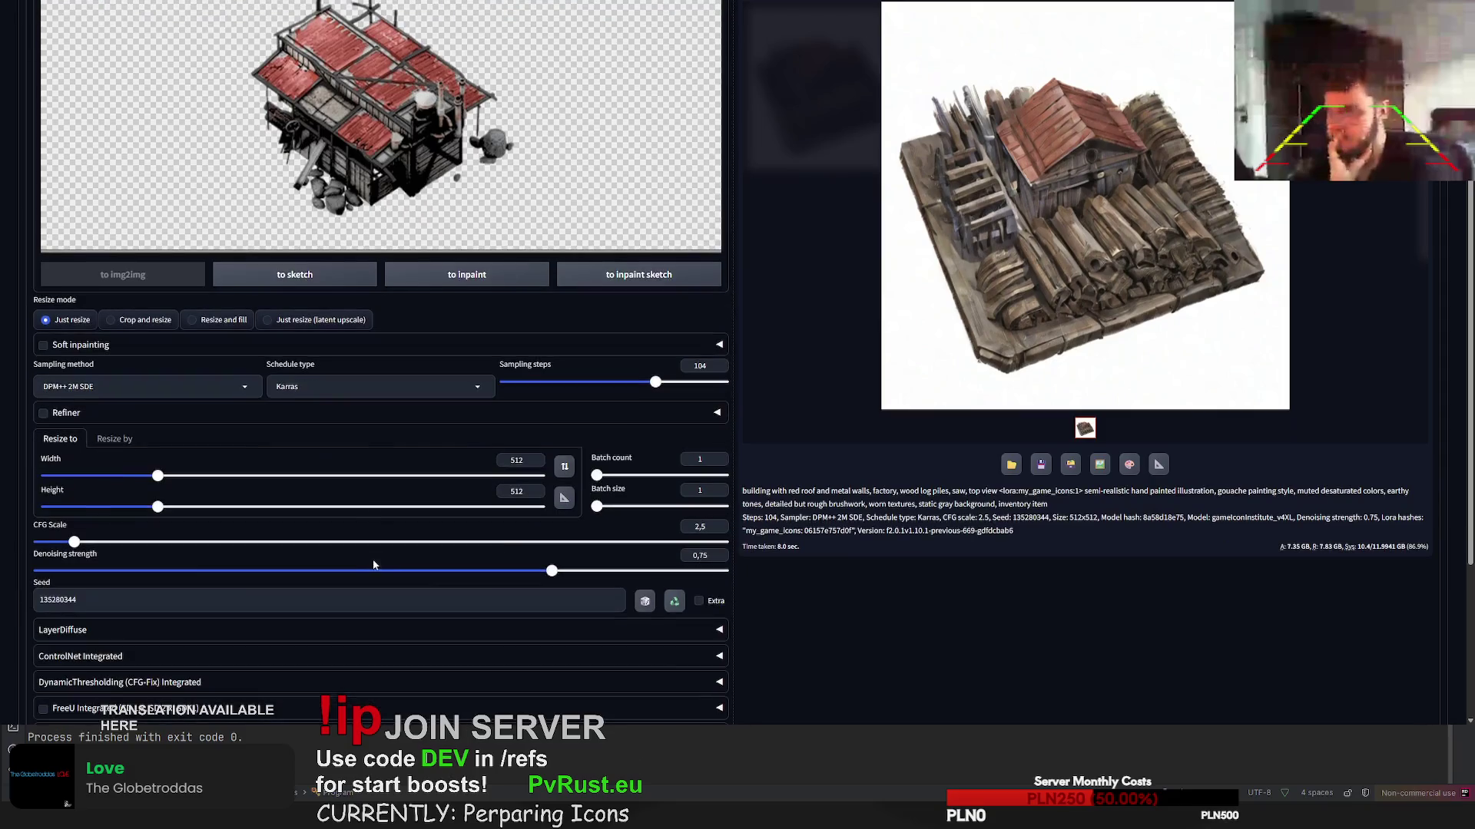
scroll(1336, 224, "up", 4)
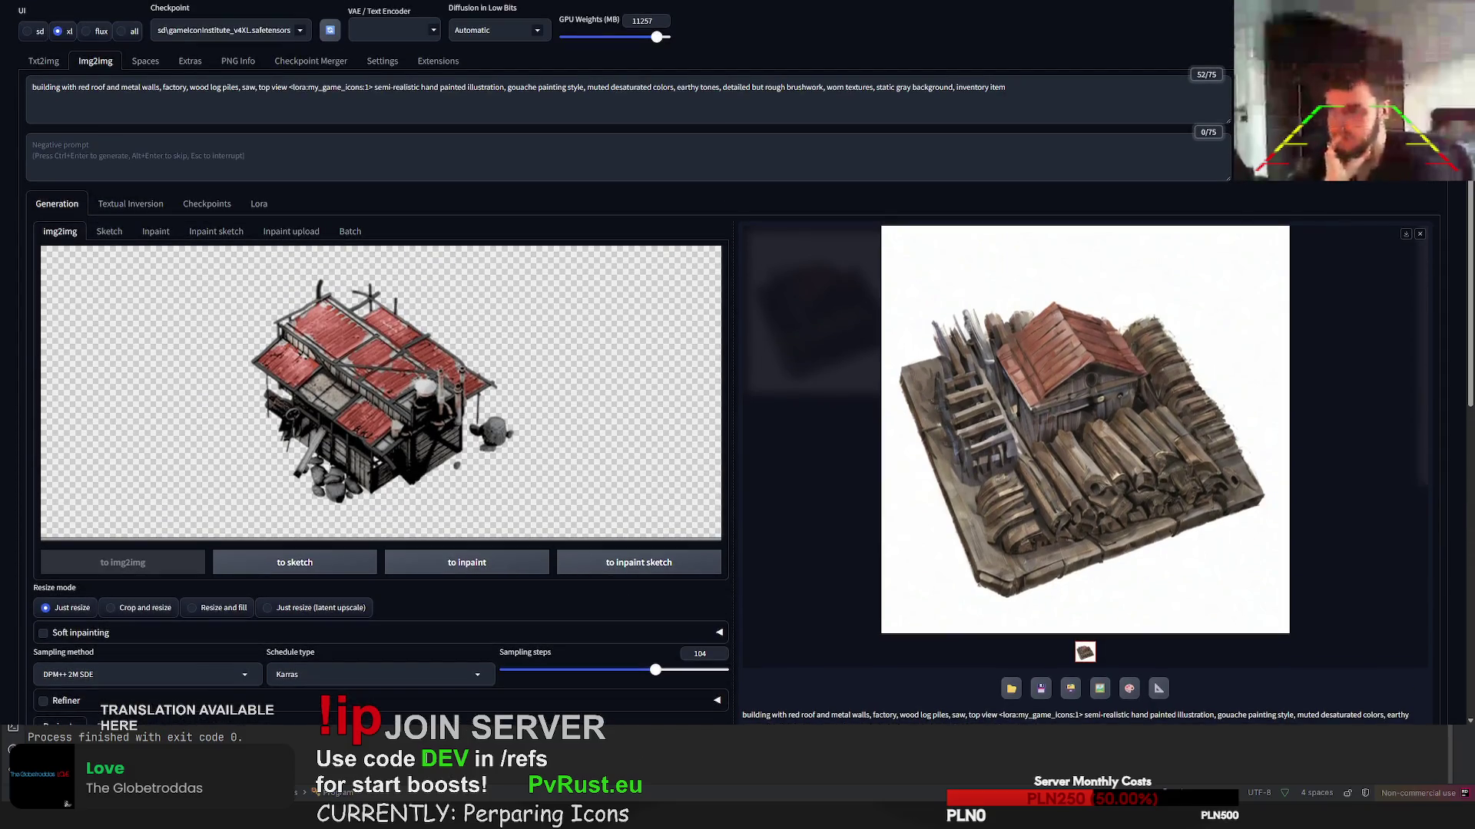
key("ctrl+Return")
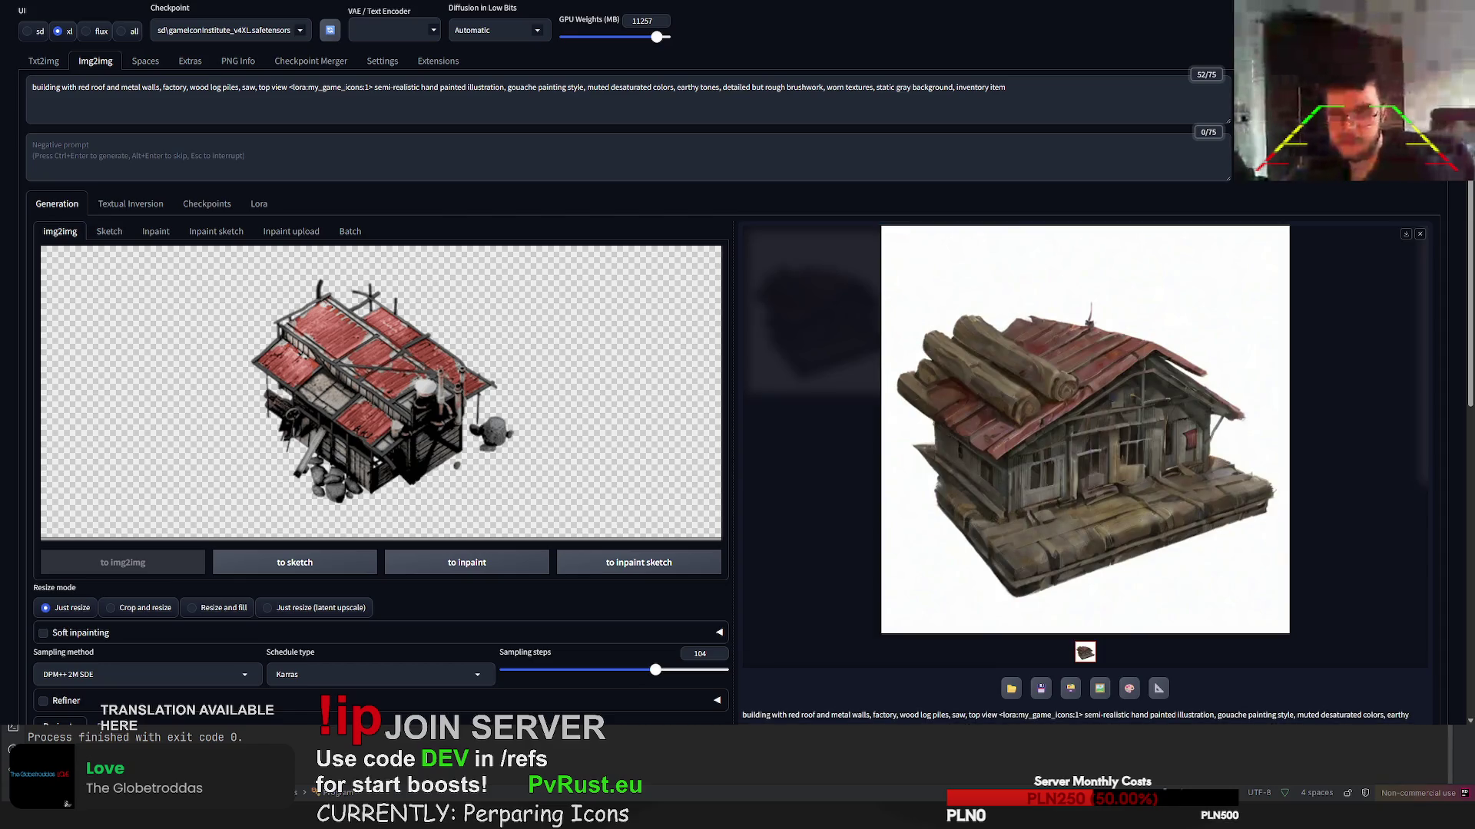
key("ctrl+Return")
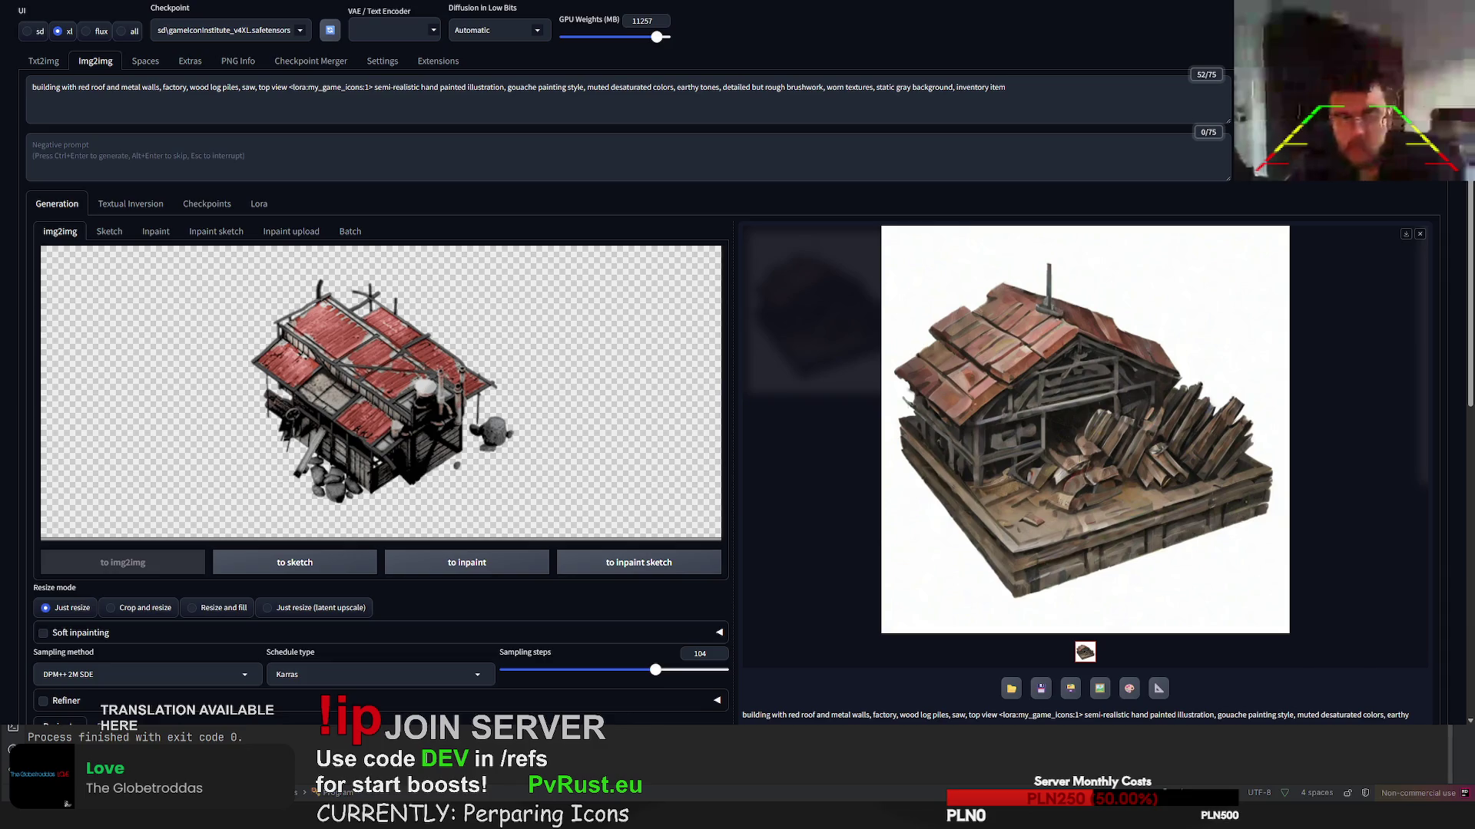
key("ctrl+v")
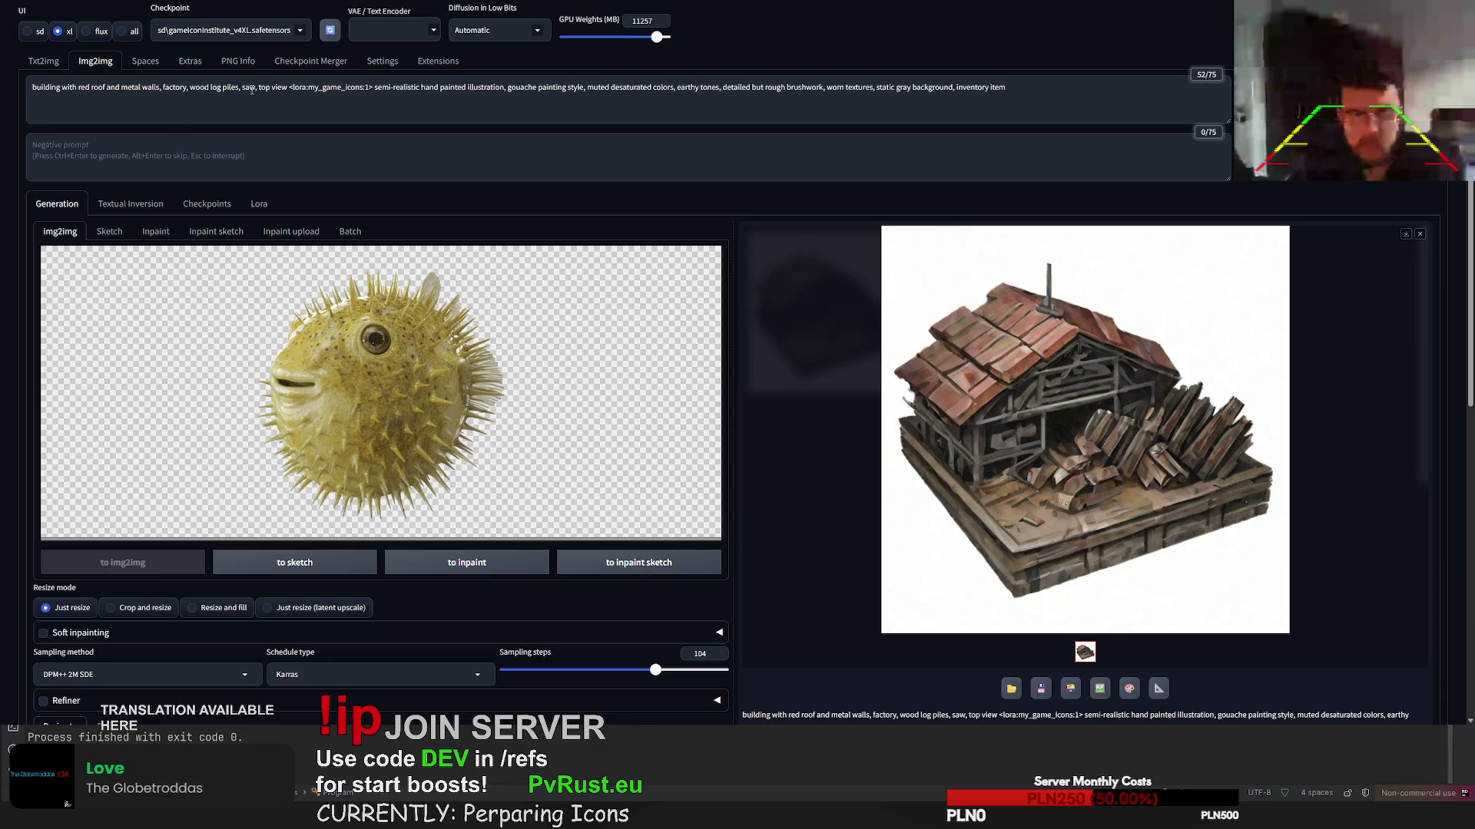
Step: Replace the building subject in the img2img prompt with 'pufferfish' and generate two variations
left_click_drag(289, 87, 8, 87)
type("pufferfish")
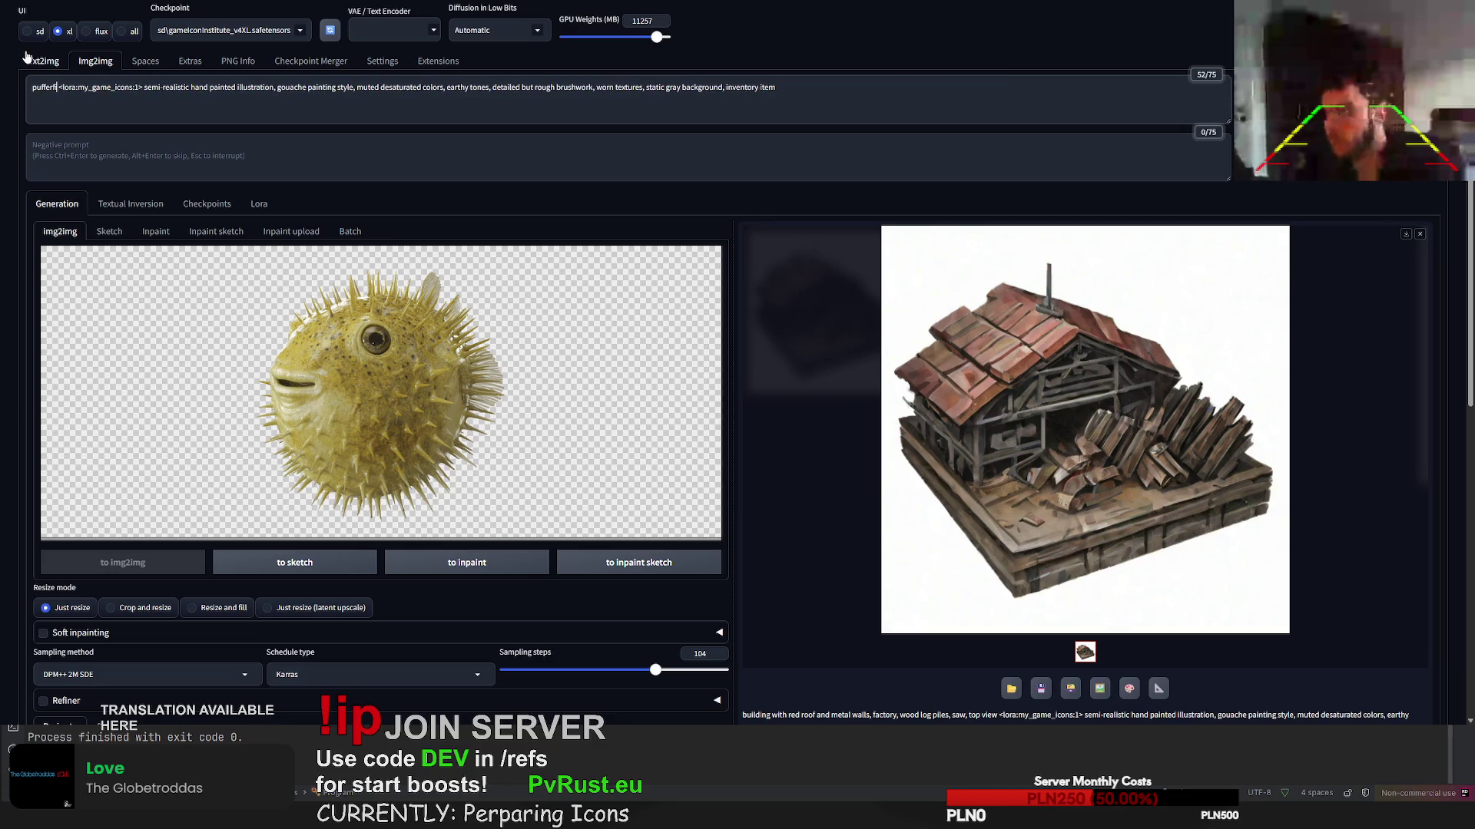
key("ctrl+Return")
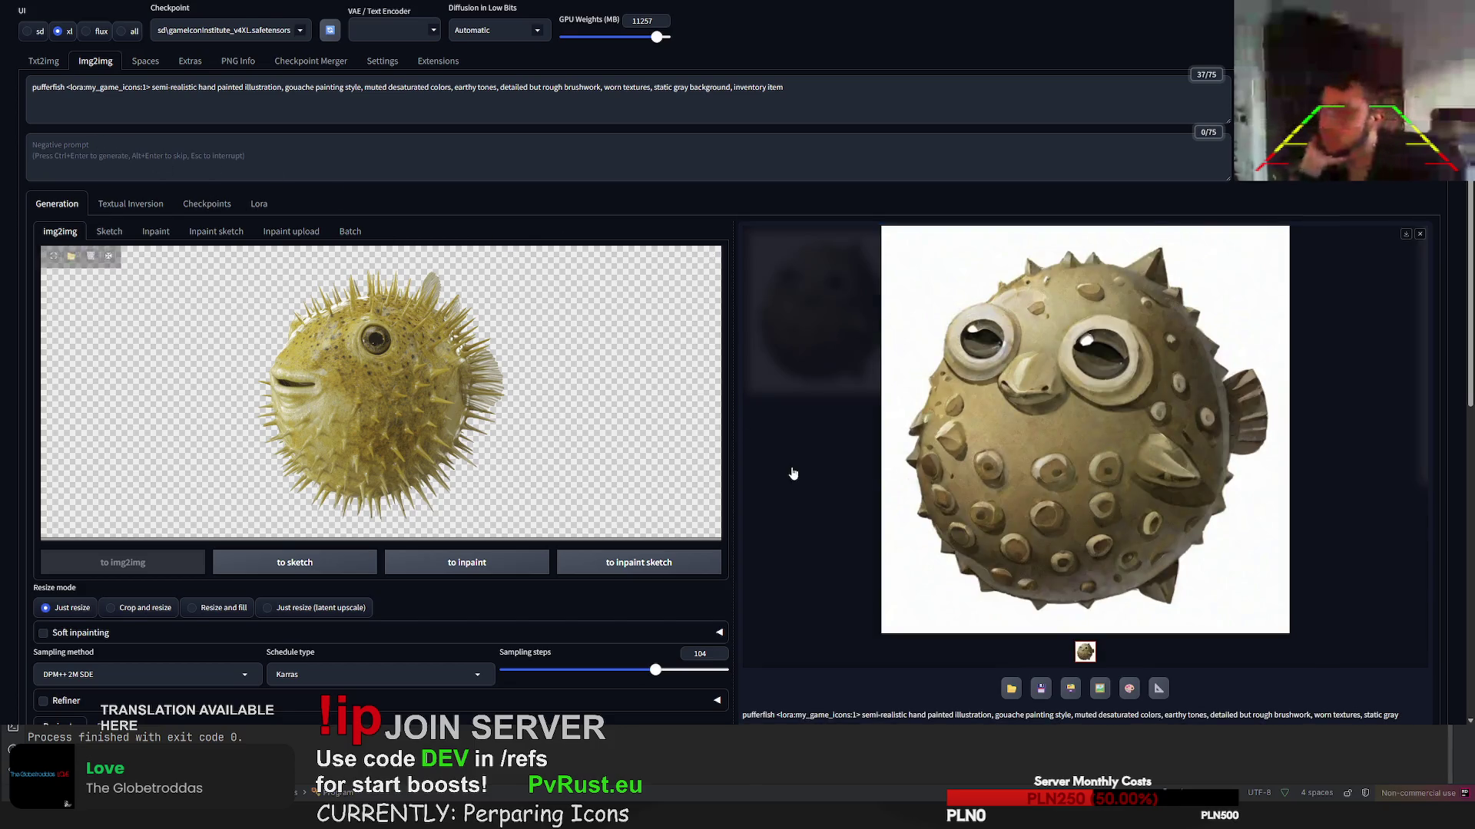
scroll(498, 603, "down", 4)
scroll(498, 603, "up", 3)
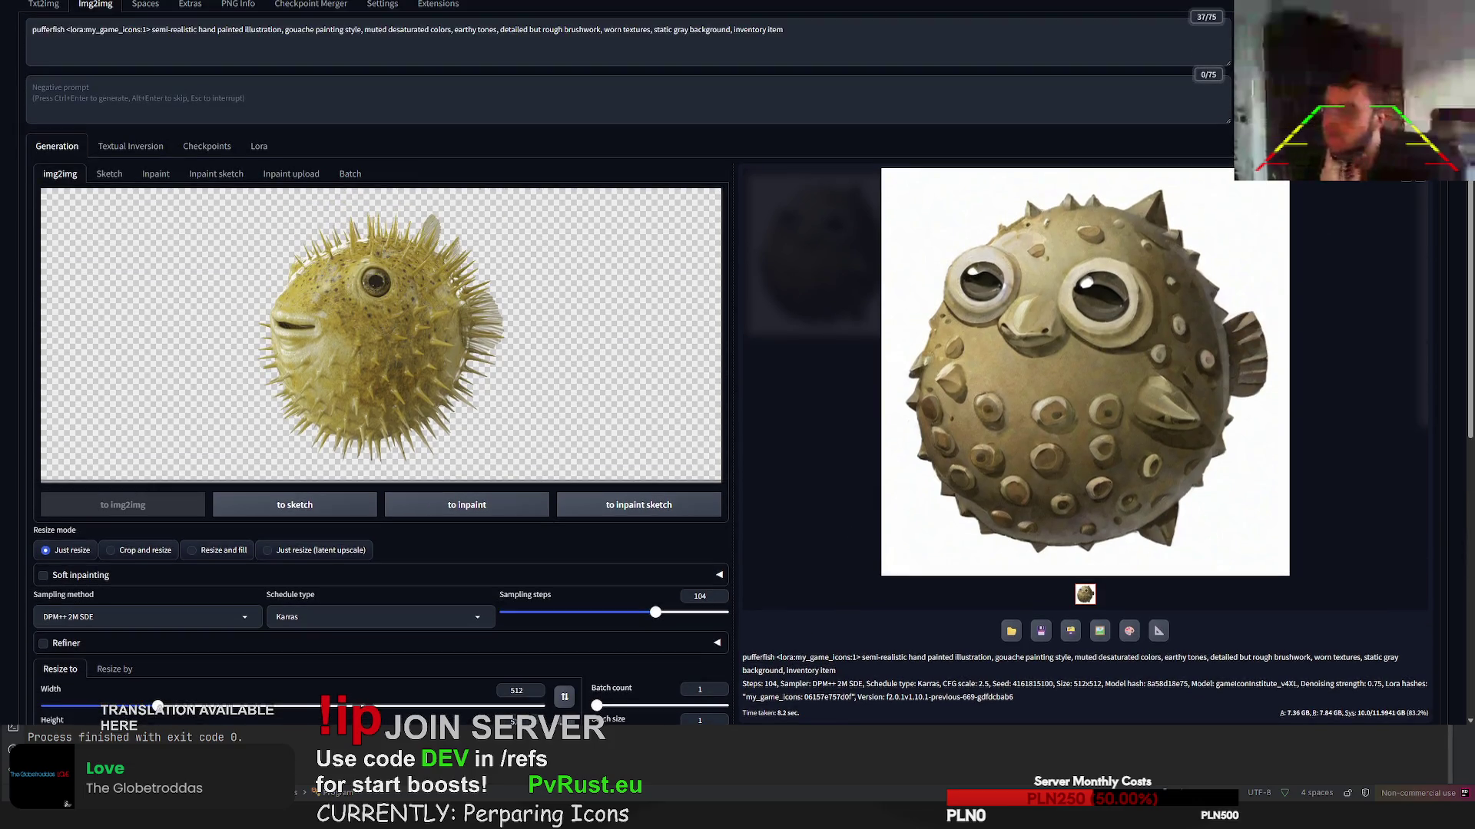
key("ctrl+Return")
Step: Add 'yellow' to the start of the prompt and generate a yellow pufferfish icon
left_click(37, 28)
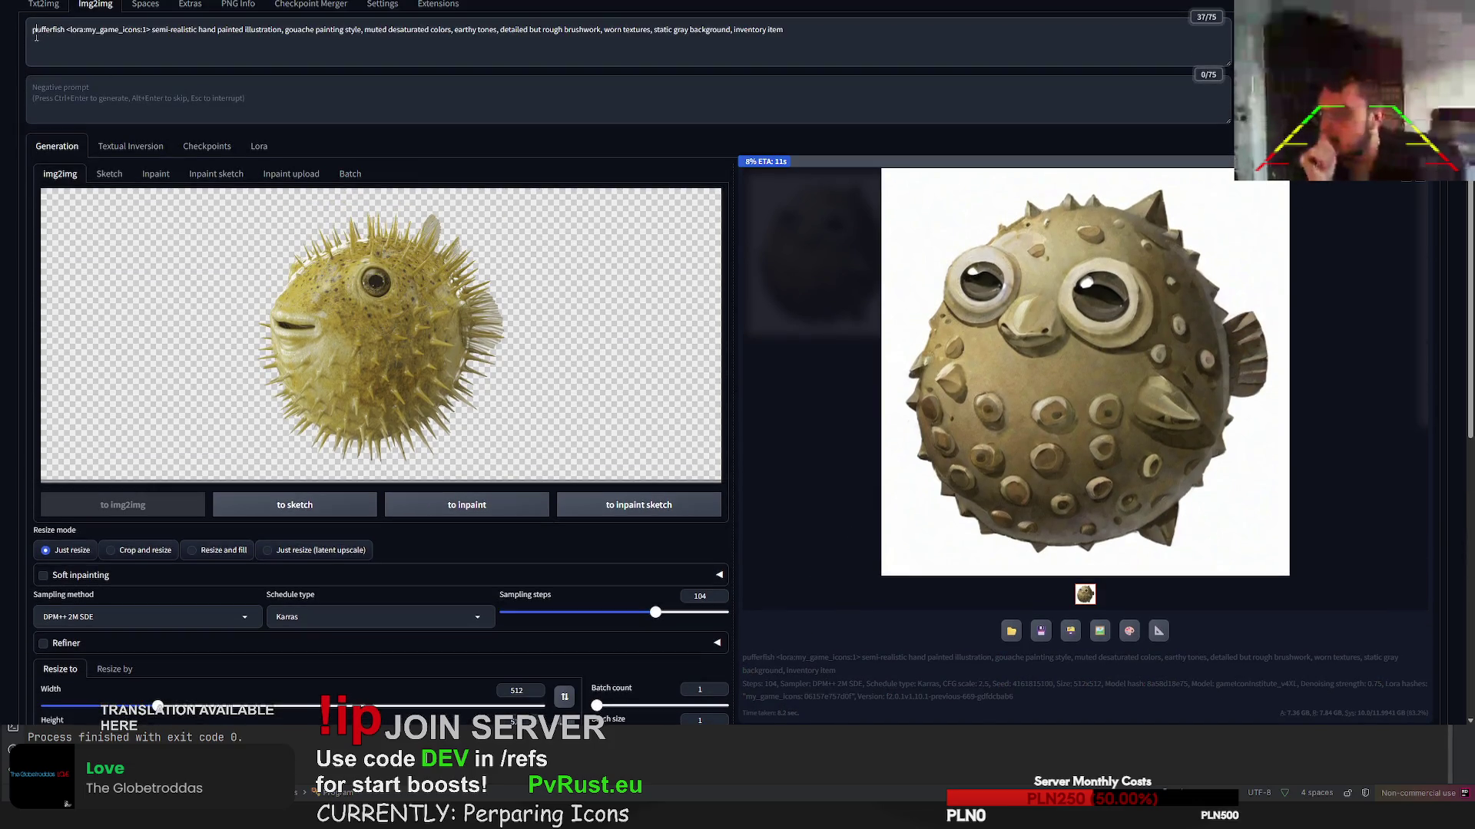
type("yellow")
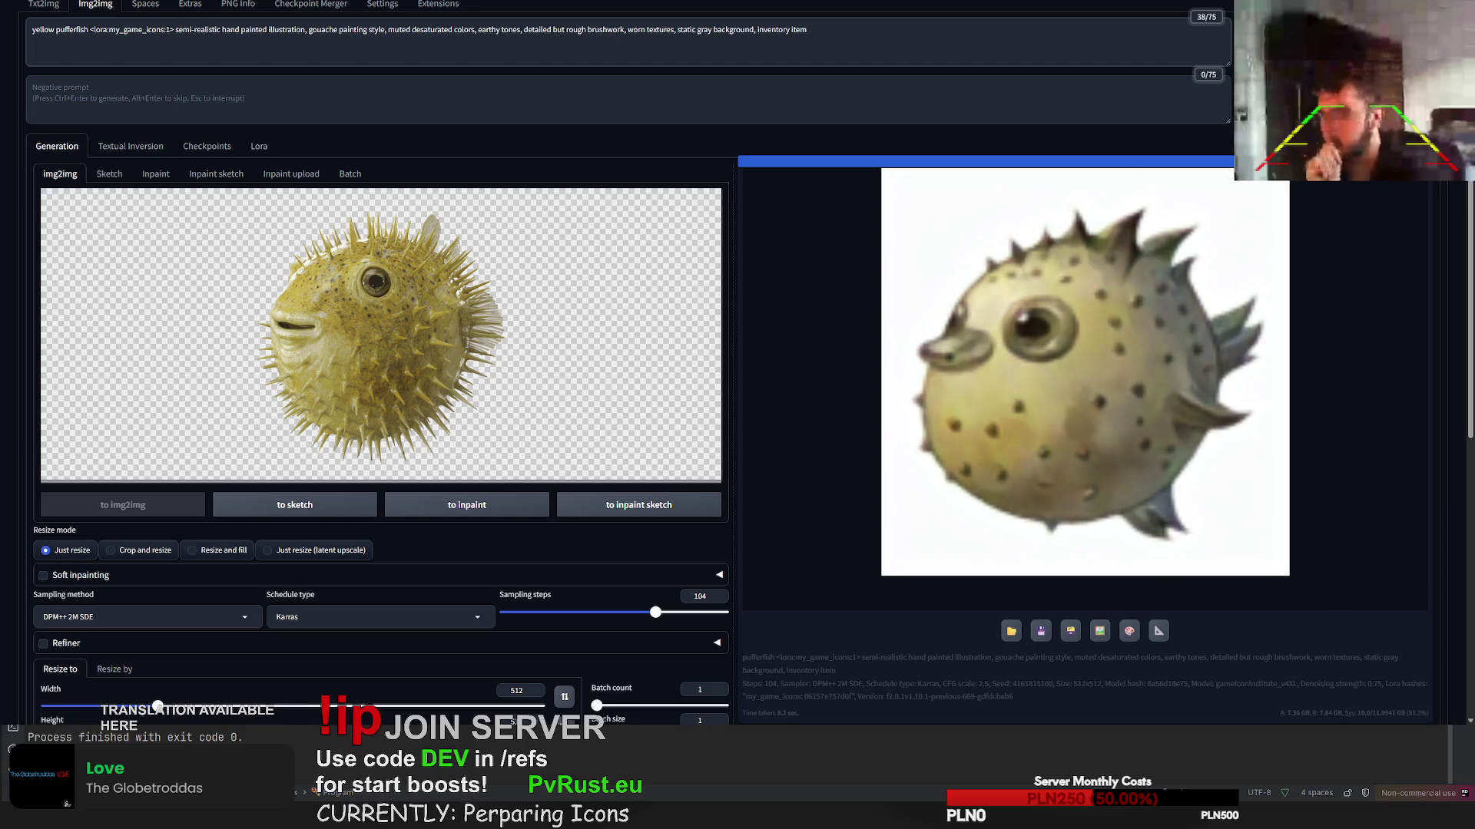
scroll(737, 361, "up", 1)
key("ctrl+Return")
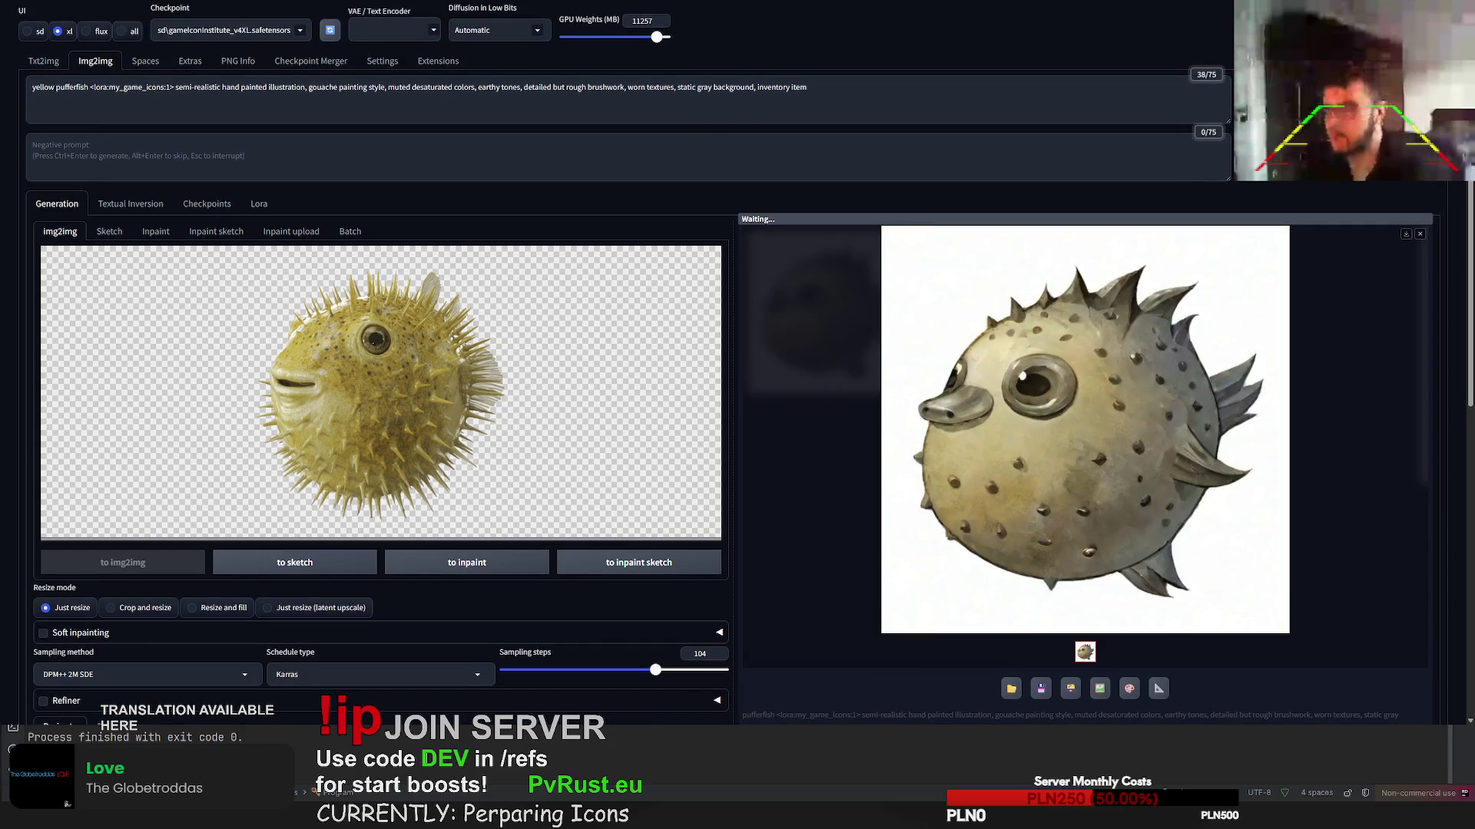
Step: Select the whole yellow pufferfish prompt, then select the old rock prompt in txt2img
double_click(201, 92)
key("ctrl+a")
key("ctrl+c")
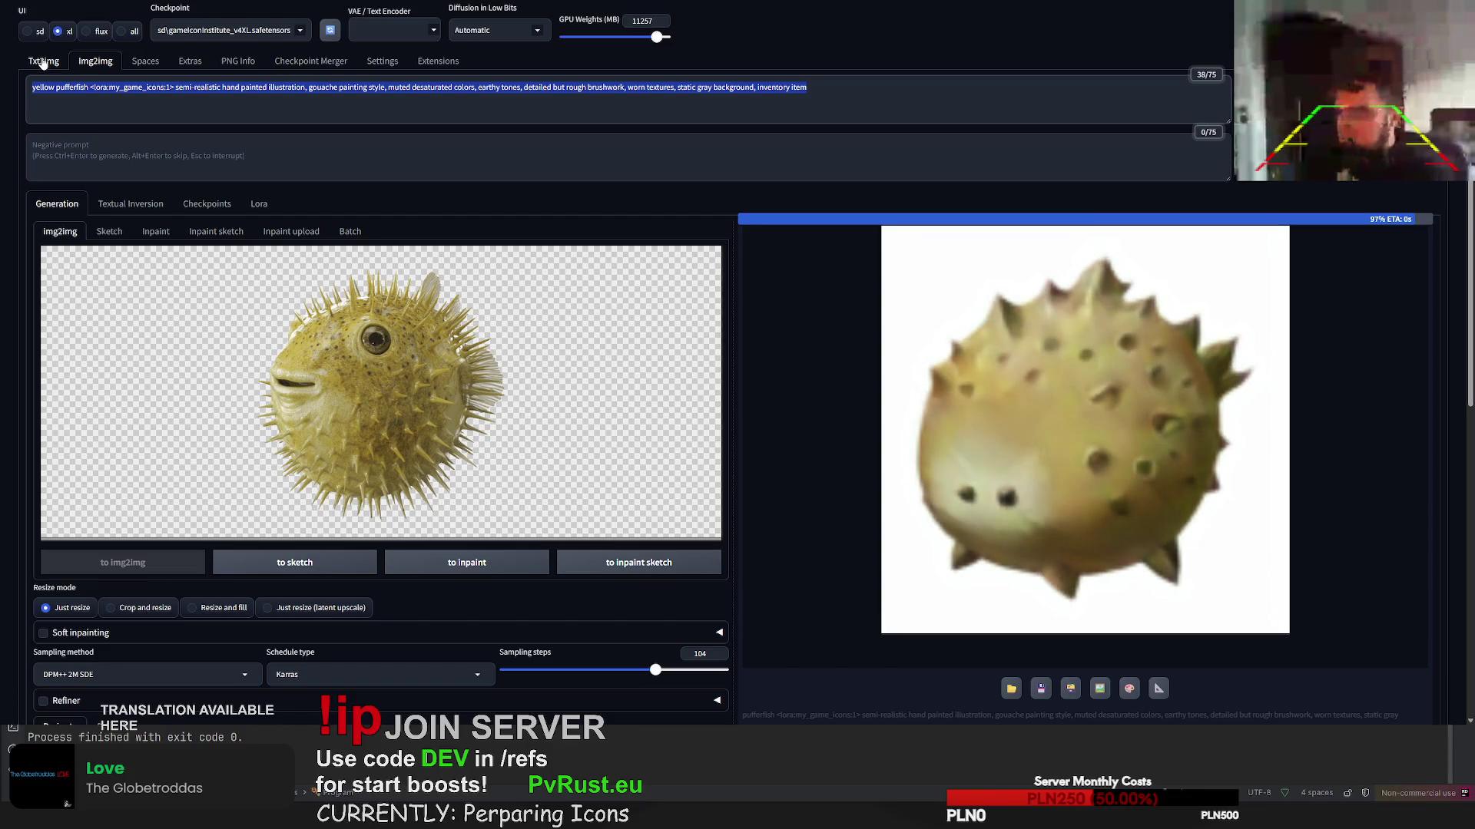
left_click(44, 63)
left_click(282, 96)
key("ctrl+a")
Step: Paste the yellow pufferfish prompt over the rock prompt and generate three icons at 78 steps
key("ctrl+v")
key("ctrl+Return")
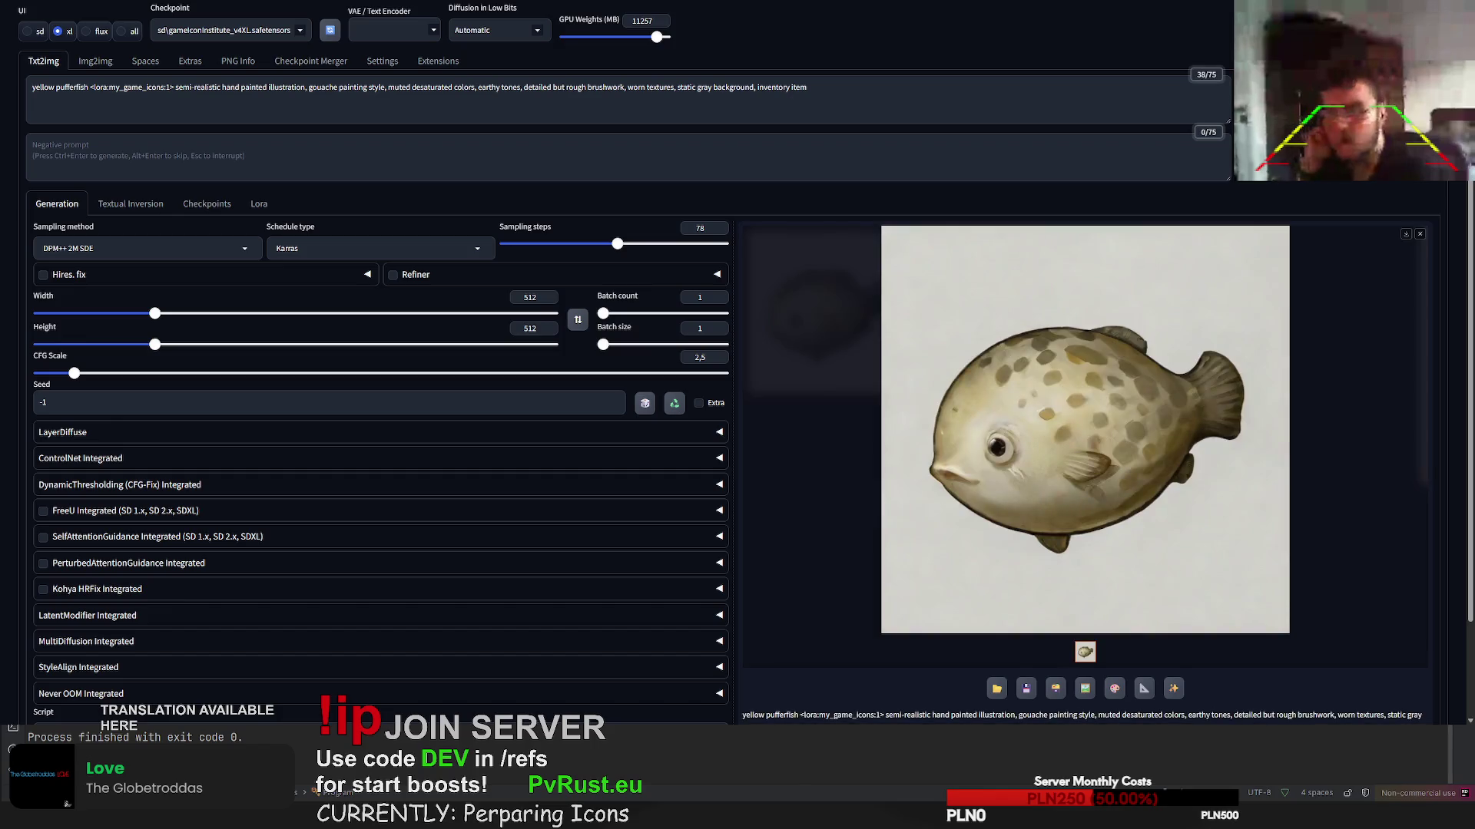
key("ctrl+Return")
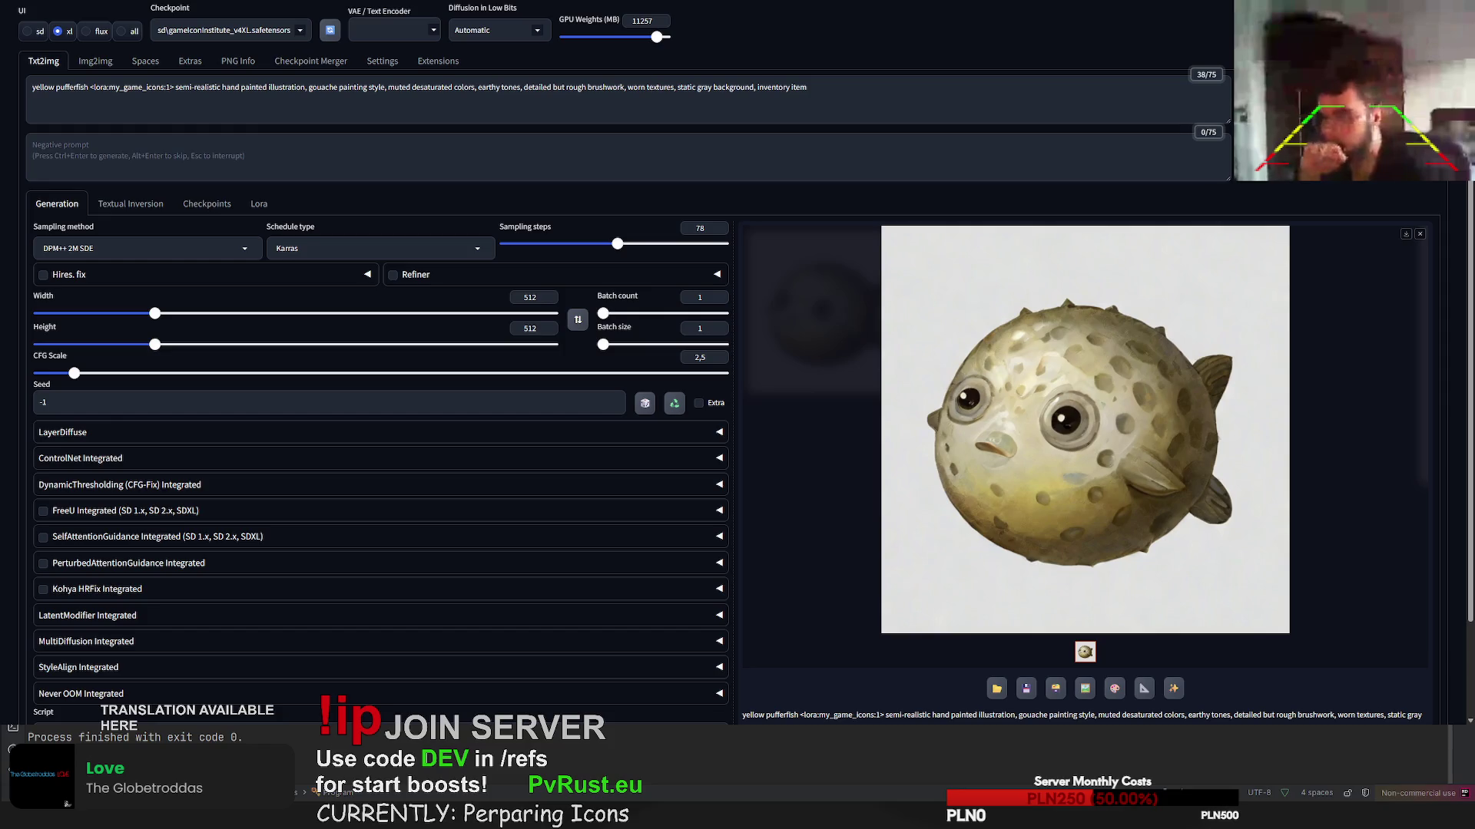
left_click(1305, 100)
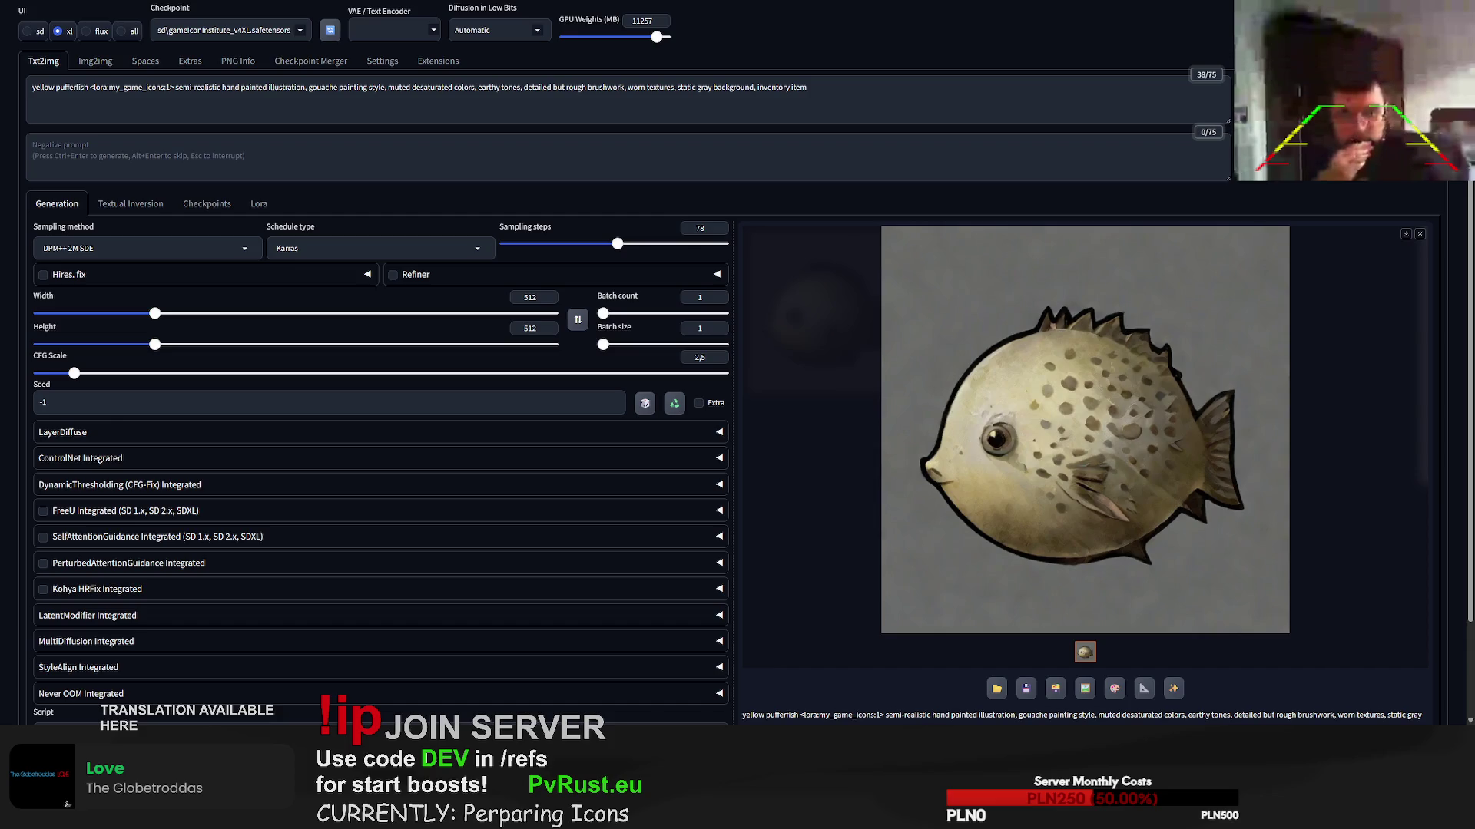
left_click_drag(88, 87, 6, 87)
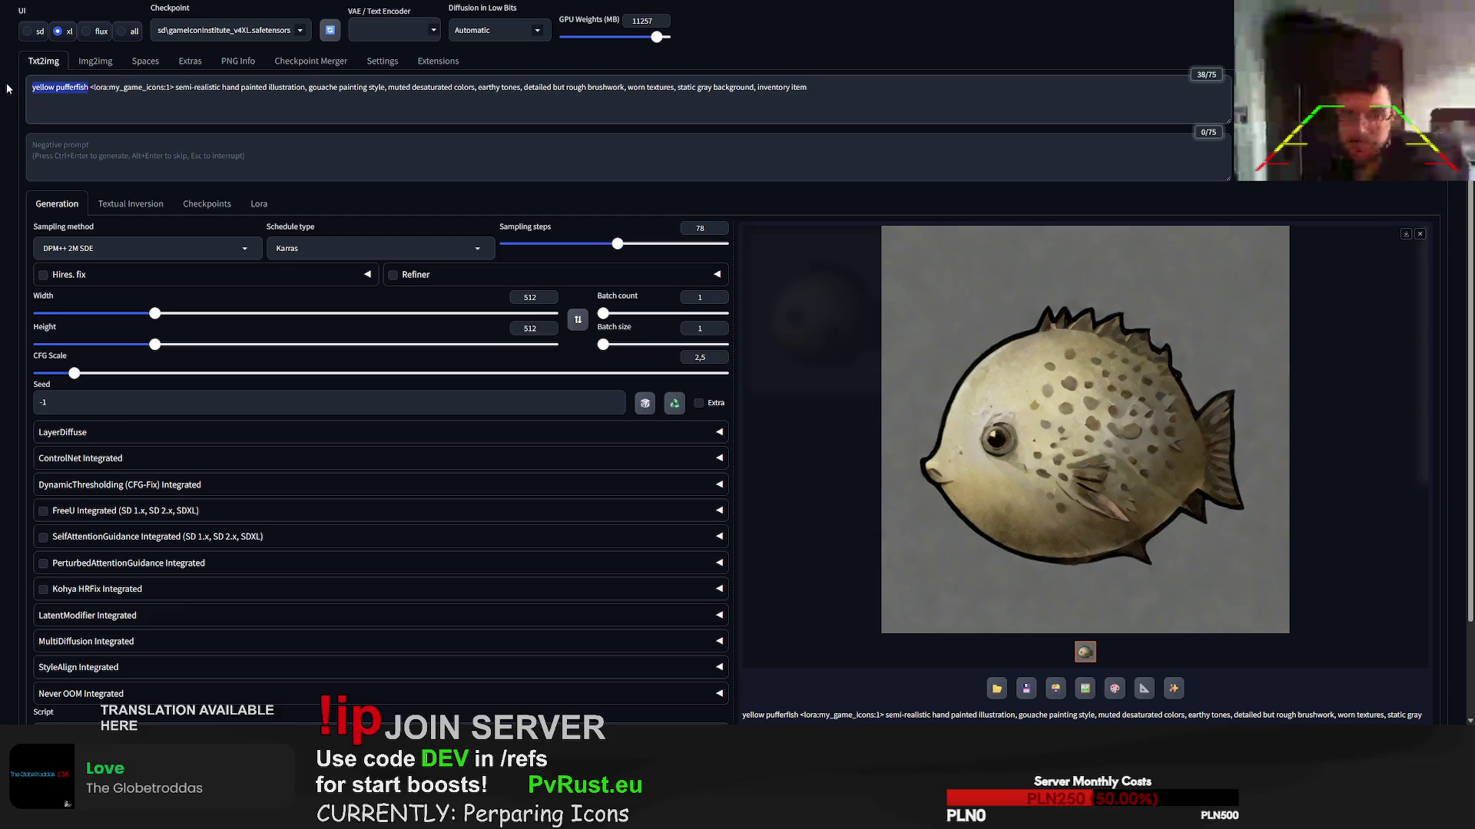
Step: Change the subject to 'anglerfish, fish with light', lower sampling steps to 31, and generate
type("anglerfish")
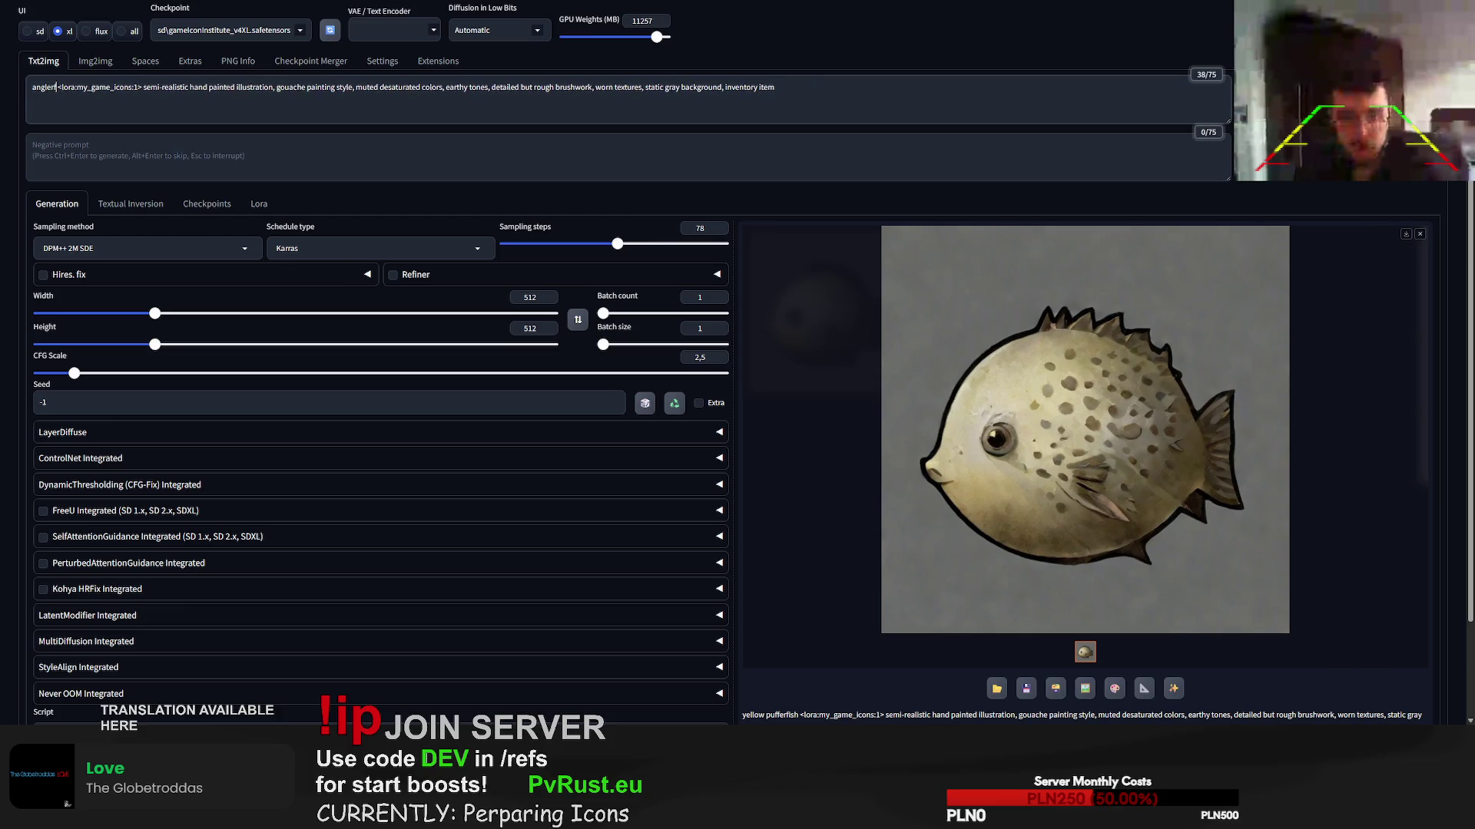
key("ctrl+Return")
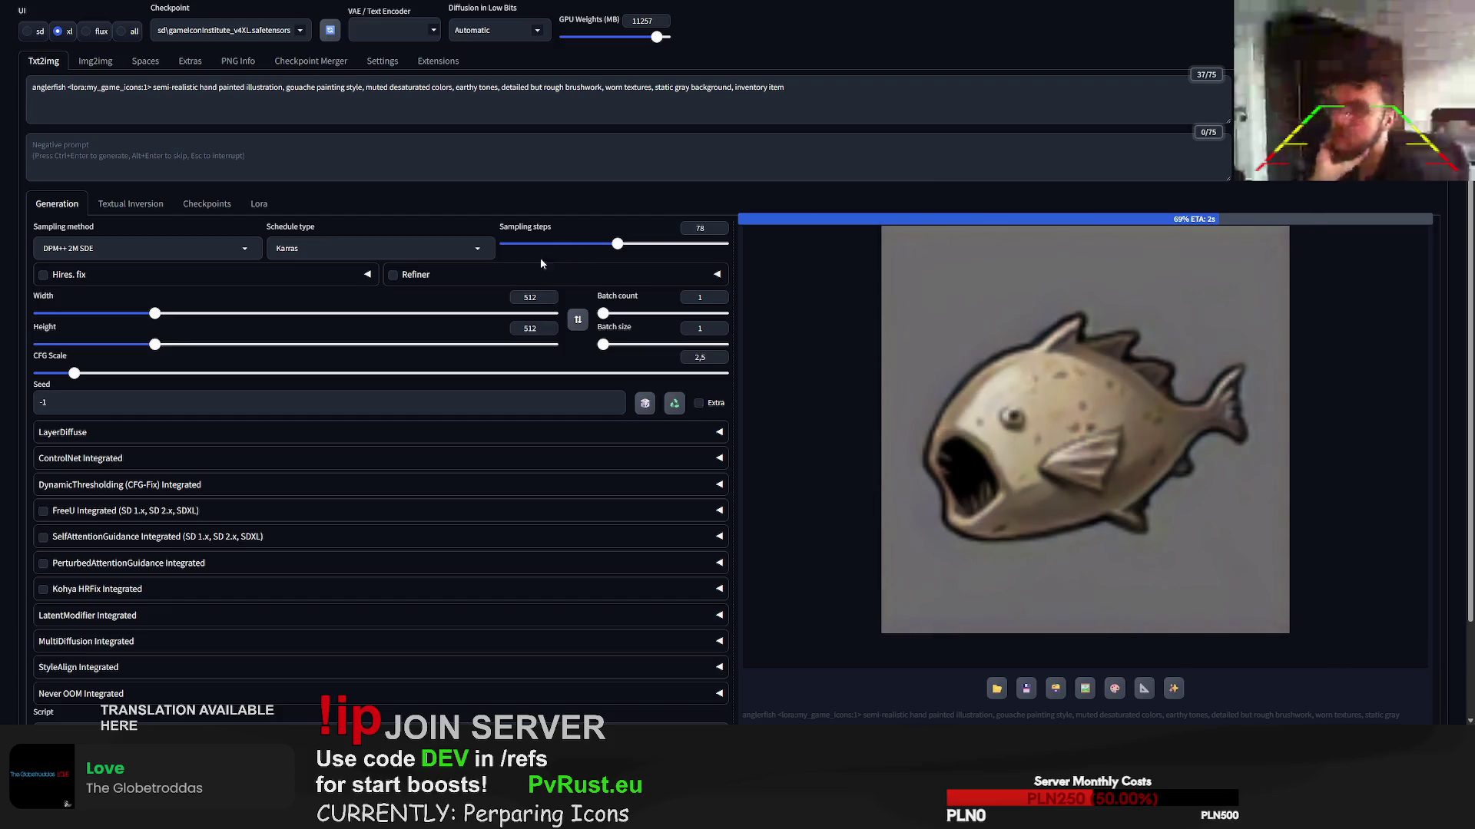
left_click(66, 88)
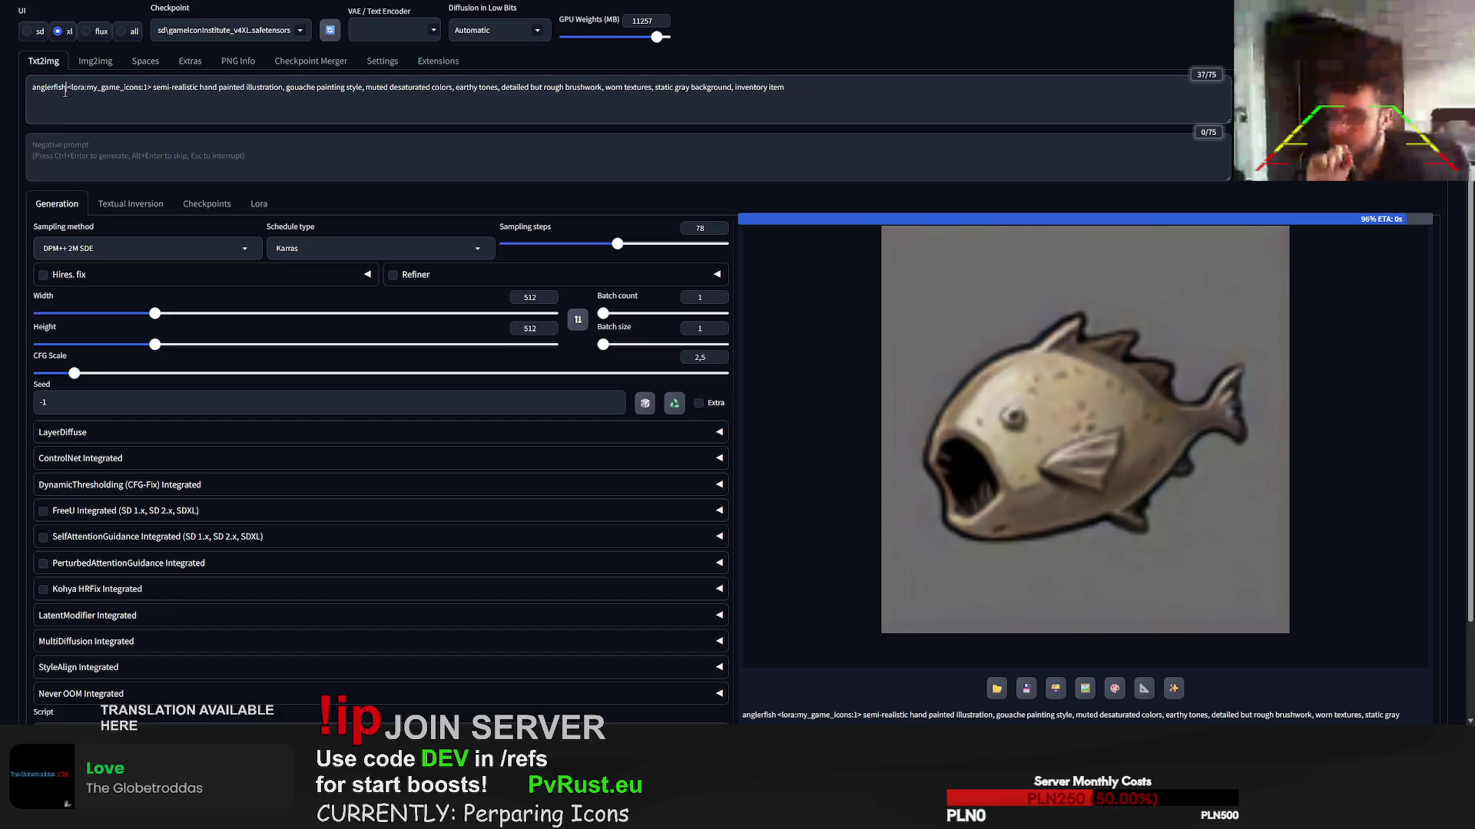
type(", fish with light")
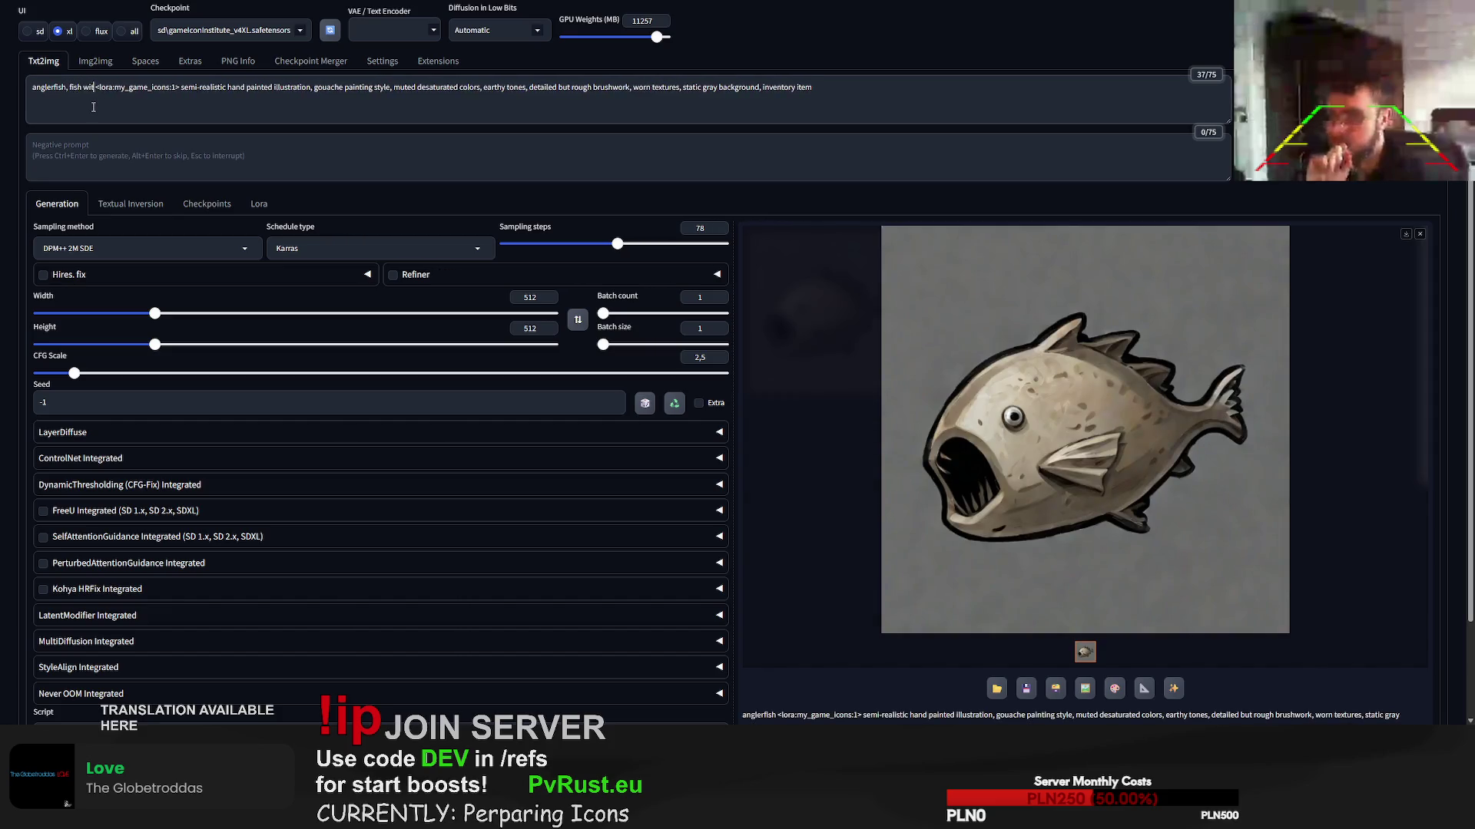
left_click_drag(619, 243, 548, 243)
key("ctrl+Return")
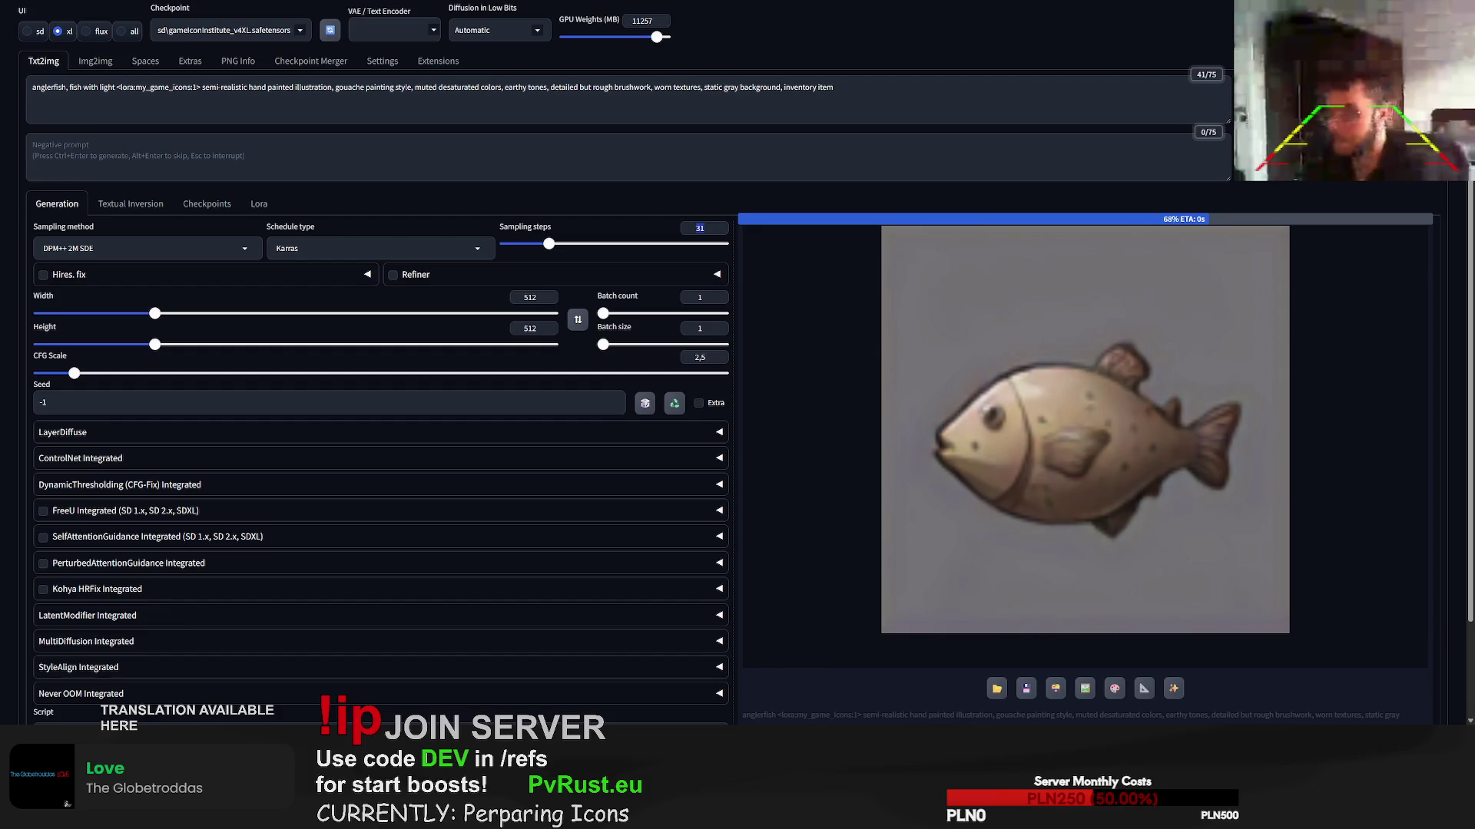
key("ctrl+Return")
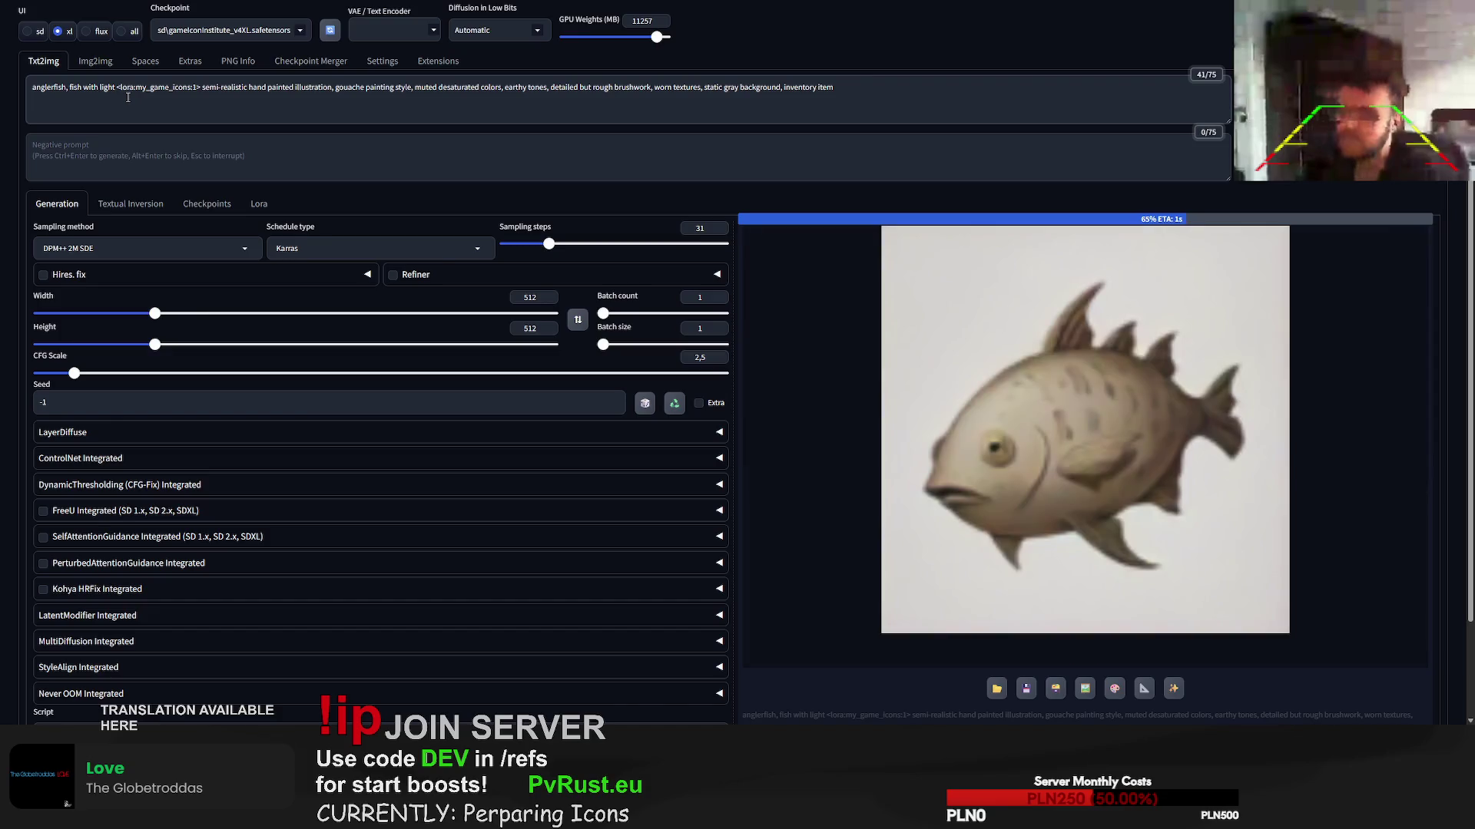
Step: Reword the lure as 'lightbulb' and generate three variations
type("bulb")
key("ctrl+Return")
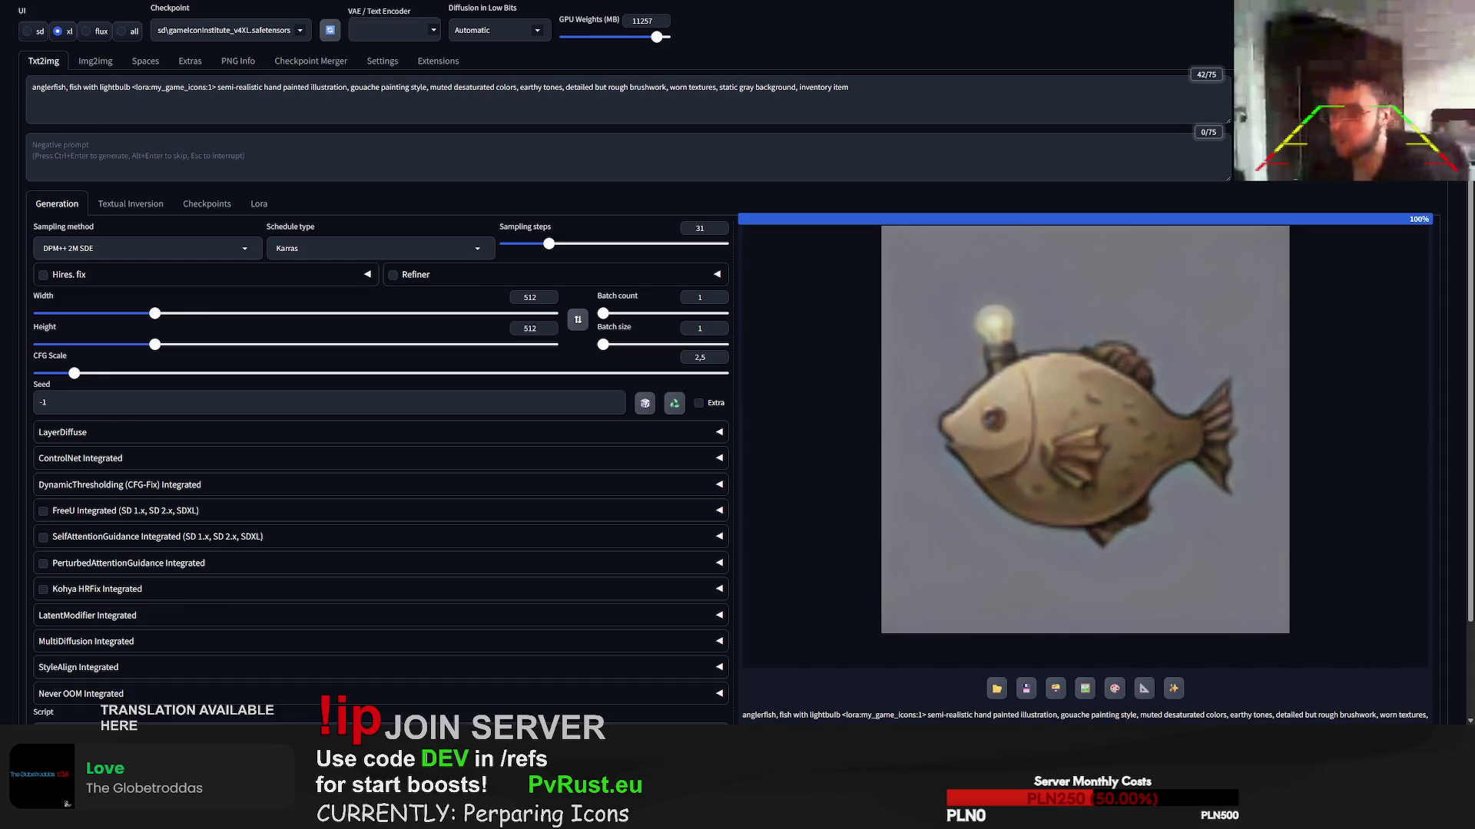
key("ctrl+Return")
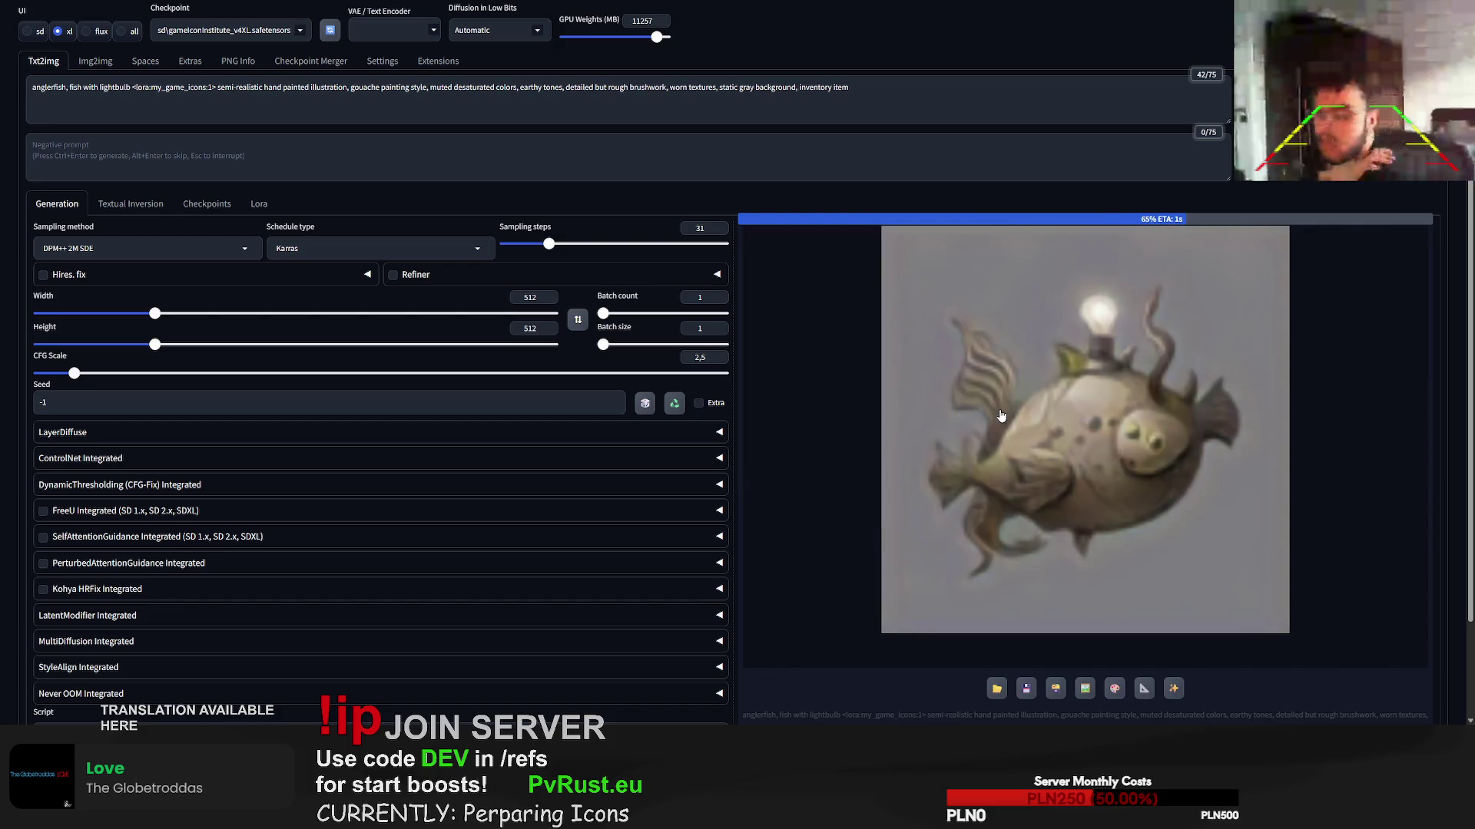
key("ctrl+Return")
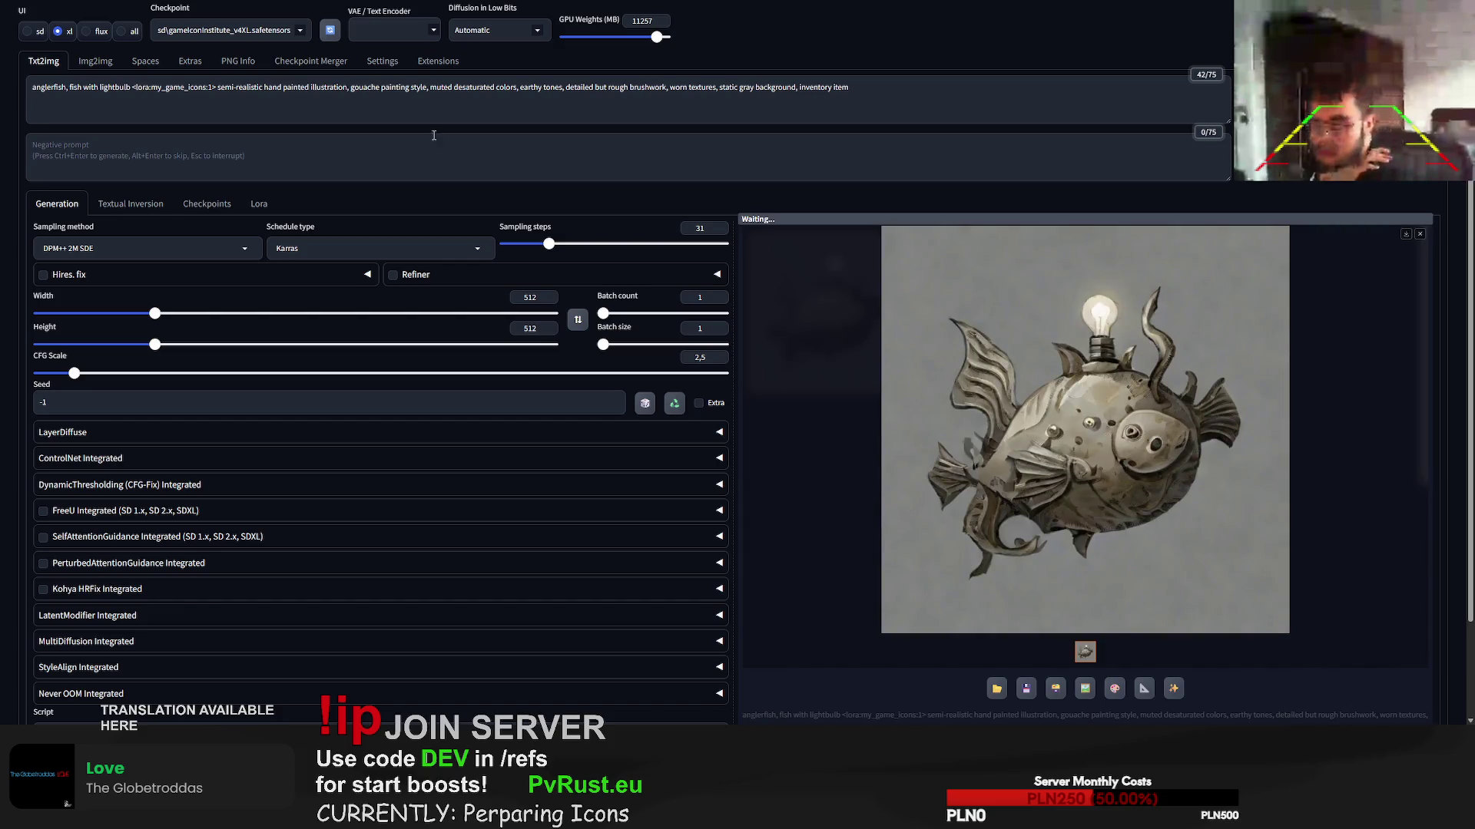
Step: Replace 'lightbulb' with 'light source' and generate two variations
double_click(110, 88)
type("light source")
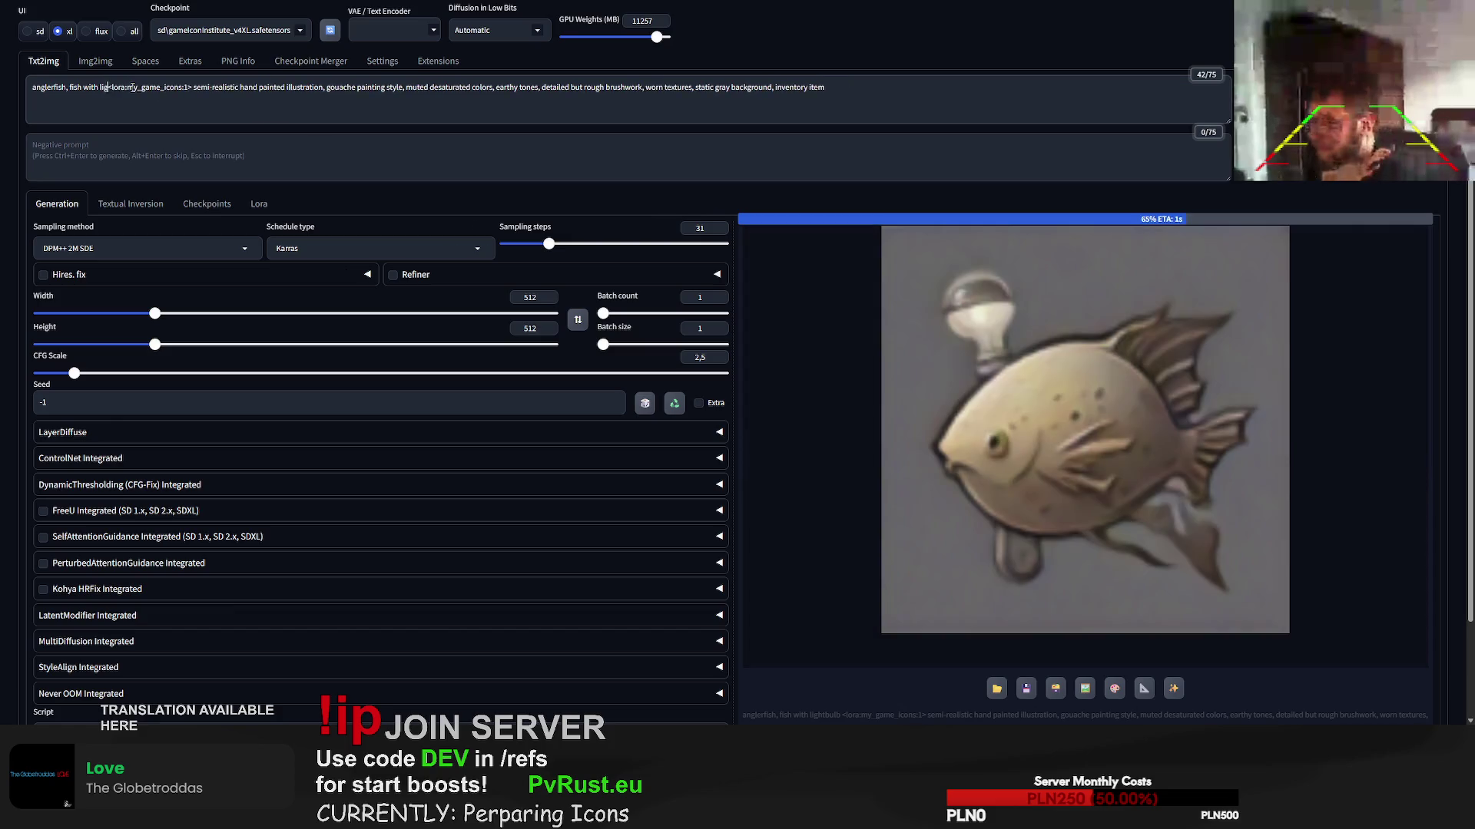
key("ctrl+Return")
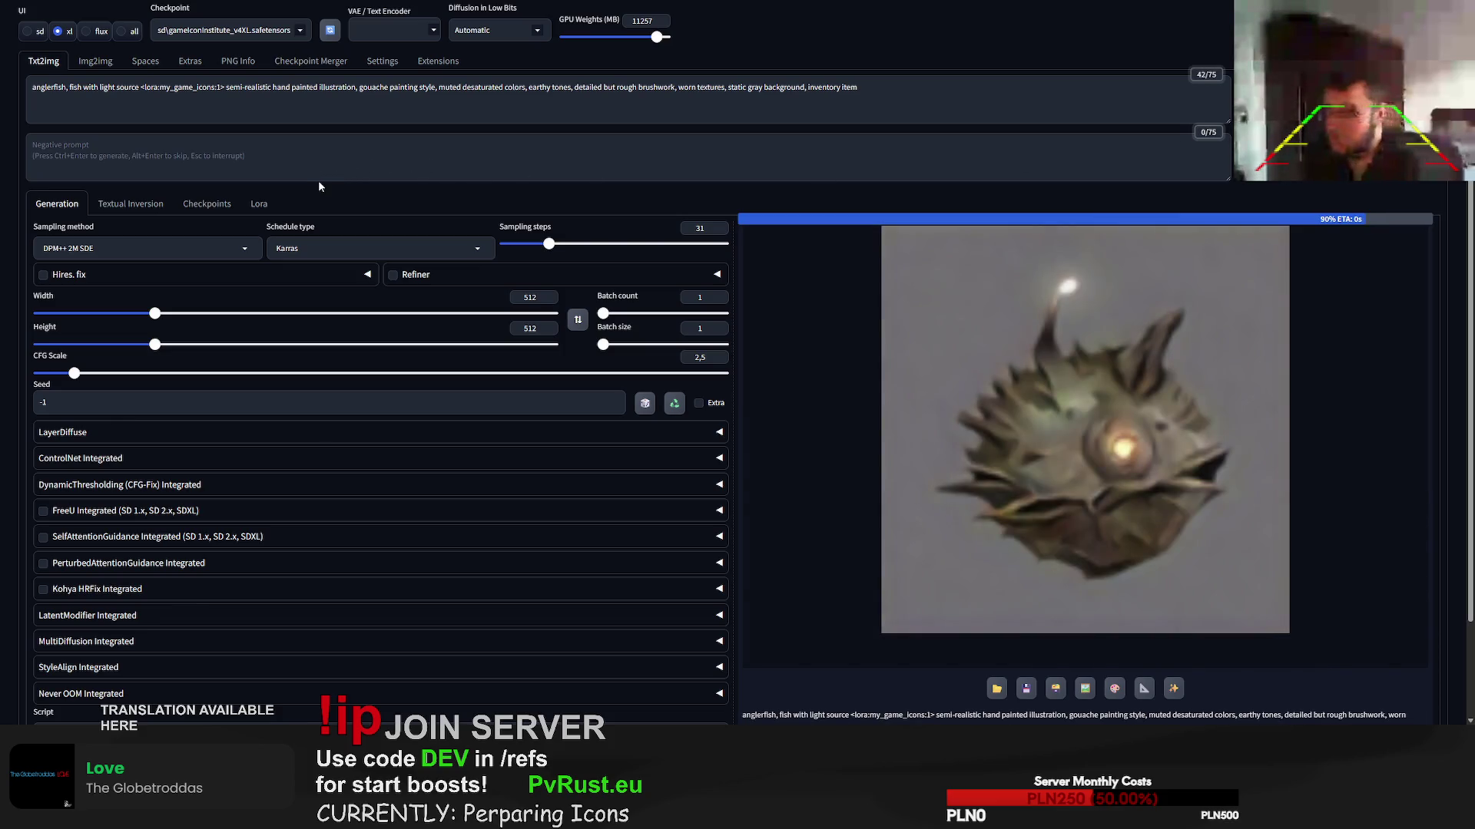
key("ctrl+Return")
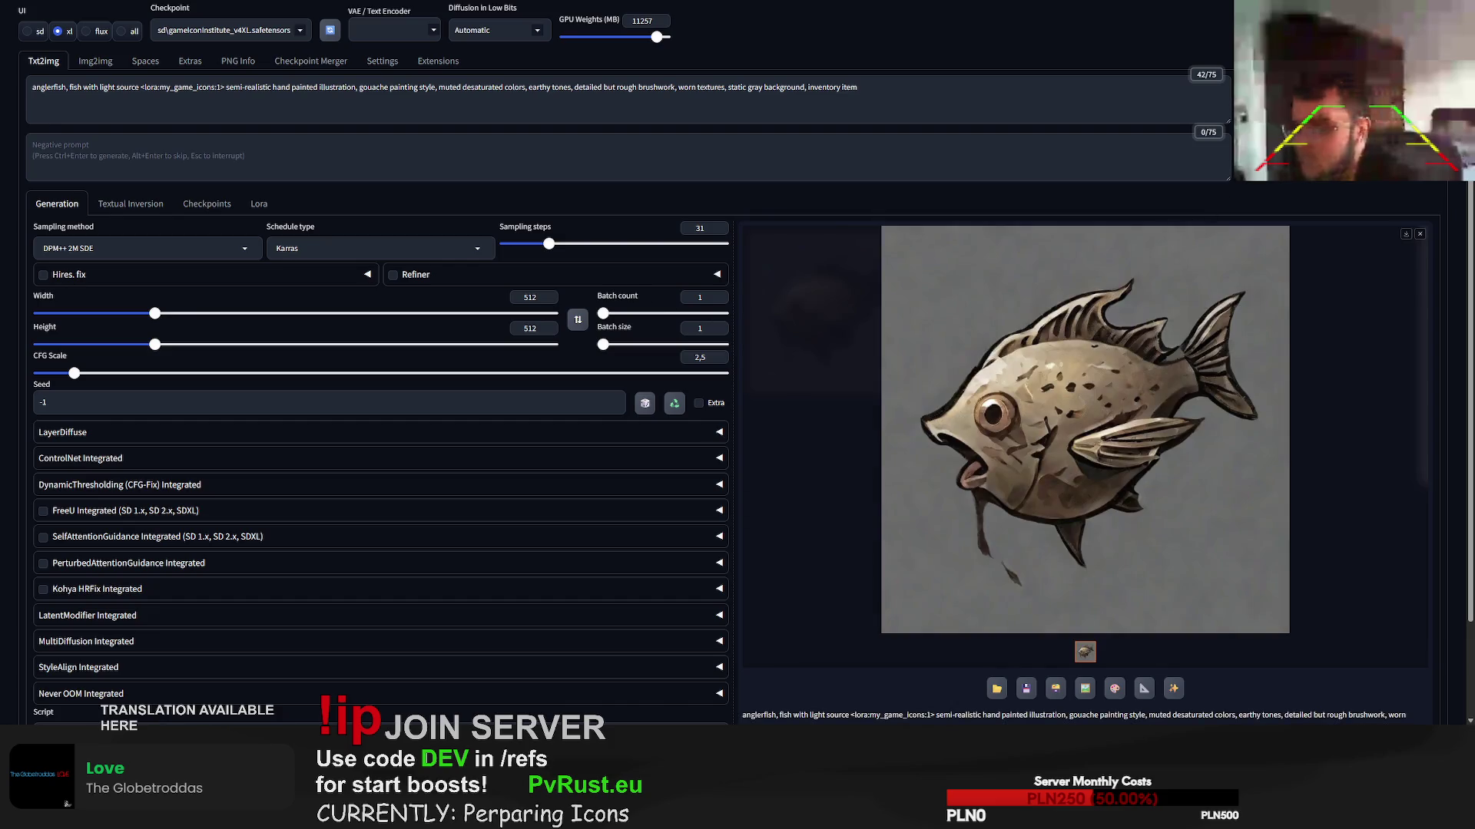
Step: Raise sampling steps to 77, generate the anglerfish, and select the whole prompt
left_click(84, 91)
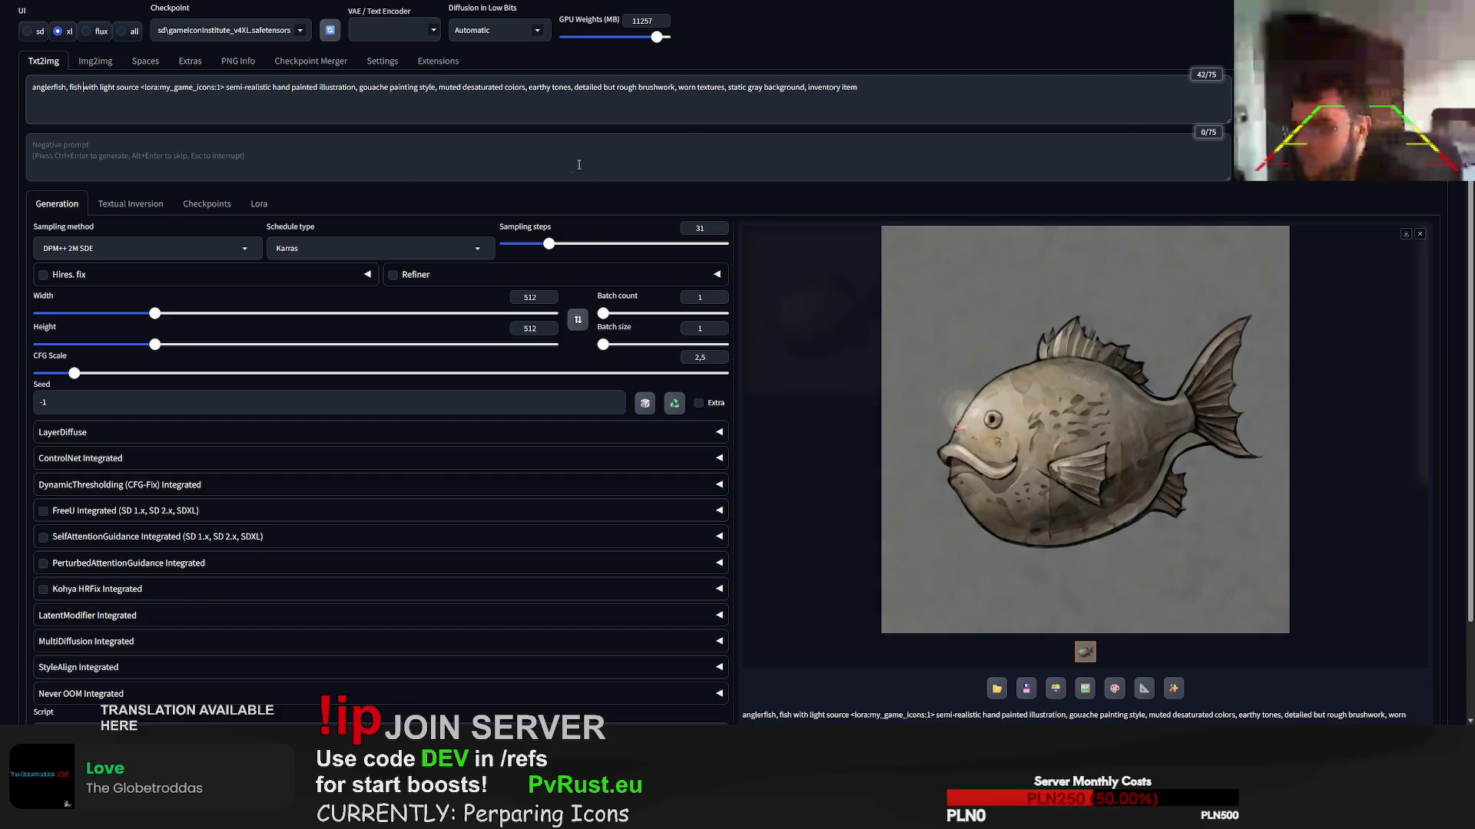
left_click_drag(550, 245, 619, 253)
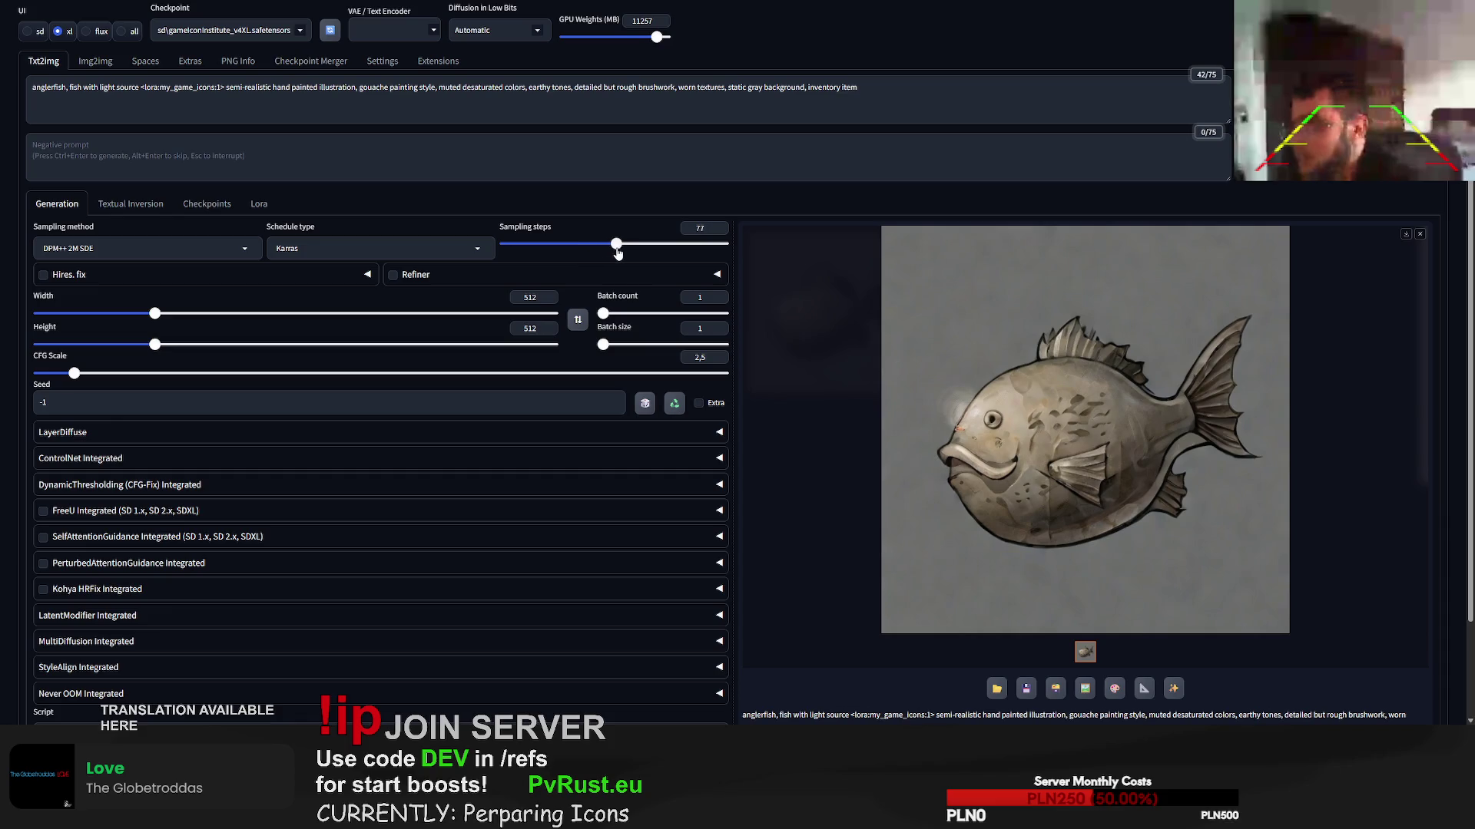
left_click(1321, 100)
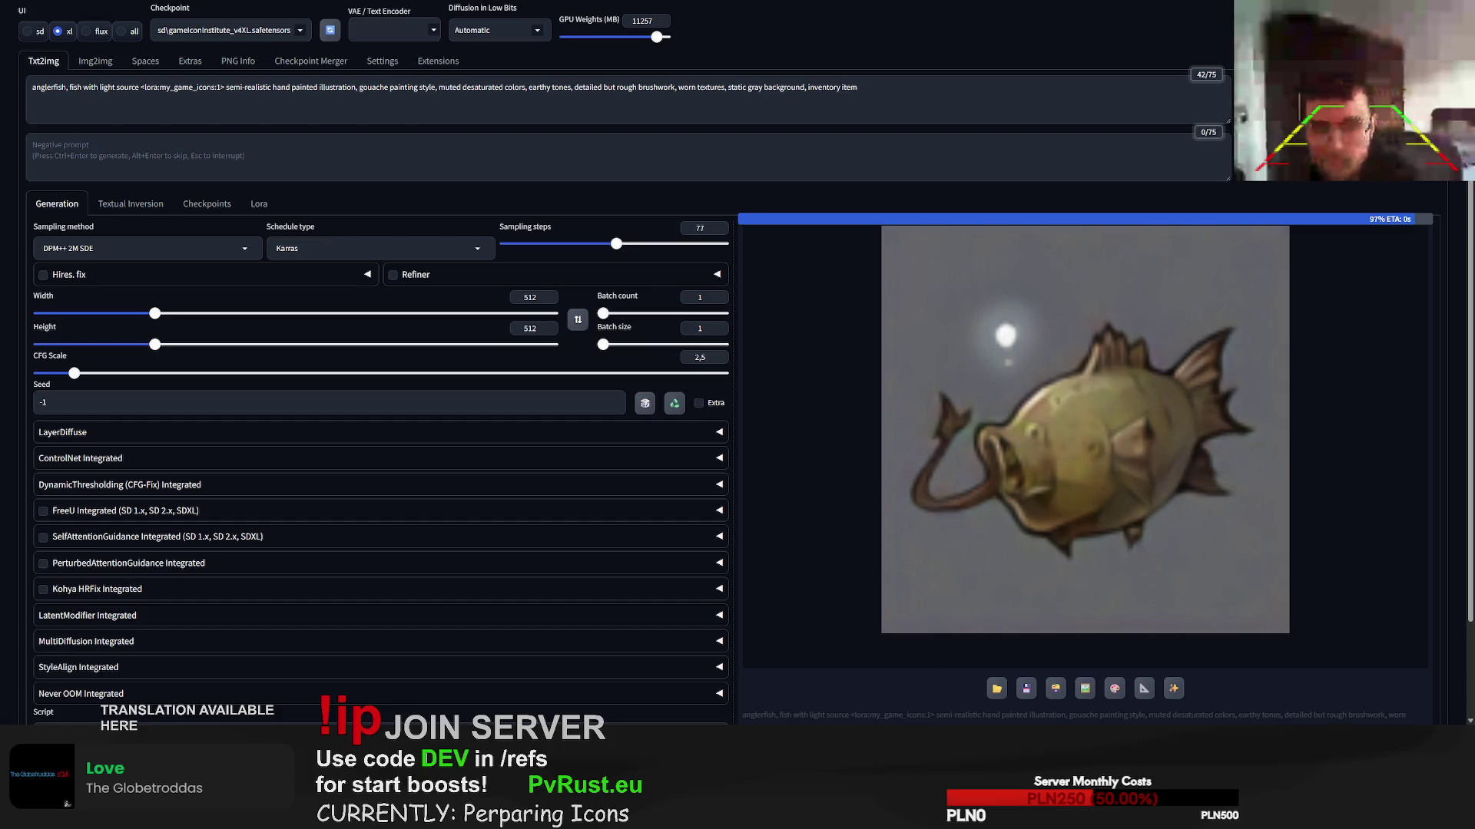
left_click(221, 87)
key("ctrl+a")
key("ctrl+c")
left_click(95, 60)
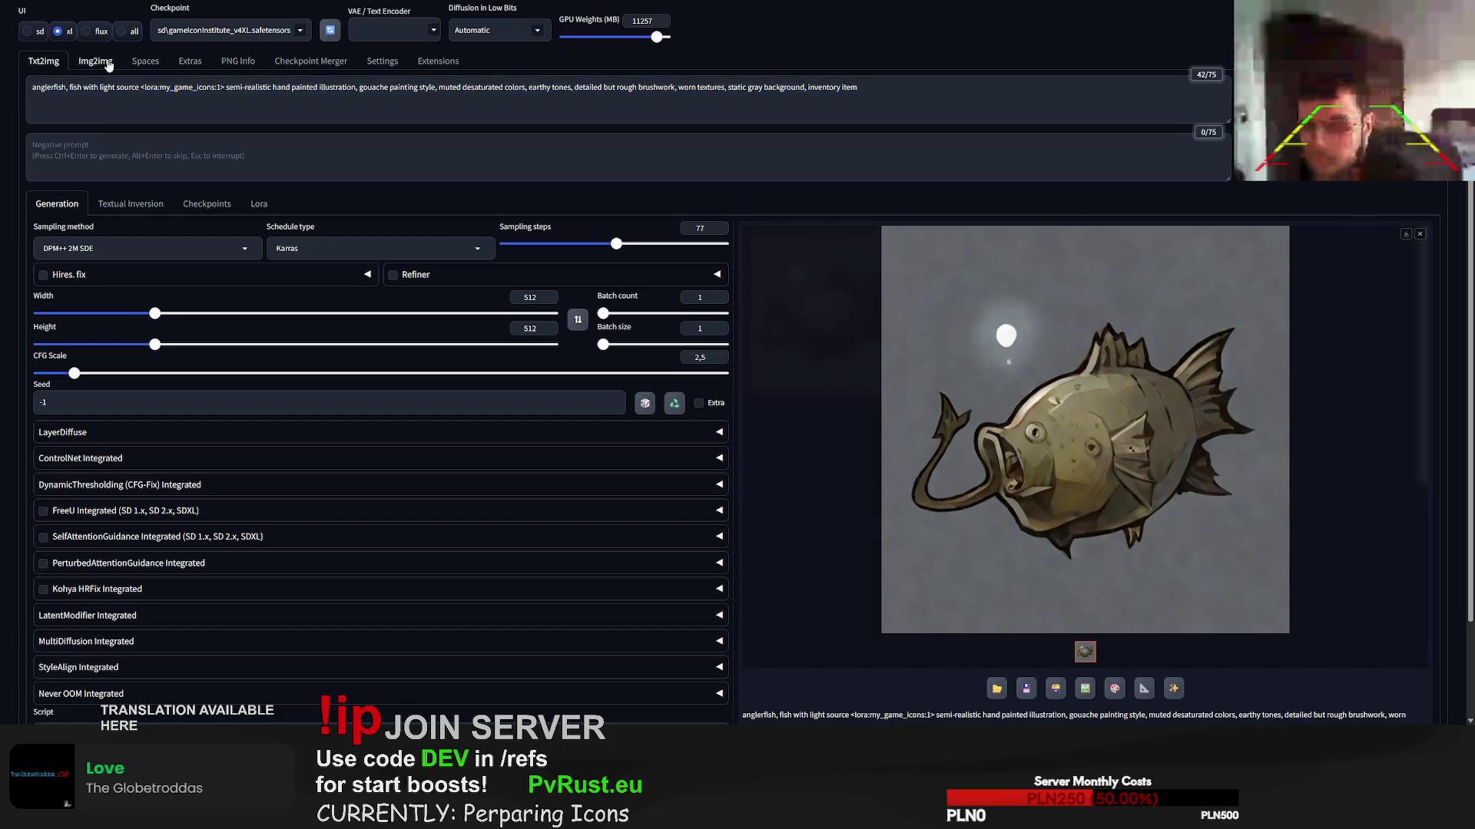
Step: Paste the anglerfish prompt and the anglerfish reference picture into img2img and generate
key("ctrl+a")
key("ctrl+v")
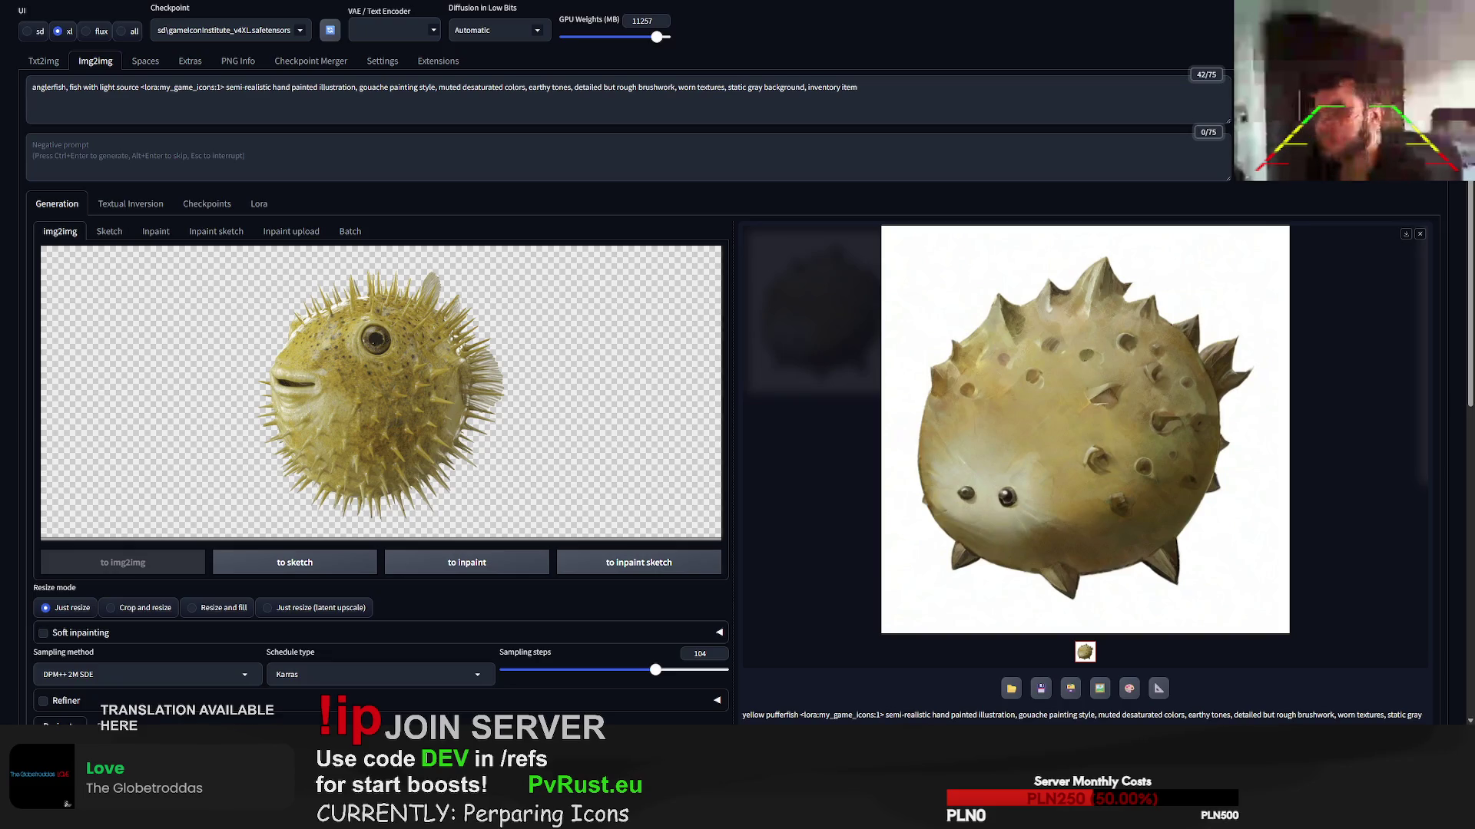
key("ctrl+v")
key("ctrl+Return")
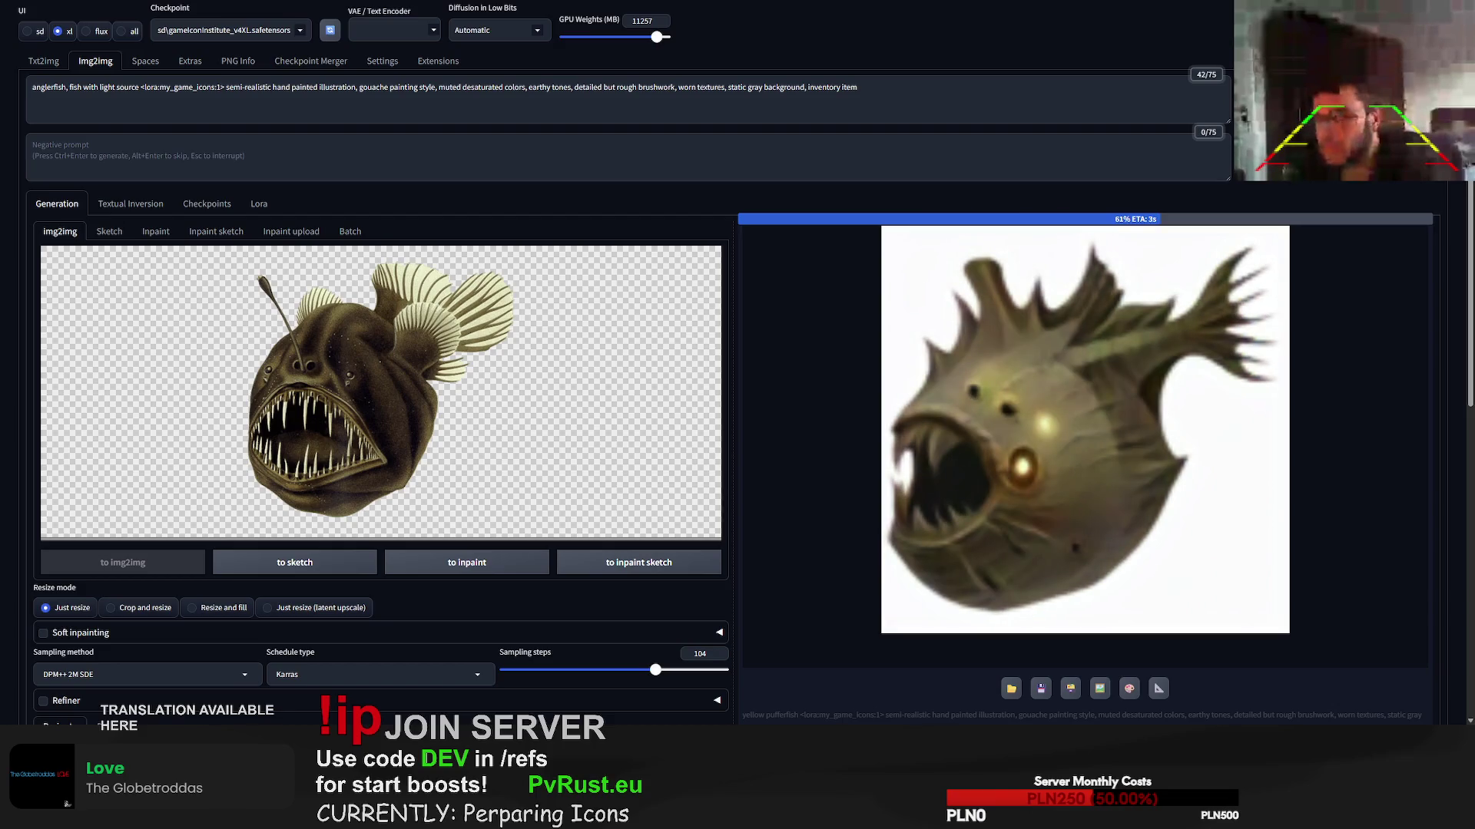
scroll(523, 635, "down", 5)
scroll(516, 613, "up", 4)
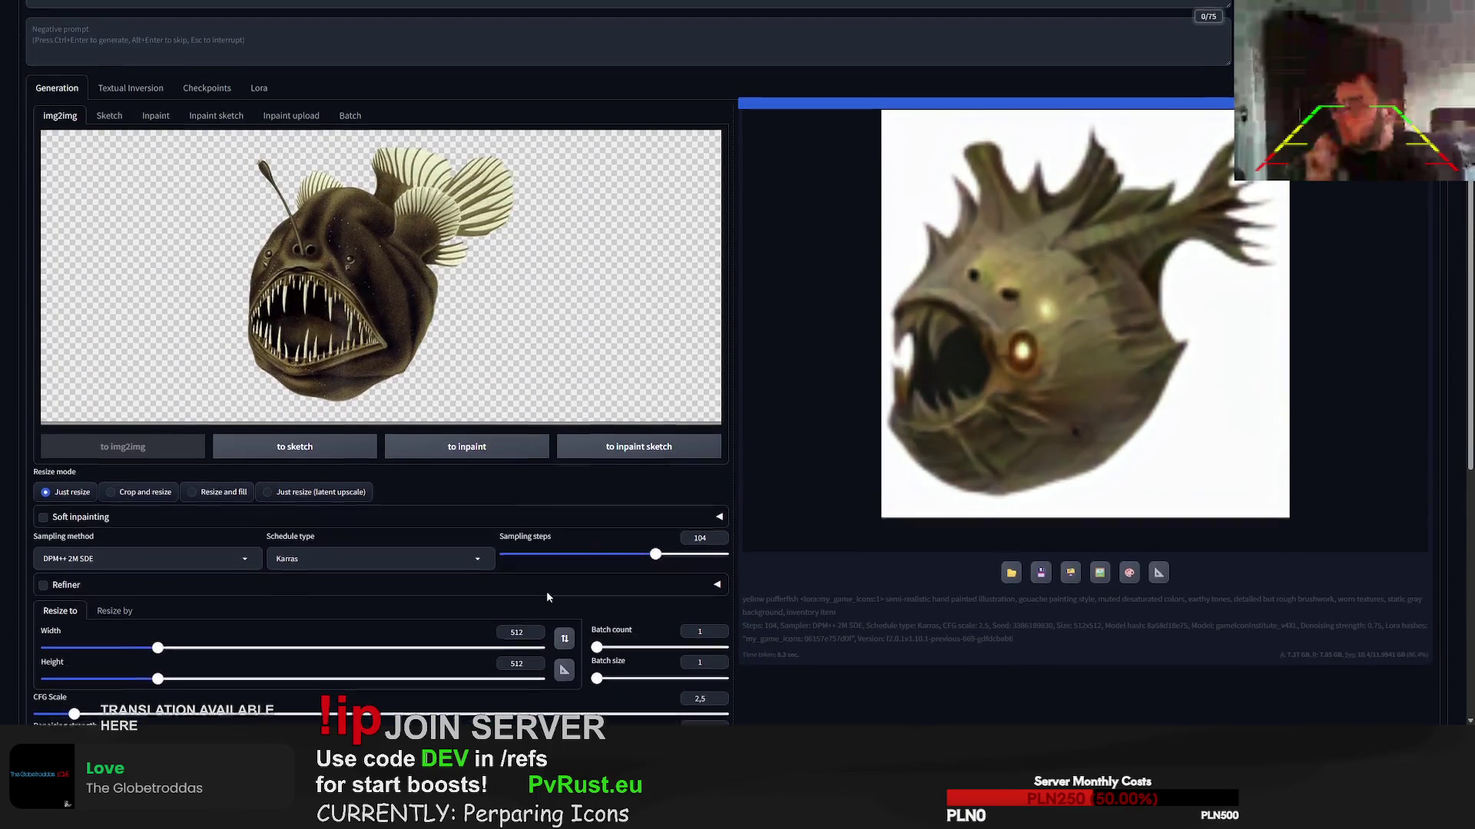
scroll(701, 566, "up", 1)
scroll(1159, 607, "up", 1)
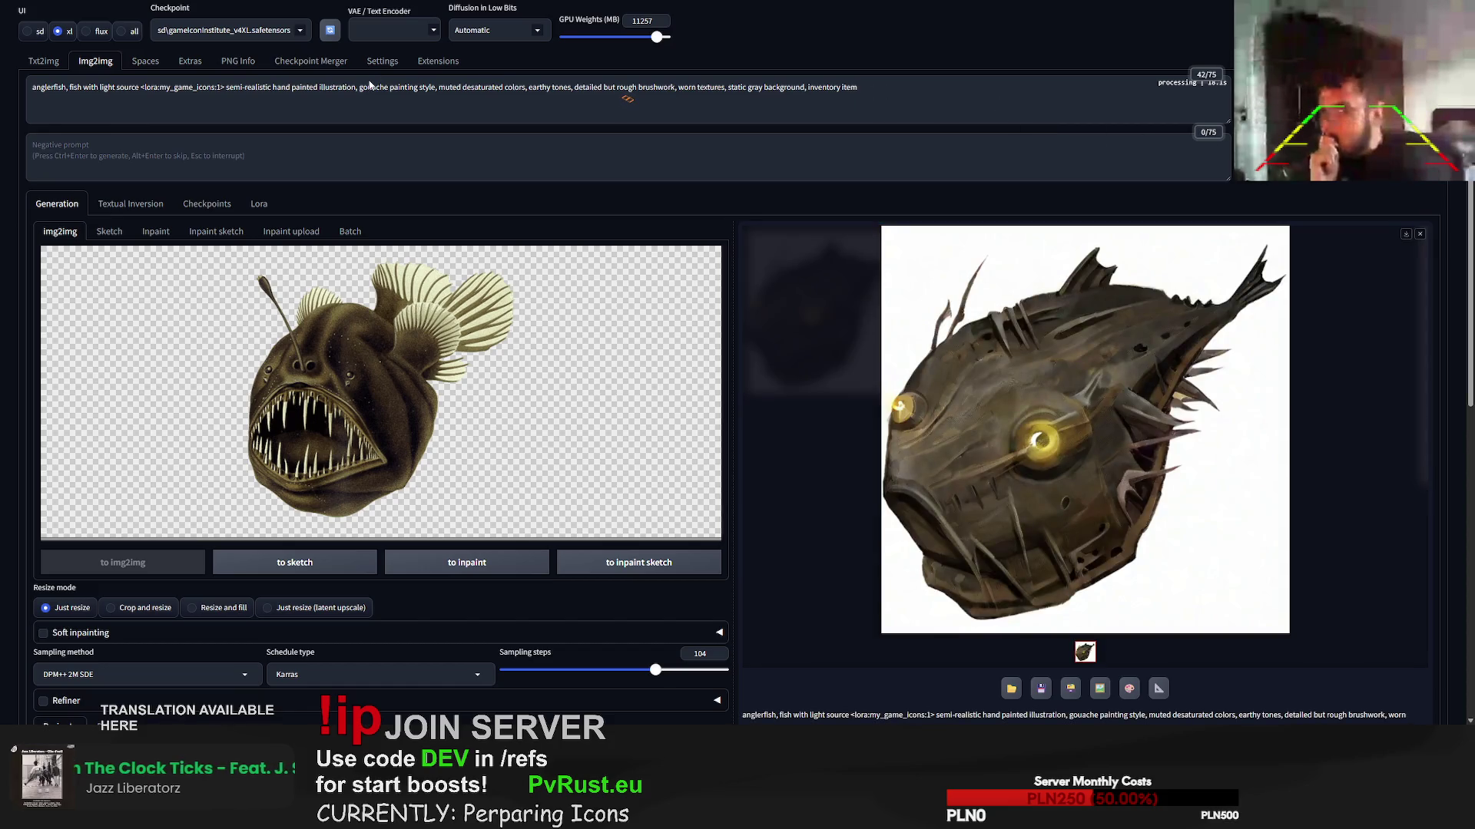
Step: Replace the leftover fireworks text in img2img with the anglerfish prompt and regenerate
left_click(44, 61)
double_click(90, 86)
triple_click(92, 87)
left_click(95, 62)
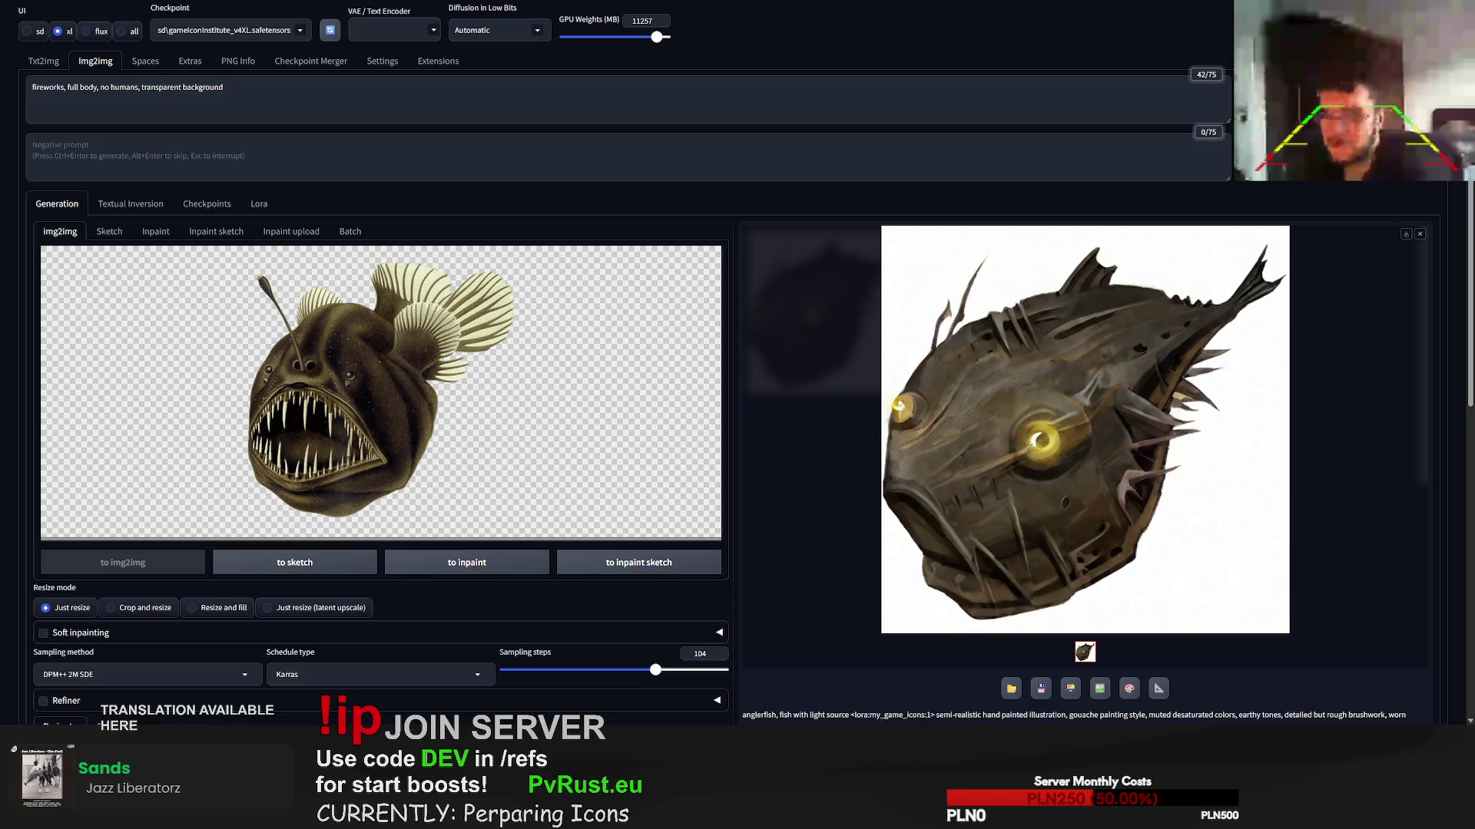
mouse_move(225, 87)
left_mouse_down()
mouse_move(53, 78)
mouse_move(7, 93)
left_mouse_up()
key("ctrl+v")
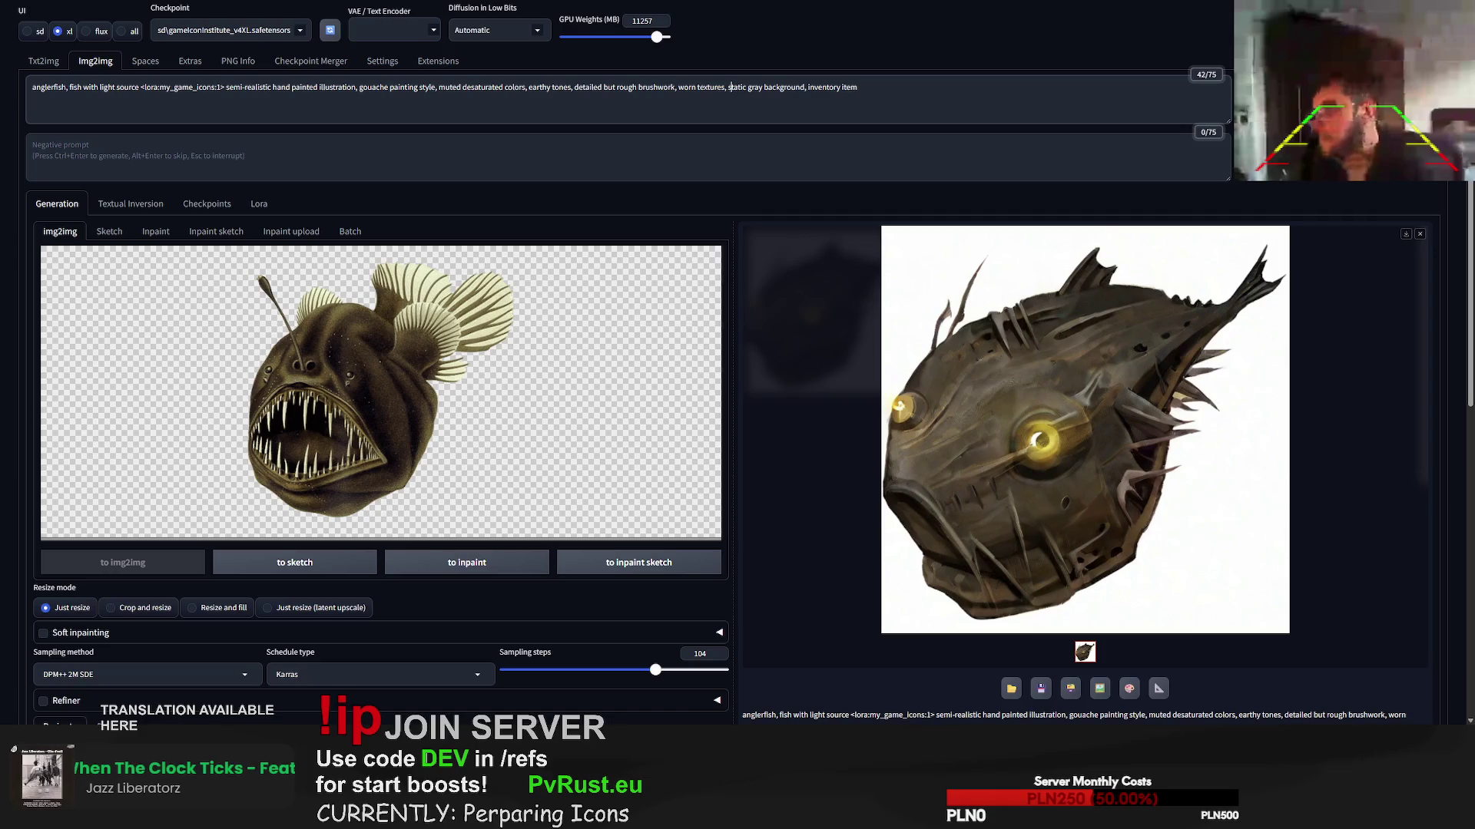
key("ctrl+Return")
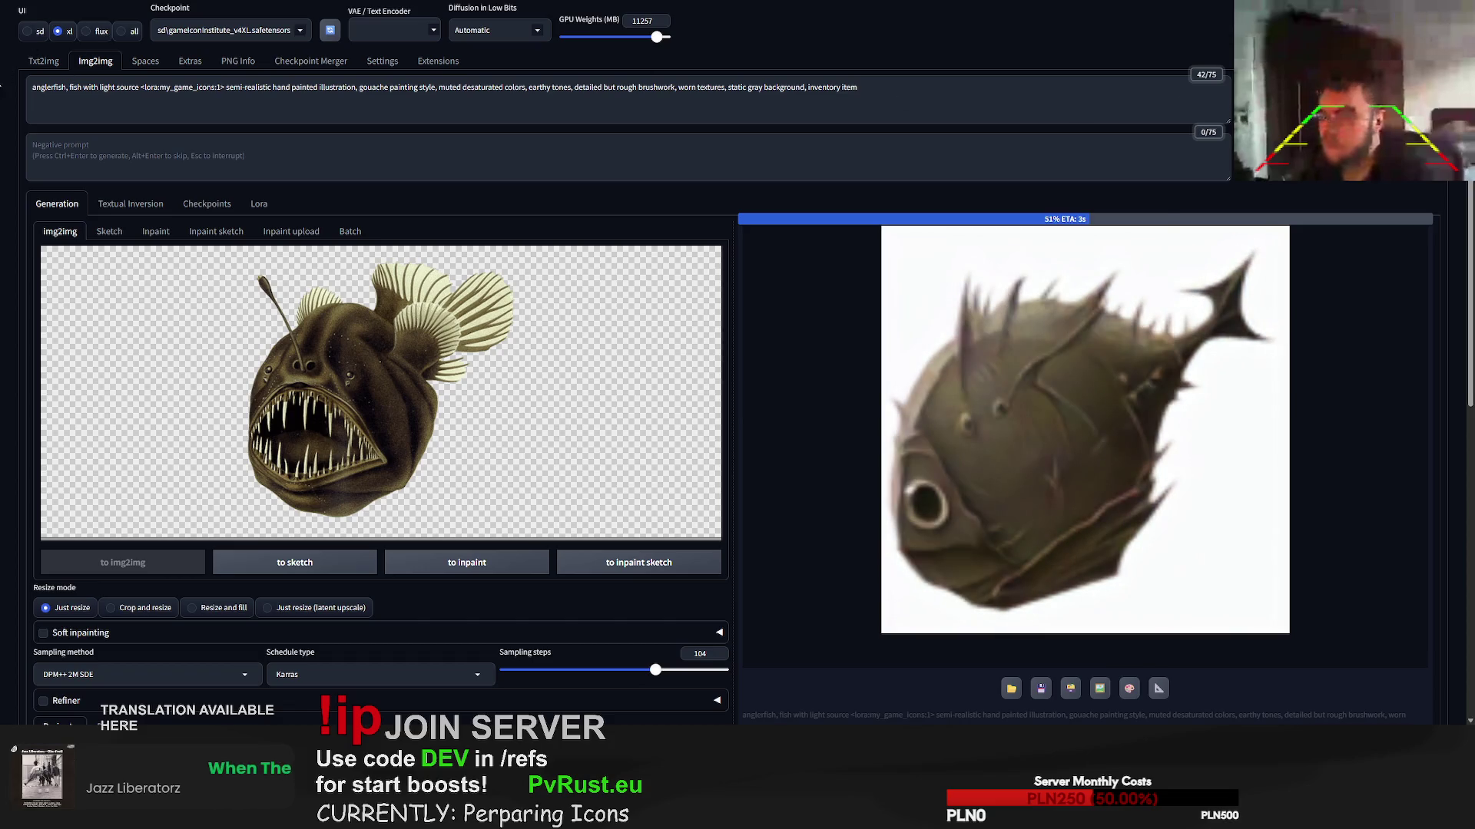
left_click(44, 65)
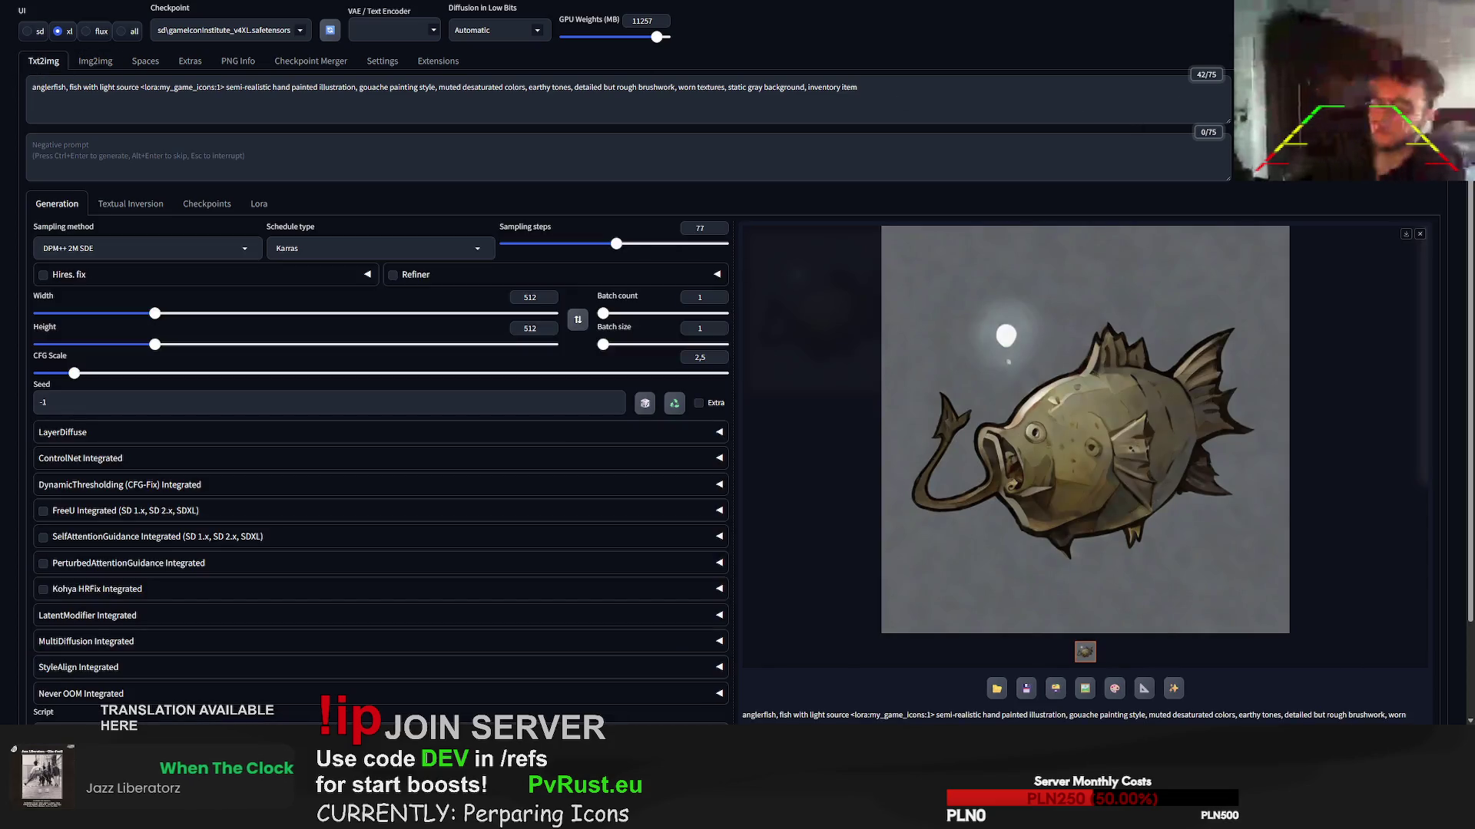
Step: Regenerate once, then delete 'fish with light source' and regenerate at 36 sampling steps
key("ctrl+Return")
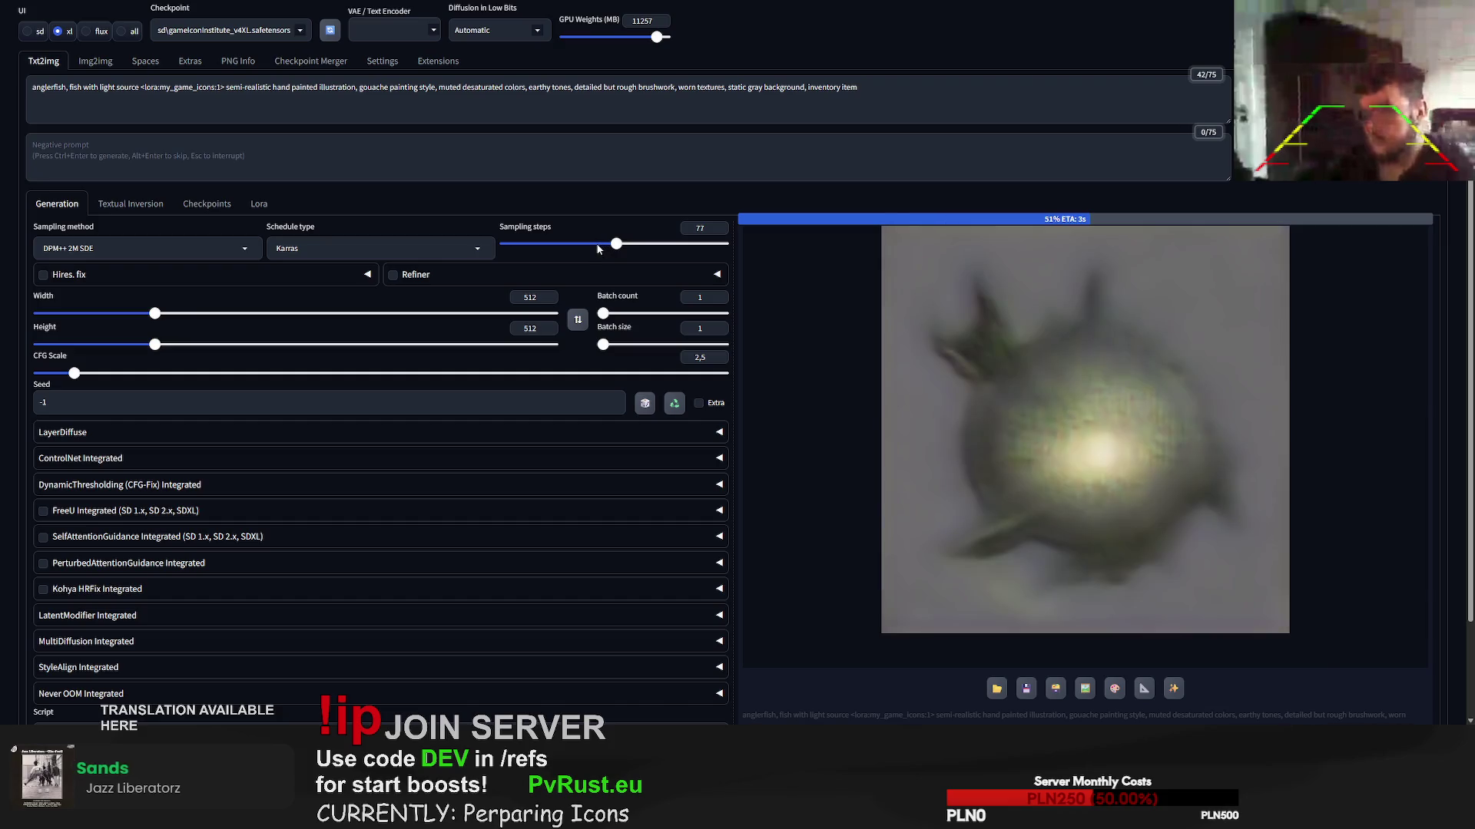
left_click_drag(141, 87, 67, 89)
key("BackSpace")
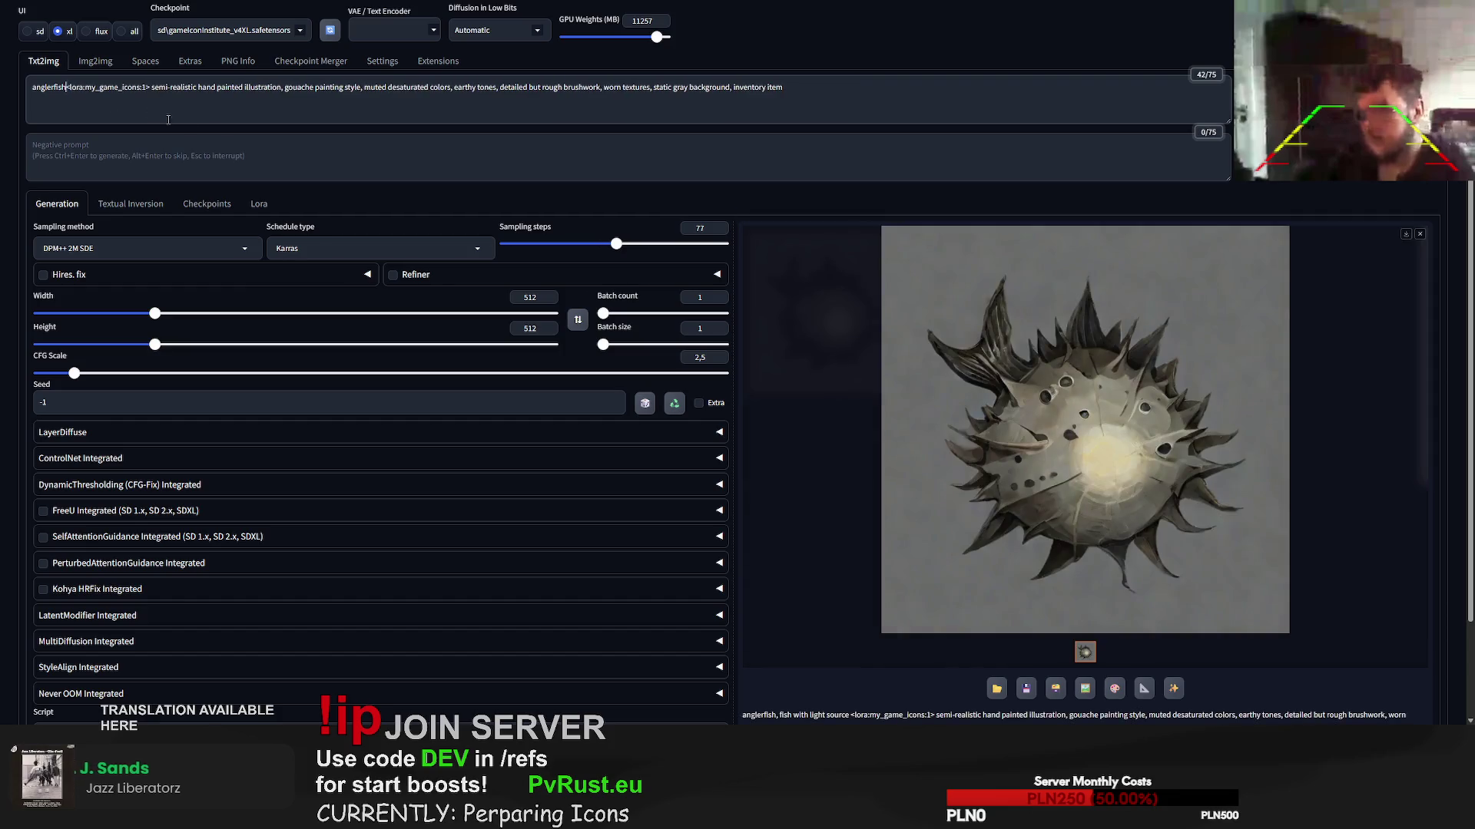
left_click_drag(612, 248, 556, 244)
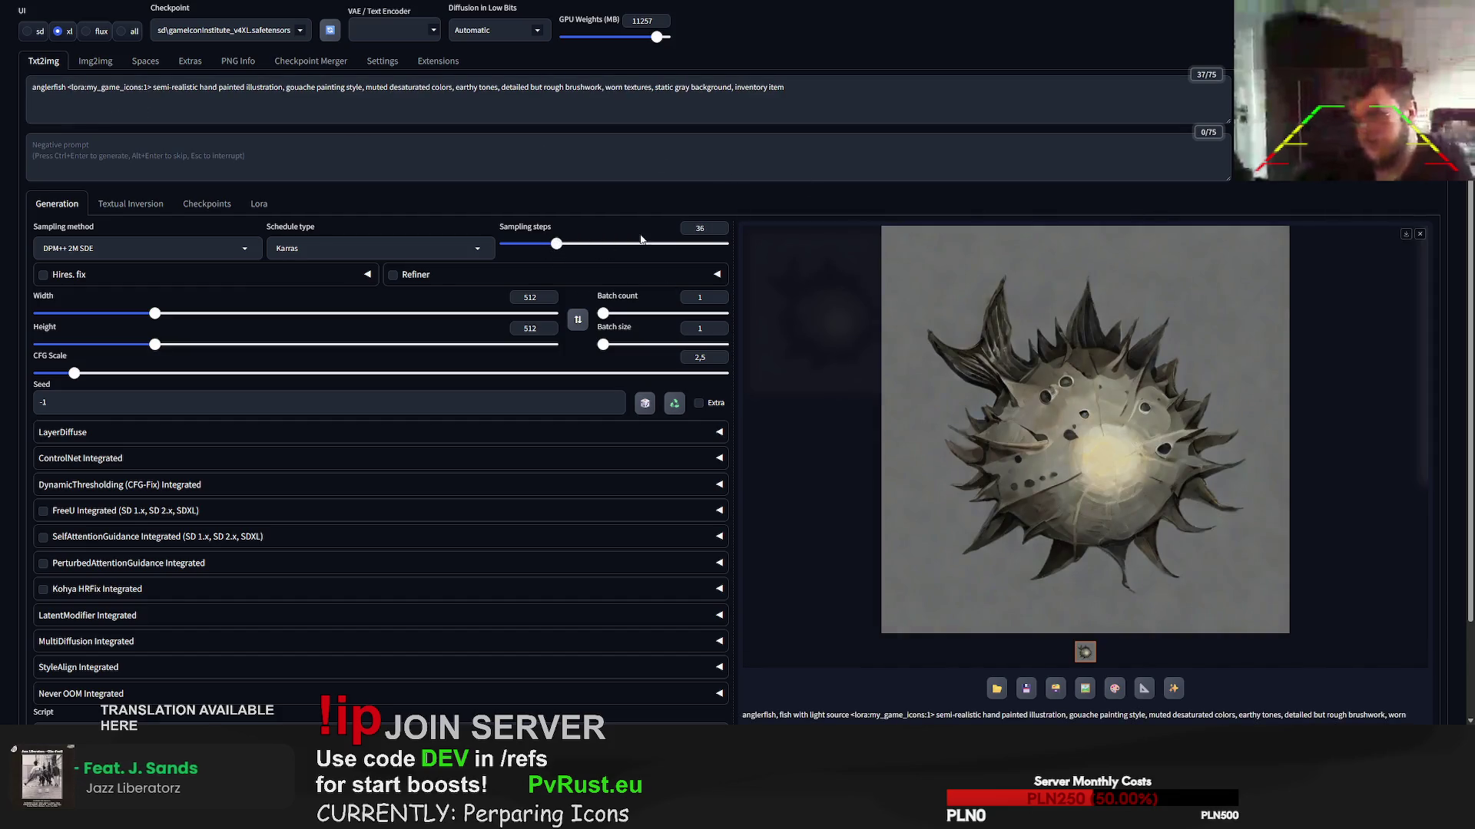
key("ctrl+Return")
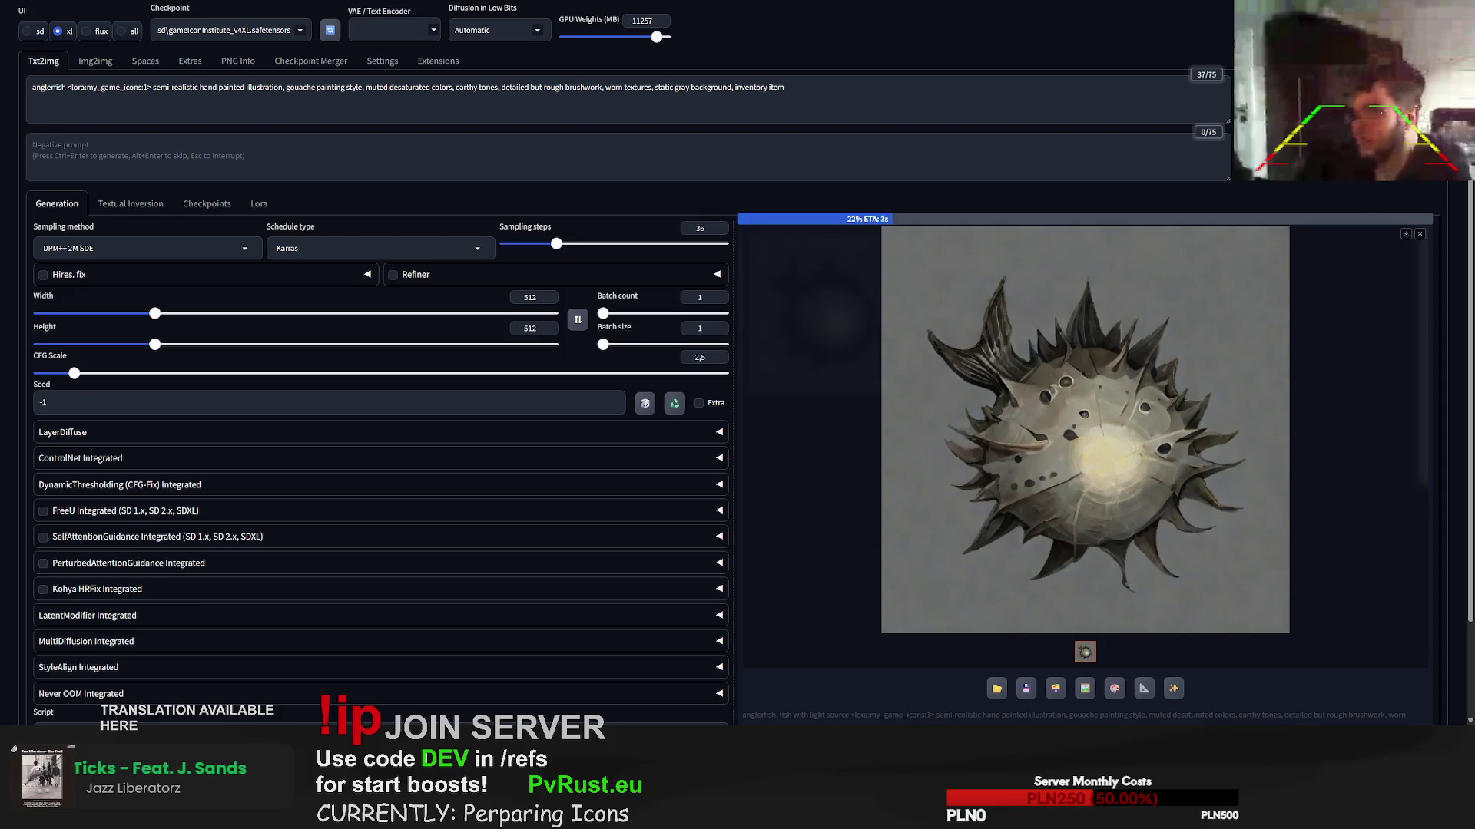
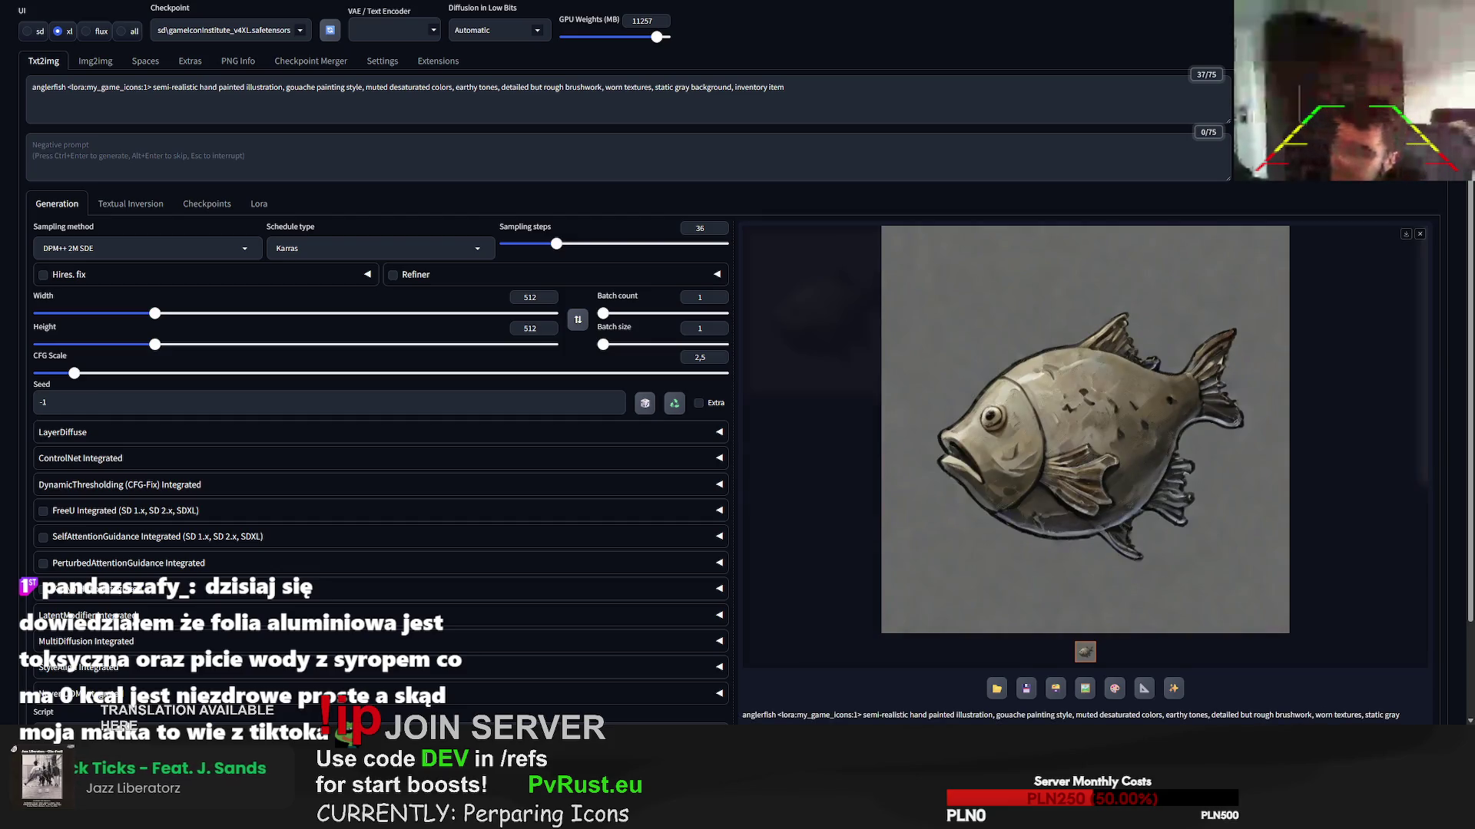
Step: In img2img, cut 'fish with light source' from the prompt and regenerate, then regenerate at ~52 sampling steps
left_click(92, 61)
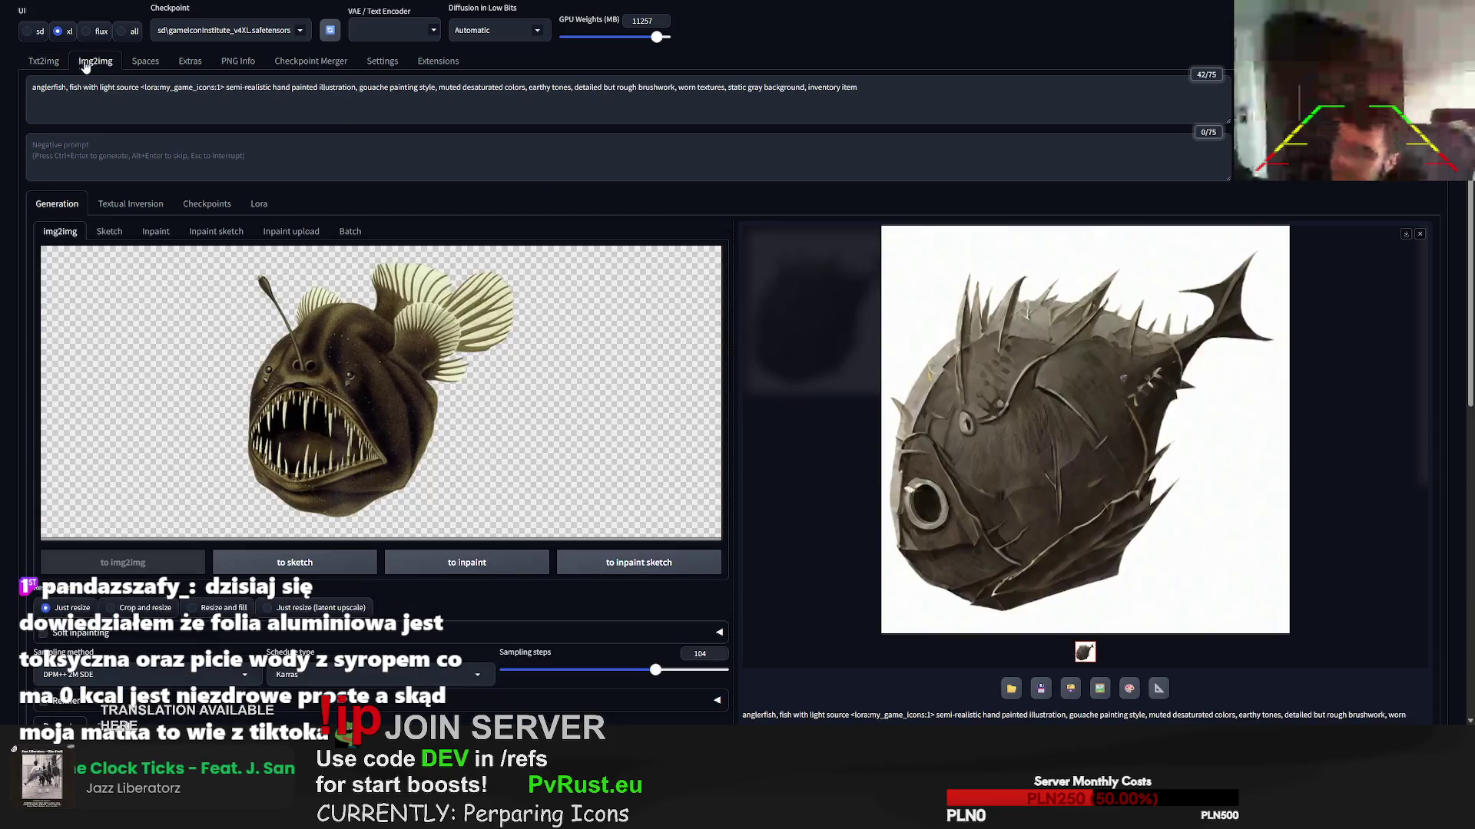
left_click_drag(69, 86, 140, 87)
key("BackSpace")
key("BackSpace")
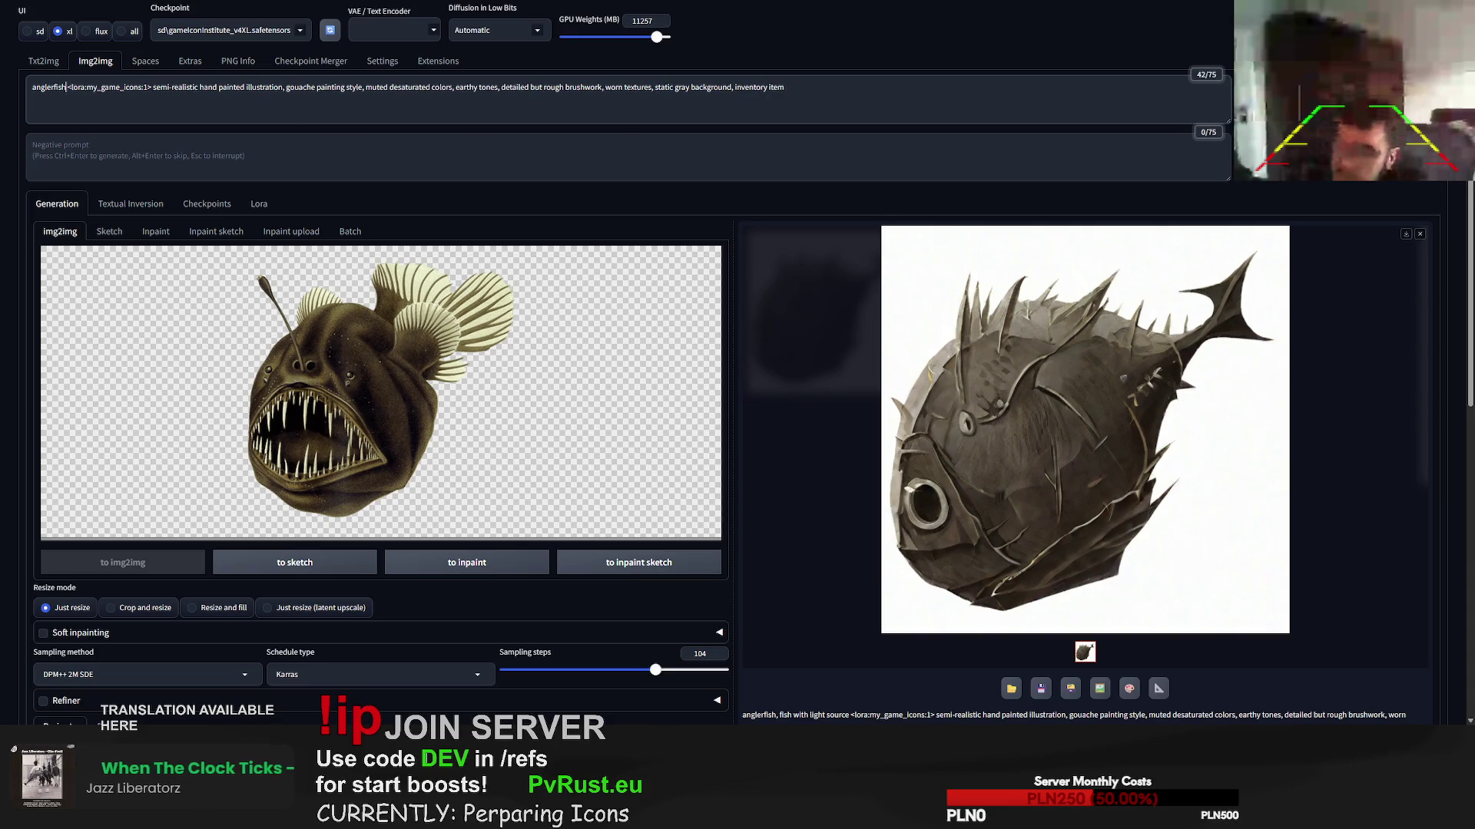
key("ctrl+Return")
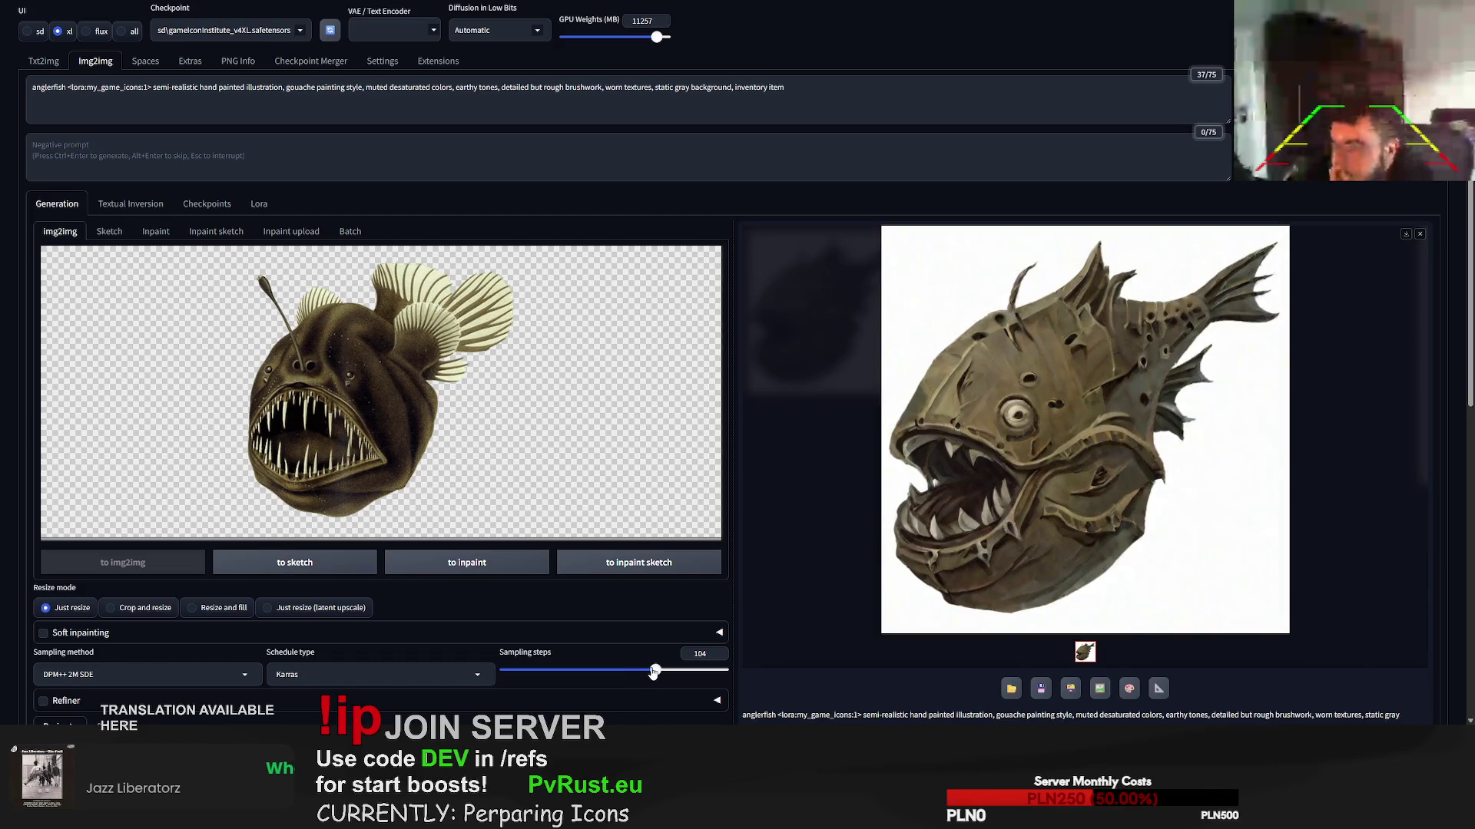
left_click_drag(655, 672, 580, 671)
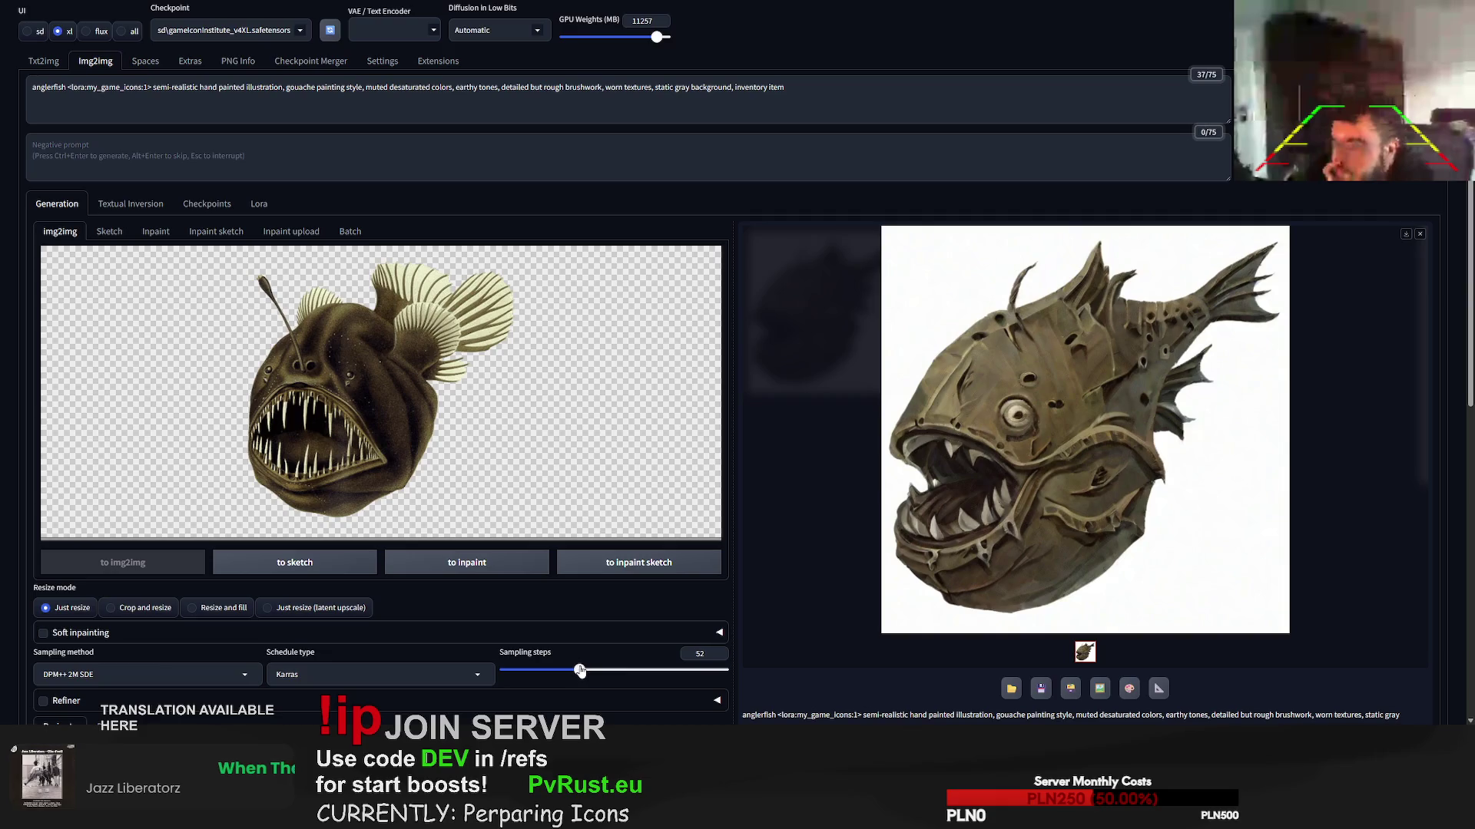
key("ctrl+Return")
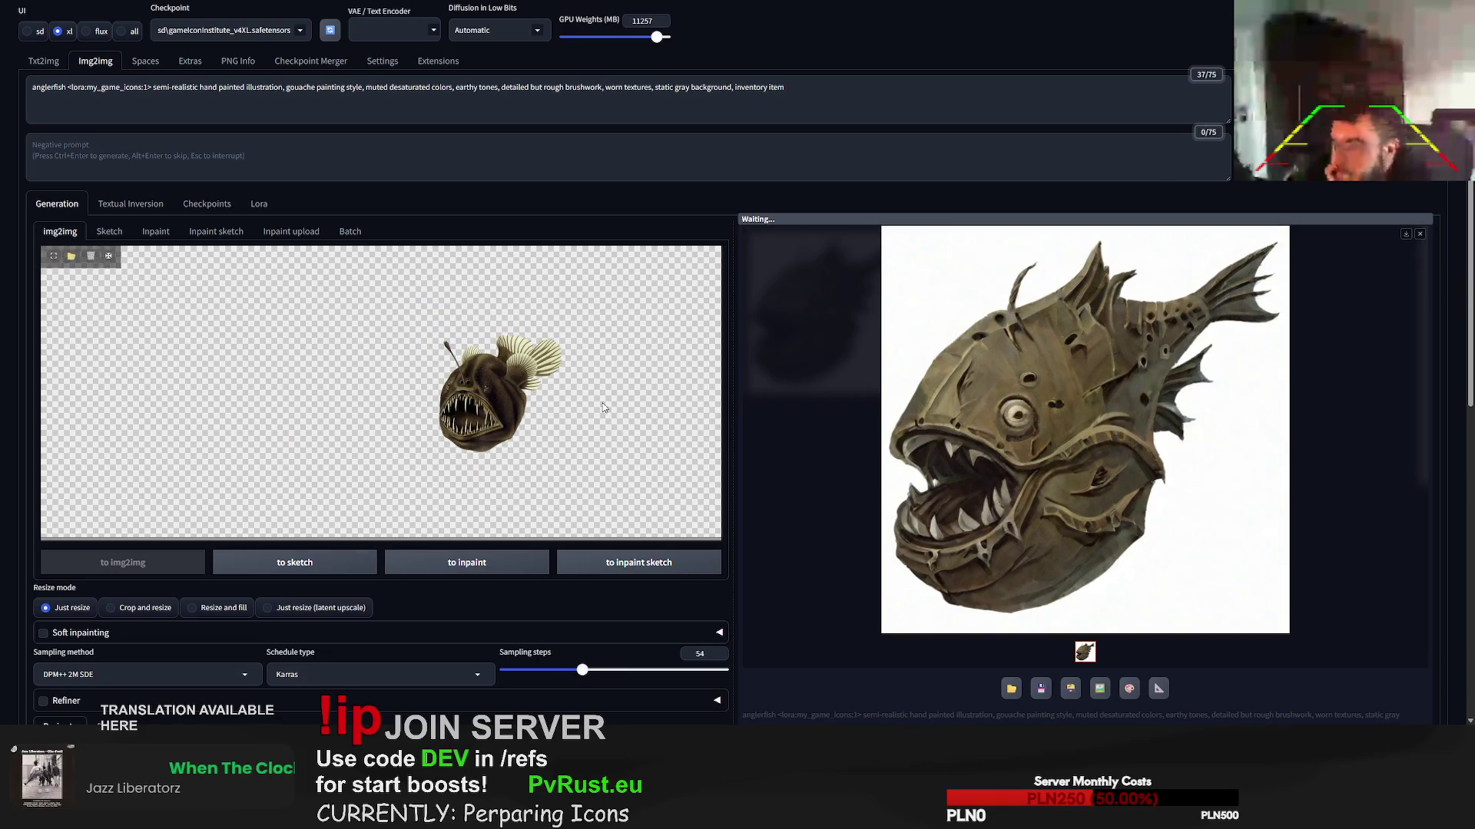
Step: Generate three more anglerfish variations, then another at 110 sampling steps
scroll(566, 569, "down", 2)
scroll(561, 562, "up", 2)
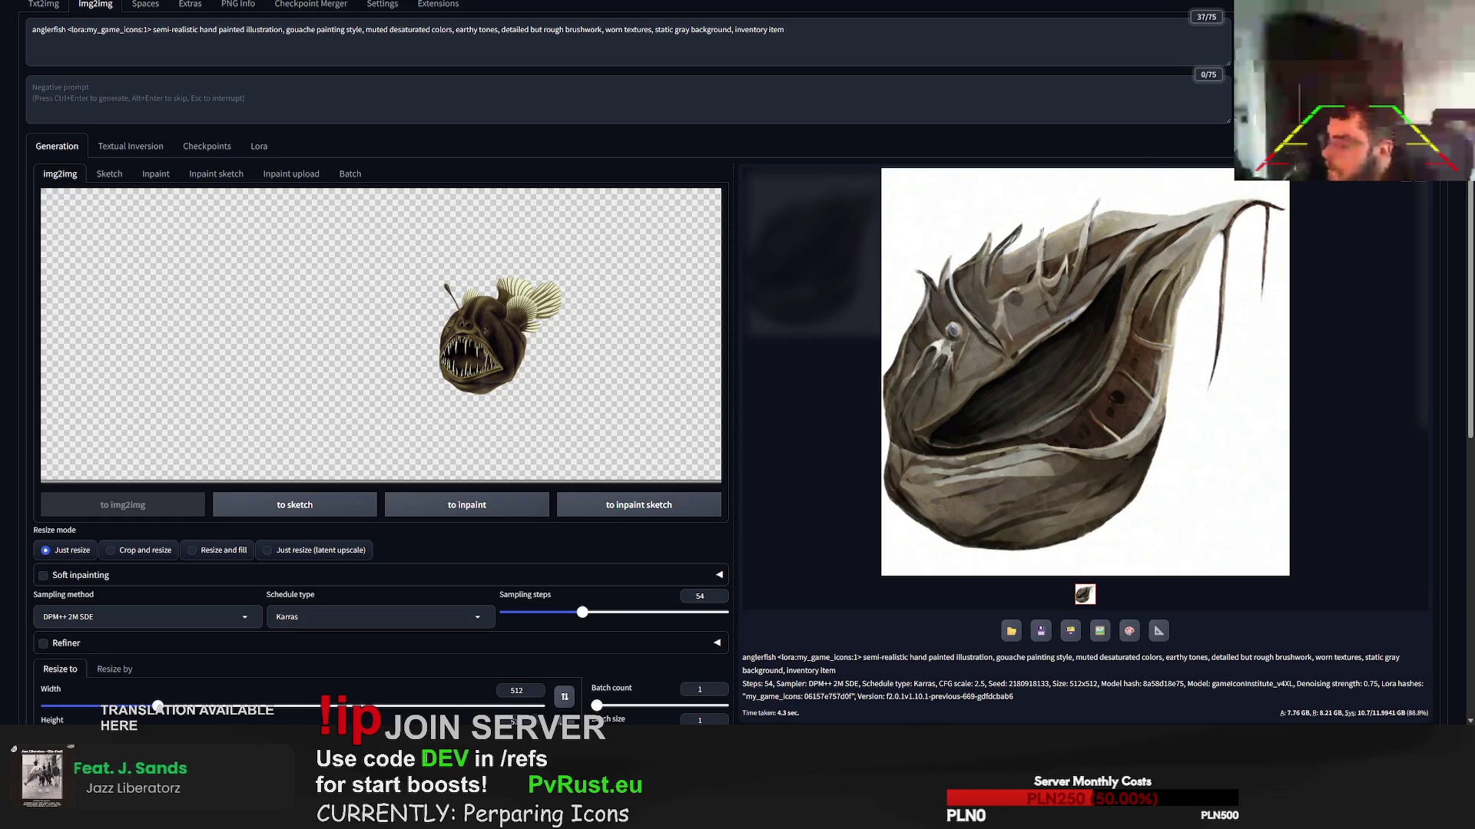
key("ctrl+Return")
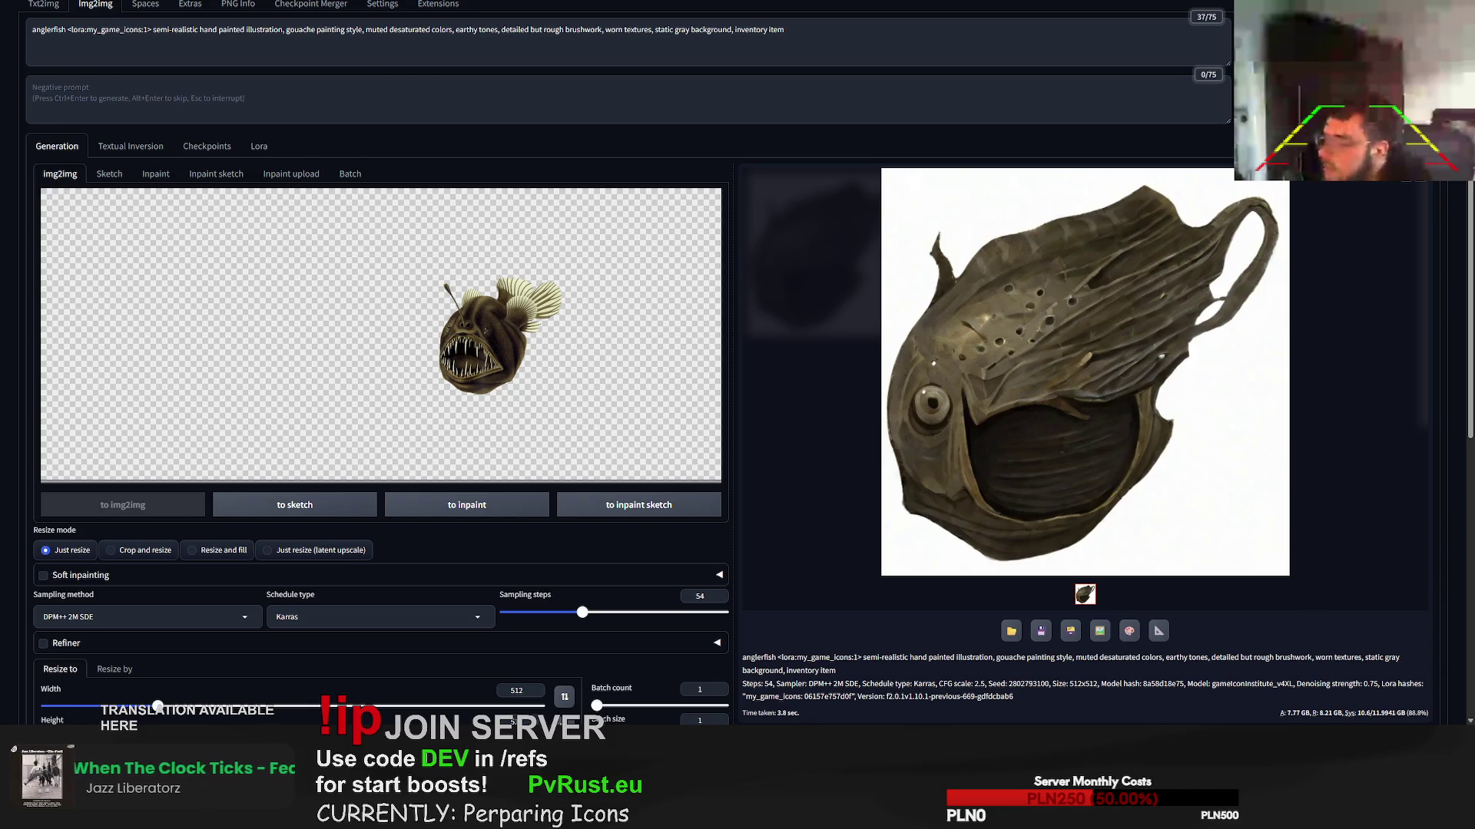
left_click(1352, 39)
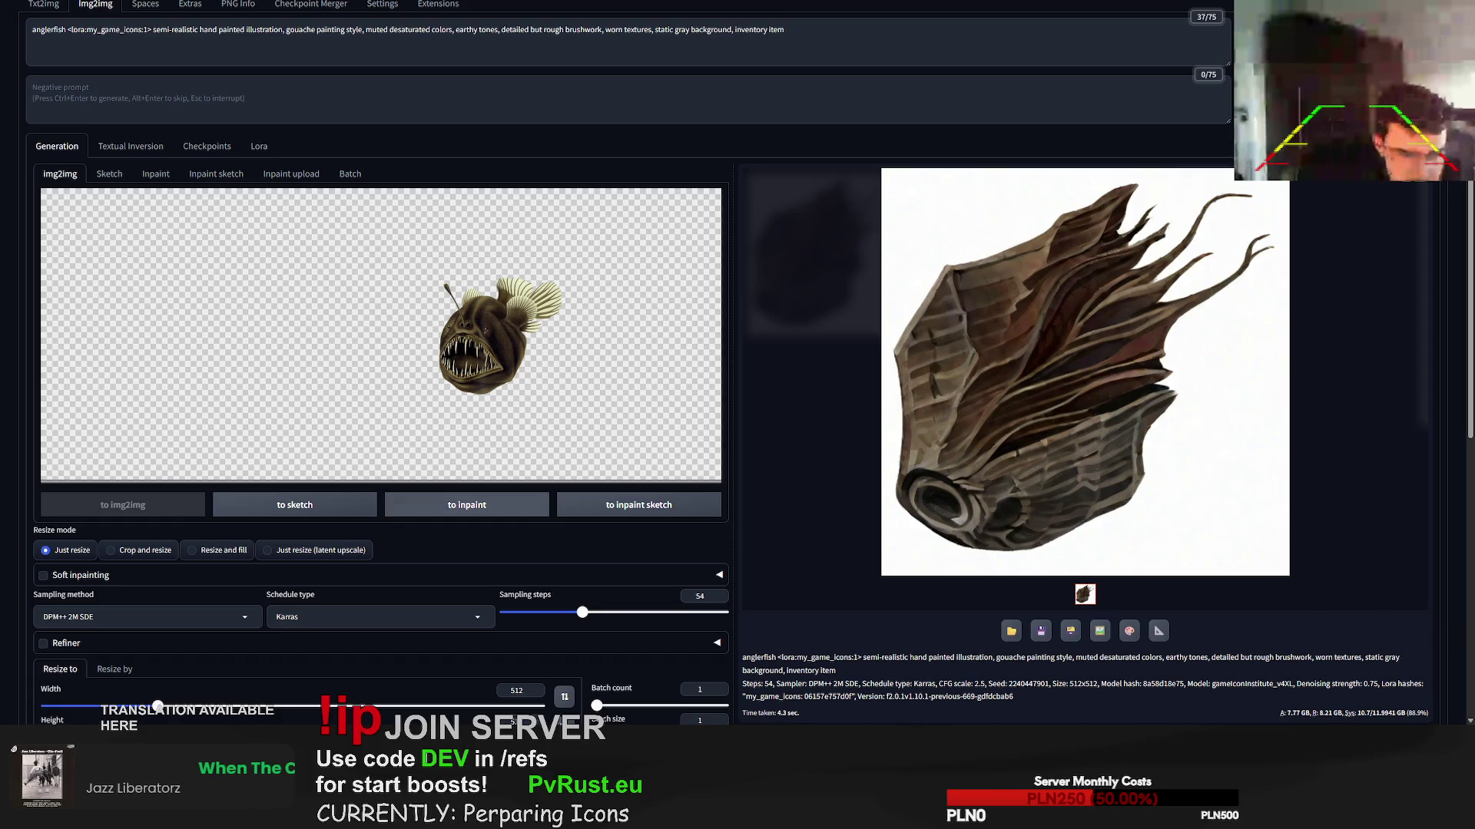
scroll(1275, 275, "down", 4)
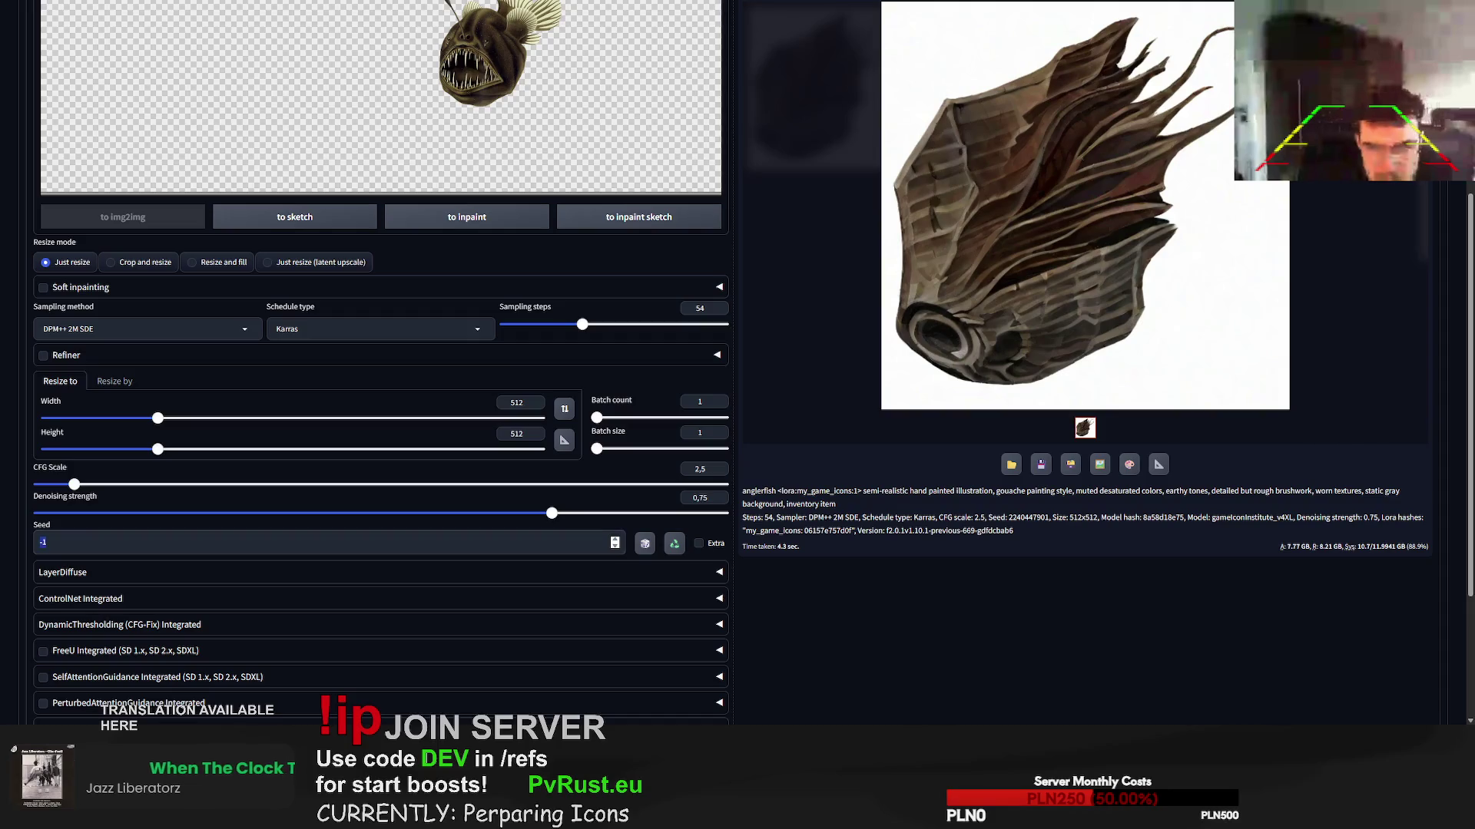
scroll(1275, 275, "up", 5)
key("ctrl+Return")
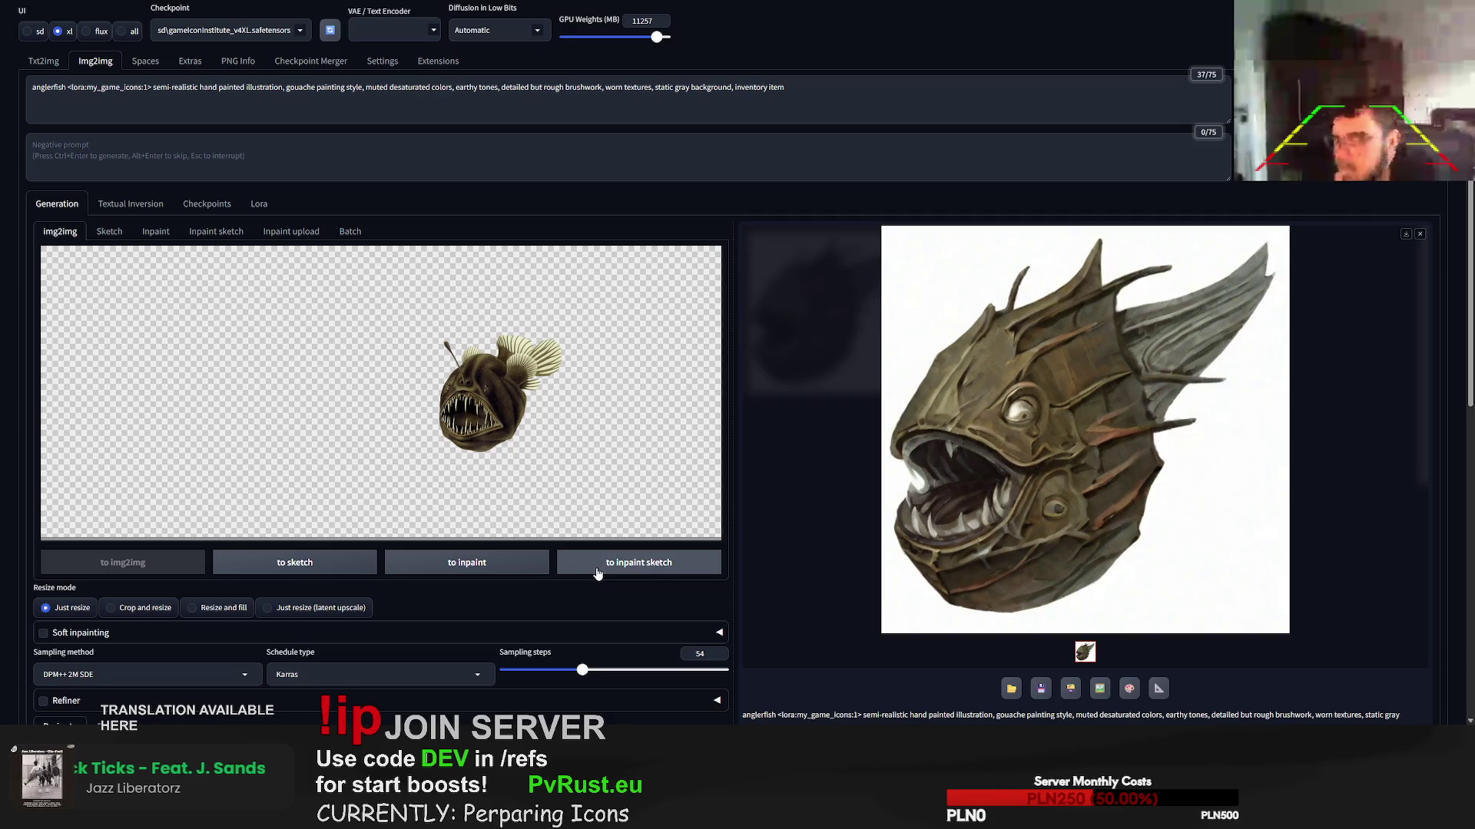
left_click_drag(583, 669, 664, 669)
key("ctrl+Return")
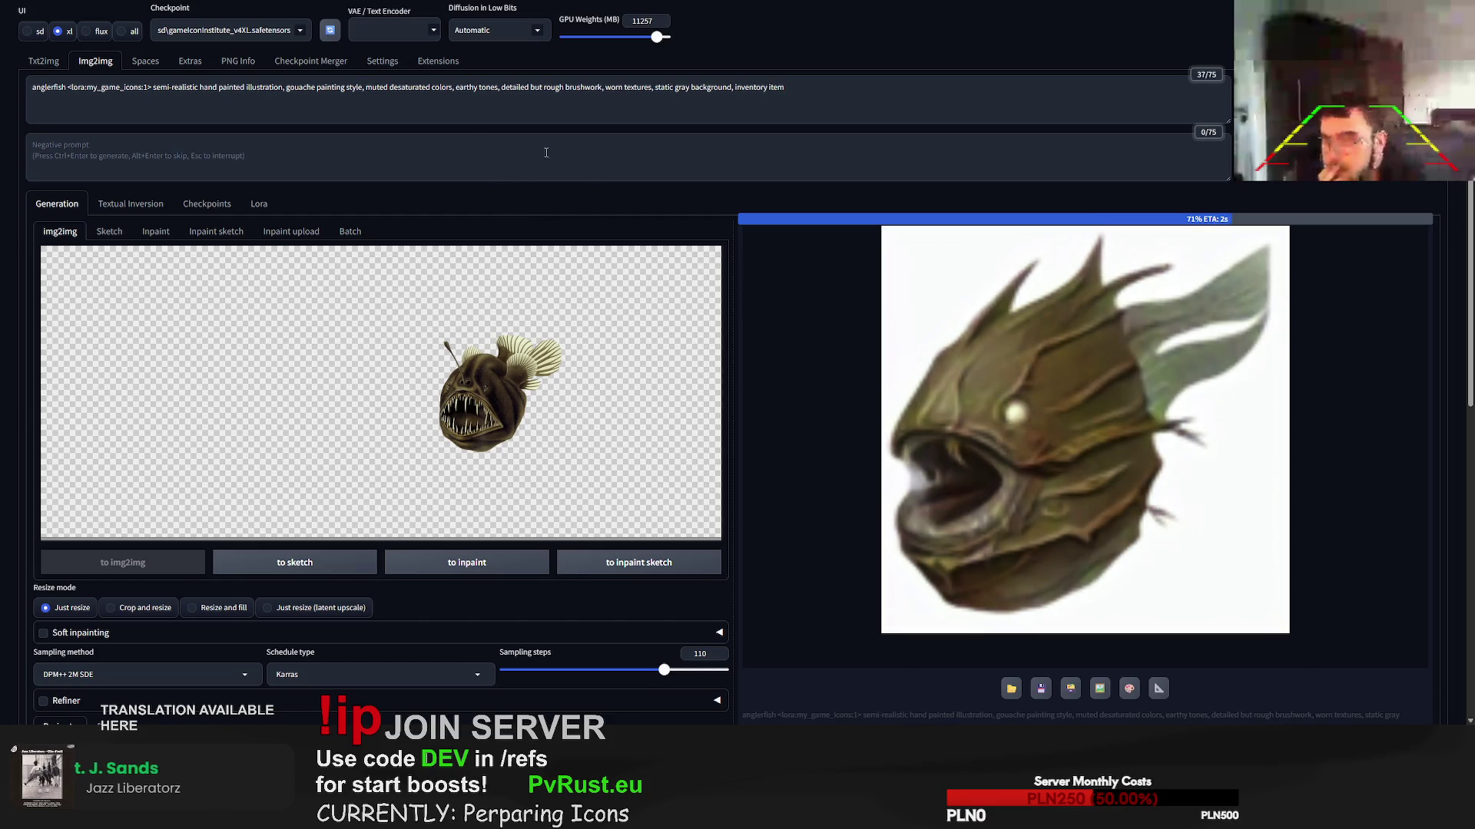
Step: Add ', fish with light source' after 'anglerfish', generate once, then undo that prompt edit
left_click(64, 97)
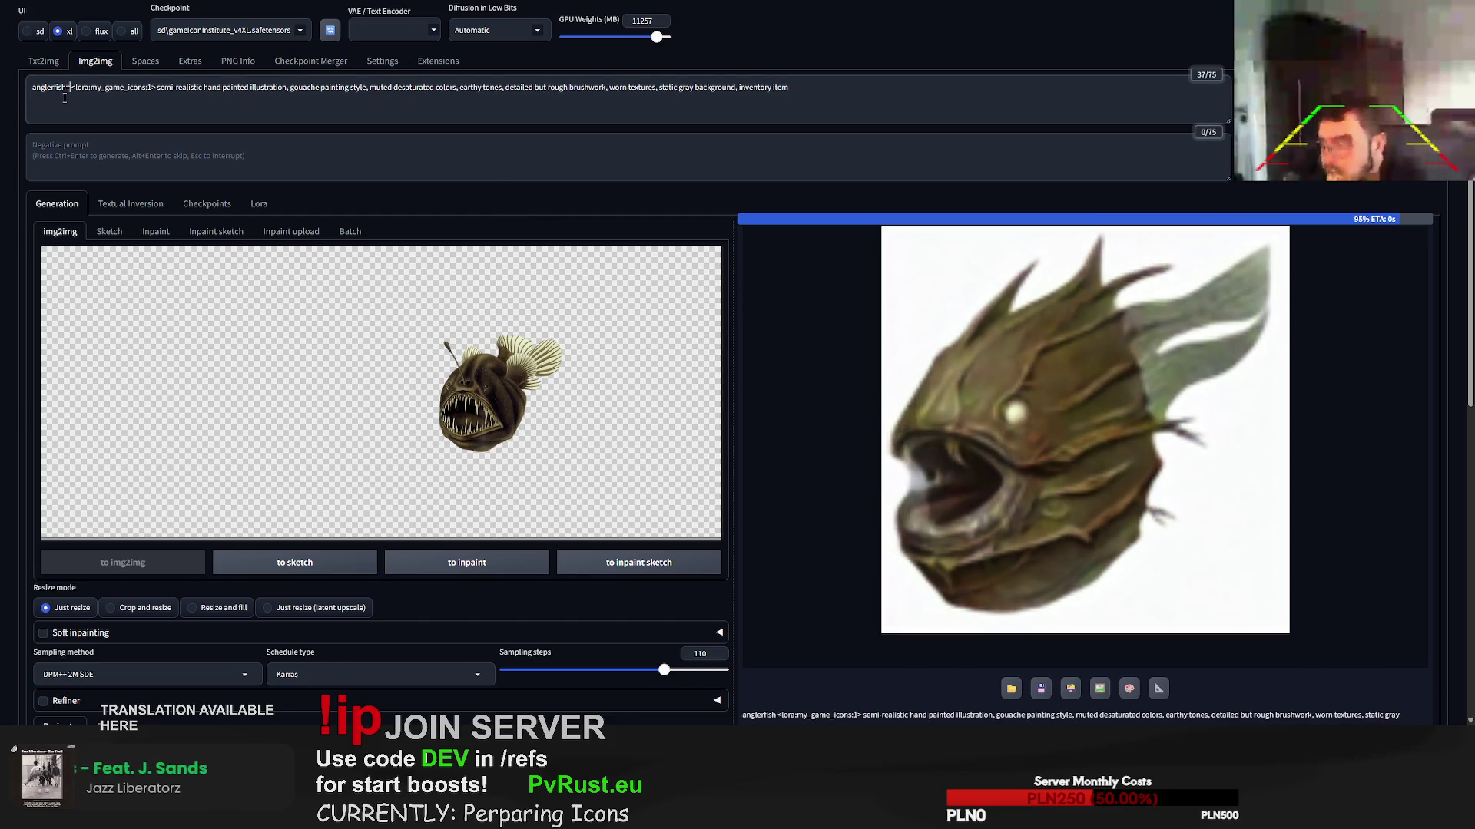
type(", fish with light source")
left_click(1298, 99)
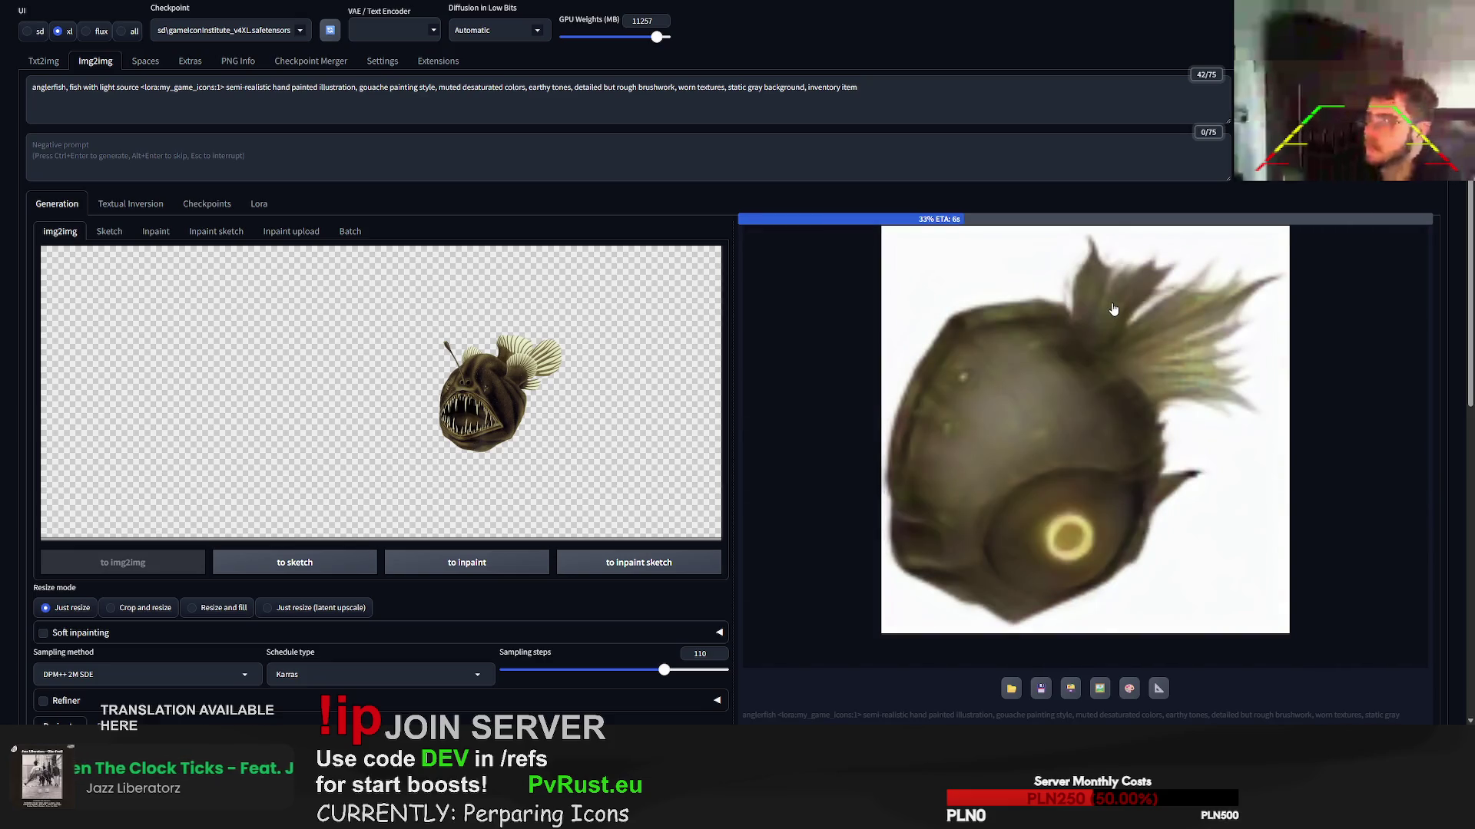
left_click(283, 100)
key("ctrl+z")
key("ctrl+z")
key("ctrl+z")
key("ctrl+z")
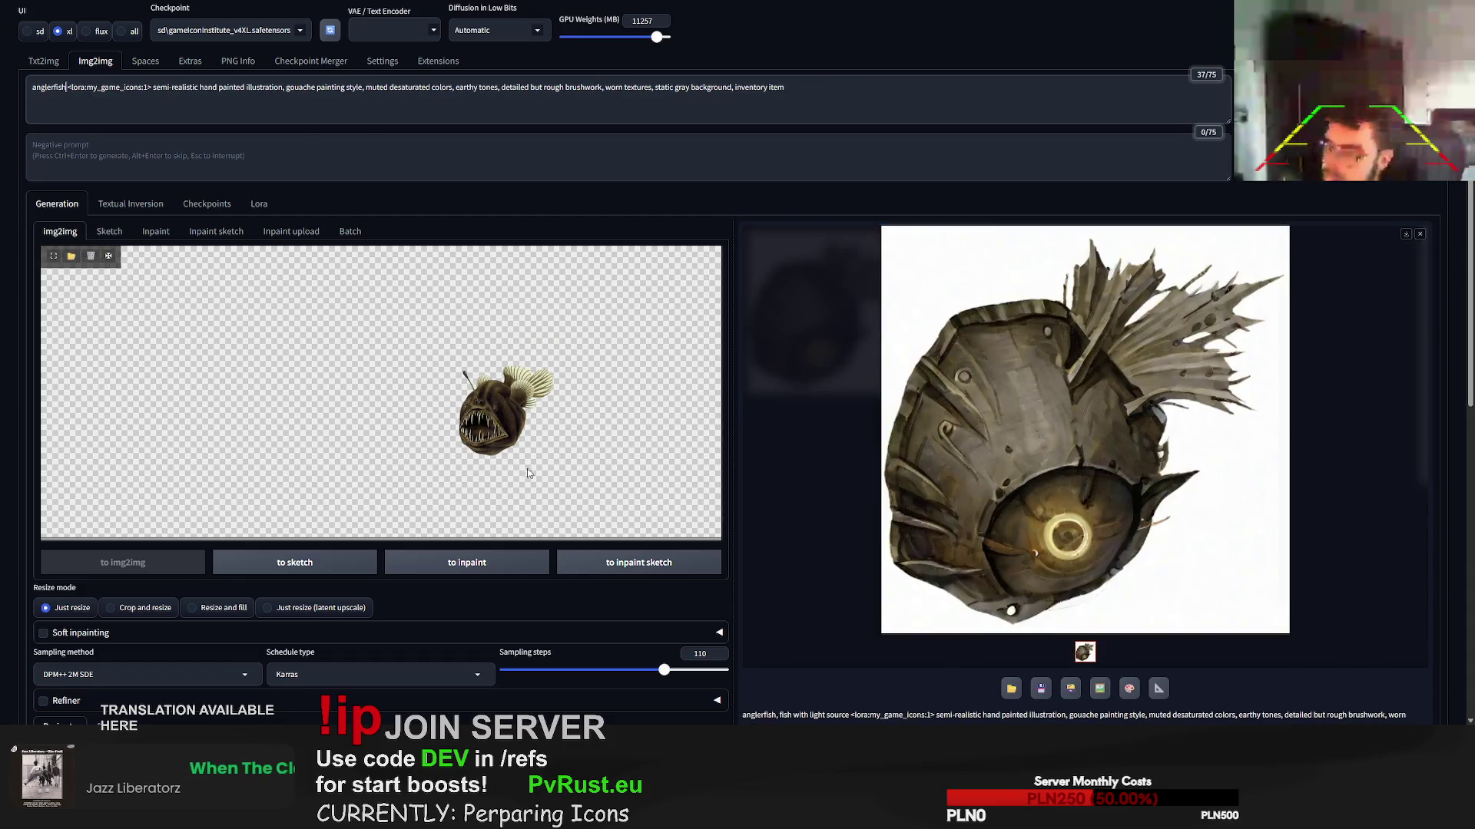
scroll(563, 553, "down", 3)
Step: Lower sampling steps to 90 and generate two anglerfish variations
left_click_drag(664, 440, 634, 440)
scroll(635, 439, "up", 3)
key("ctrl+Return")
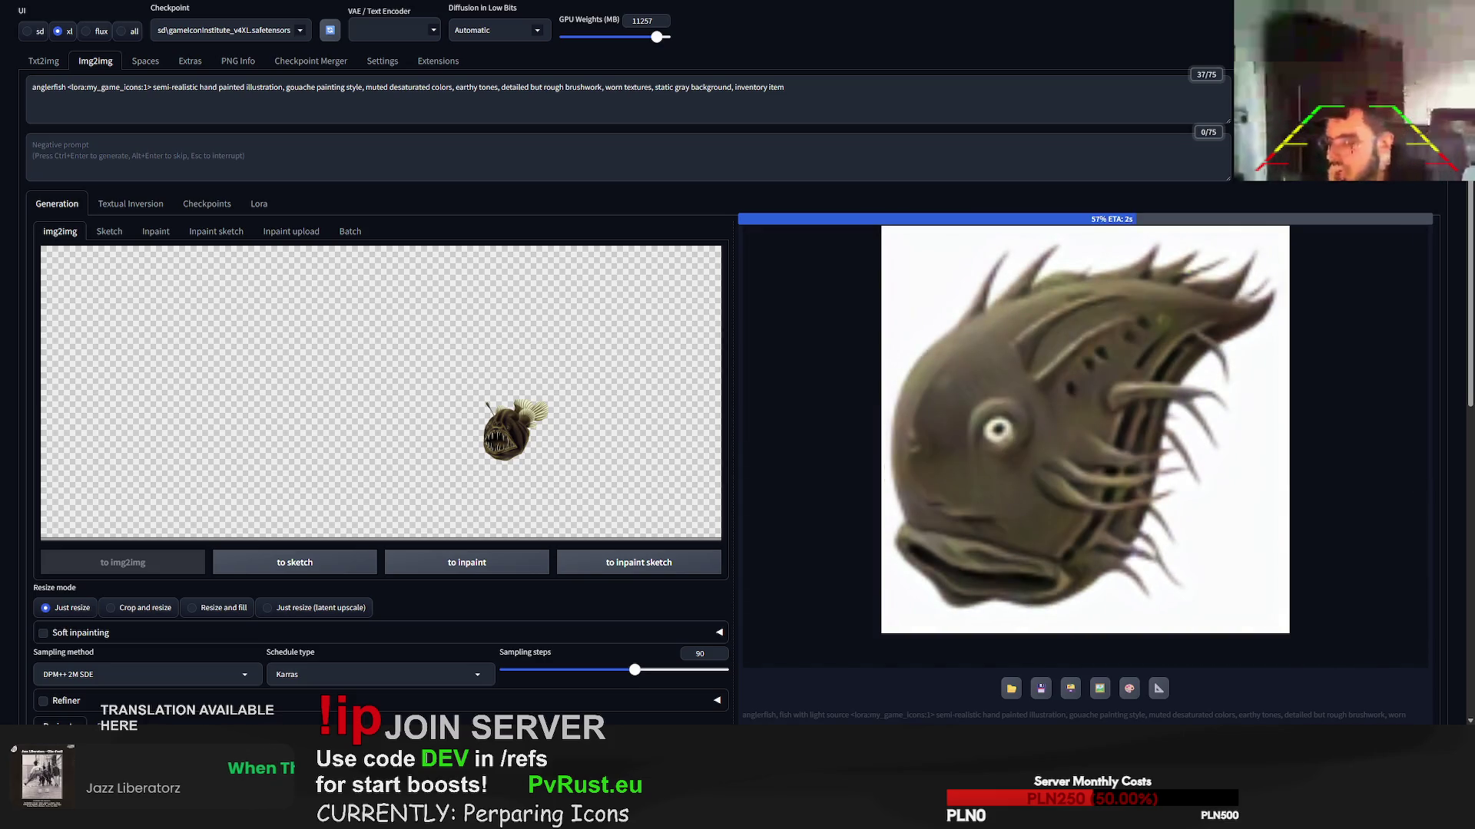
scroll(510, 549, "down", 4)
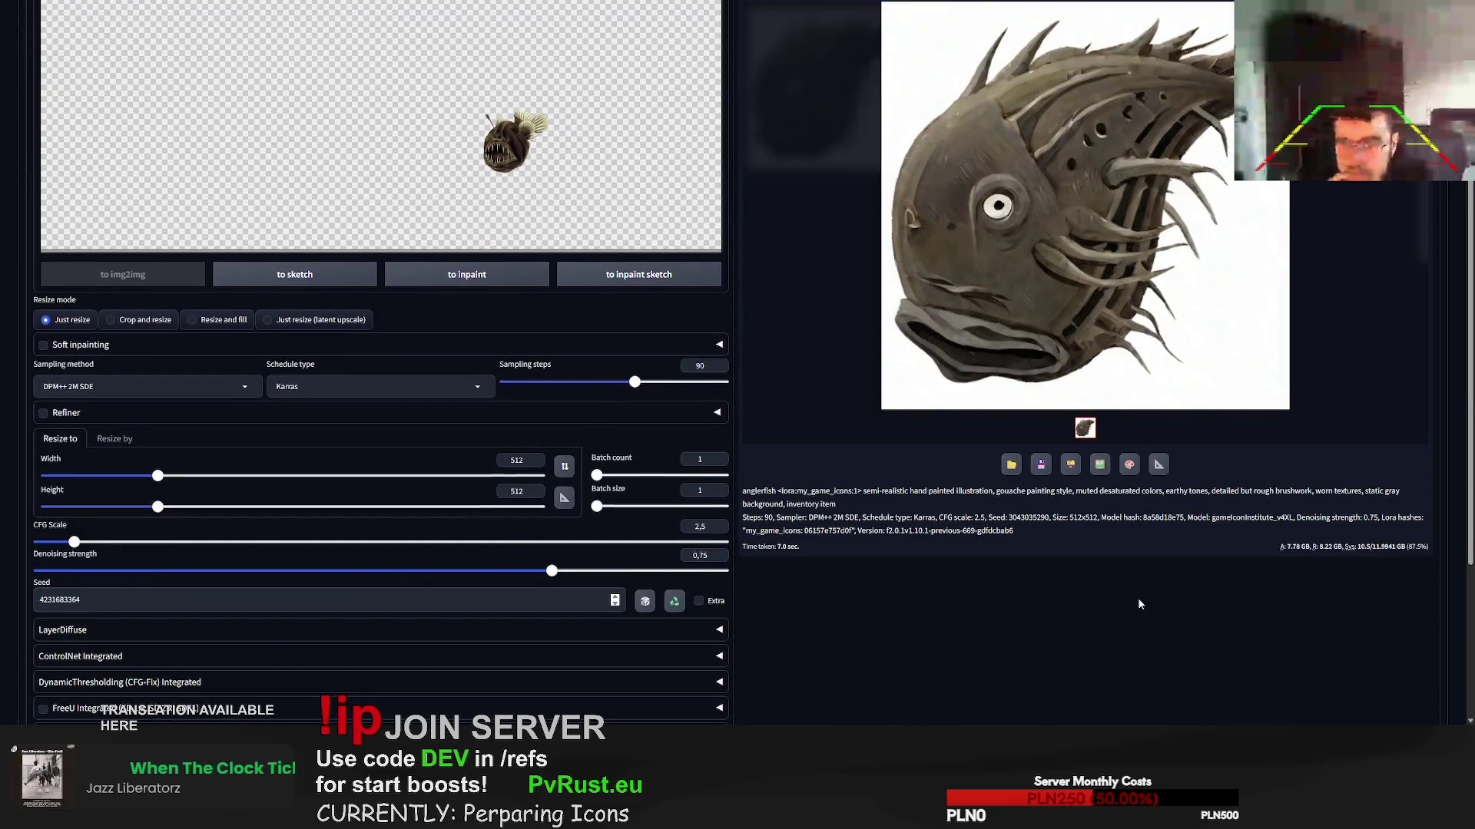
scroll(332, 580, "up", 3)
scroll(512, 722, "up", 1)
key("ctrl+Return")
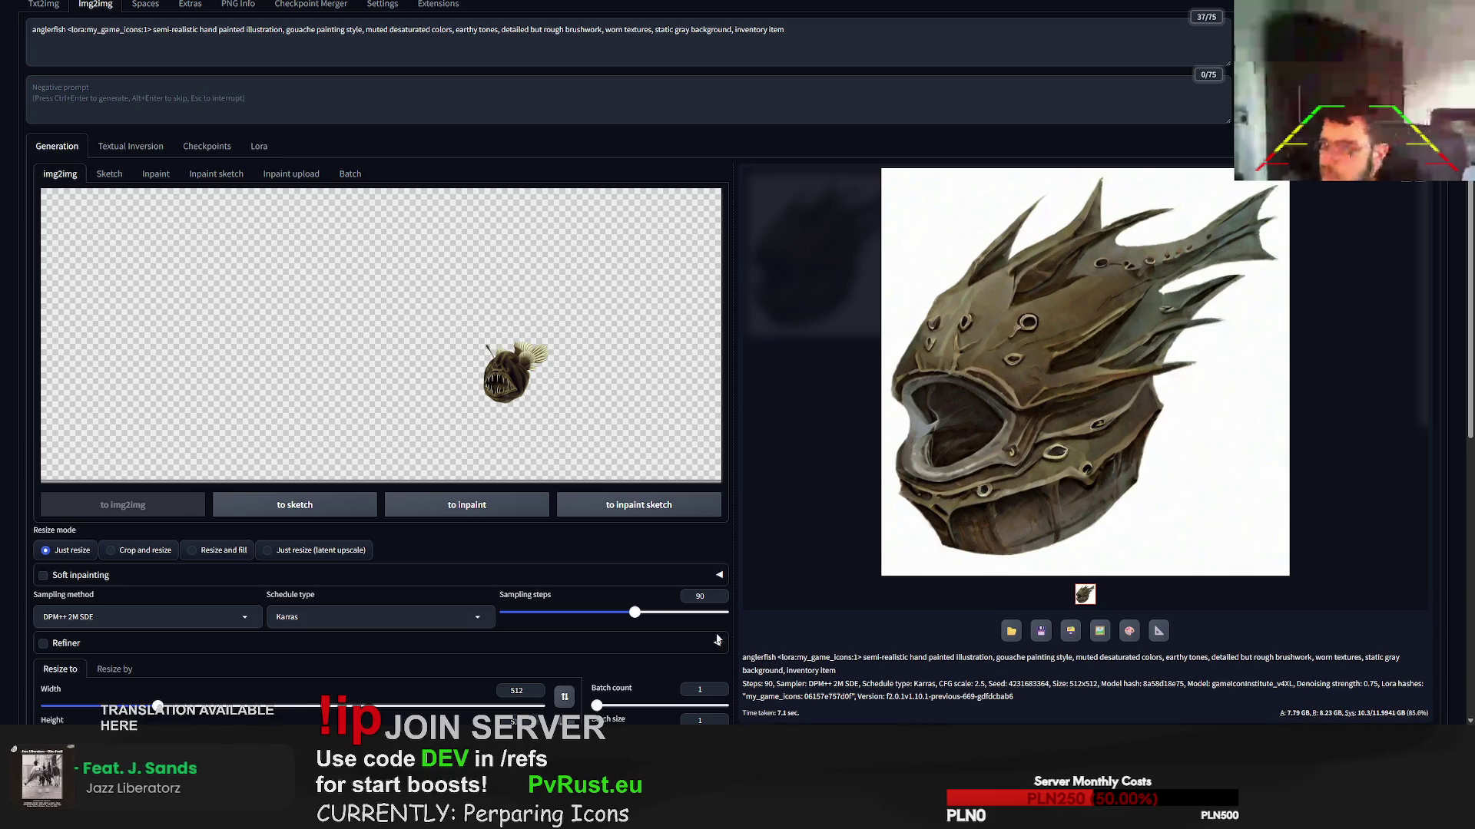
Step: Render at 115 and then 147 steps, then paste the gold dust pile as the input image
left_click_drag(635, 612, 671, 612)
key("ctrl+Return")
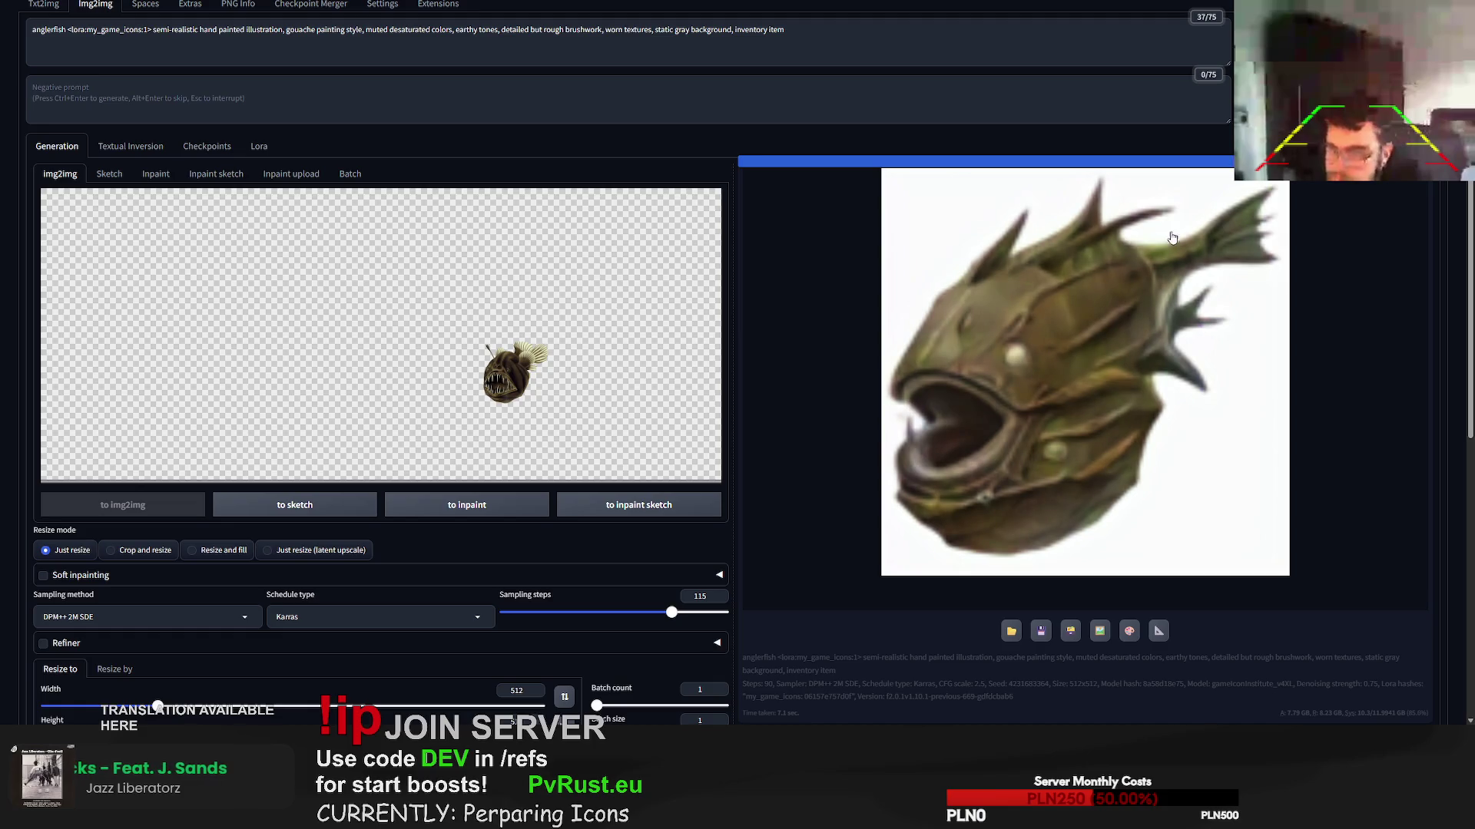
left_click_drag(672, 617, 718, 615)
key("ctrl+Return")
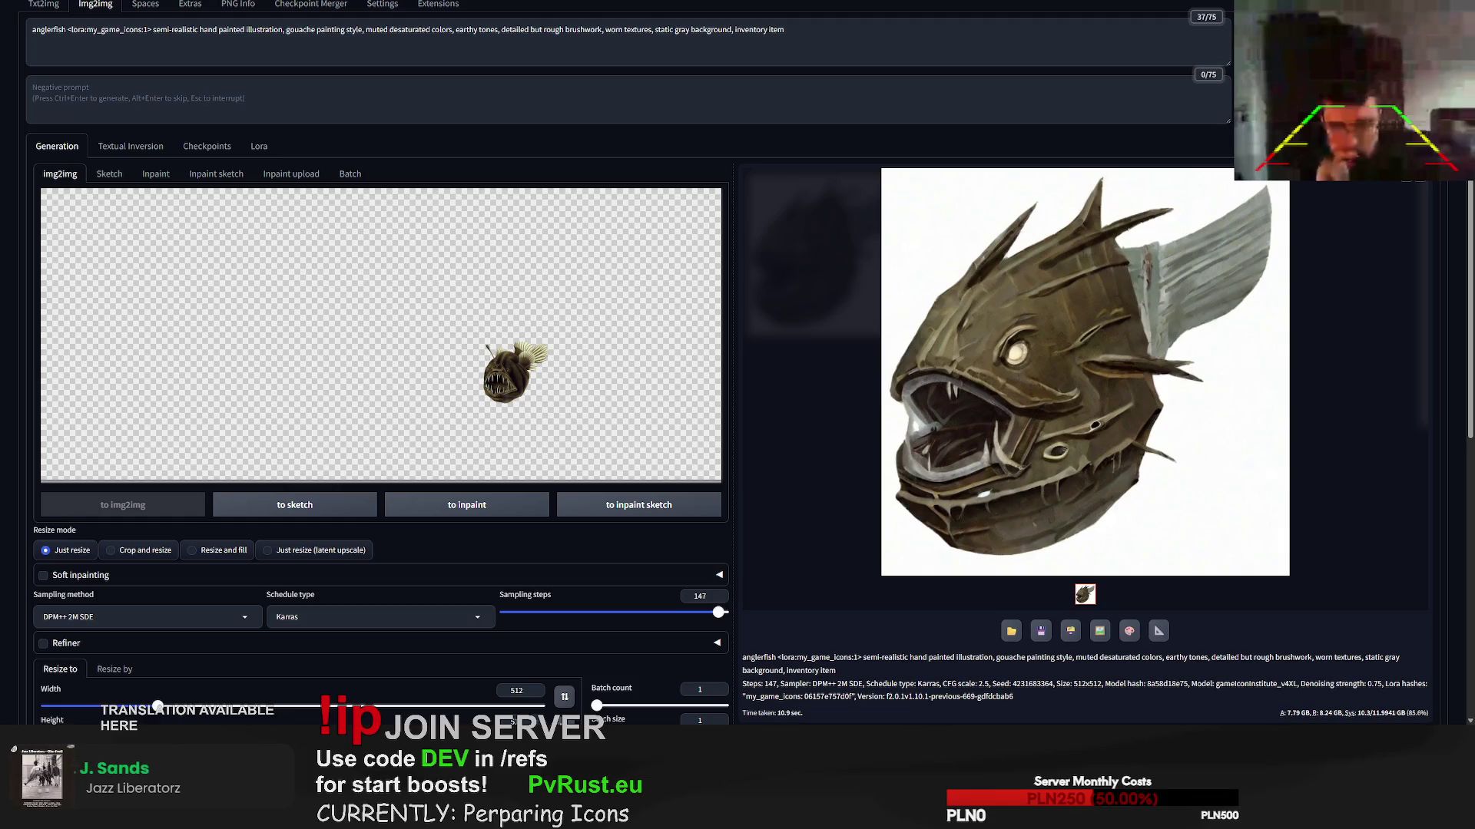
key("ctrl+v")
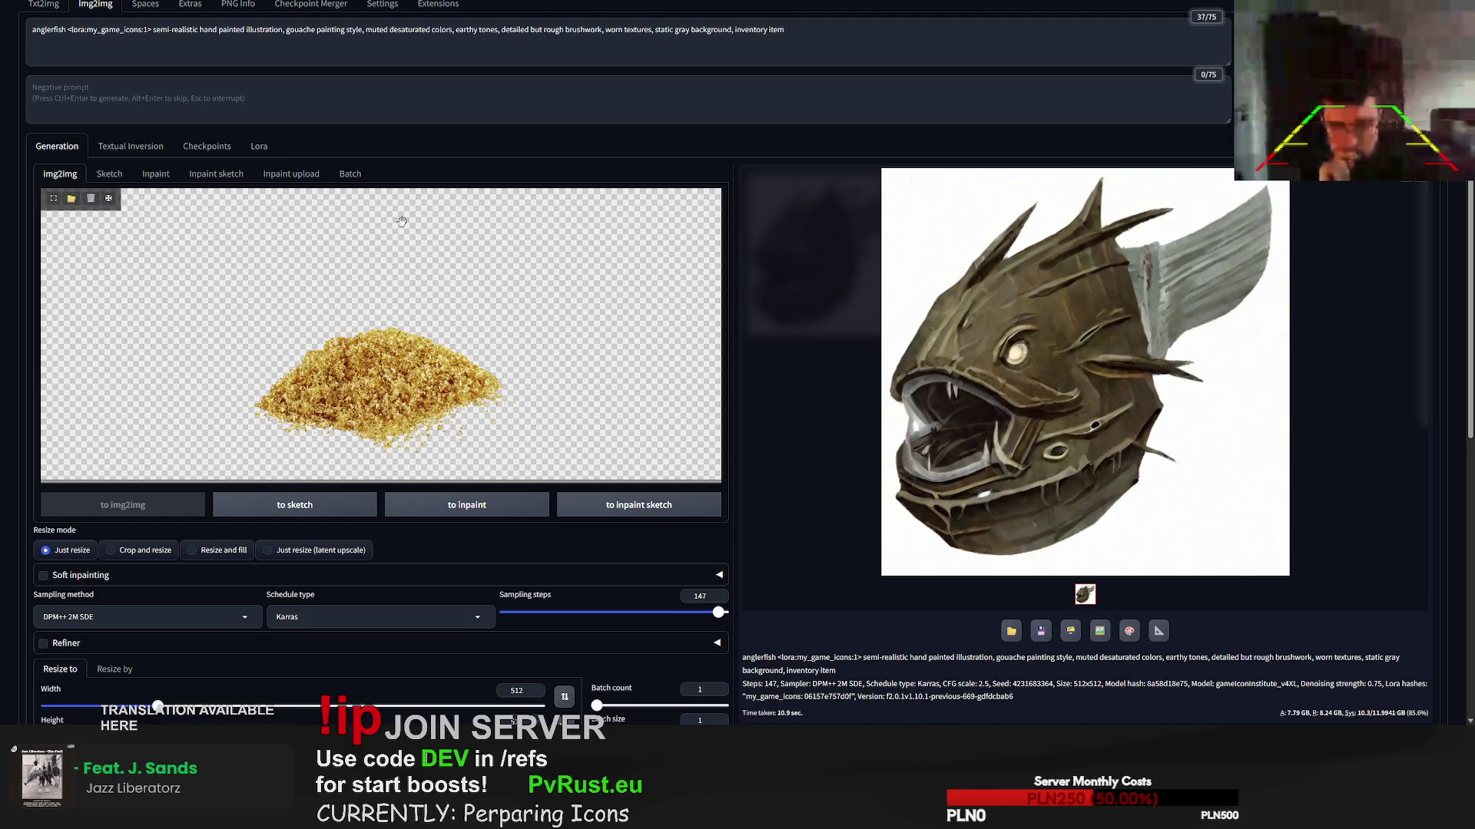
Step: Replace 'anglerfish' with 'gold dust pile' in the prompt and generate
scroll(78, 54, "up", 1)
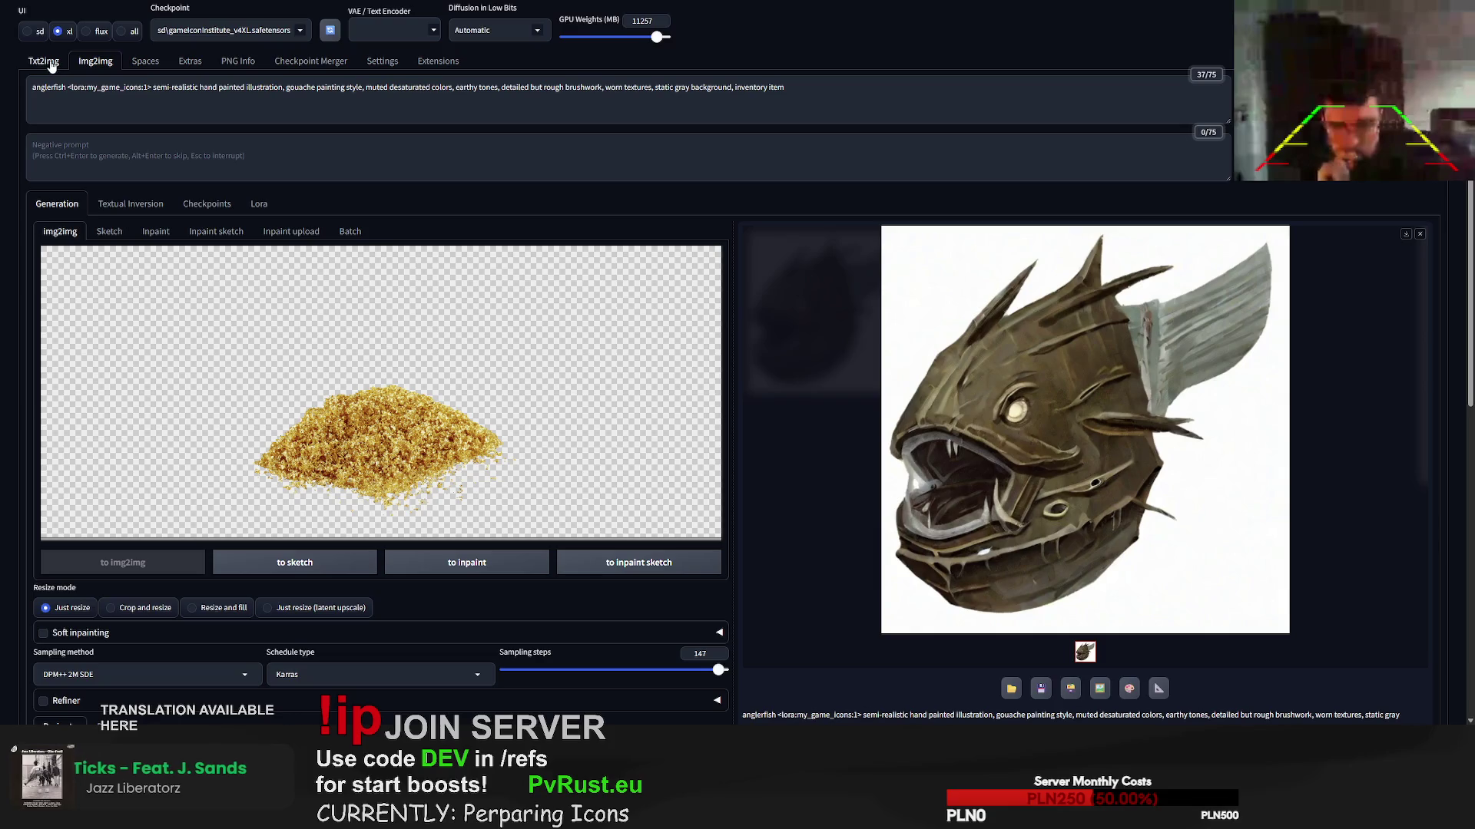
double_click(49, 87)
type("gold dust pil")
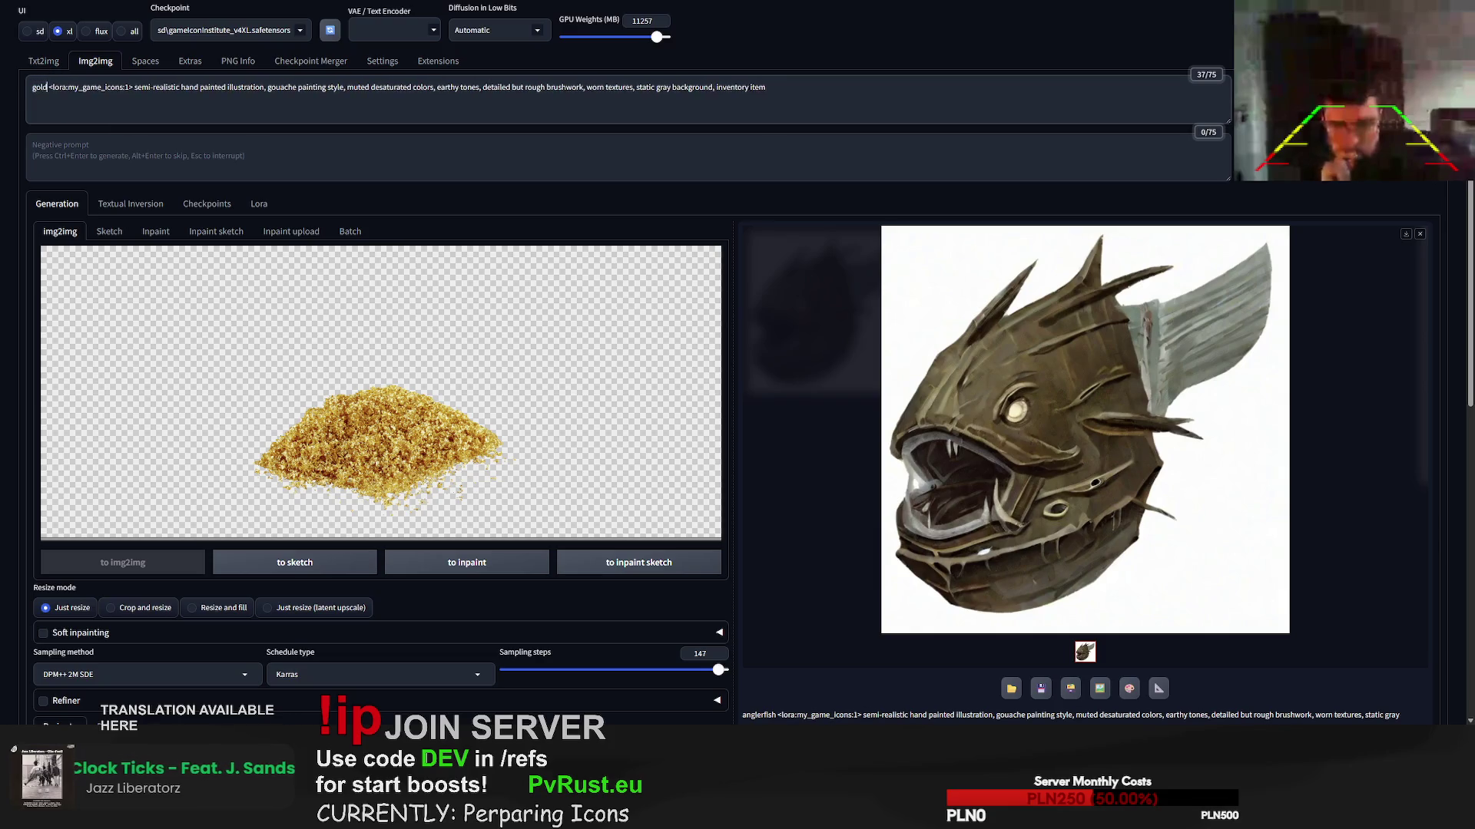
type("e")
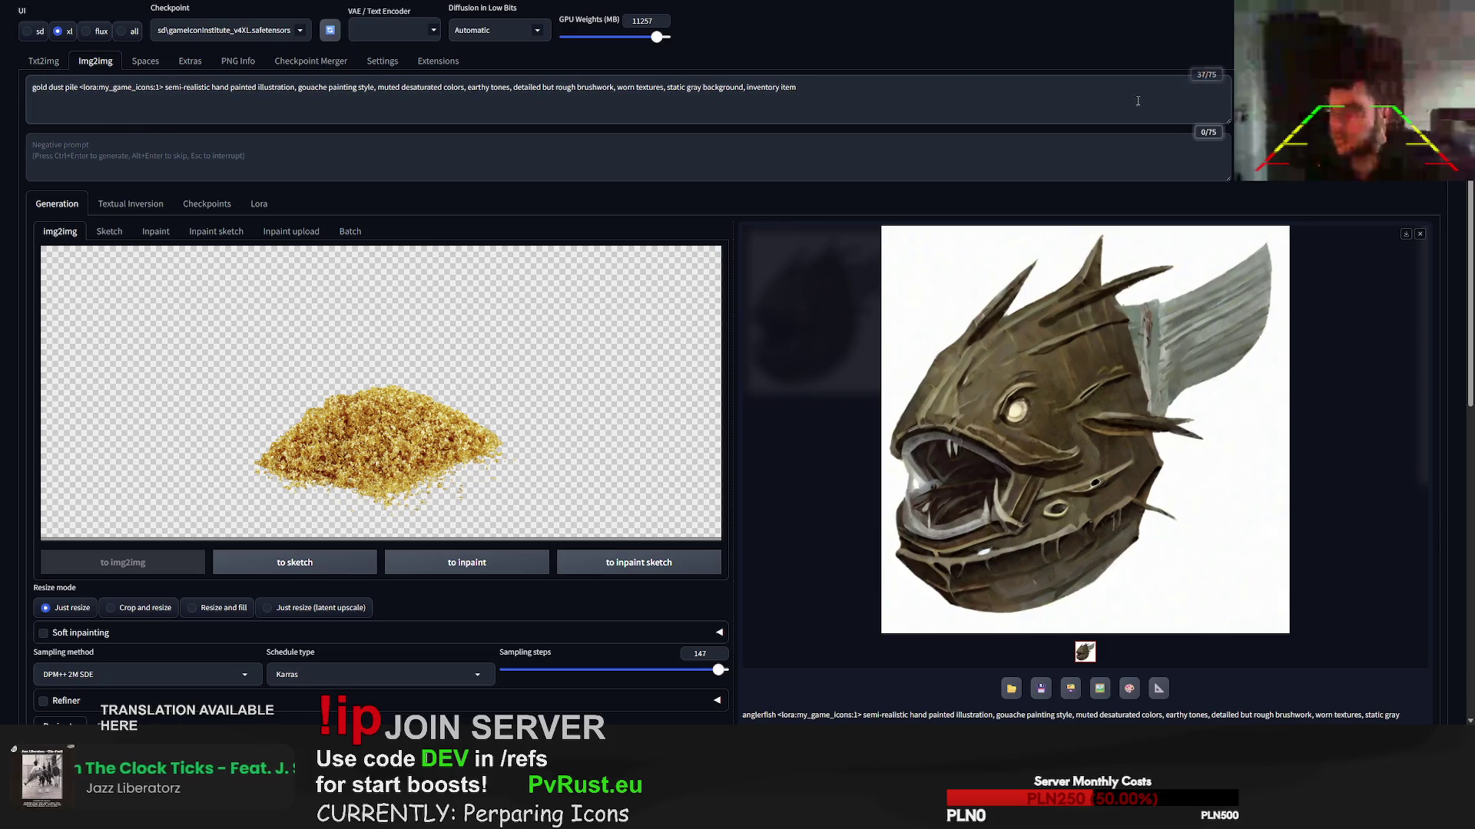
key("ctrl+Return")
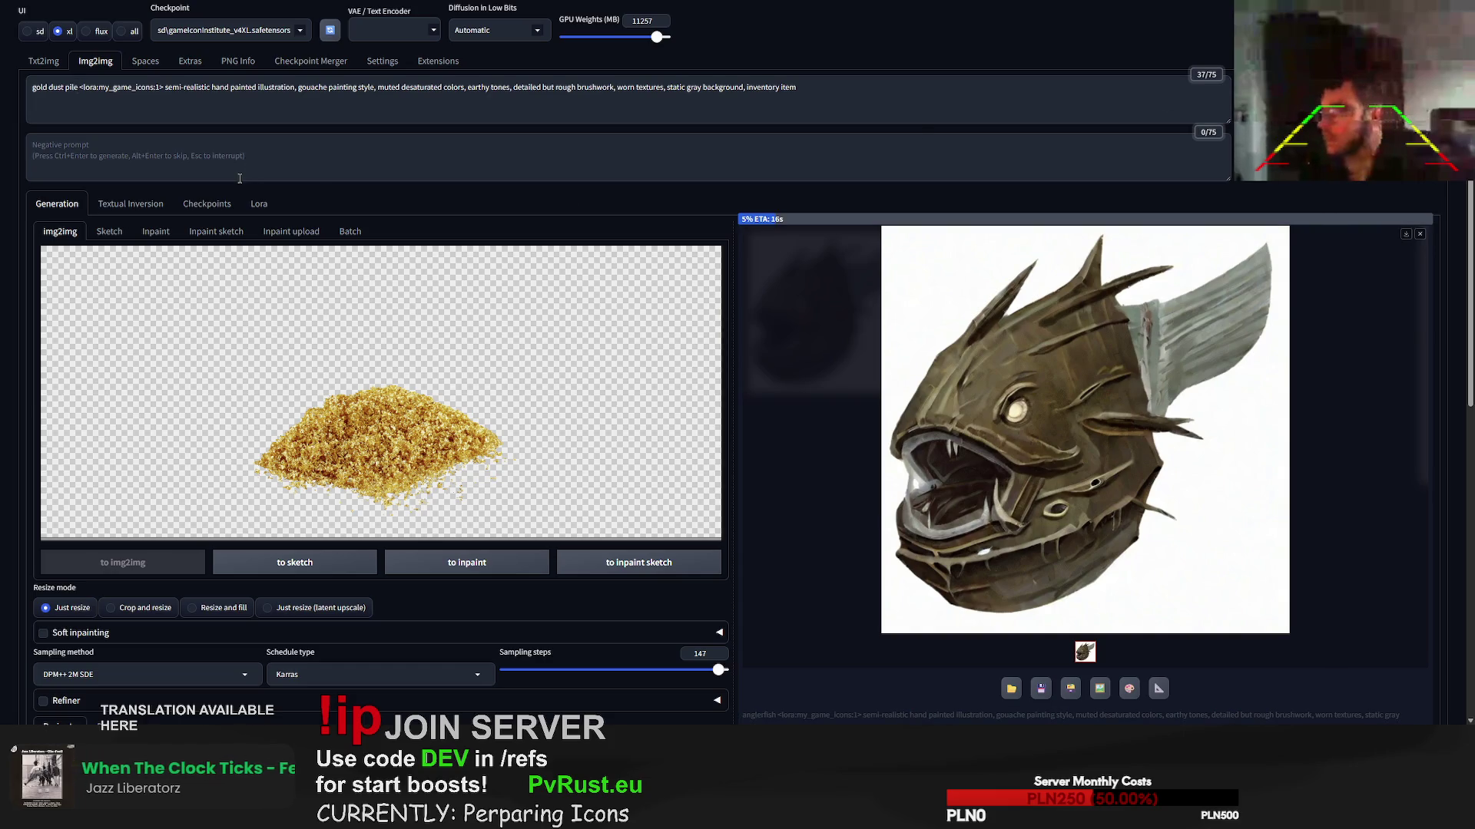